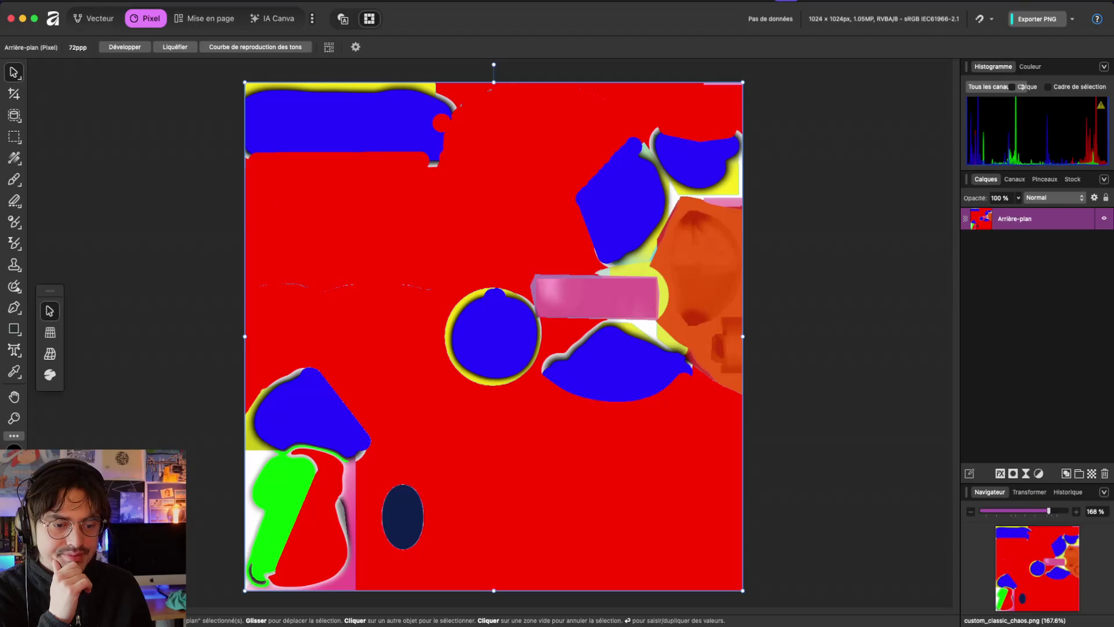
# Step: Set the current colour to pure white (FFFFFF) and look through the brush tools
pyautogui.moveTo(728, 174); pyautogui.dragTo(728, 155)
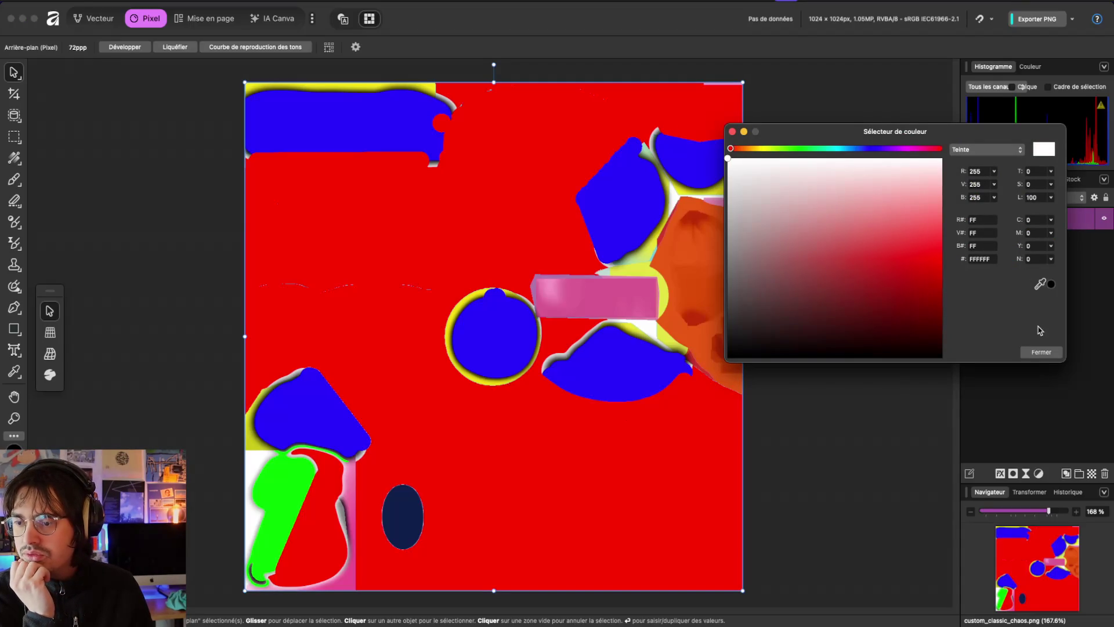
pyautogui.click(1041, 352)
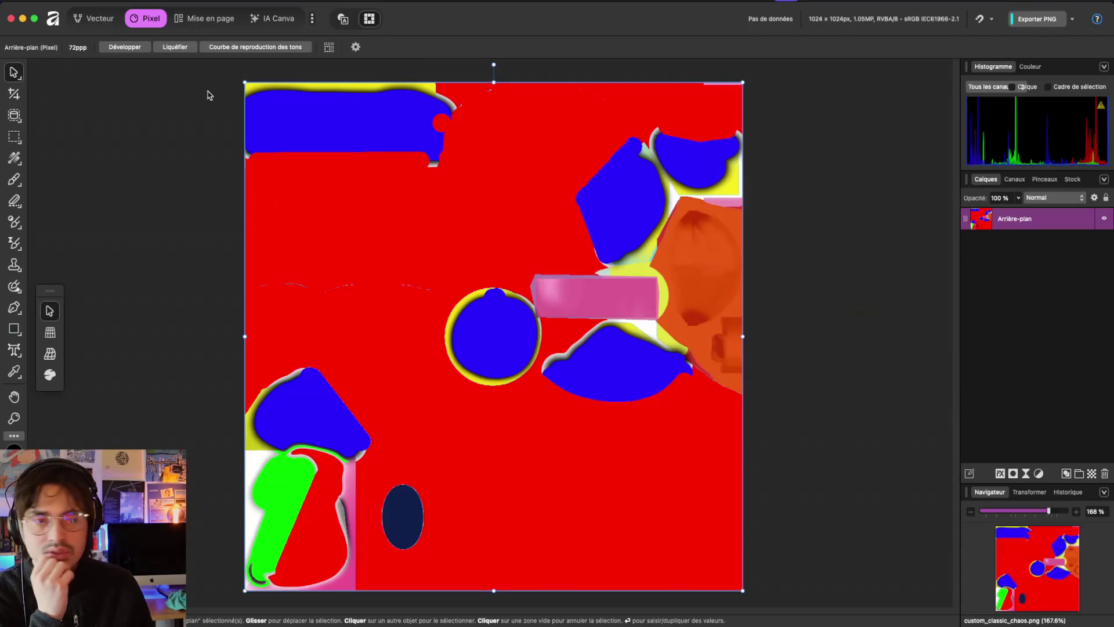
pyautogui.click(13, 181)
pyautogui.rightClick(12, 182)
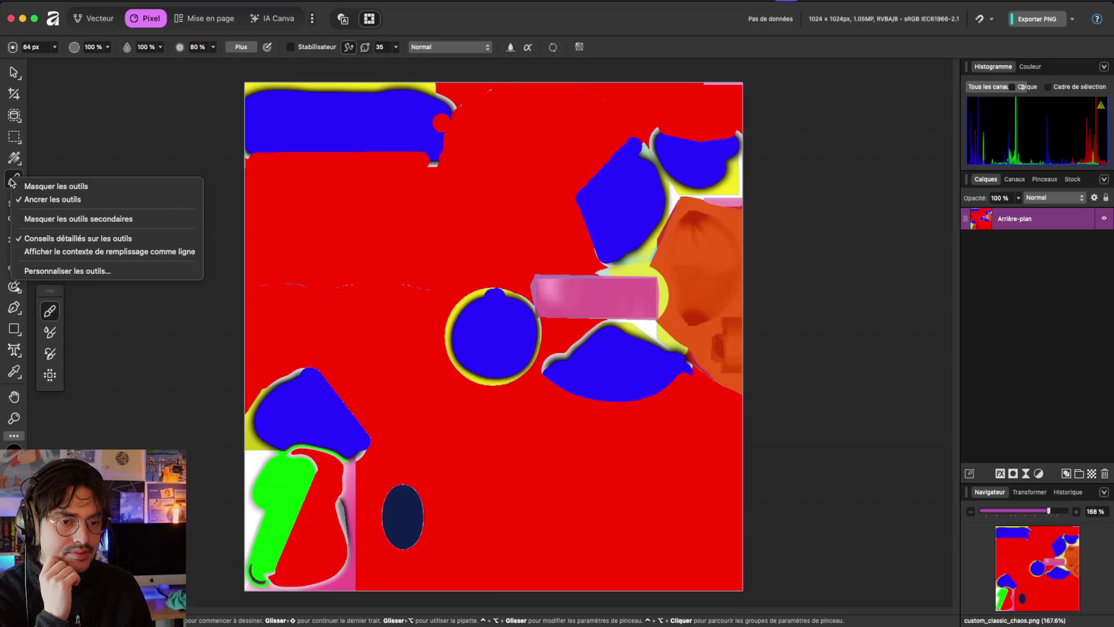
pyautogui.click(55, 145)
pyautogui.click(13, 200)
pyautogui.click(12, 225)
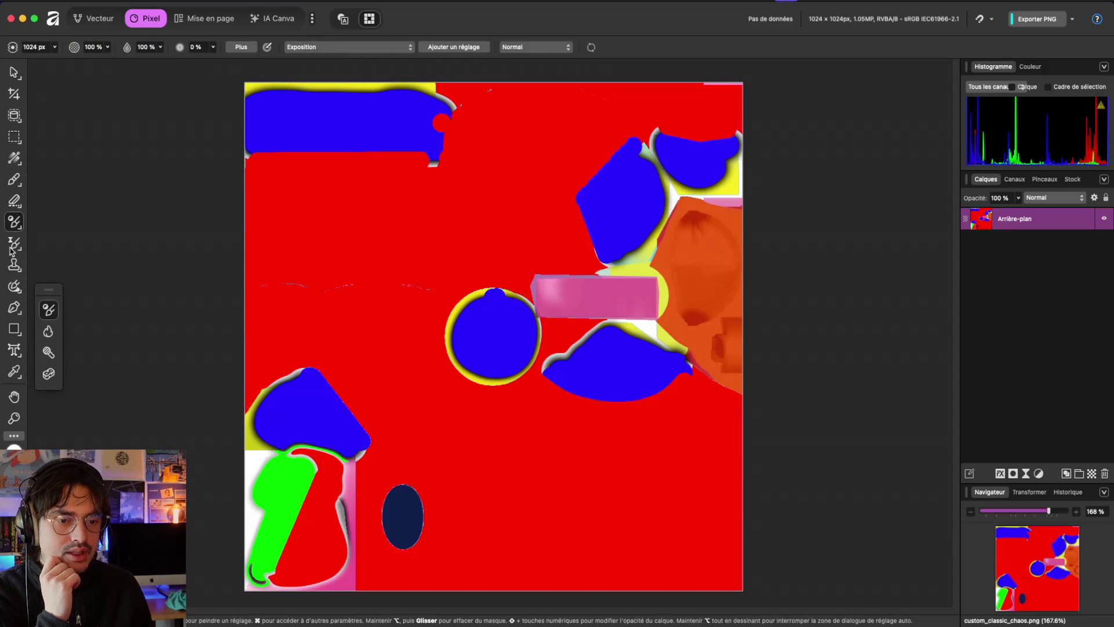
# Step: Pick the Flood Fill tool and fill the texture's red background black
pyautogui.click(14, 244)
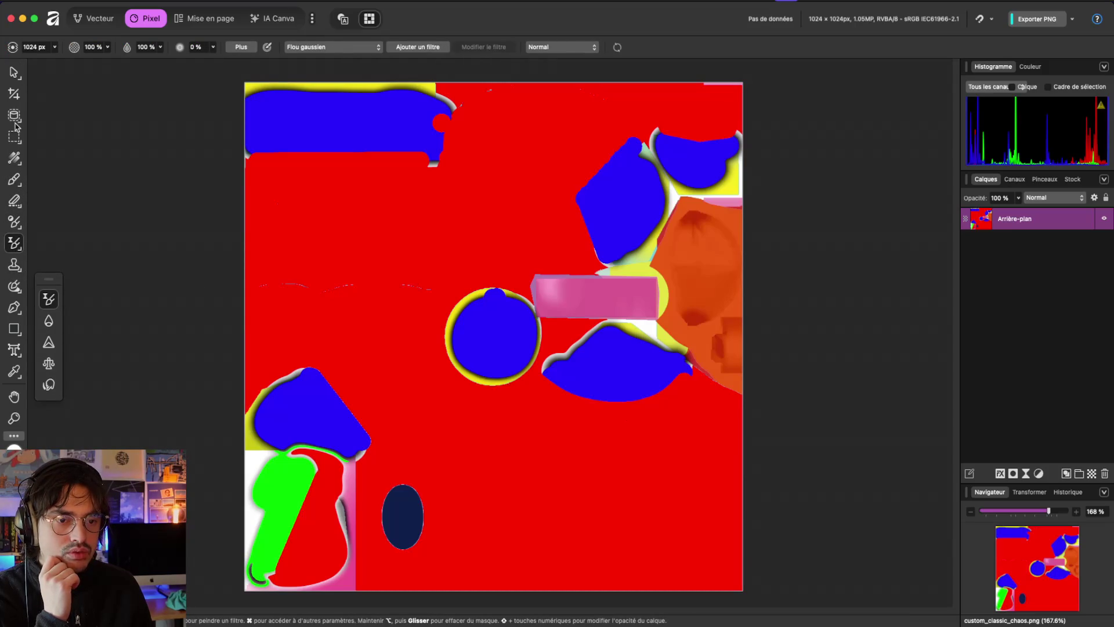
pyautogui.click(15, 123)
pyautogui.click(16, 138)
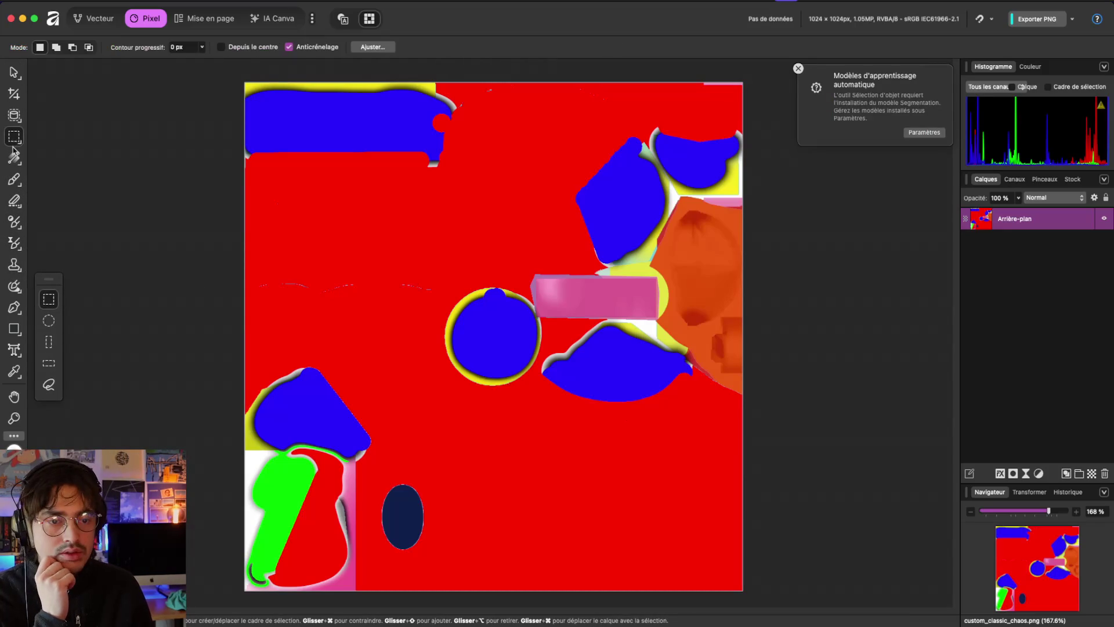
pyautogui.click(14, 159)
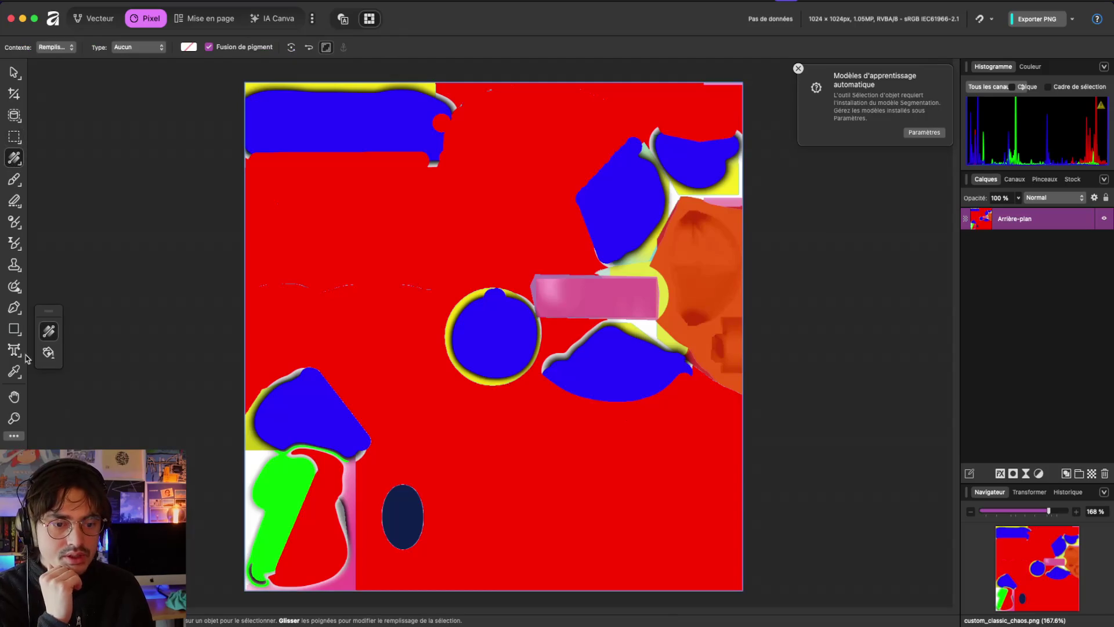
pyautogui.click(48, 352)
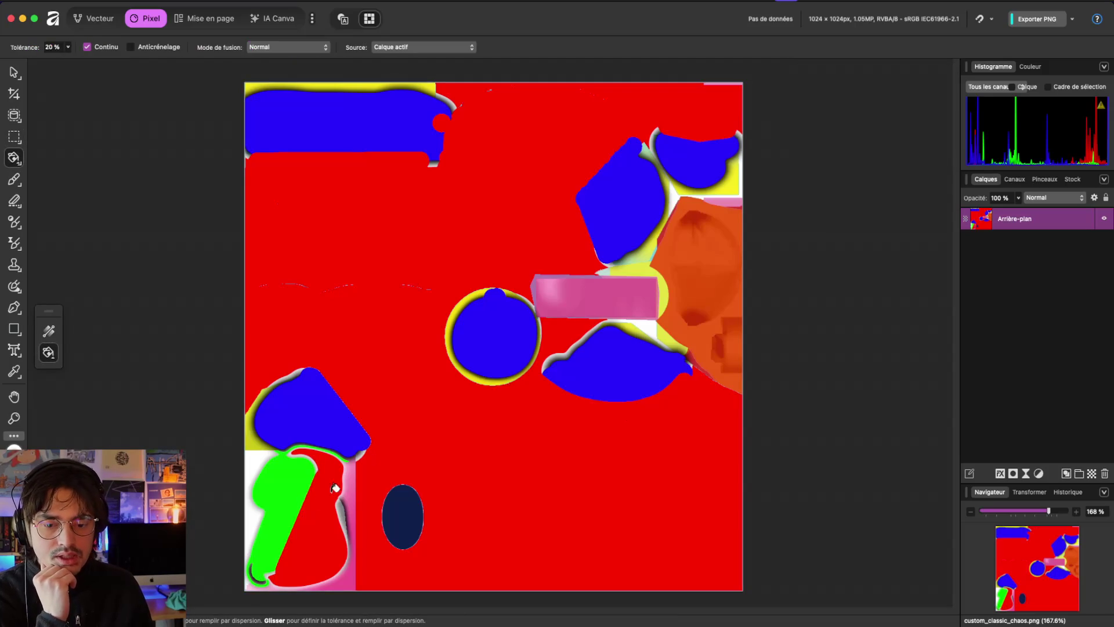
pyautogui.click(412, 334)
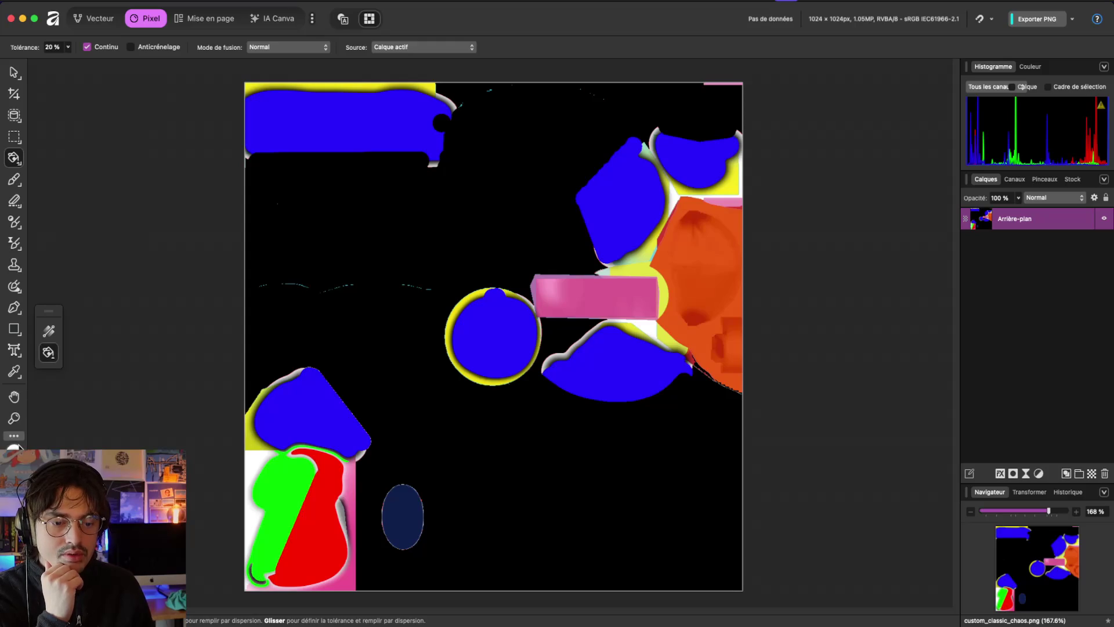
# Step: Flood-fill the five blue shapes, including the blue circle, white
pyautogui.click(350, 133)
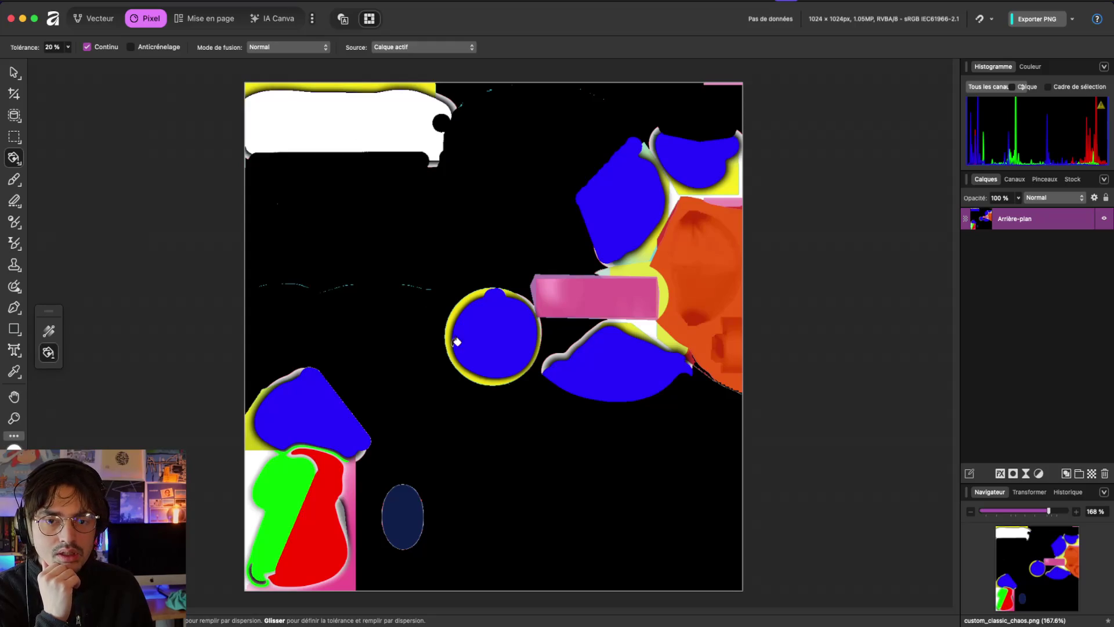
pyautogui.click(480, 327)
pyautogui.click(639, 367)
pyautogui.click(609, 237)
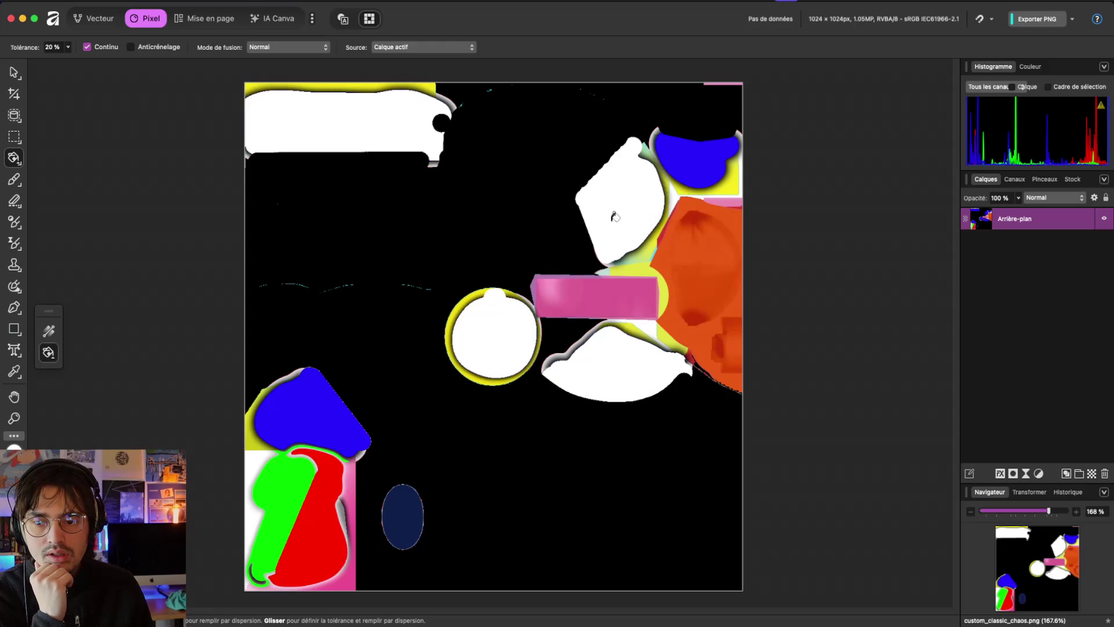
pyautogui.click(691, 164)
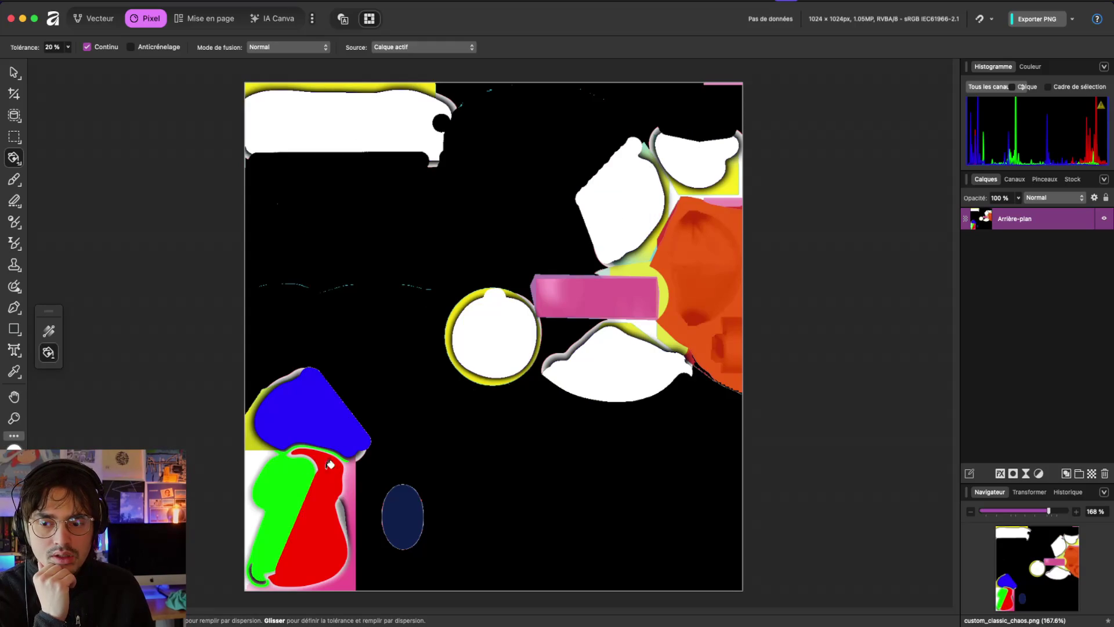
# Step: Undo the last fill, refill the top-right blue shape white, and fill the lower-left red part black
pyautogui.press('super+z')
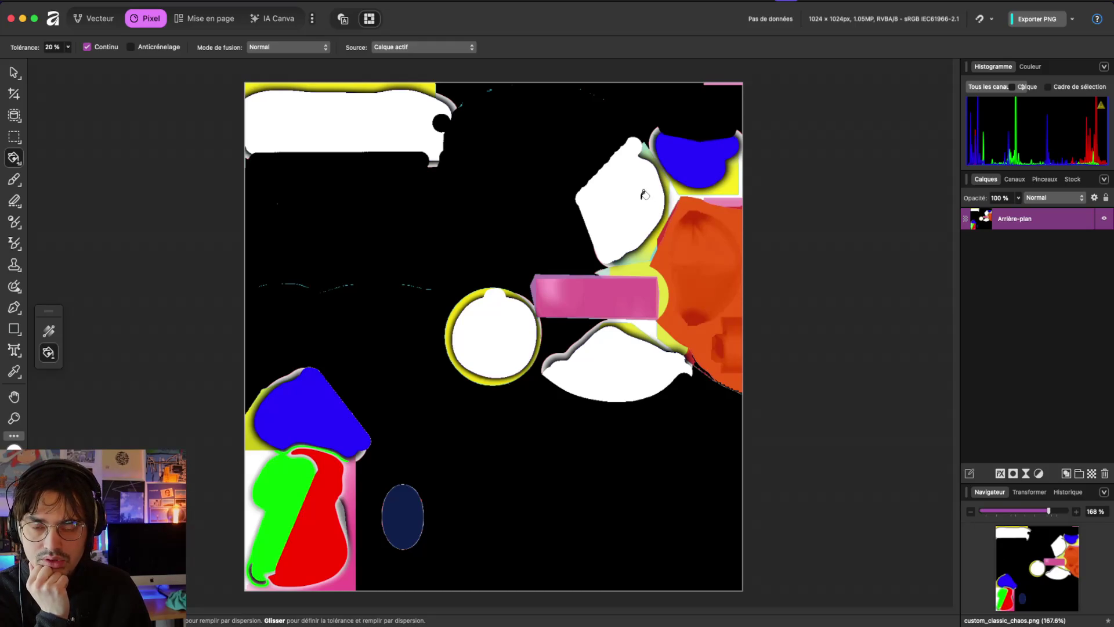
pyautogui.click(679, 158)
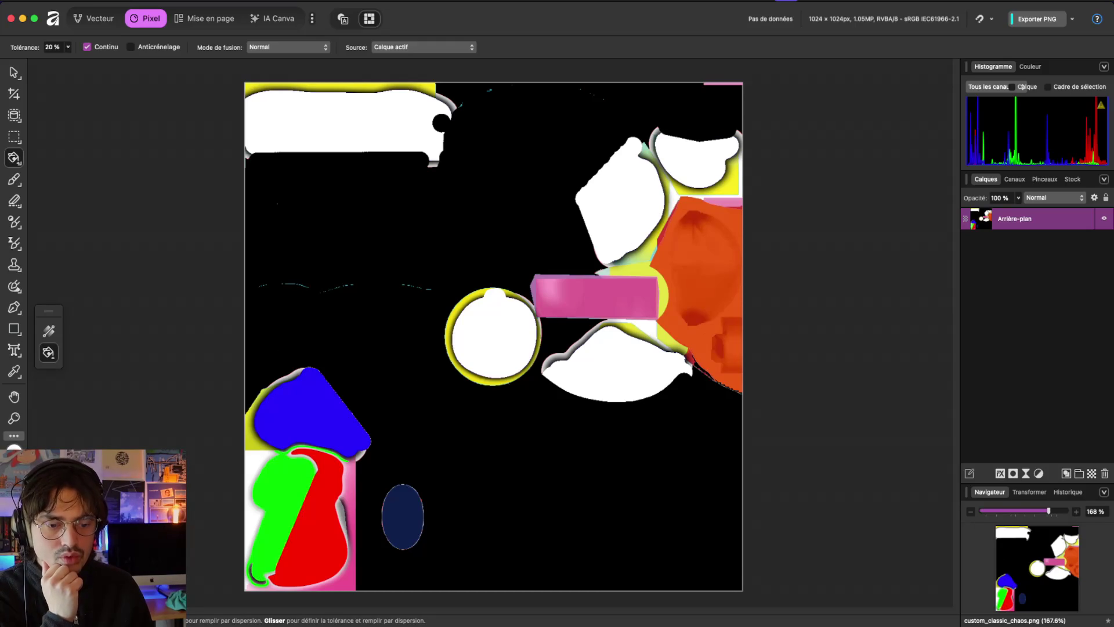
pyautogui.click(315, 517)
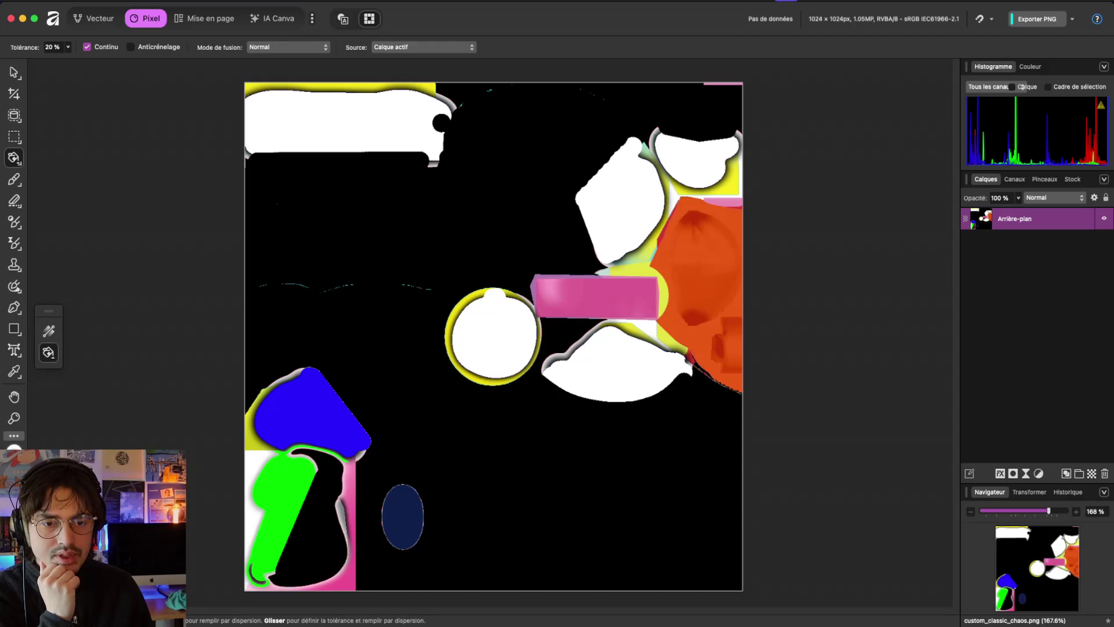
pyautogui.click(14, 450)
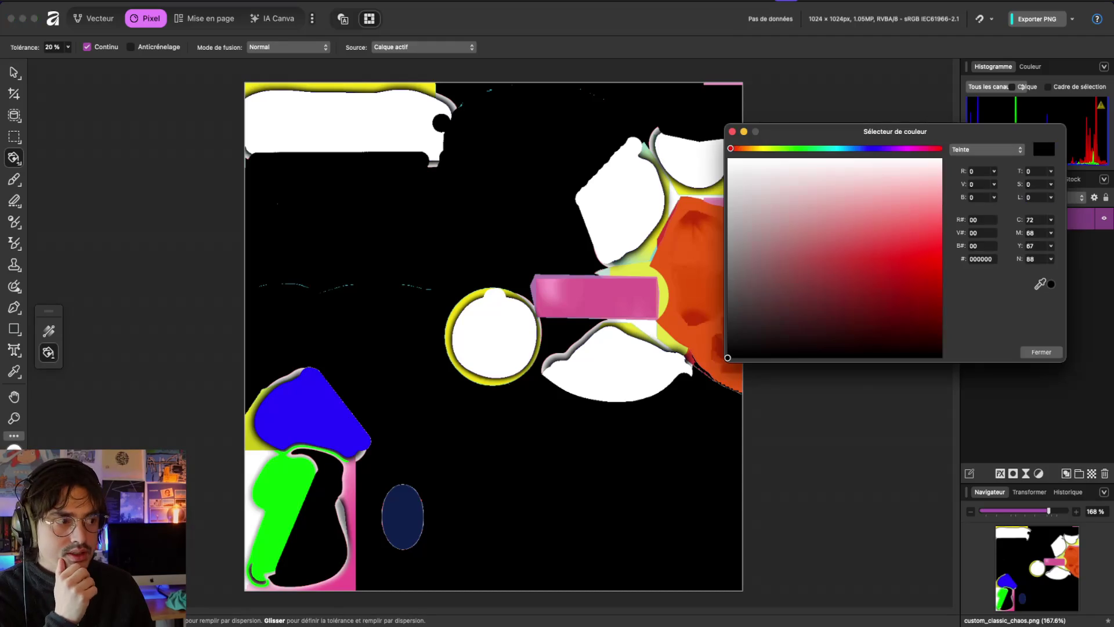
# Step: Fill the lower-left green shape with mid grey #828282, then return to Godot
pyautogui.moveTo(833, 266)
pyautogui.mouseDown()
pyautogui.moveTo(616, 272)
pyautogui.moveTo(606, 259)
pyautogui.mouseUp()
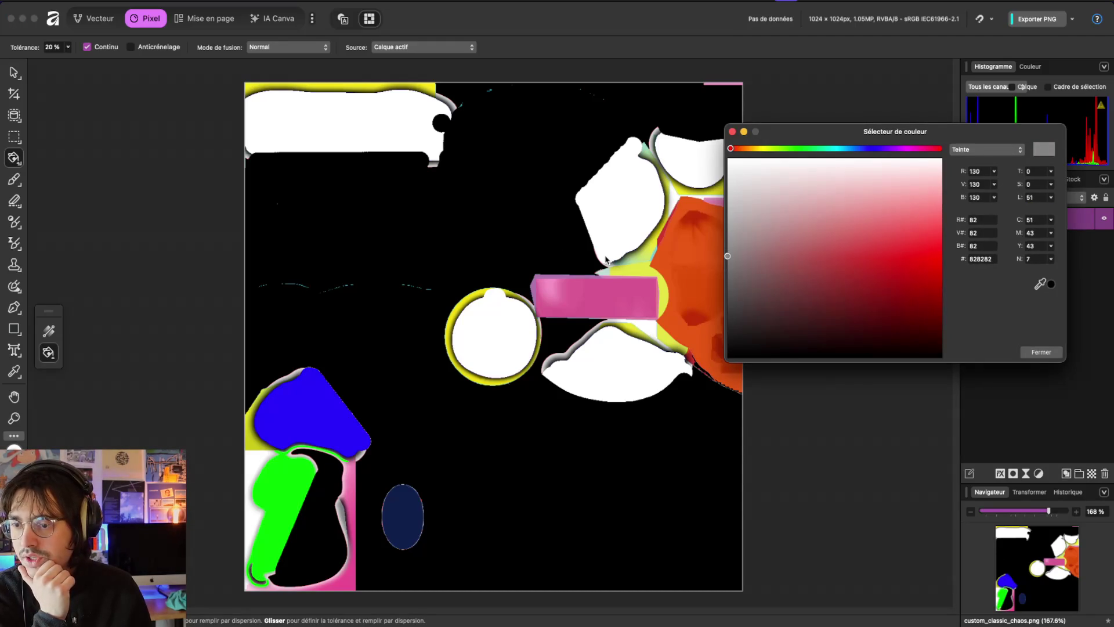
pyautogui.click(1036, 359)
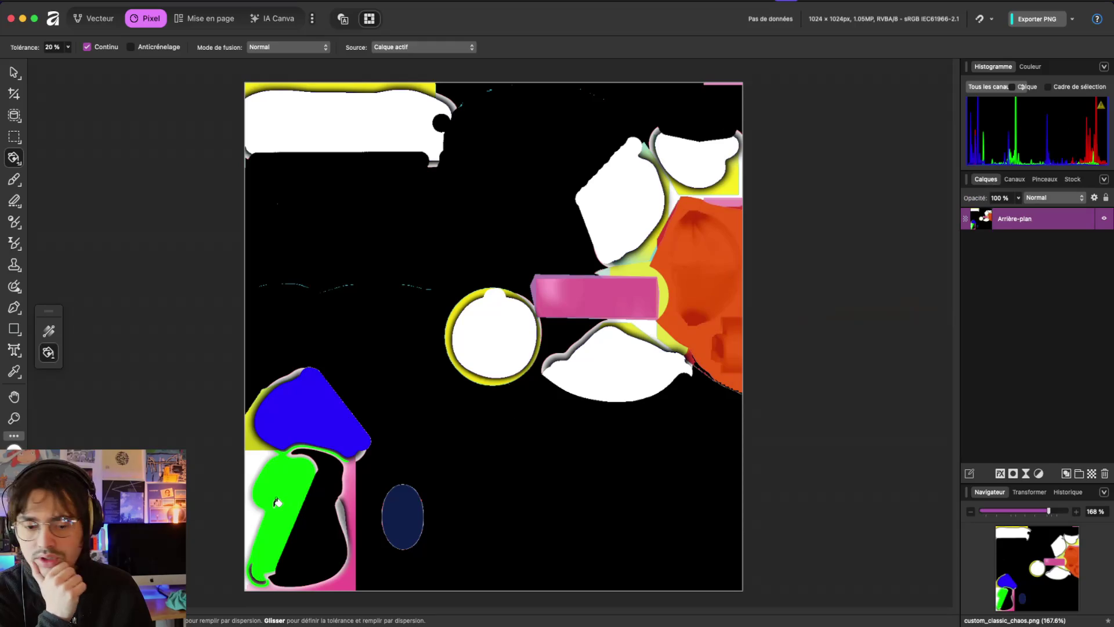
pyautogui.click(280, 501)
pyautogui.scroll(-3, 281, 502)
pyautogui.scroll(5, 281, 501)
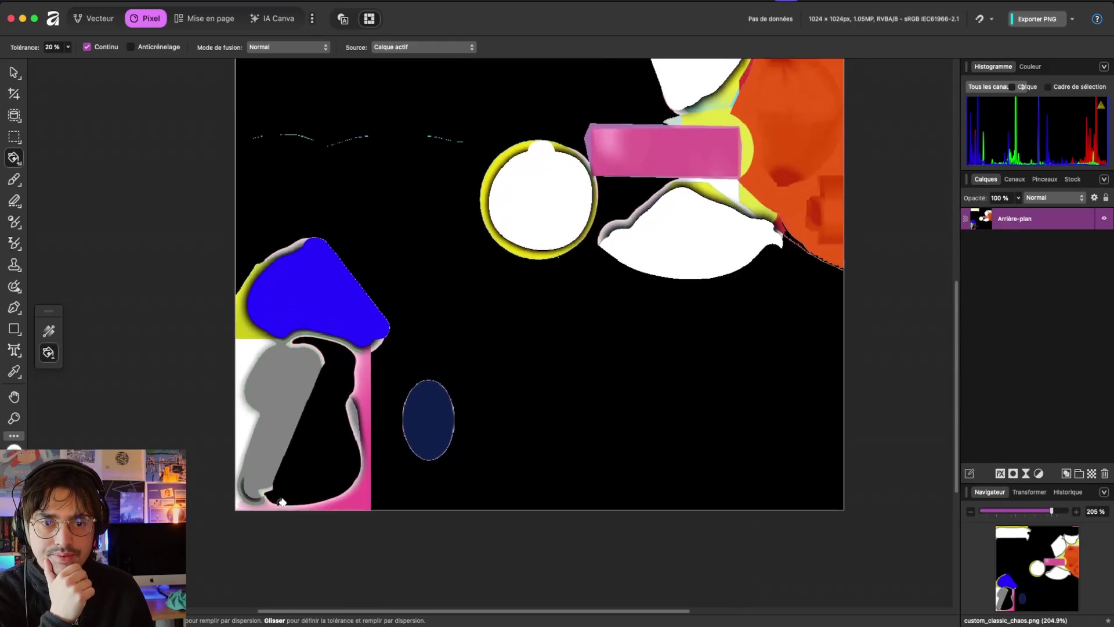
pyautogui.scroll(-5, 339, 400)
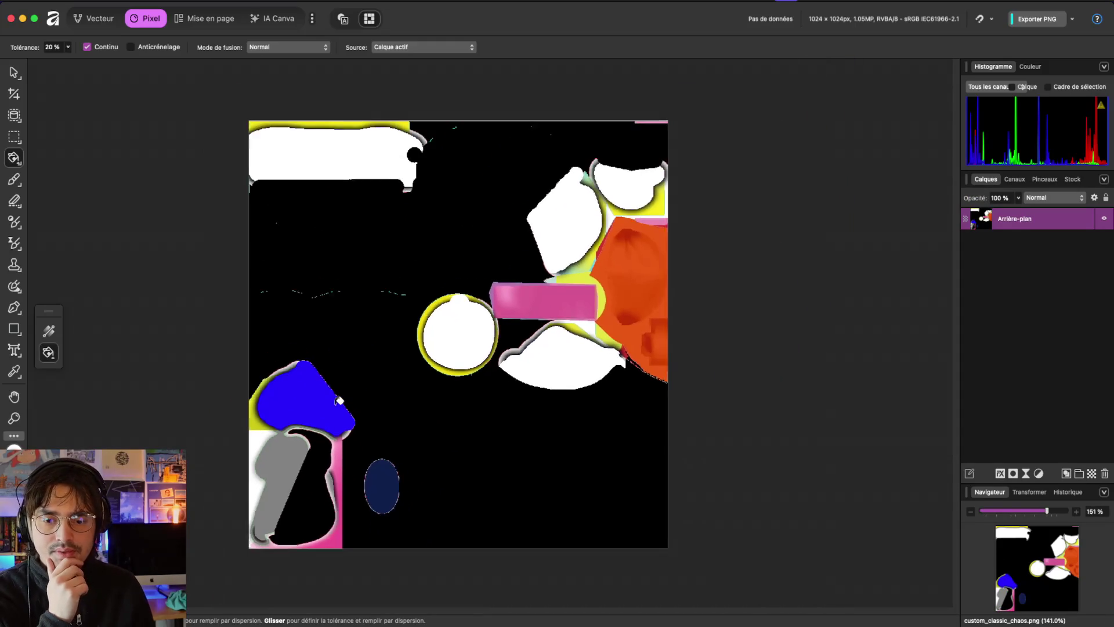
pyautogui.scroll(2, 339, 401)
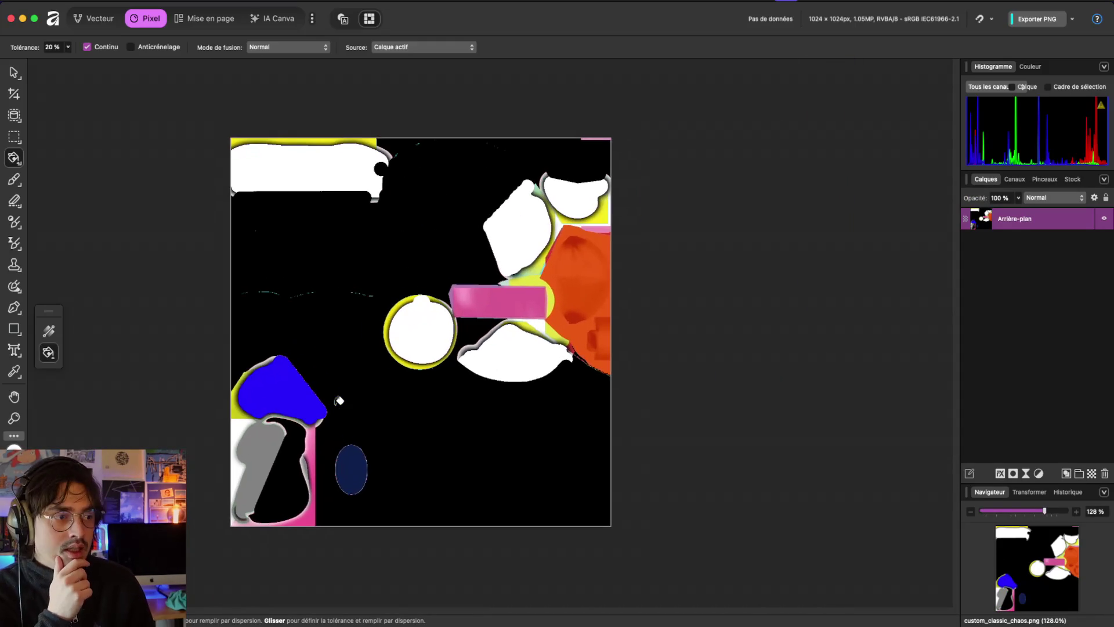
pyautogui.press('super+Tab')
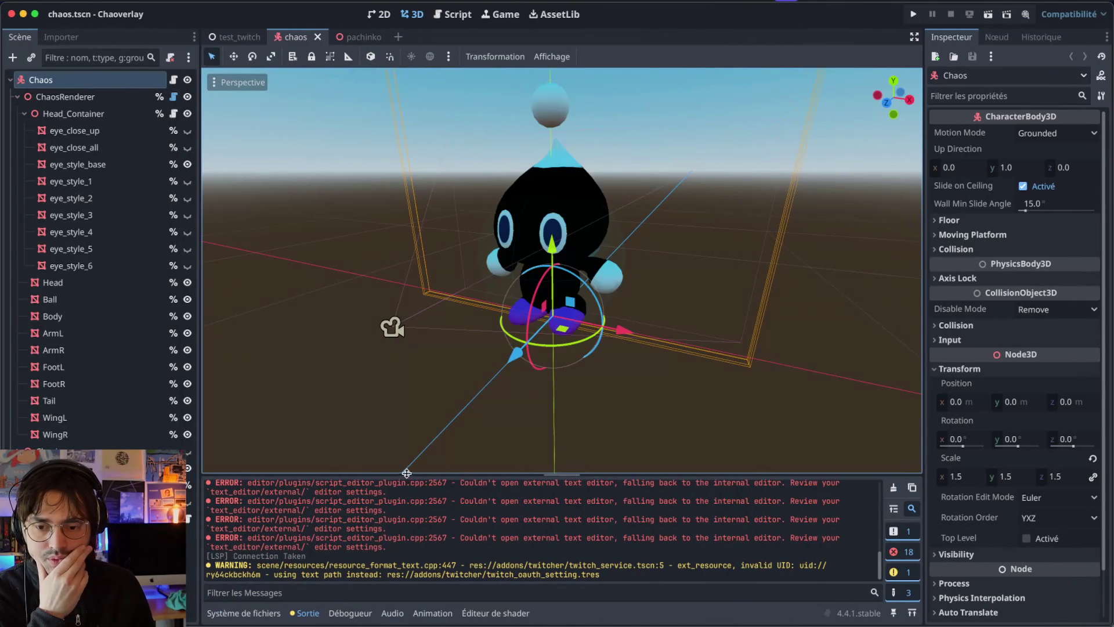
# Step: Show the ChaosRenderer shader parameters and set Target Color 1 to black
pyautogui.moveTo(413, 473); pyautogui.dragTo(413, 369)
pyautogui.click(259, 615)
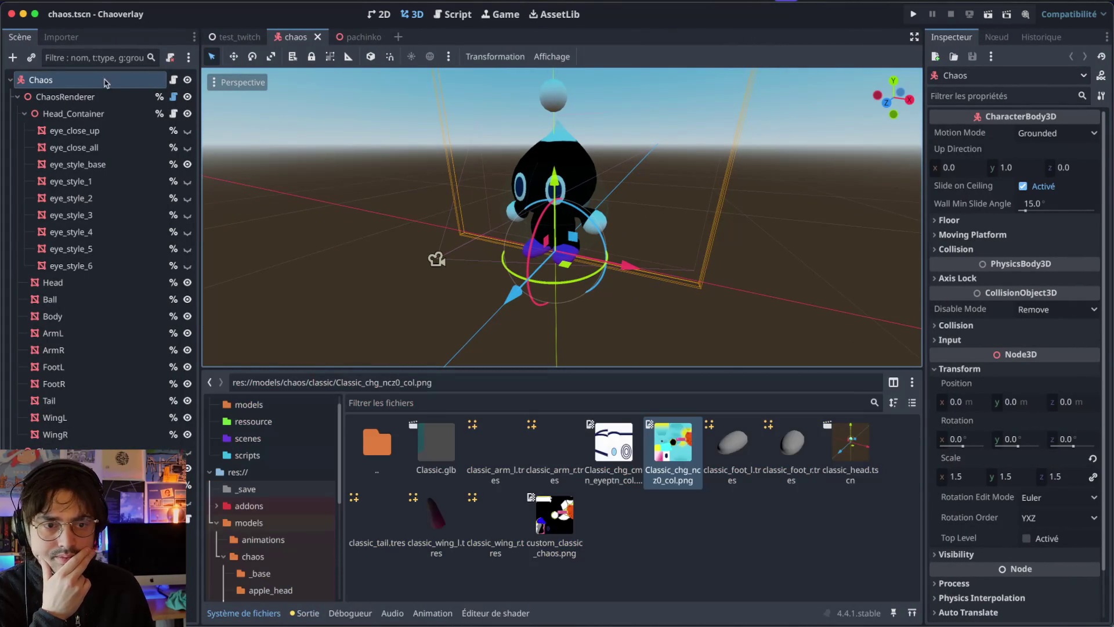
pyautogui.click(65, 96)
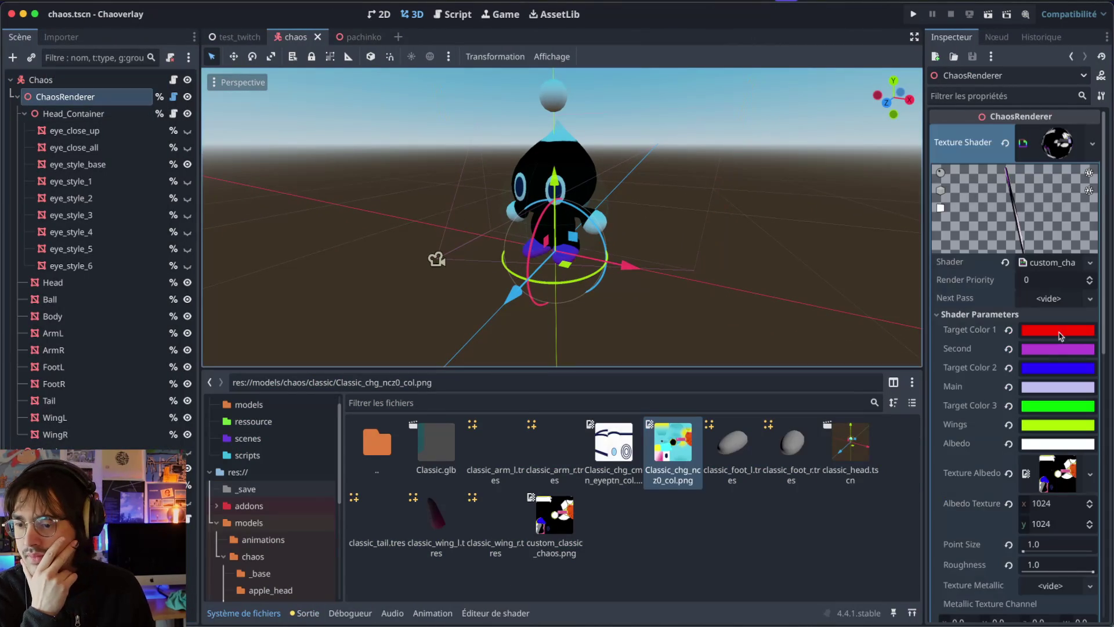
pyautogui.click(1028, 316)
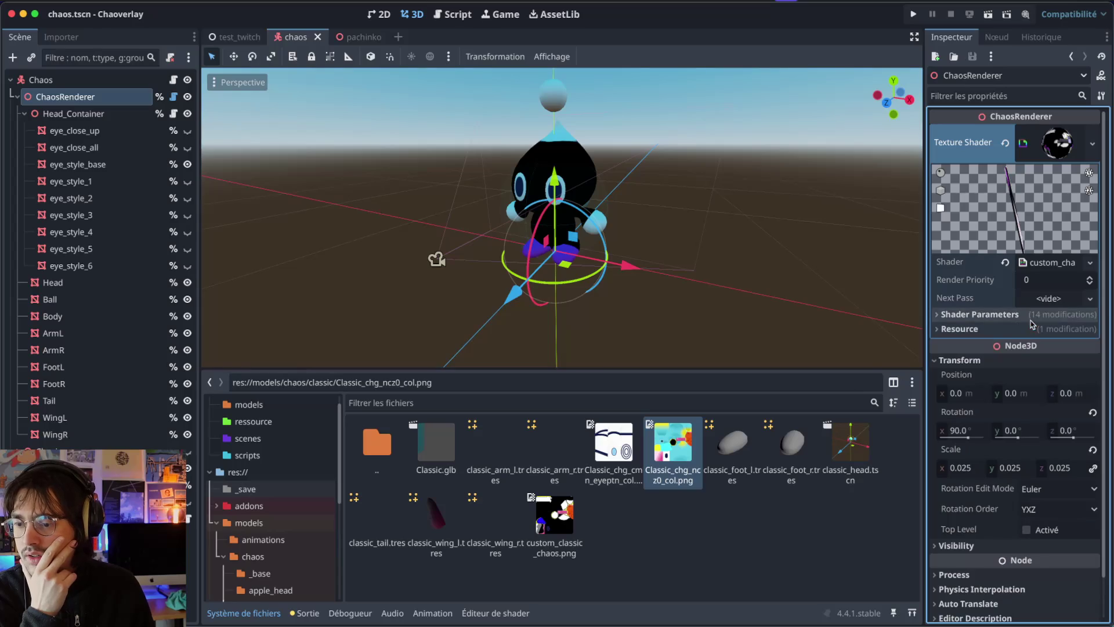
pyautogui.click(945, 313)
pyautogui.click(1035, 337)
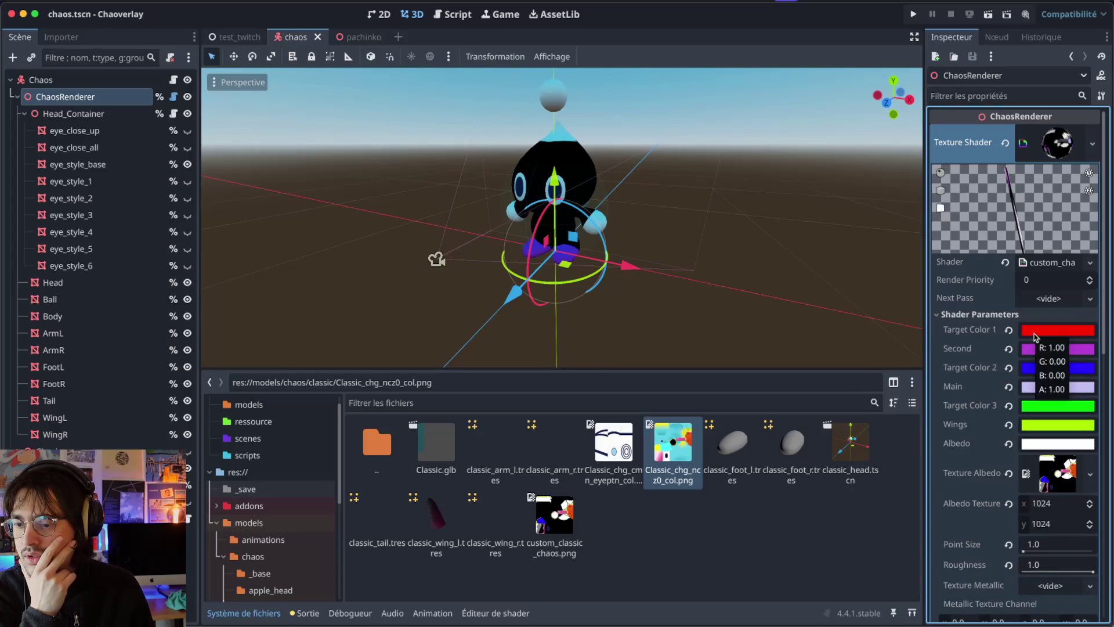
pyautogui.moveTo(1109, 100); pyautogui.dragTo(1104, 244)
pyautogui.click(871, 529)
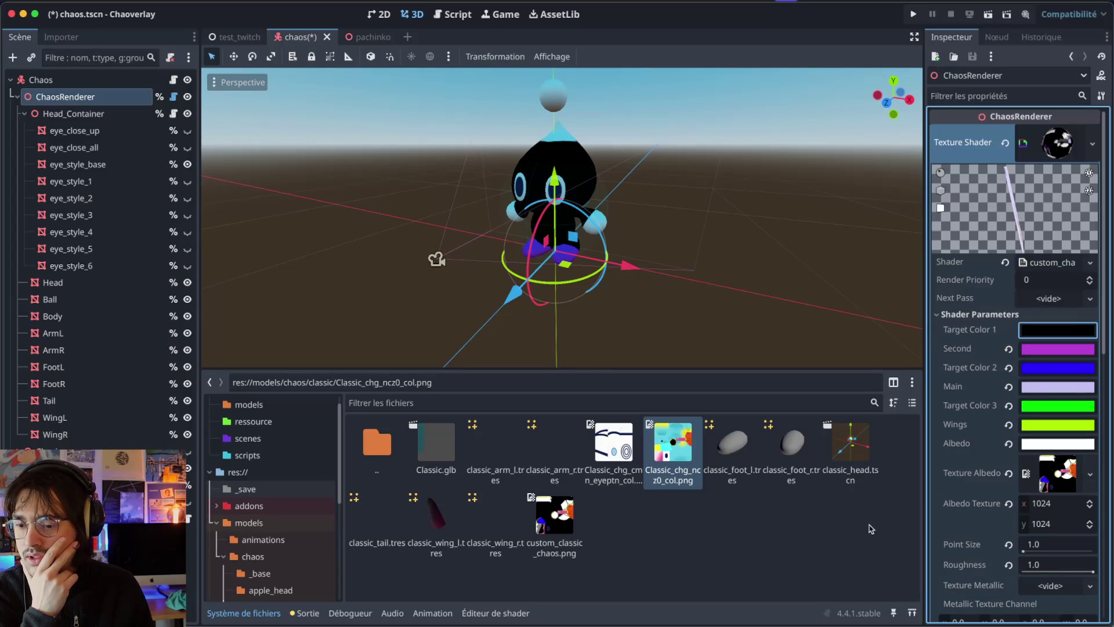
# Step: Make Target Color 2 white and darken Target Color 3 to green #008d00
pyautogui.click(1047, 372)
pyautogui.moveTo(1105, 156); pyautogui.dragTo(1100, 26)
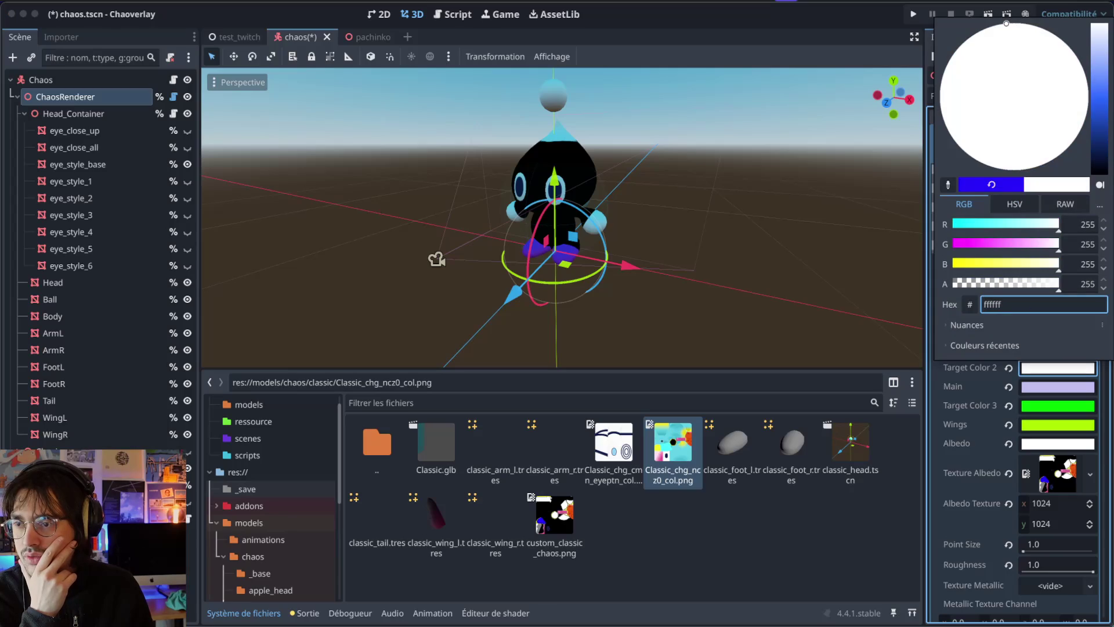
pyautogui.click(1060, 420)
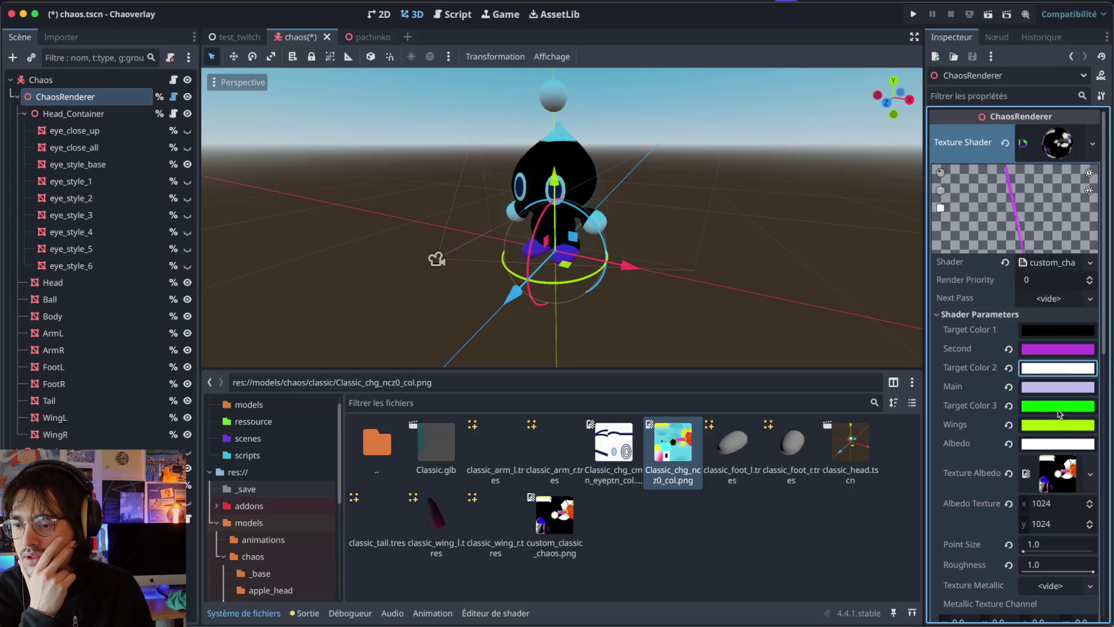
pyautogui.click(1059, 407)
pyautogui.click(1100, 139)
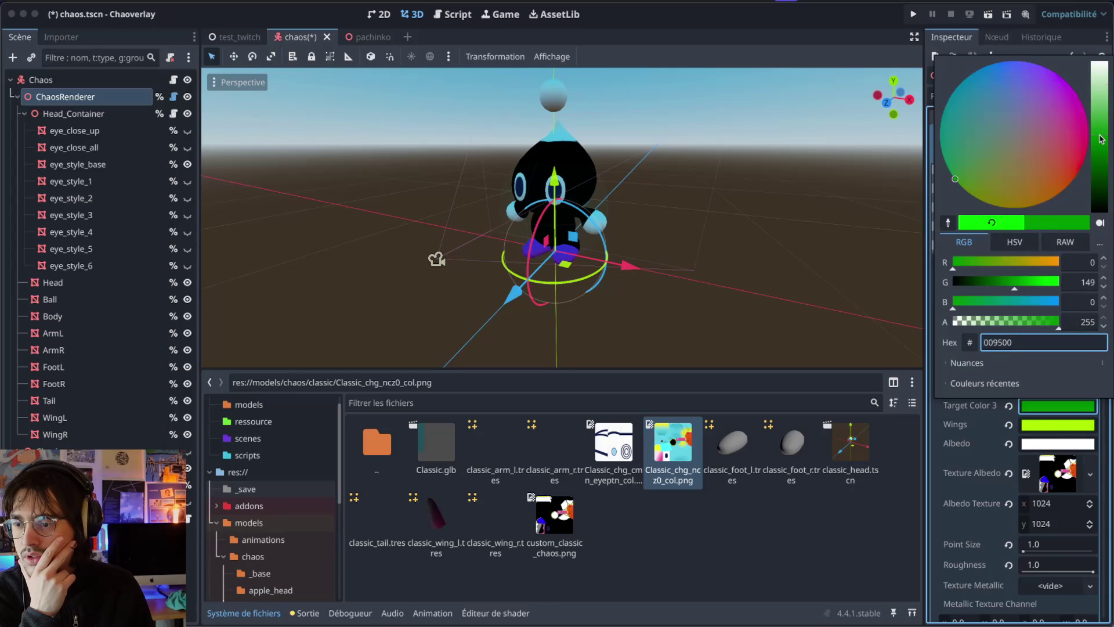
pyautogui.moveTo(1101, 139); pyautogui.dragTo(1101, 142)
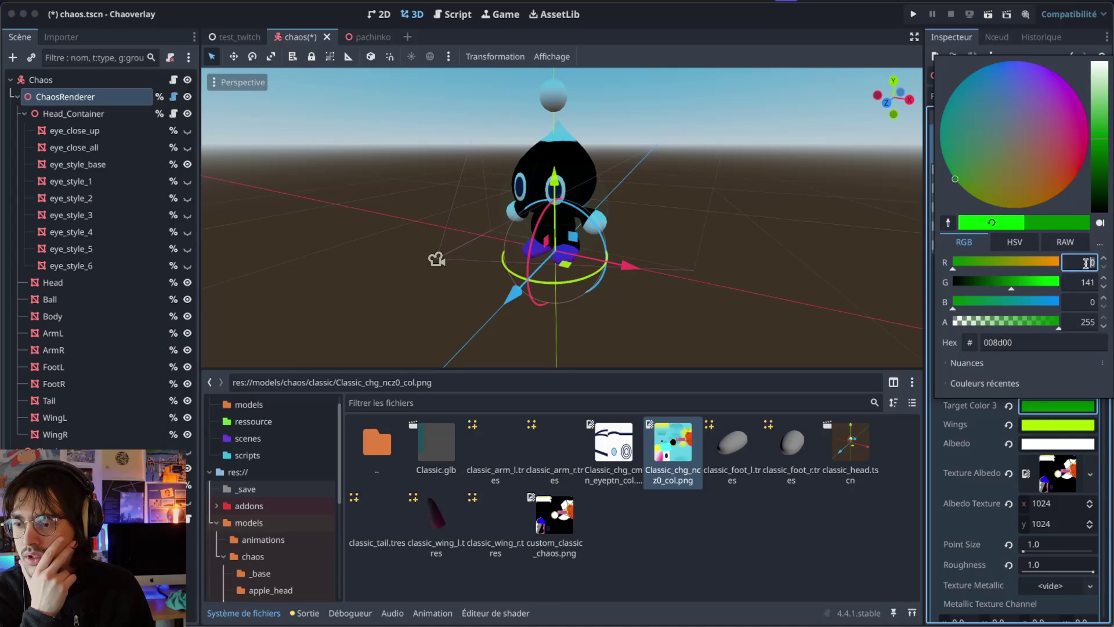
pyautogui.hotkey('ctrl', 'Right')
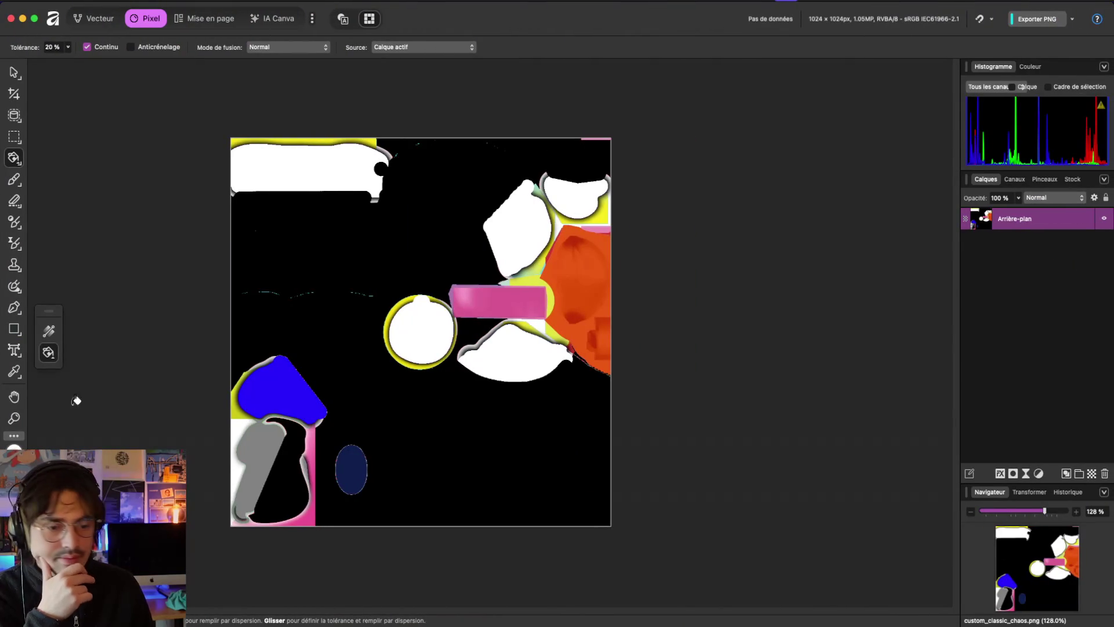
# Step: Set Target Color 3 to grey with red and green at 130
pyautogui.click(14, 448)
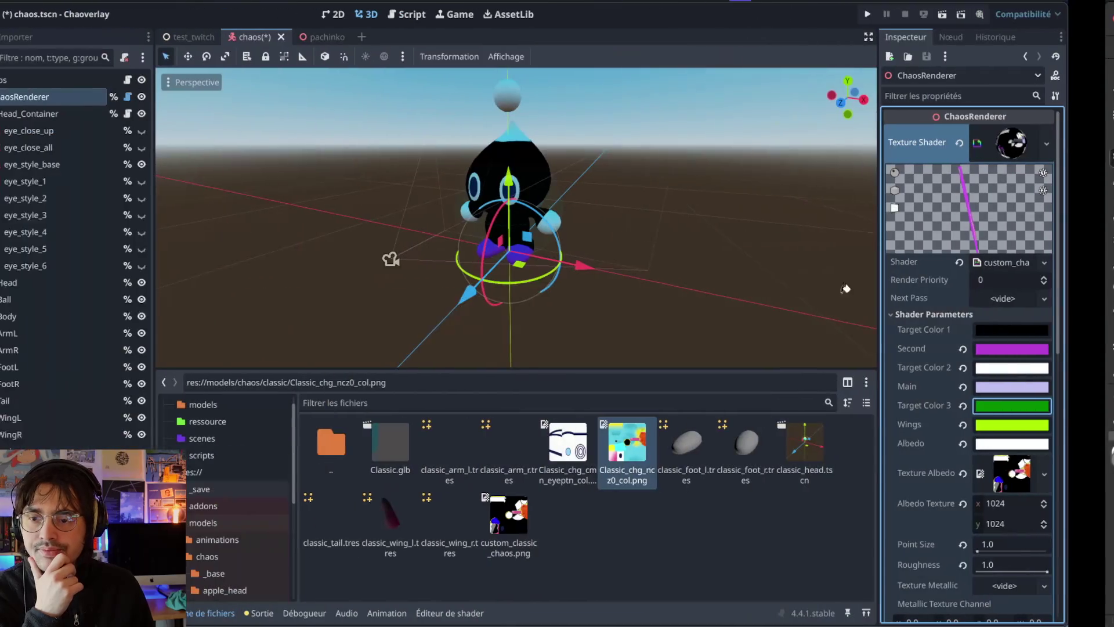
pyautogui.click(1049, 405)
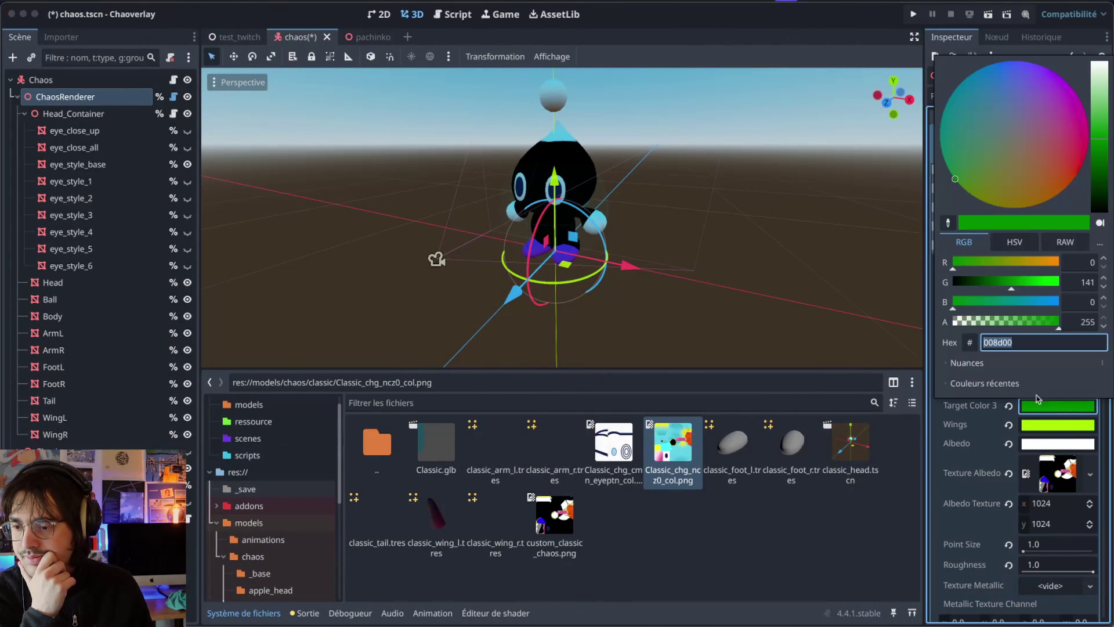
pyautogui.click(1077, 261)
pyautogui.write('130')
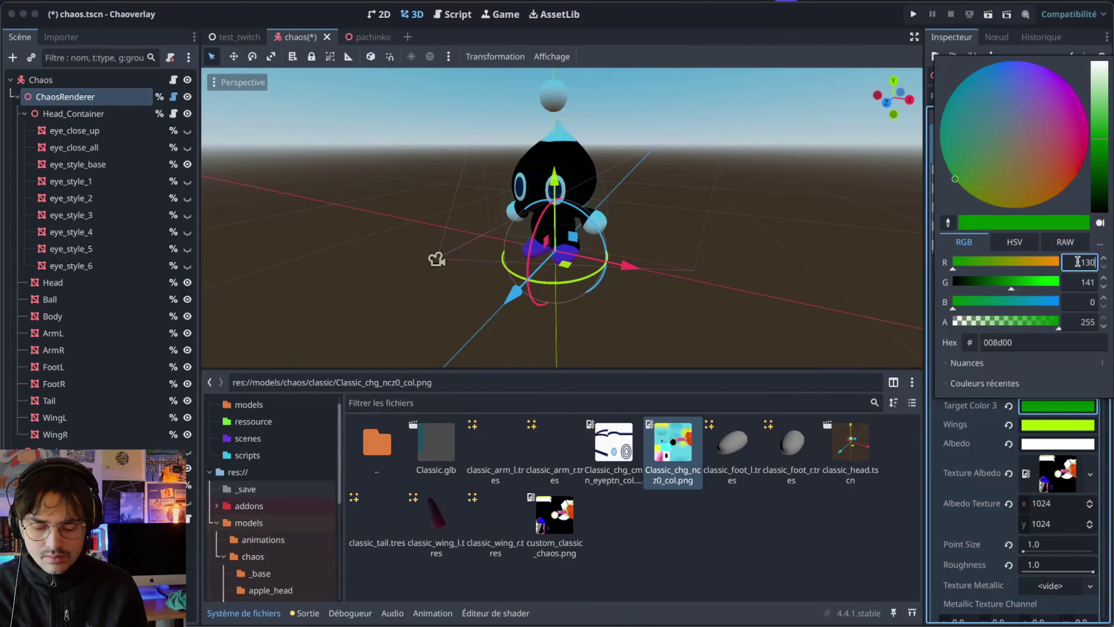
pyautogui.press('Tab')
pyautogui.write('1')
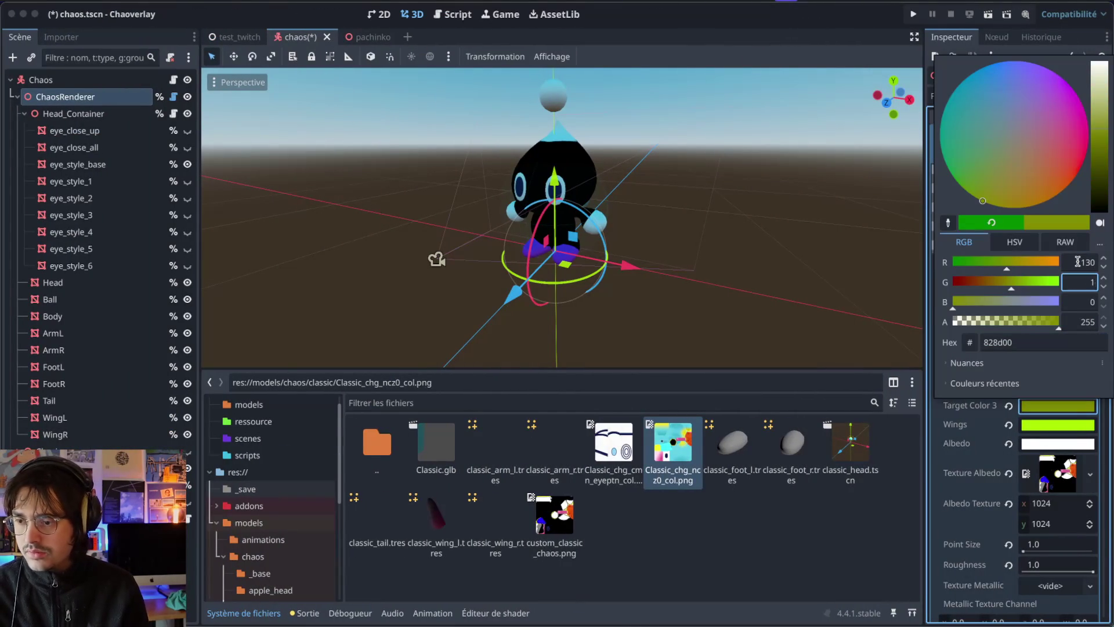
pyautogui.write('30')
pyautogui.click(1077, 262)
pyautogui.press('Tab')
pyautogui.press('Tab')
pyautogui.write('130')
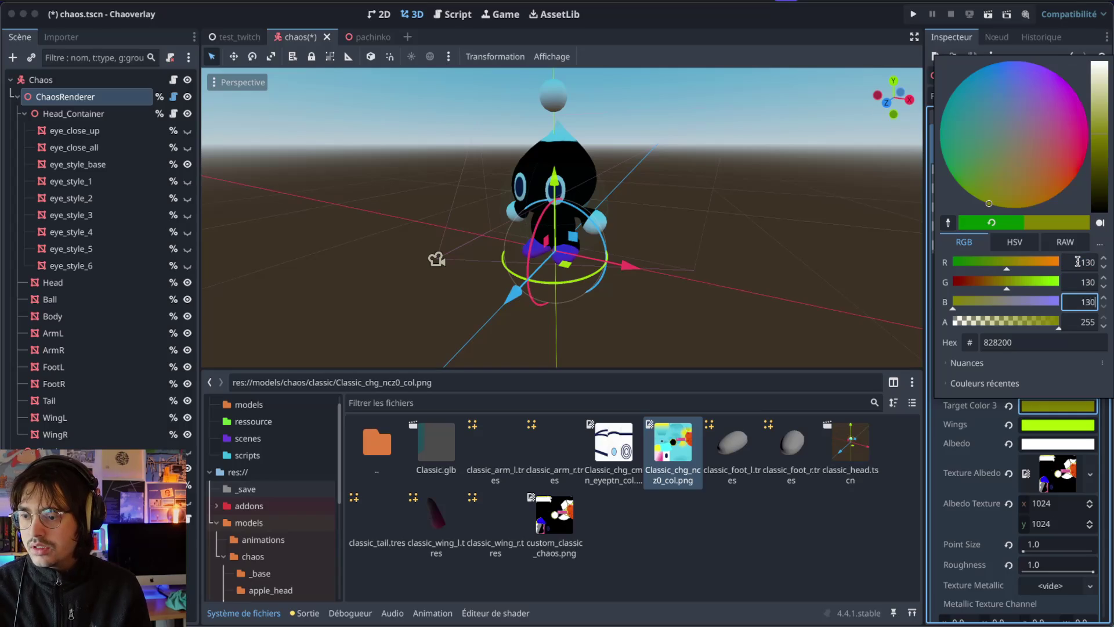
pyautogui.press('Return')
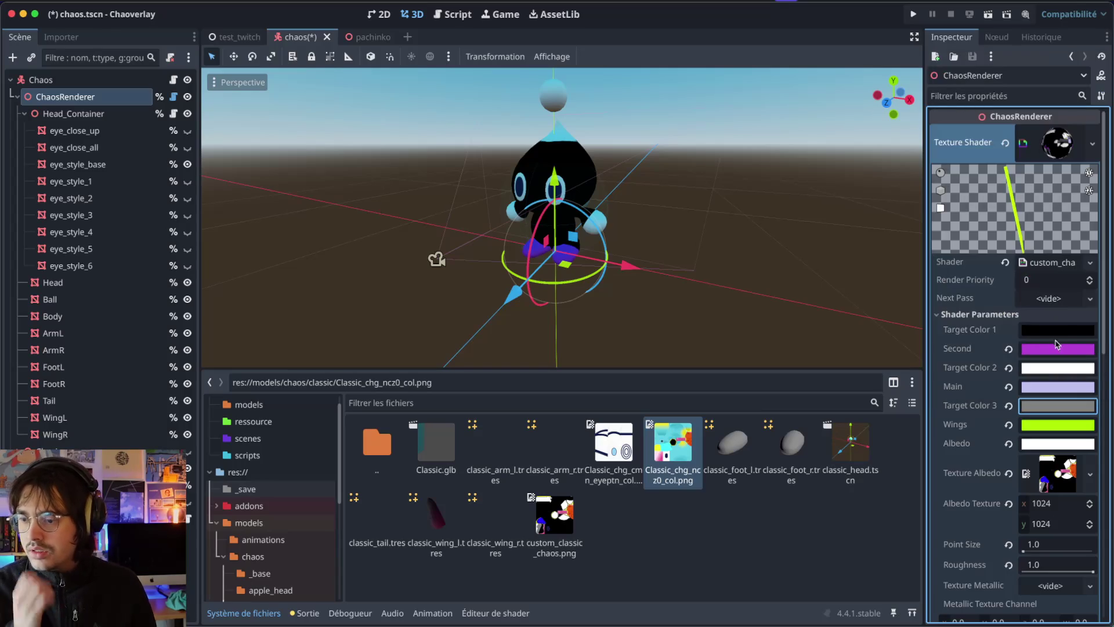
# Step: Check the Target Color 1 and Main colours, then save the chaos scene
pyautogui.click(1062, 330)
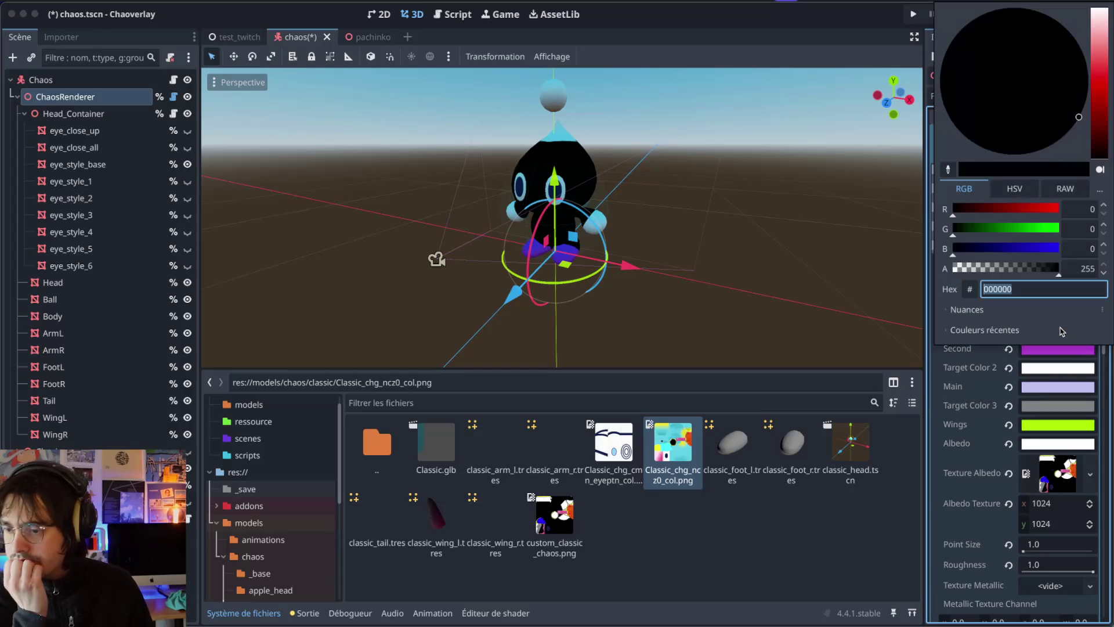
pyautogui.click(968, 410)
pyautogui.click(1044, 388)
pyautogui.click(873, 374)
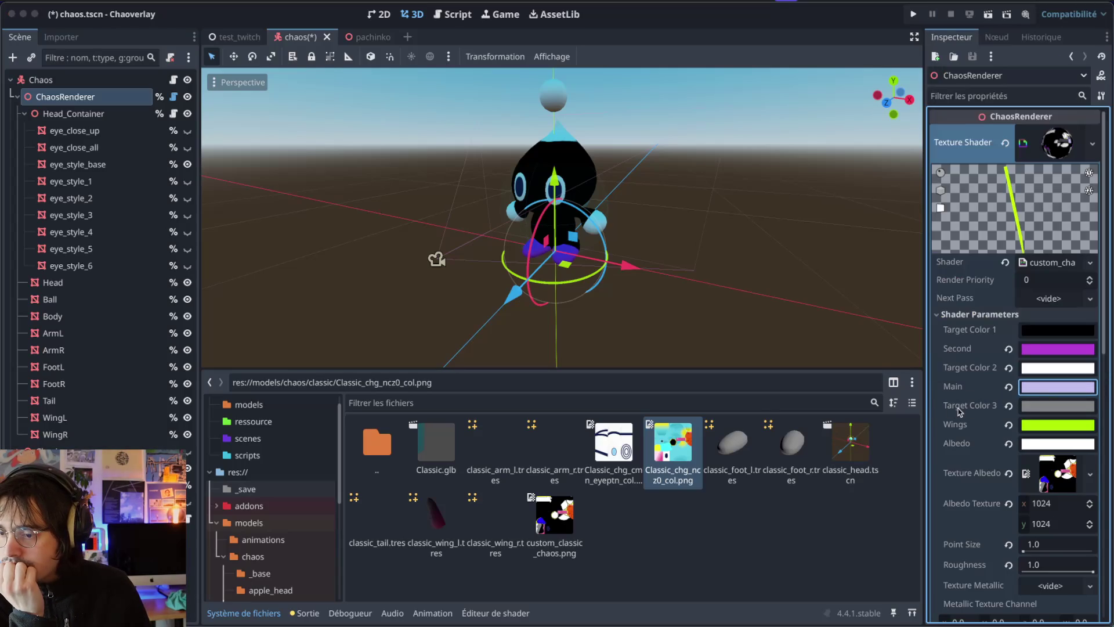
pyautogui.click(792, 558)
pyautogui.hotkey('ctrl', 's')
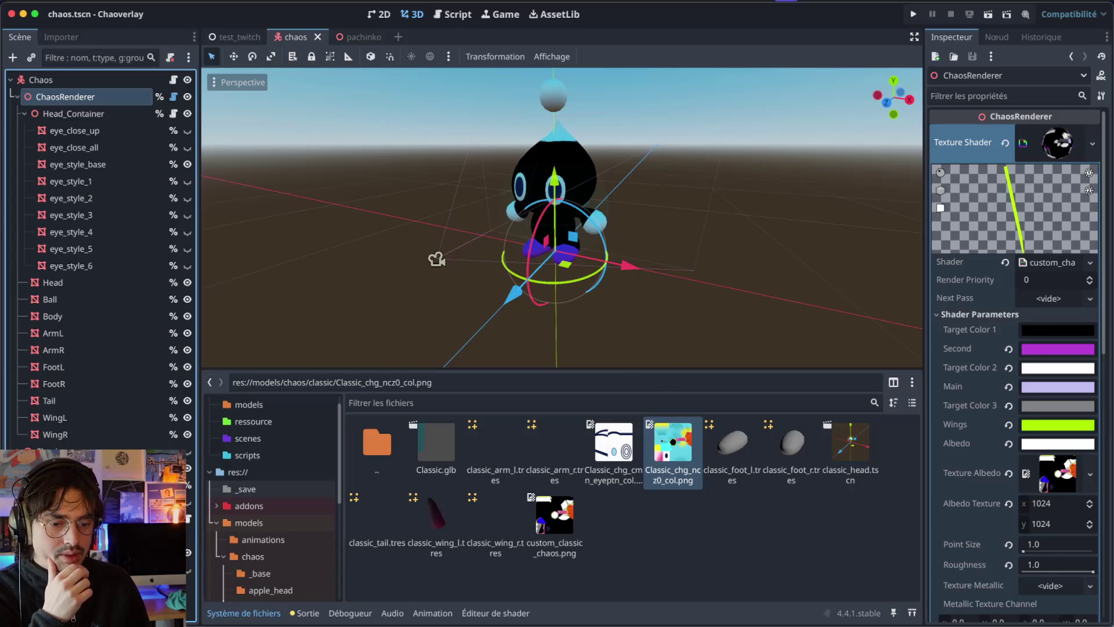
pyautogui.click(195, 571)
# Step: Run the project to see the chao green with blue feet, then rerun it after selecting ChaosRenderer
pyautogui.press('F5')
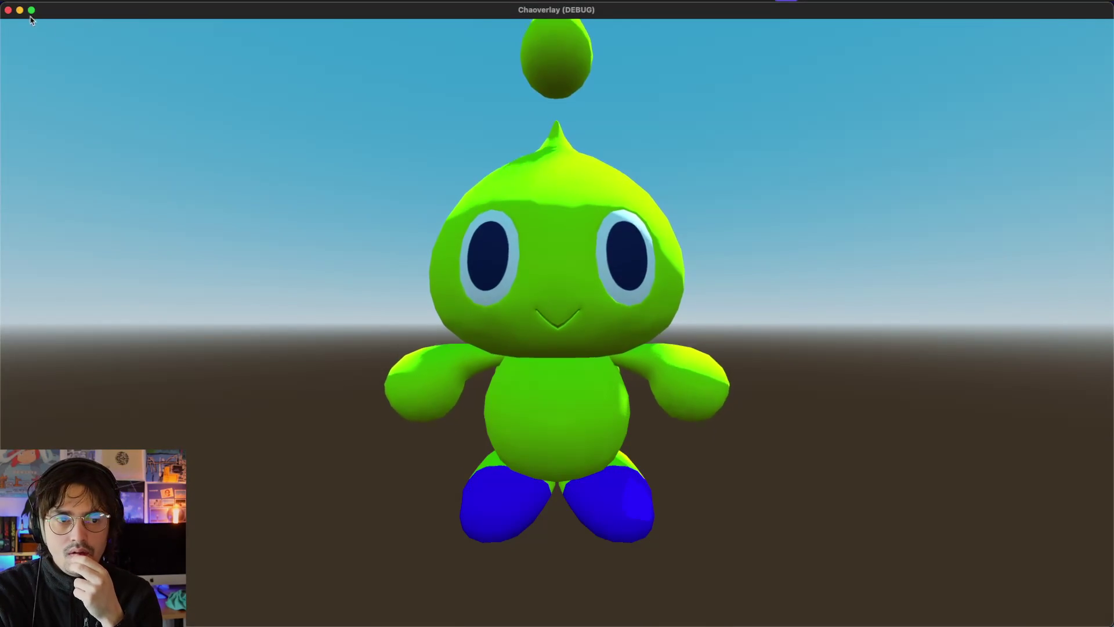
pyautogui.click(8, 10)
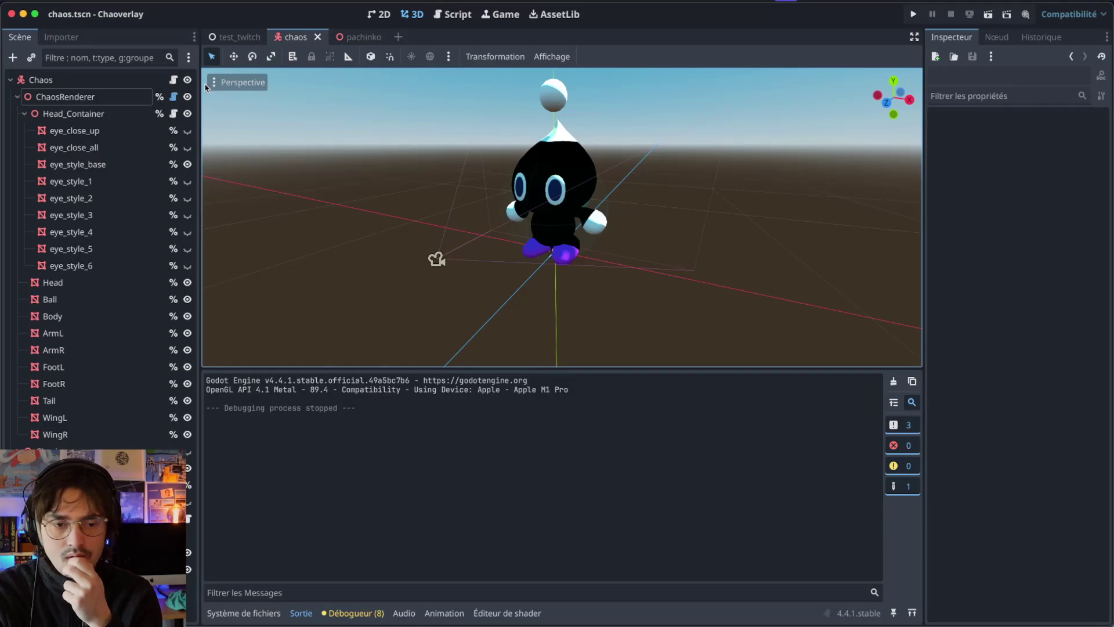
pyautogui.click(109, 100)
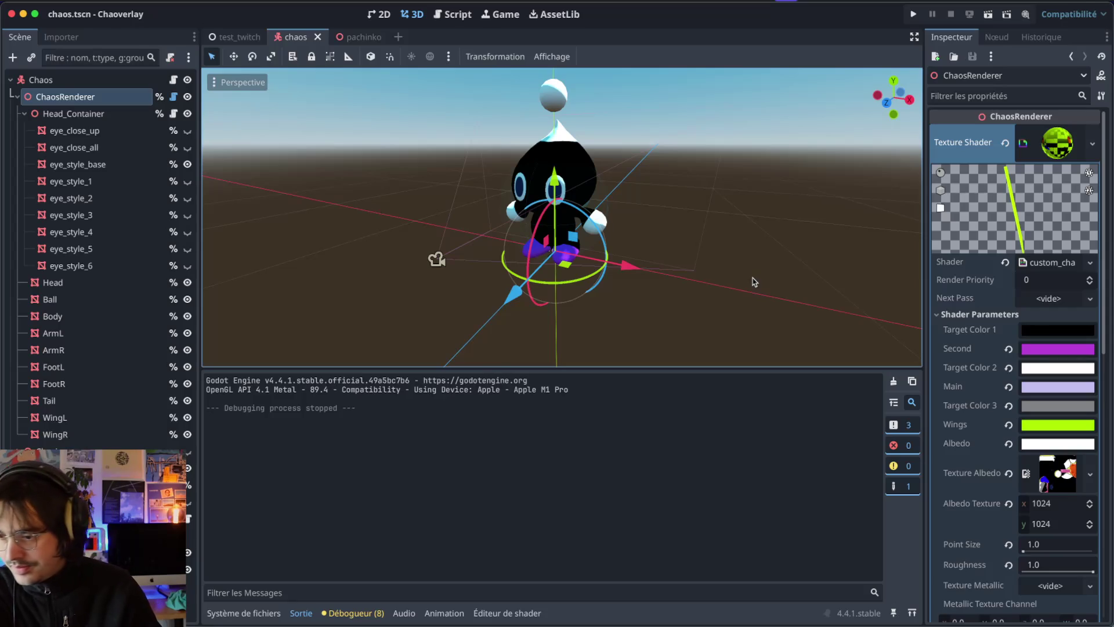
pyautogui.press('super+b')
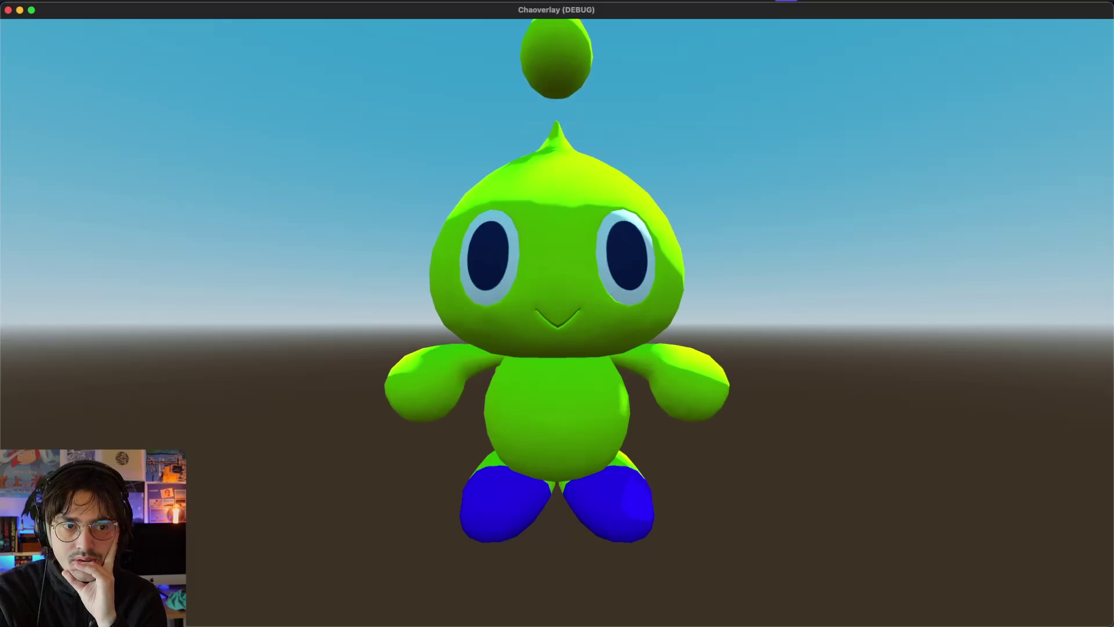
pyautogui.click(8, 11)
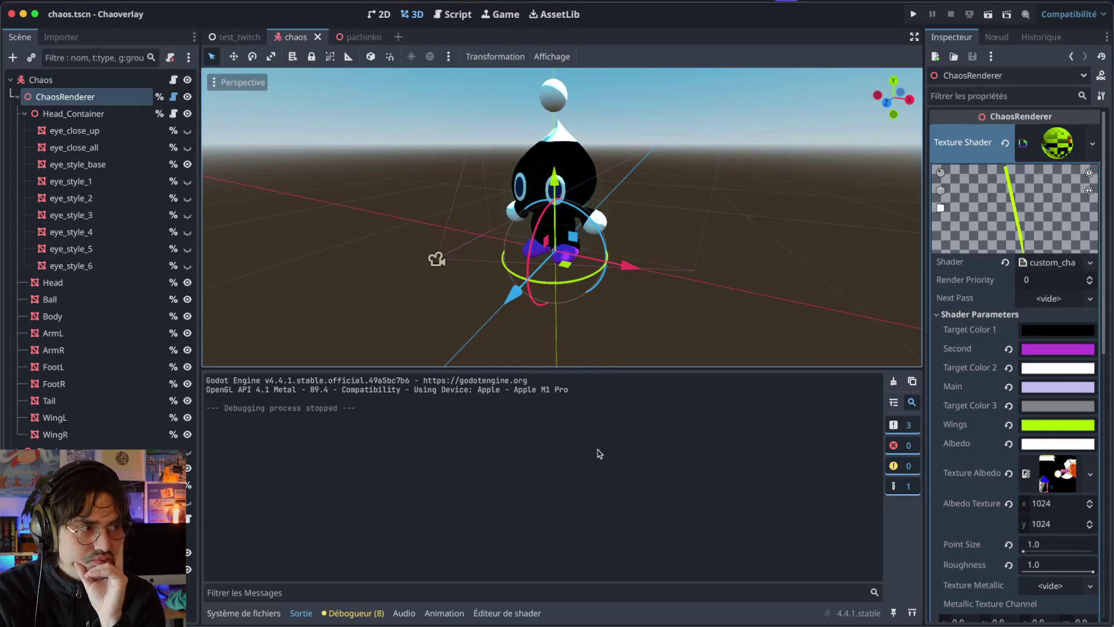
# Step: Open custom_chaos_classic_material.gdshader in Visual Studio Code via quick file search
pyautogui.hotkey('ctrl', 'Left')
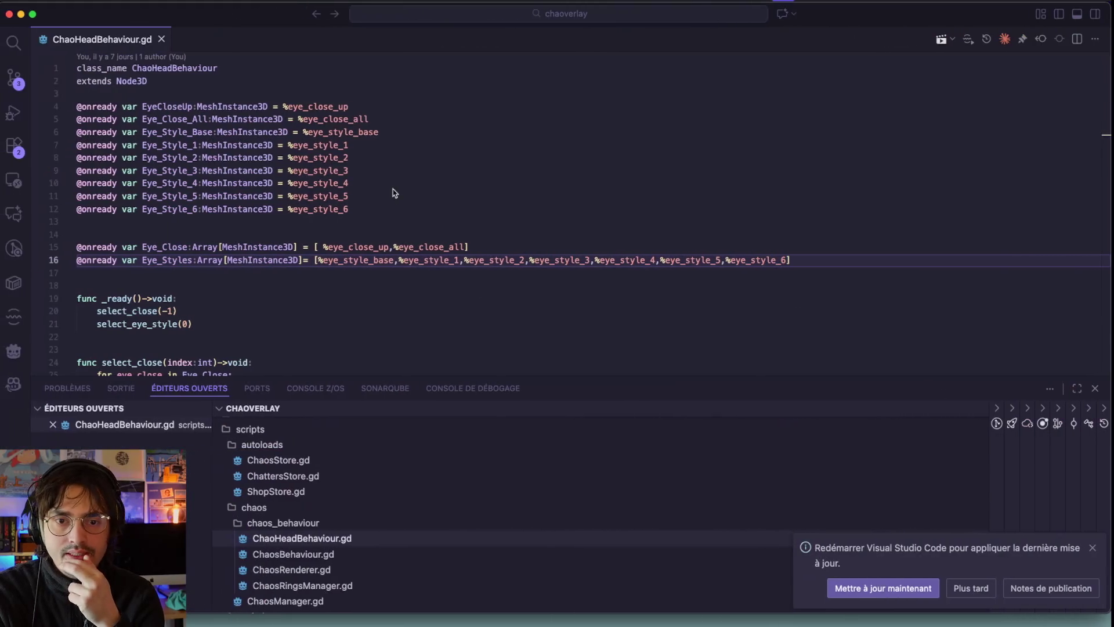
pyautogui.press('super+p')
pyautogui.write('custl')
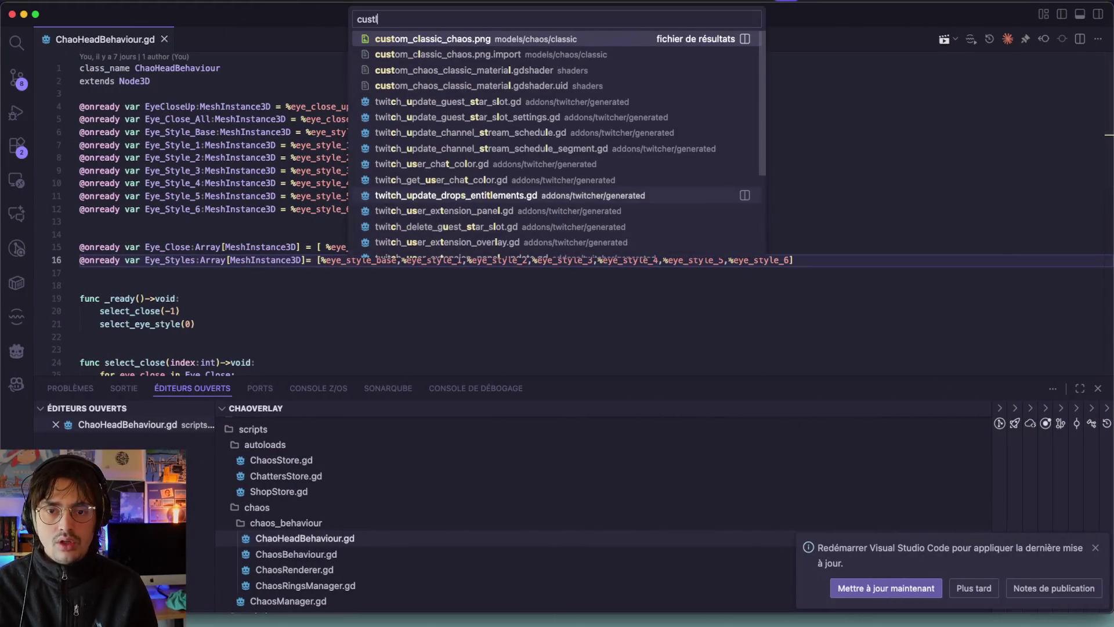
pyautogui.press('BackSpace')
pyautogui.press('Return')
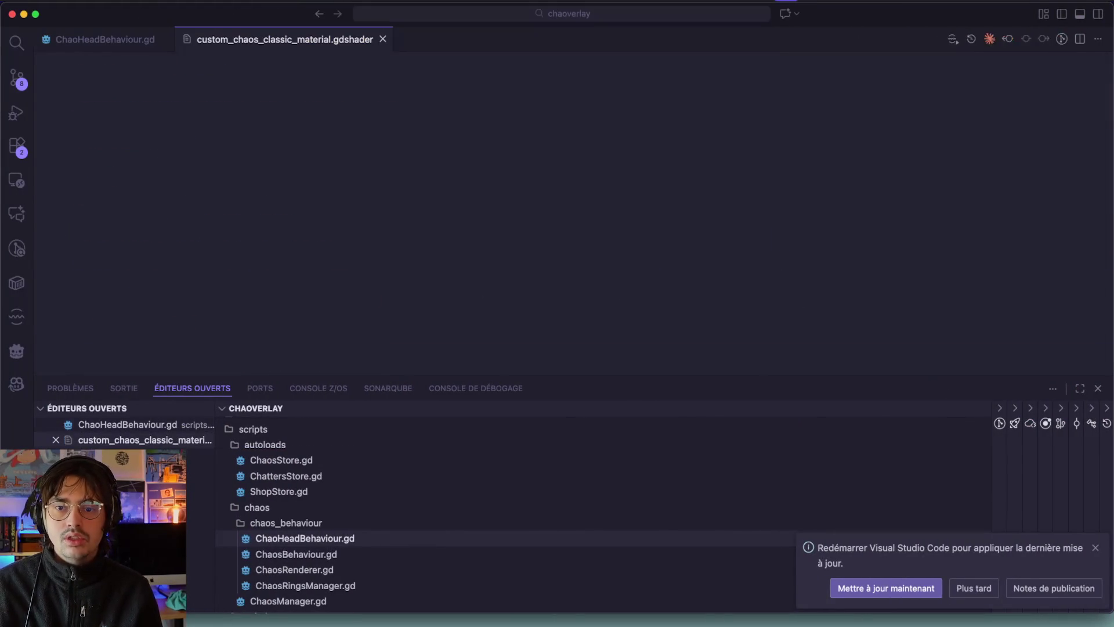
pyautogui.scroll(-3, 251, 244)
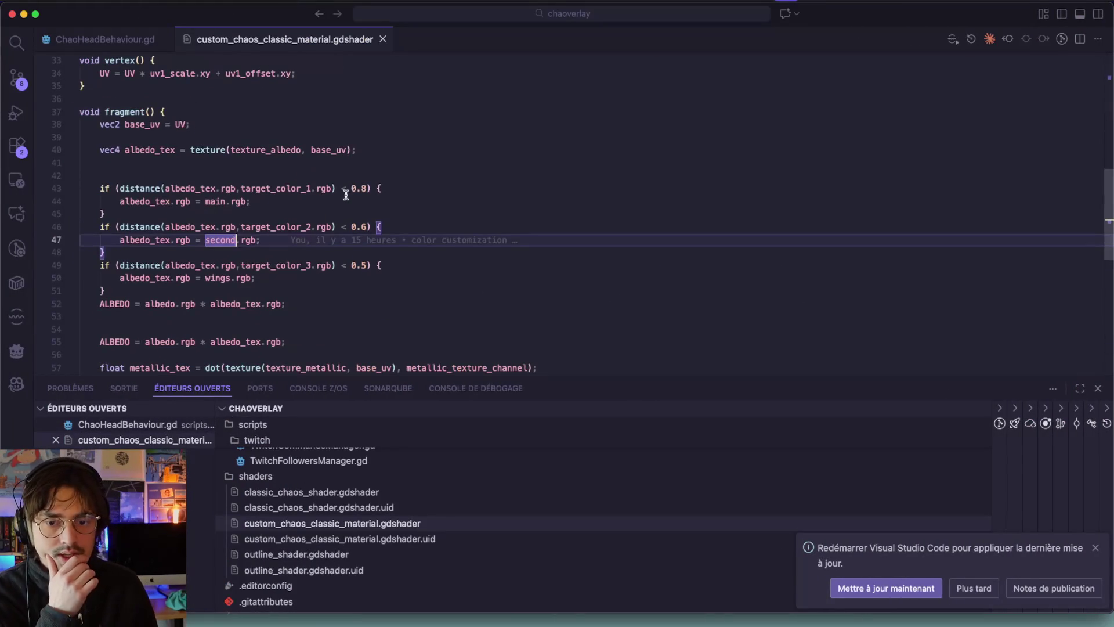
# Step: Change the three colour-match thresholds to 0.4, 0.4 and 0.3 and save the shader
pyautogui.doubleClick(364, 188)
pyautogui.write('4')
pyautogui.press('Down')
pyautogui.press('Down')
pyautogui.press('Down')
pyautogui.hotkey('shift', 'Left')
pyautogui.write('4')
pyautogui.press('Down')
pyautogui.press('Down')
pyautogui.press('Down')
pyautogui.hotkey('shift', 'Left')
pyautogui.write('3')
pyautogui.press('Escape')
pyautogui.press('super+s')
pyautogui.hotkey('ctrl', 'Right')
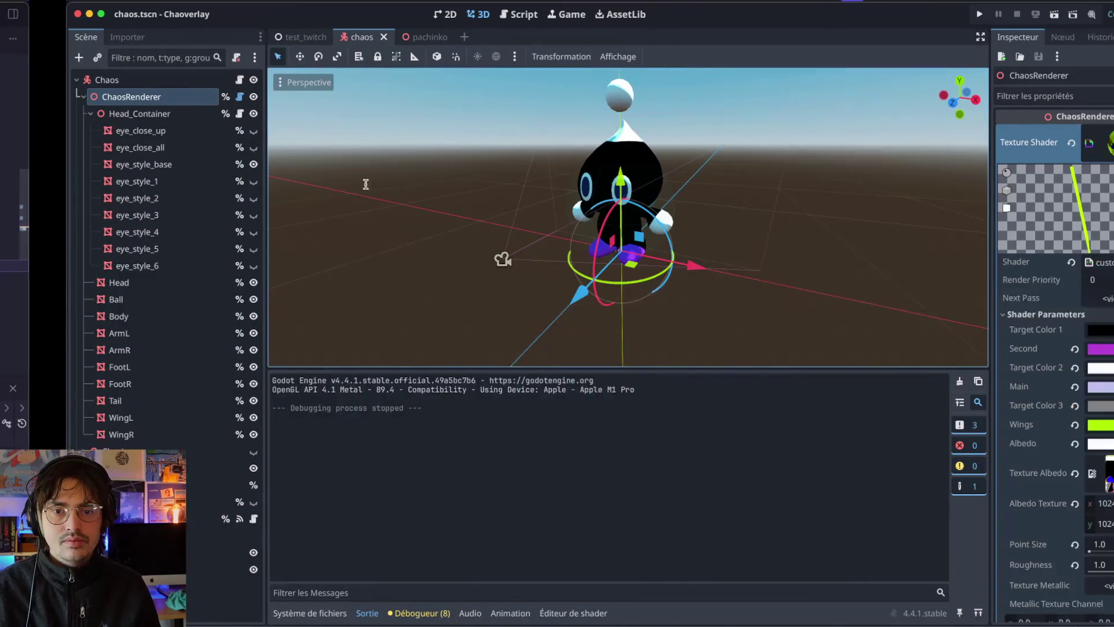
# Step: Reload the shader changed on disk in Godot
pyautogui.hotkey('ctrl', 'Left')
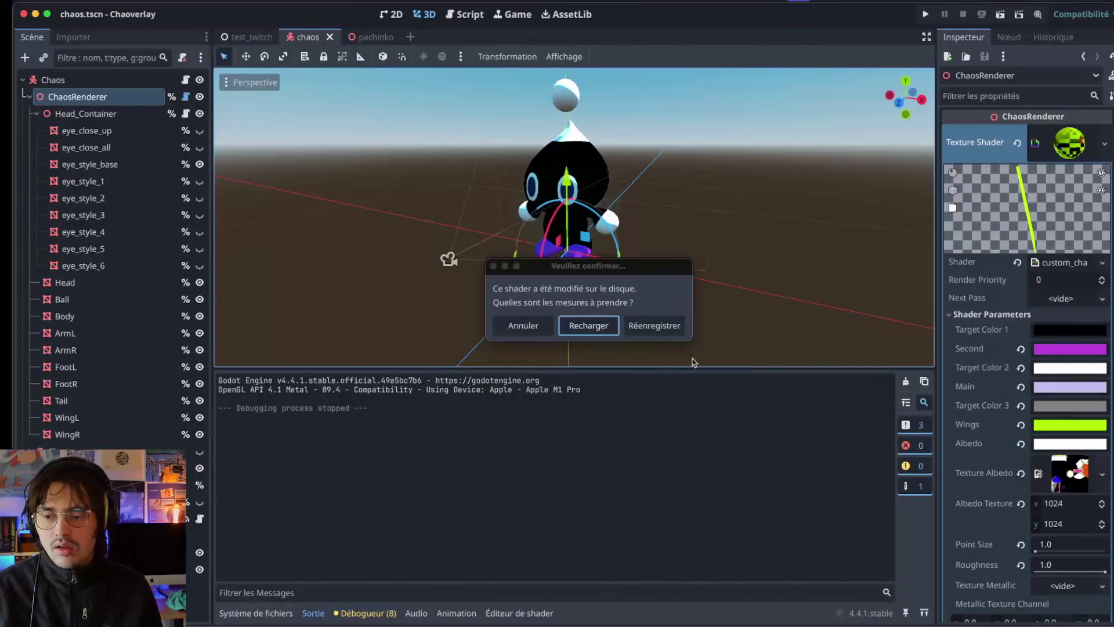
pyautogui.click(588, 336)
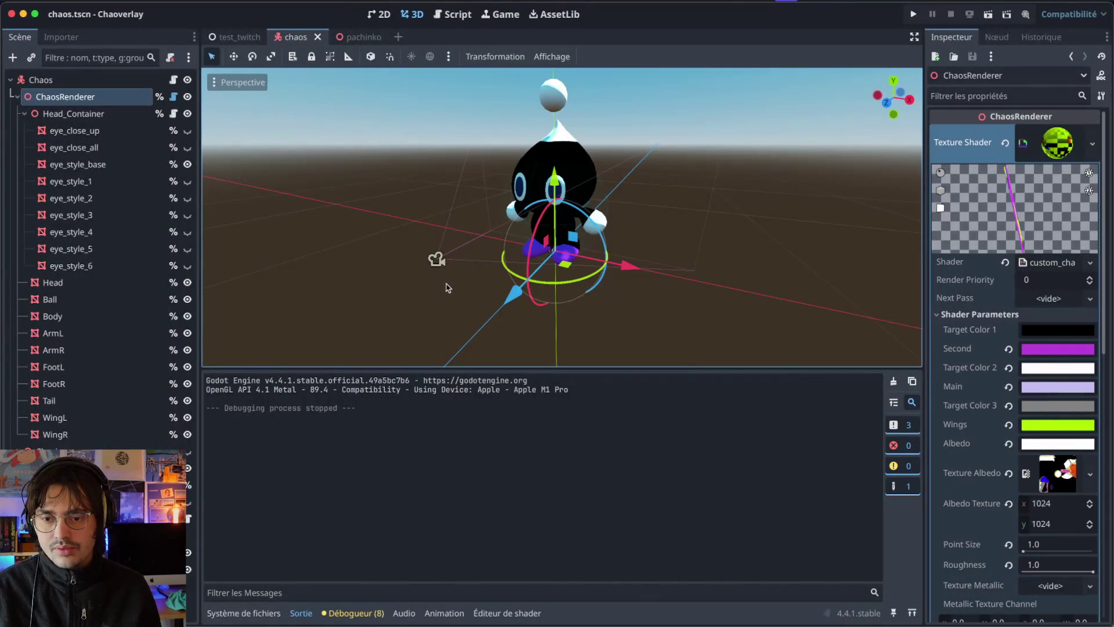
pyautogui.hotkey('ctrl', 'Left')
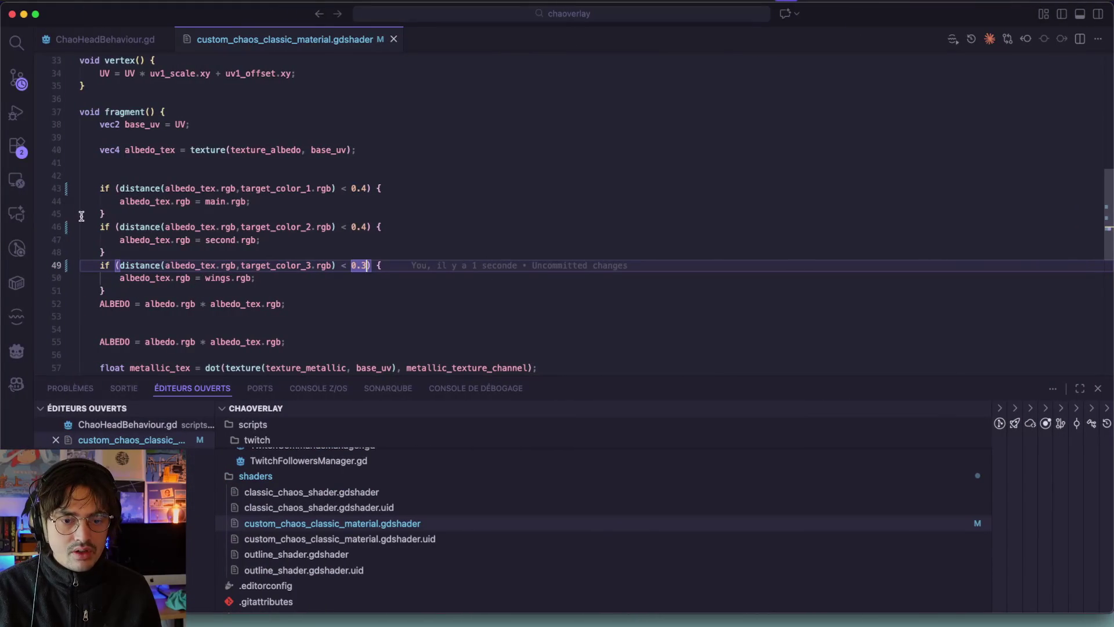
# Step: Turn the colour checks on lines 46 and 49 into 'elif' branches and save the shader
pyautogui.click(103, 227)
pyautogui.write('eli')
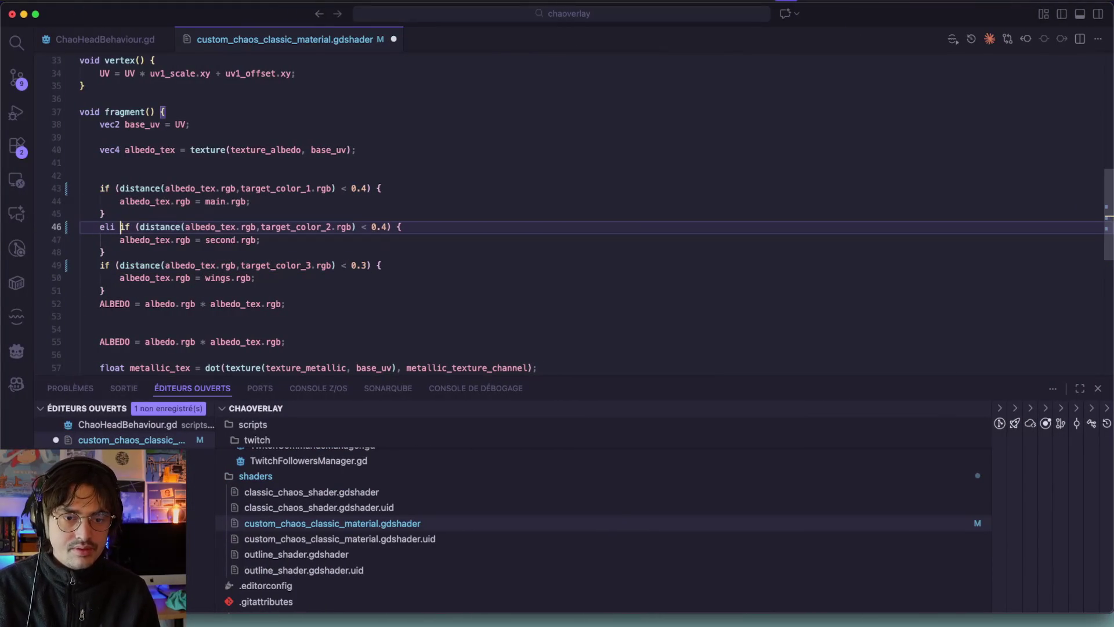
pyautogui.press('BackSpace')
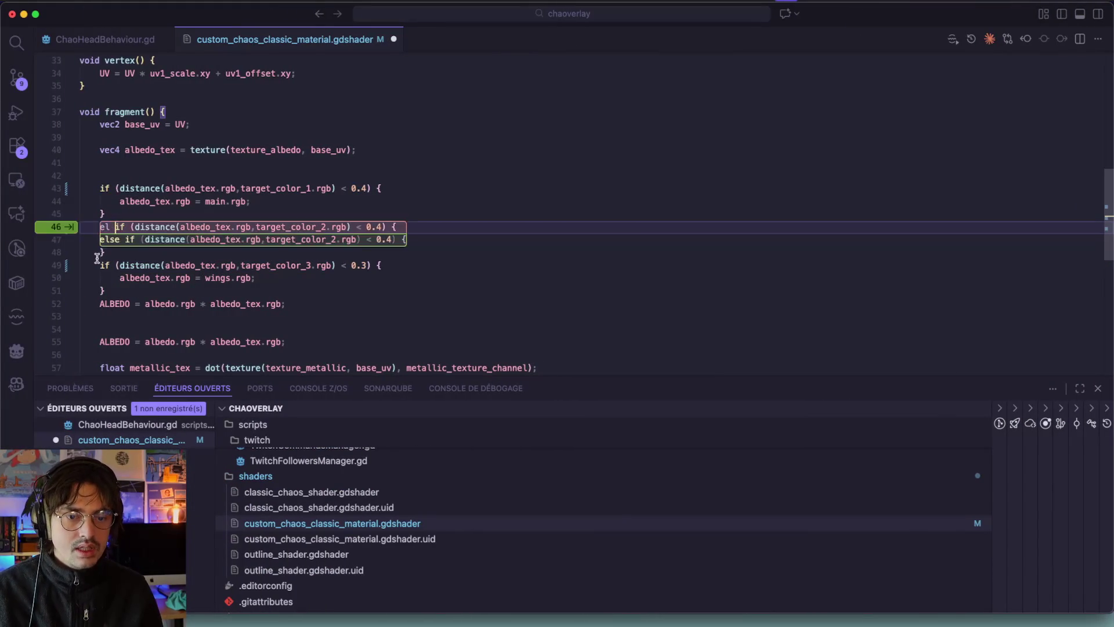
pyautogui.click(100, 265)
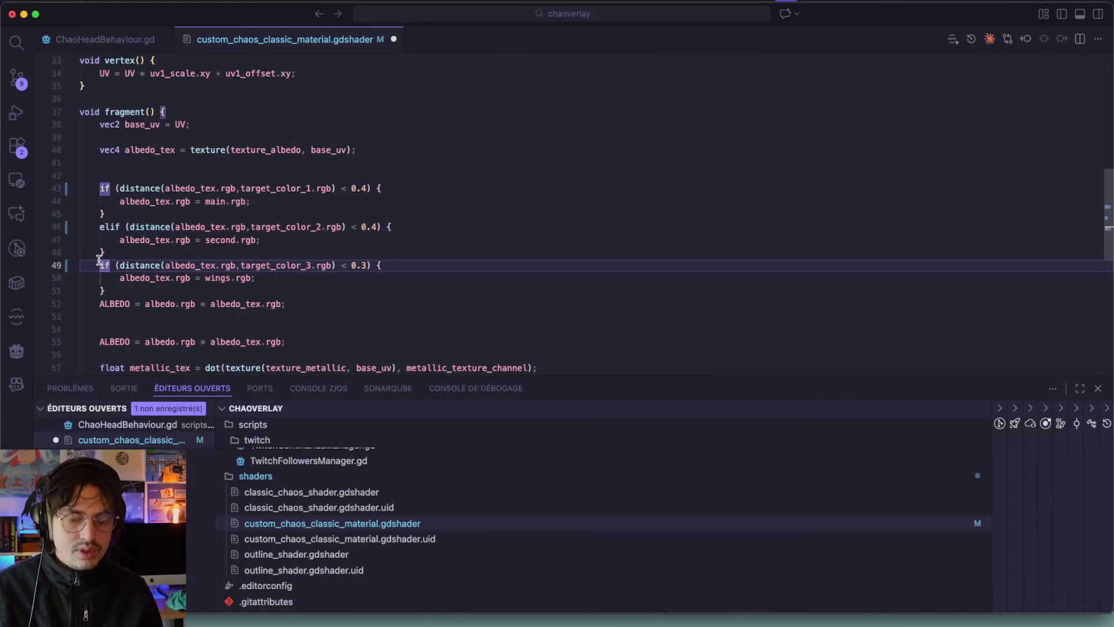
pyautogui.write('else')
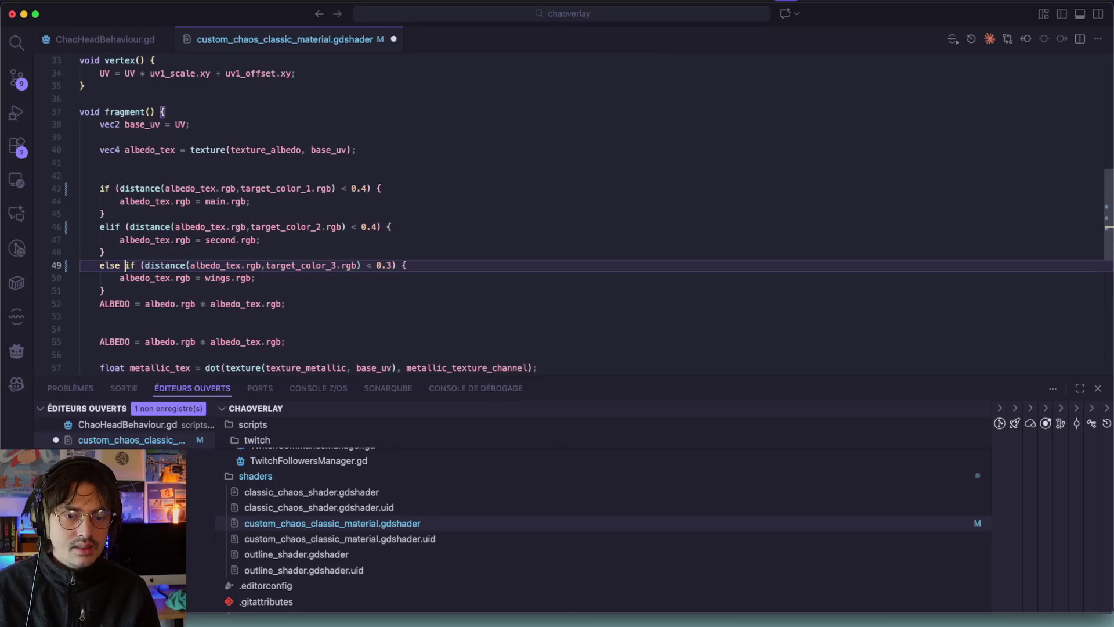
pyautogui.press('BackSpace')
pyautogui.press('BackSpace')
pyautogui.press('BackSpace')
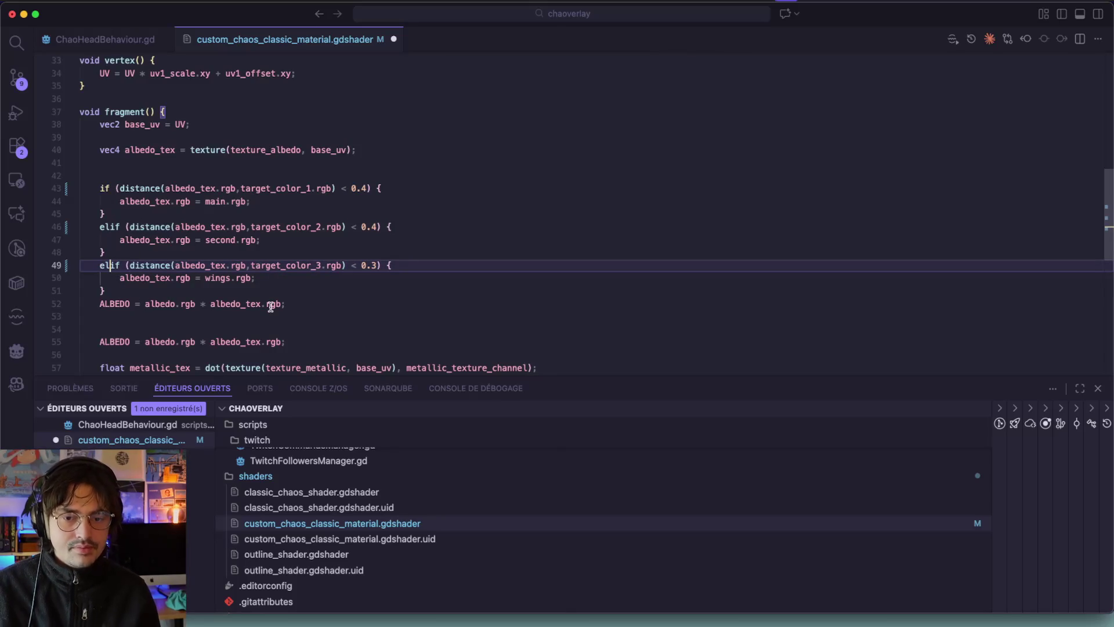
pyautogui.press('super+s')
pyautogui.press('super+Tab')
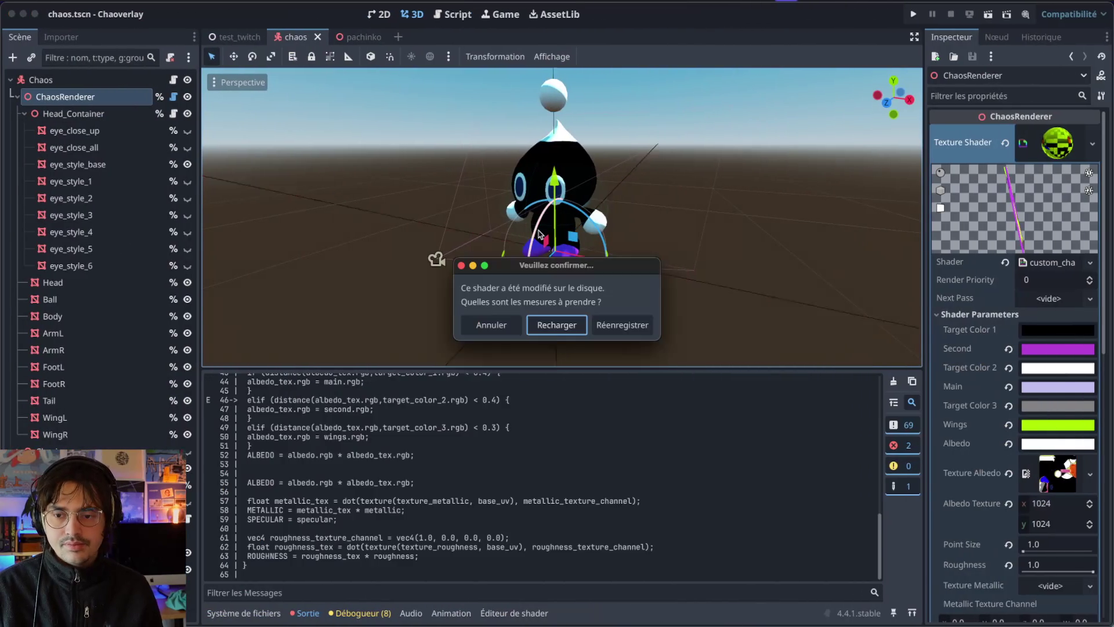
# Step: Reload the updated shader in Godot and test-run the game to check the chao's colours
pyautogui.click(557, 325)
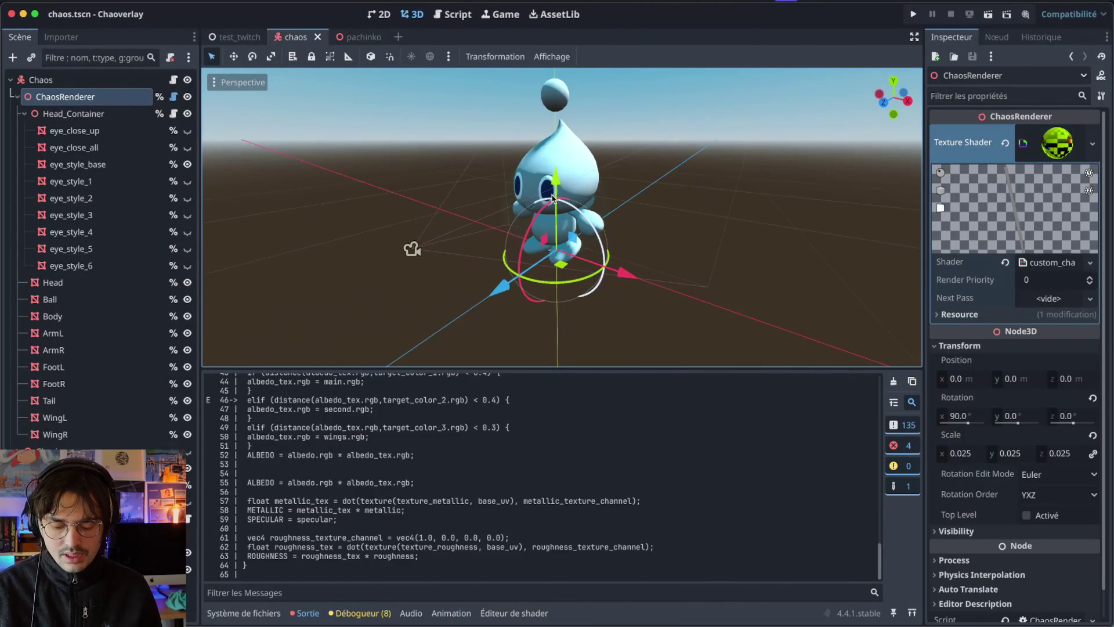
pyautogui.press('super+b')
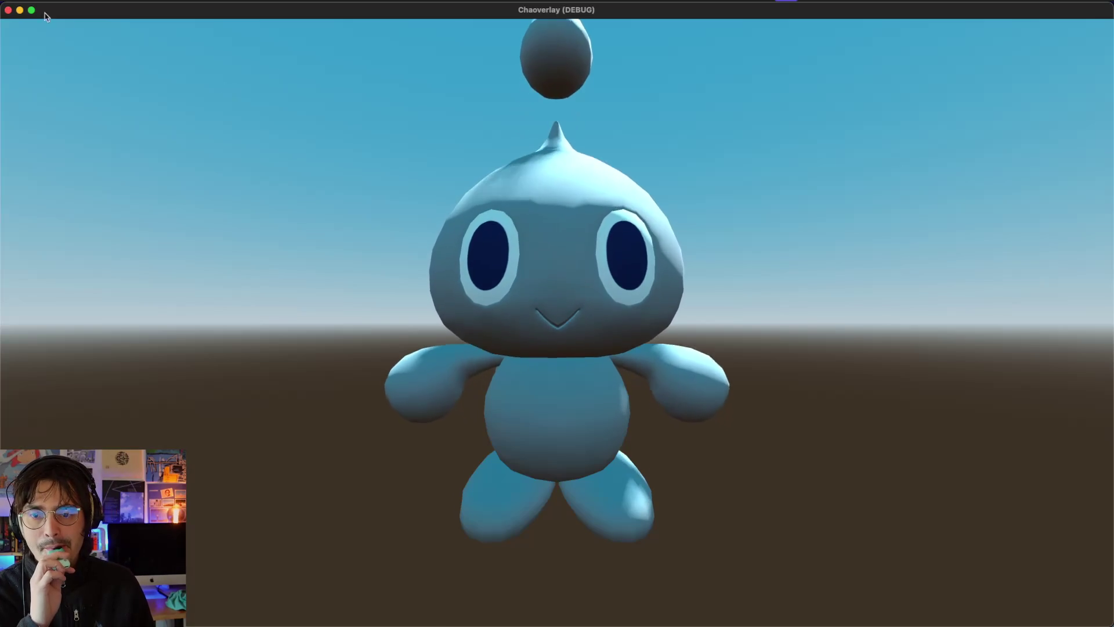
pyautogui.click(8, 11)
pyautogui.press('super+Tab')
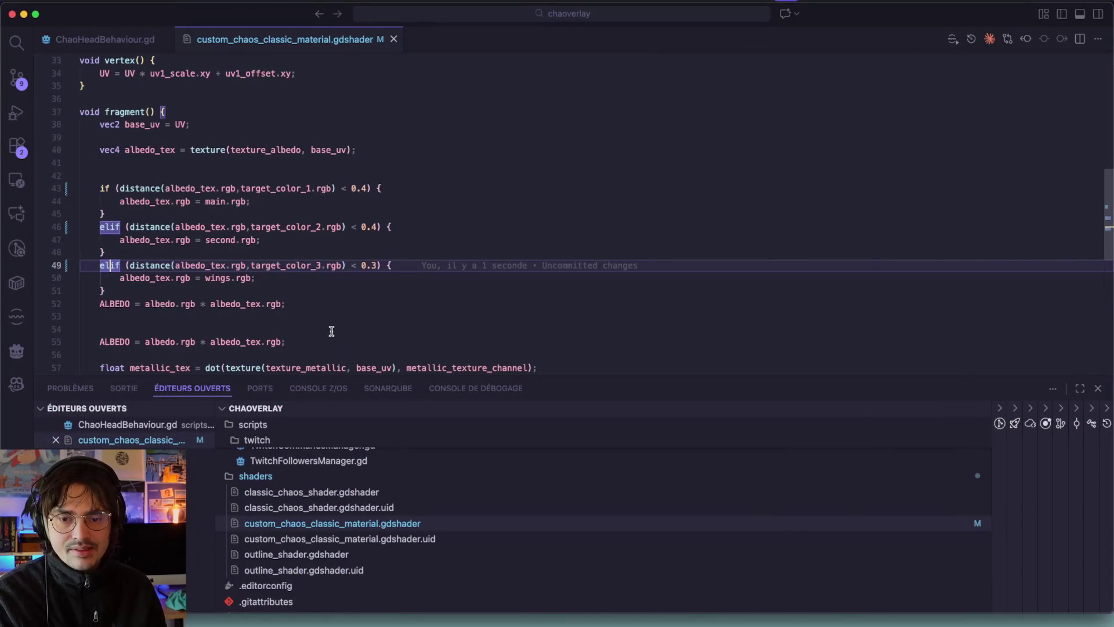
# Step: Raise the line 49 wings threshold to 0.4, save, and reload the shader in Godot
pyautogui.click(374, 261)
pyautogui.press('BackSpace')
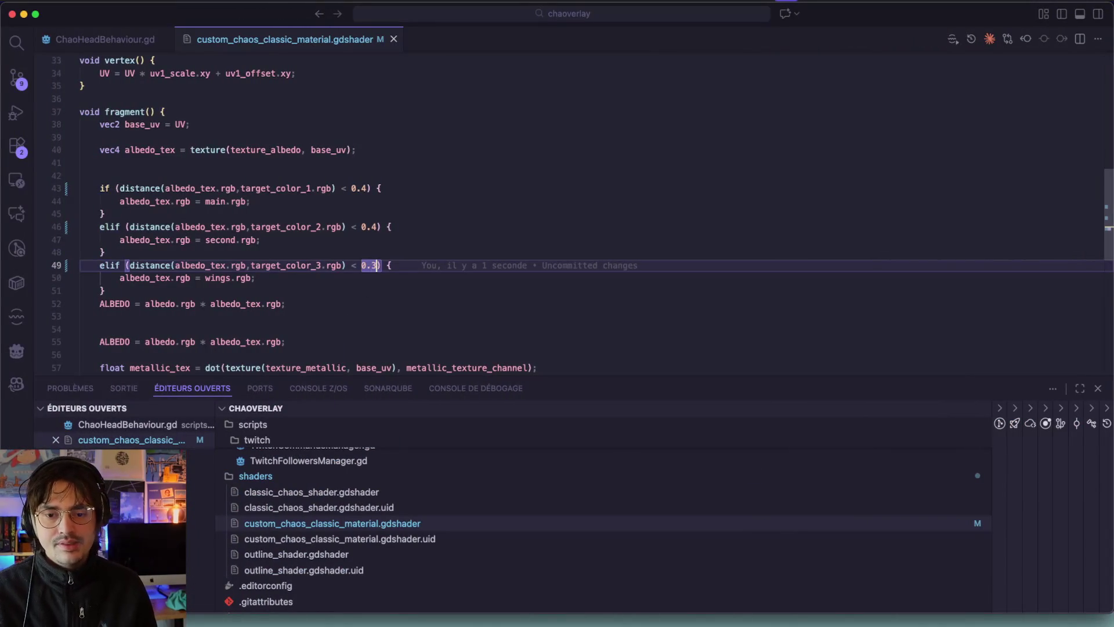
pyautogui.write('4')
pyautogui.press('super+s')
pyautogui.press('super+Tab')
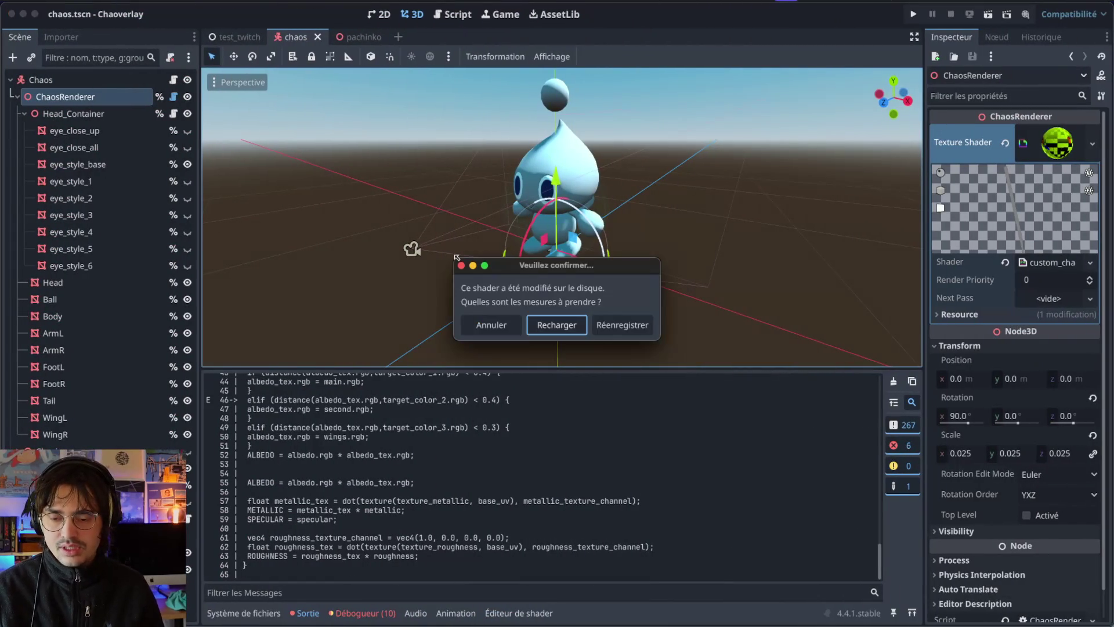
pyautogui.press('Return')
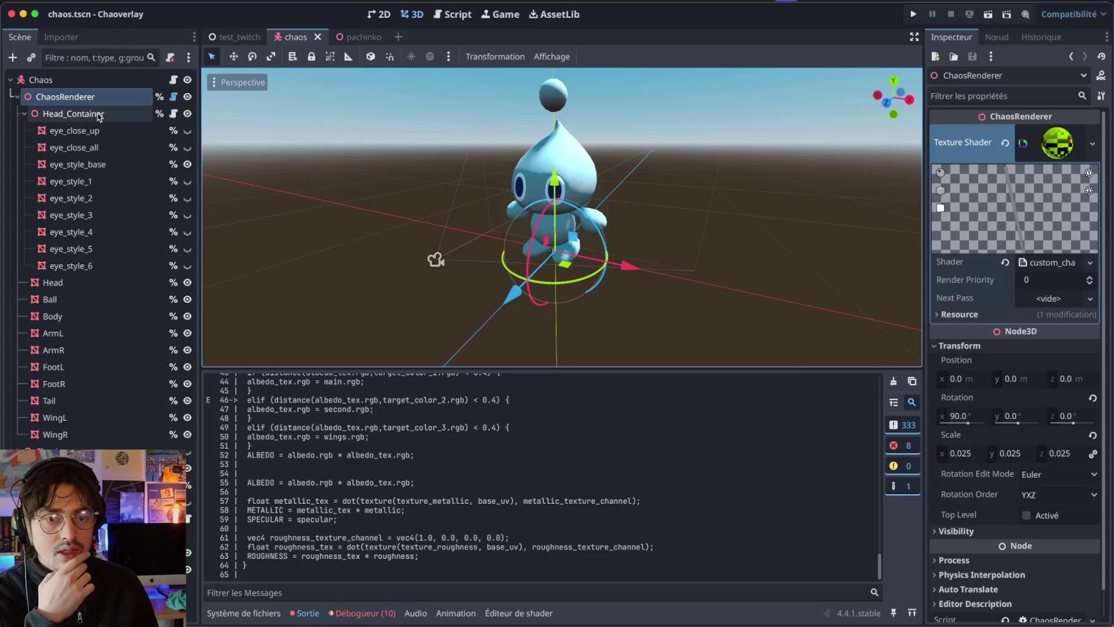
# Step: Inspect ChaosRenderer's shader resource to find the 'elif' error on line 46, then select that 'elif' in the code
pyautogui.click(104, 96)
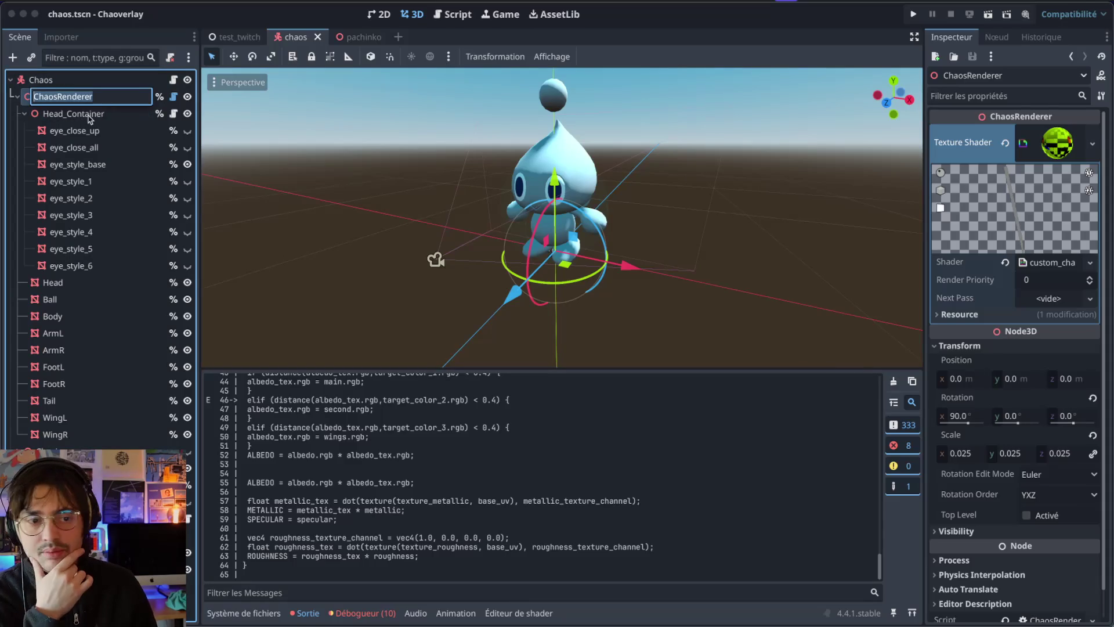
pyautogui.click(88, 115)
pyautogui.doubleClick(90, 97)
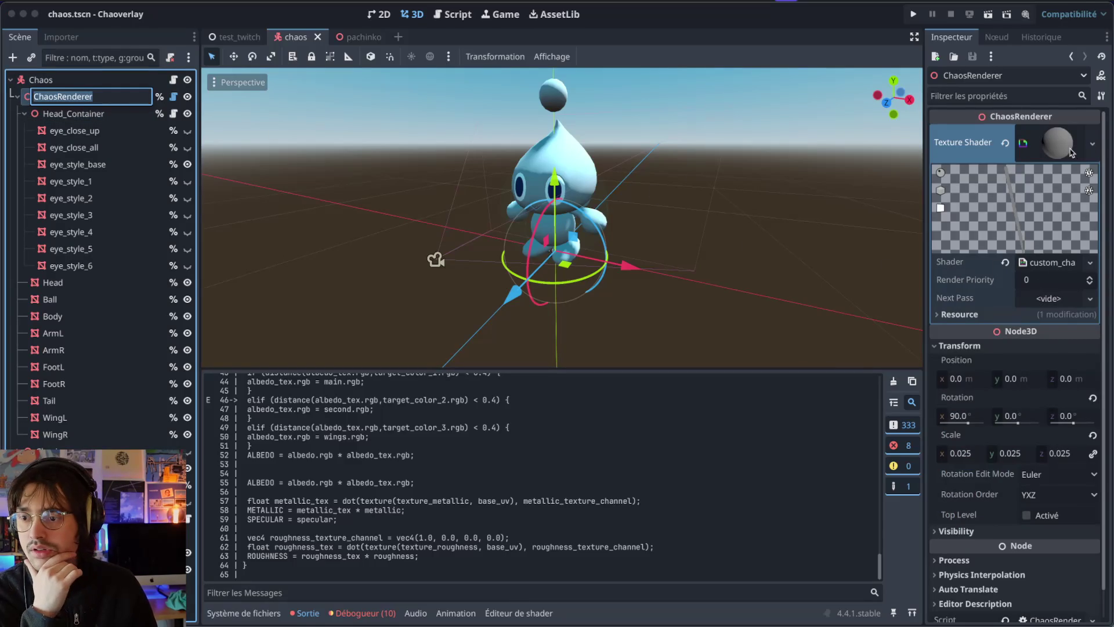
pyautogui.click(1066, 199)
pyautogui.click(1053, 262)
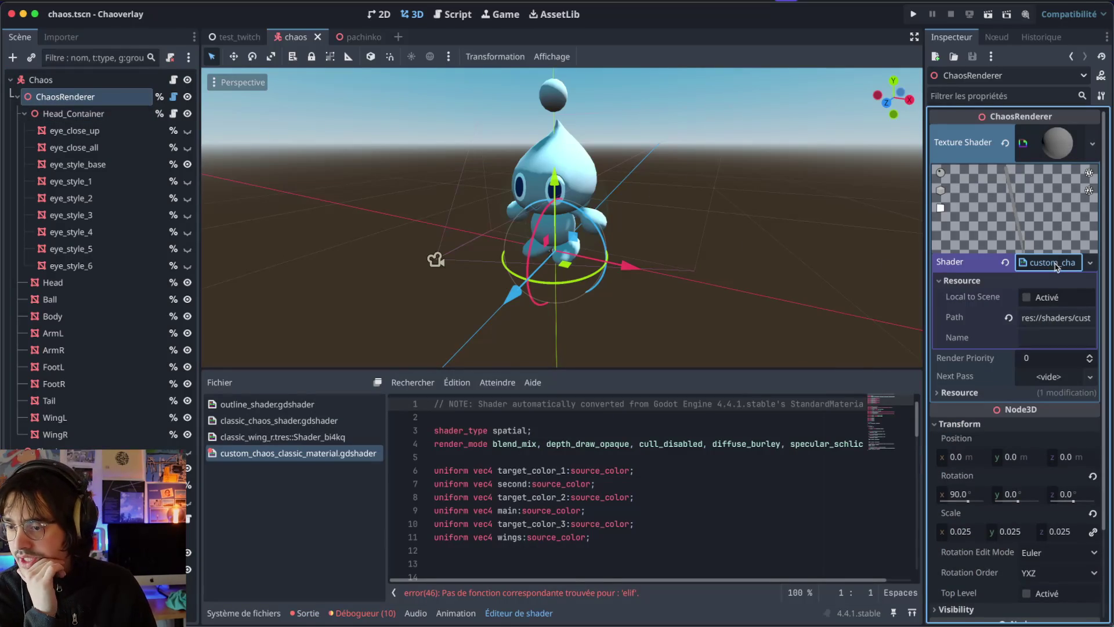
pyautogui.click(1055, 264)
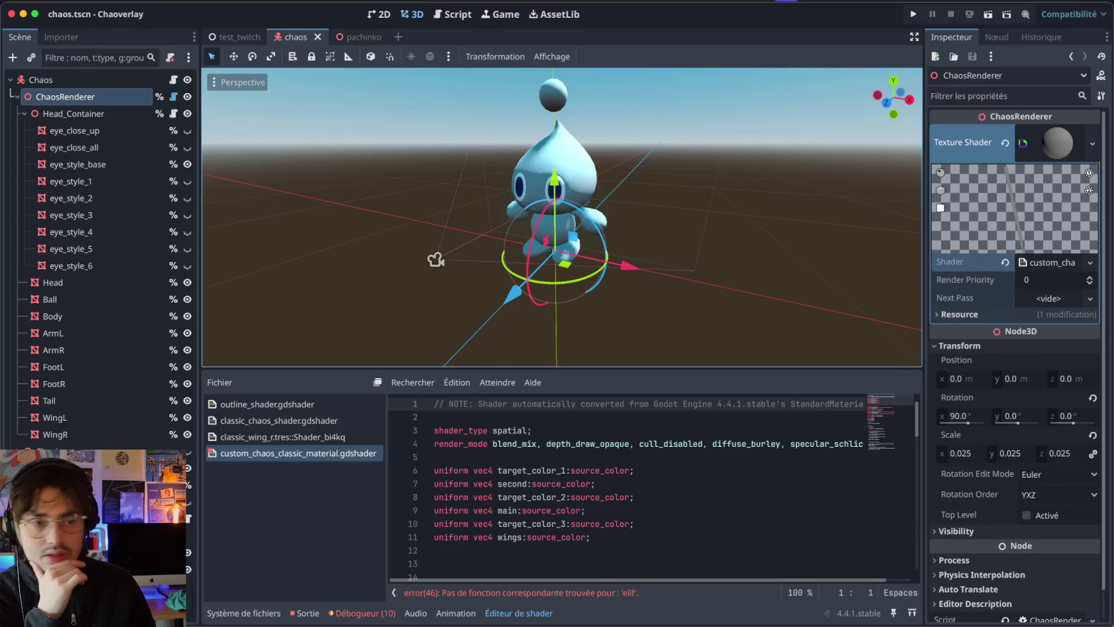
pyautogui.click(75, 147)
pyautogui.click(68, 97)
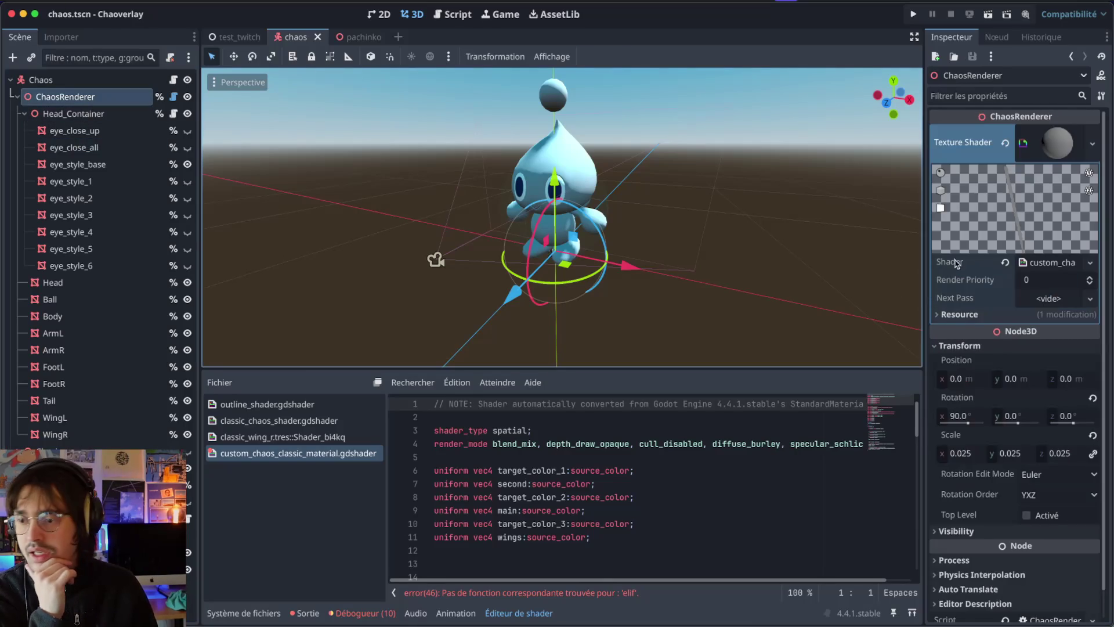
pyautogui.click(1058, 139)
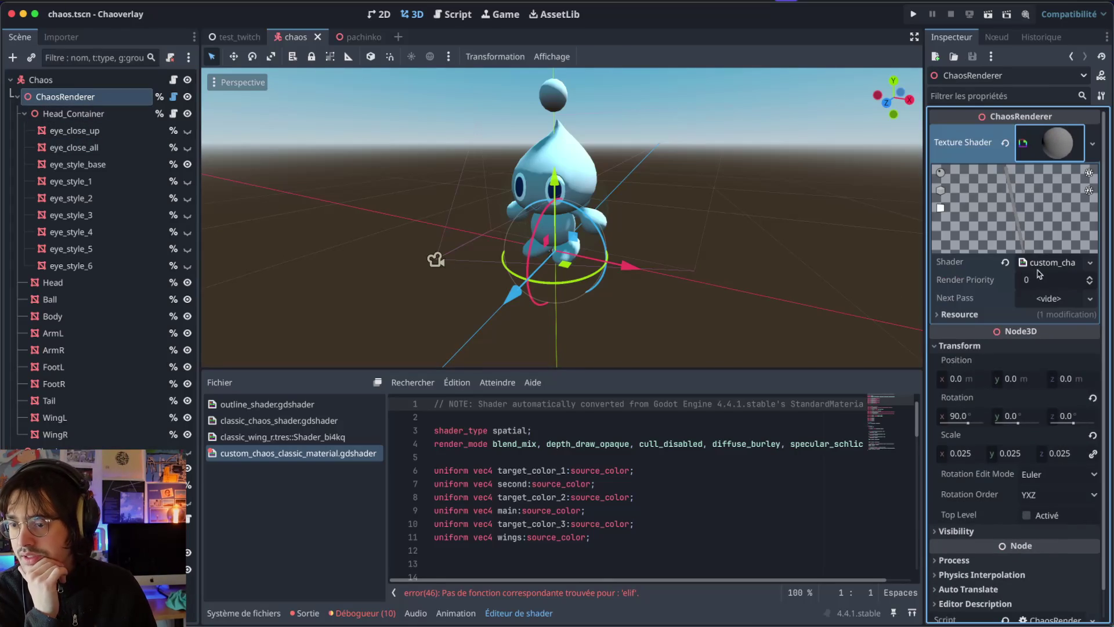
pyautogui.click(1042, 266)
pyautogui.click(1042, 267)
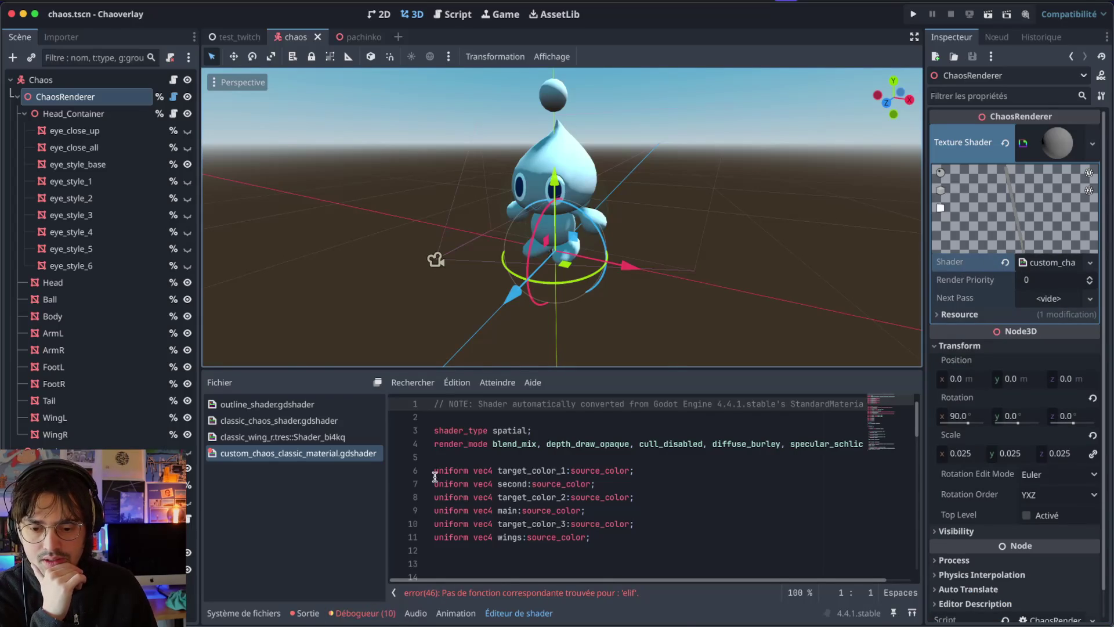
pyautogui.press('super+Tab')
pyautogui.doubleClick(117, 232)
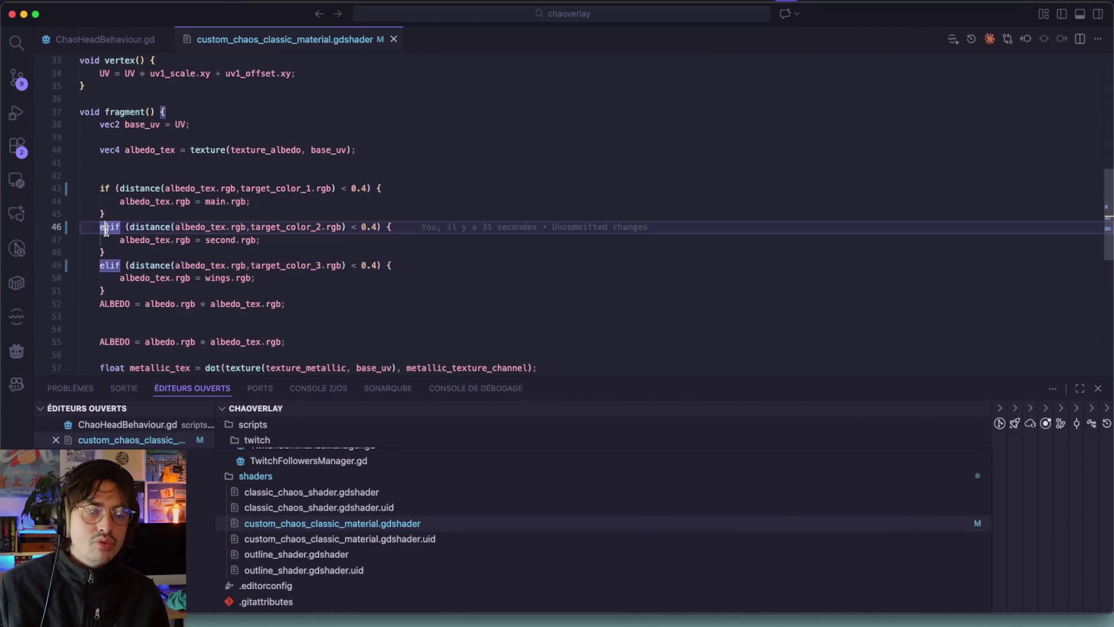
# Step: Change both elif branches on lines 46 and 49 to 'else if' and save the shader
pyautogui.write('else if')
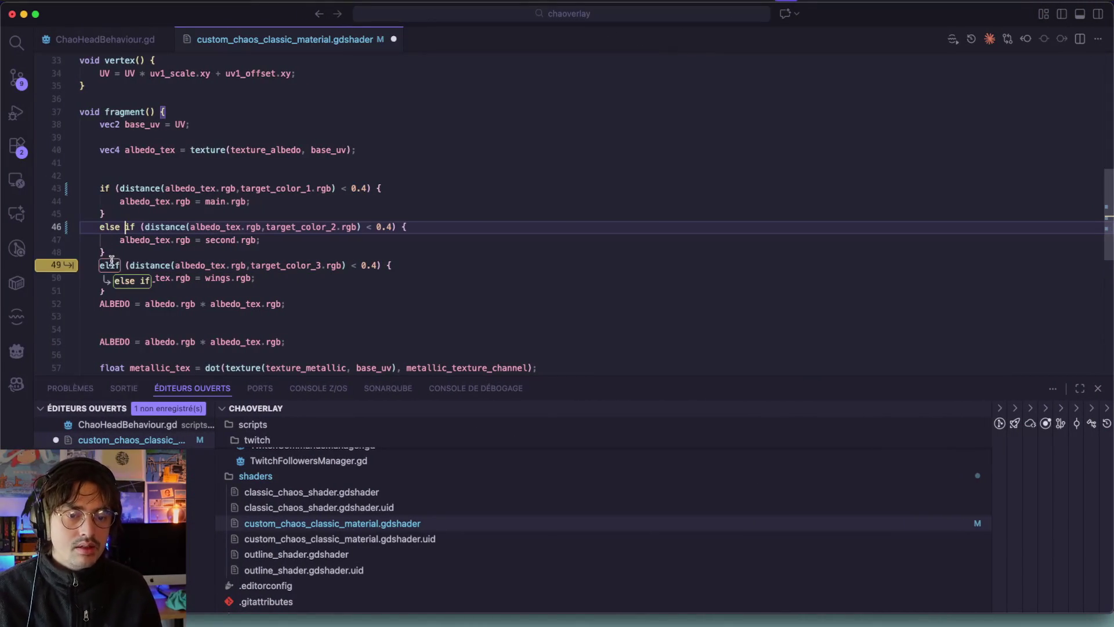
pyautogui.press('Tab')
pyautogui.press('super+s')
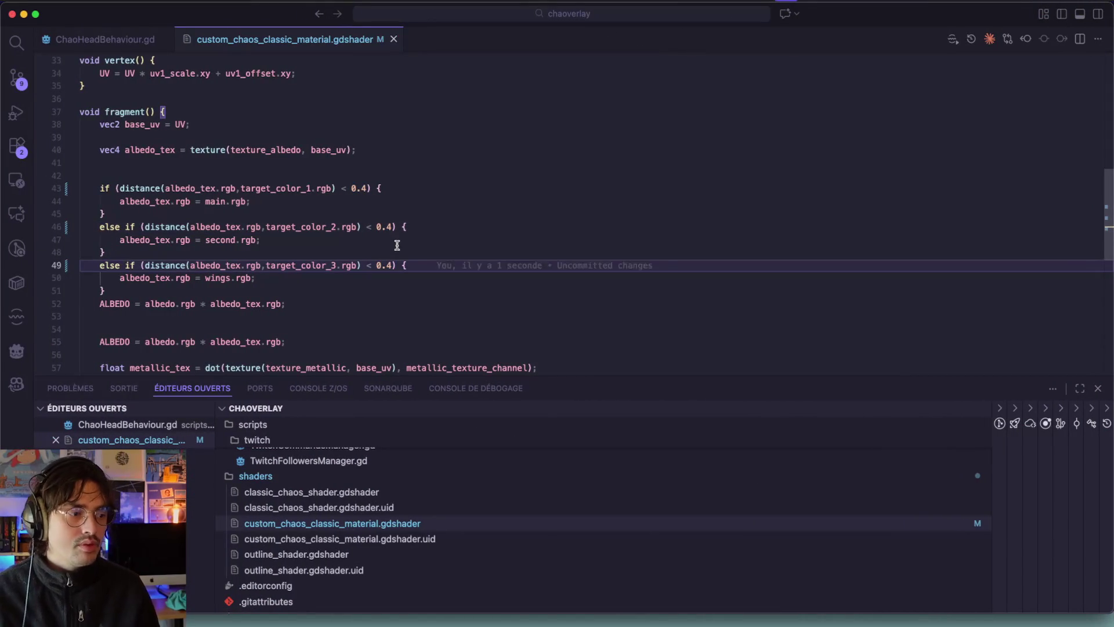
# Step: Reload the shader in Godot and test-run to confirm the purple and blue custom colors
pyautogui.press('super+Tab')
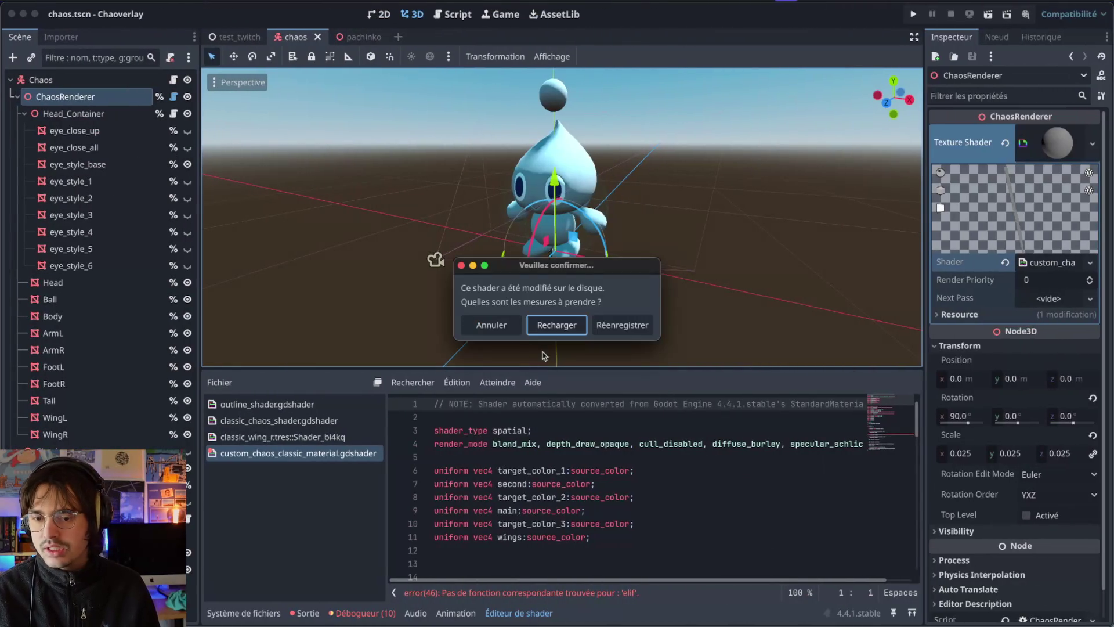
pyautogui.click(555, 328)
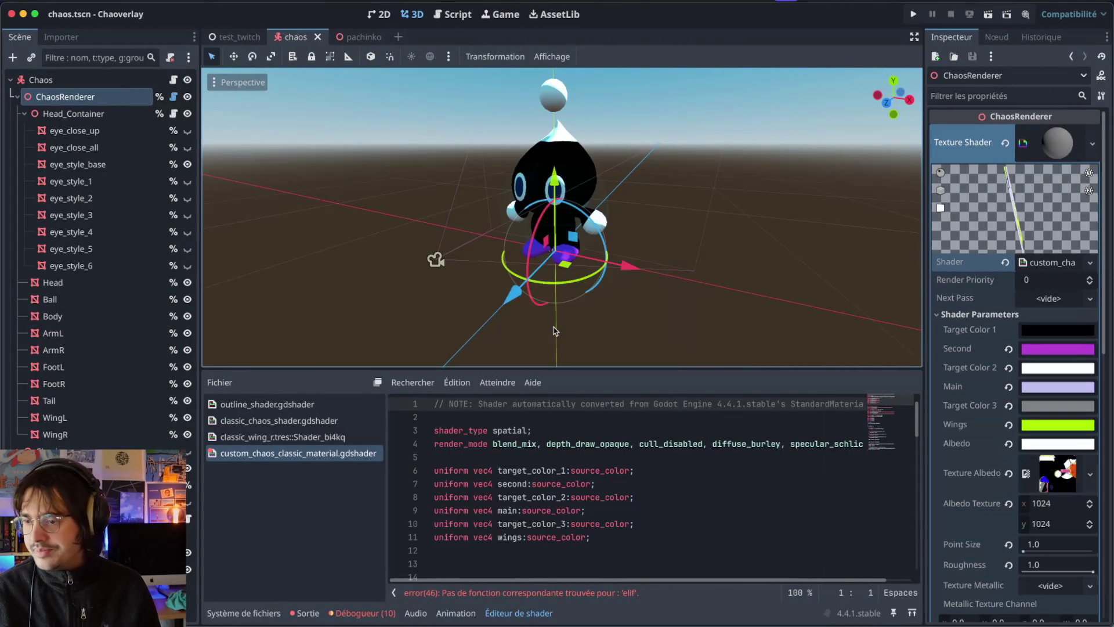
pyautogui.hscroll(-5, 438, 271)
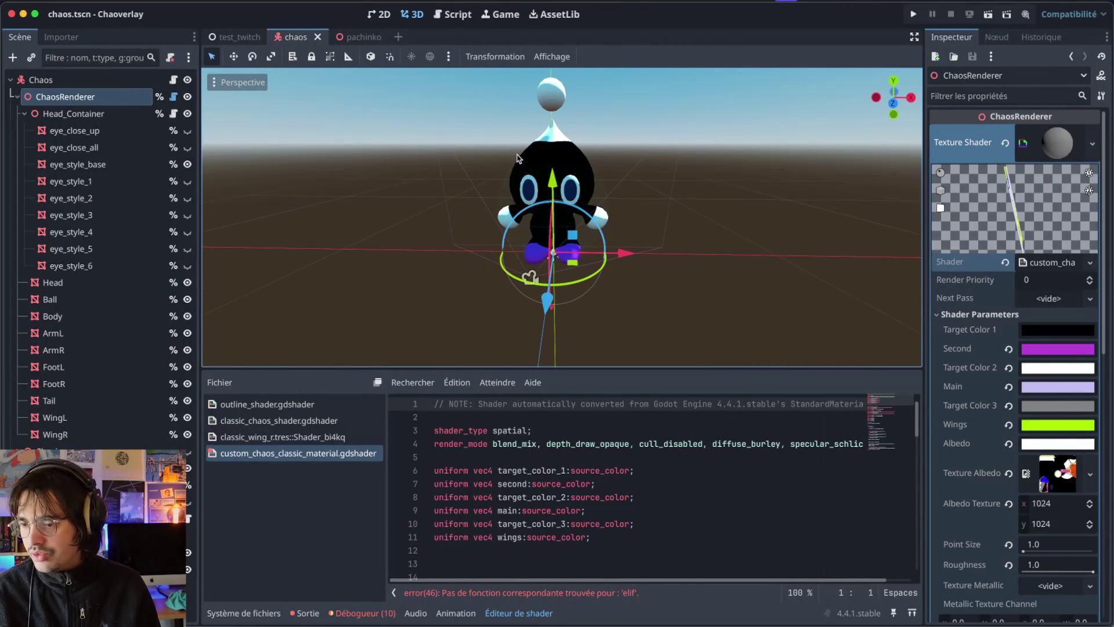
pyautogui.press('super+b')
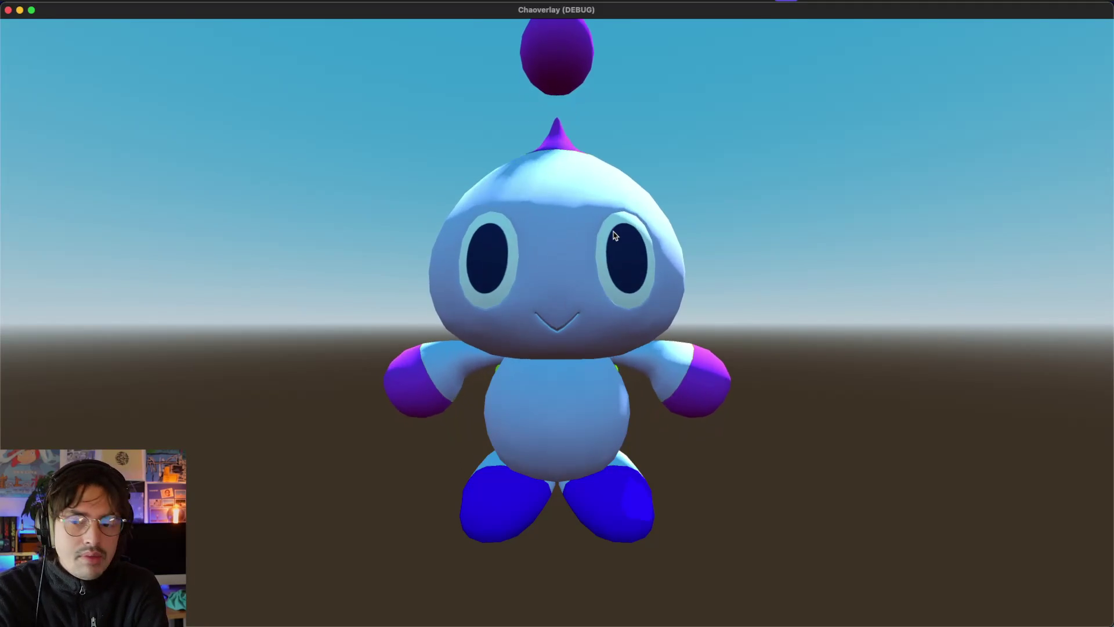
pyautogui.click(8, 9)
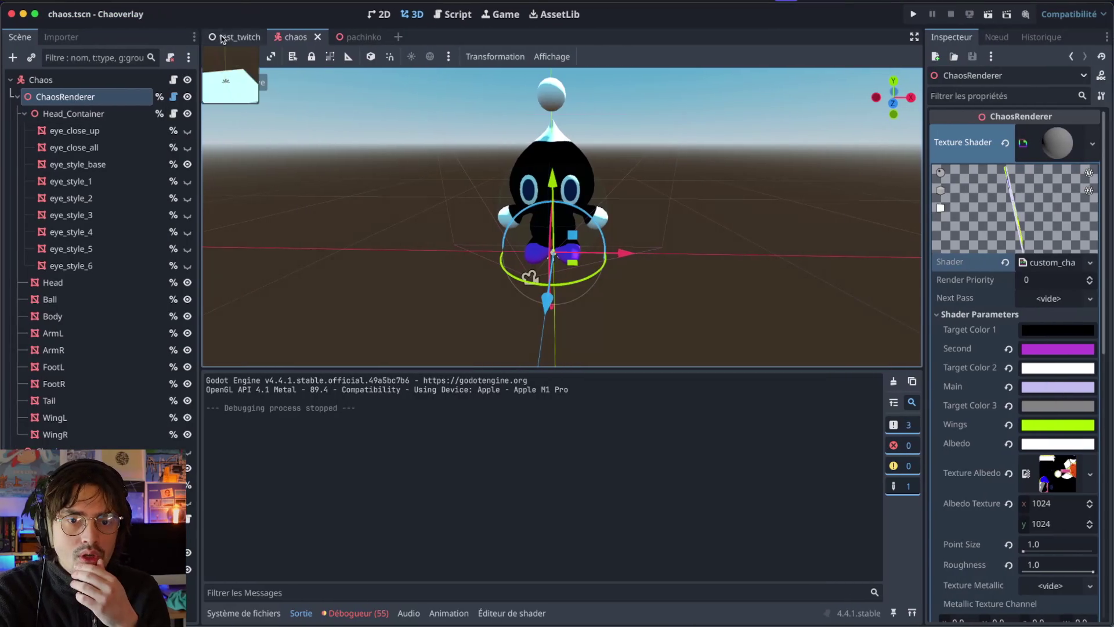
# Step: Switch from the test_twitch scene back to chaos and run it to view the multicoloured Chao
pyautogui.click(250, 39)
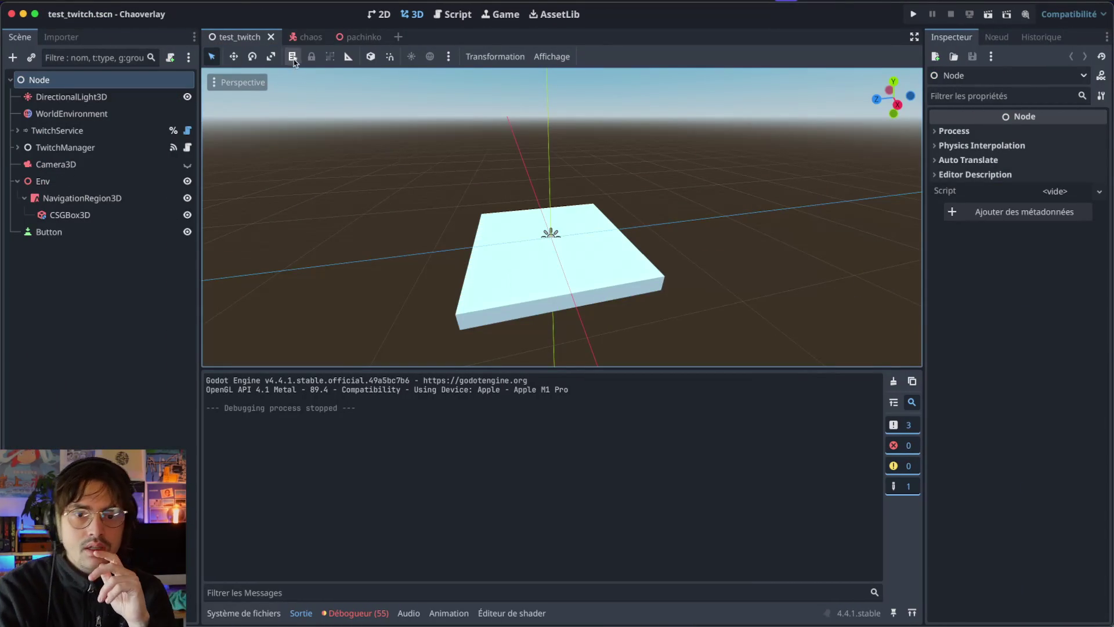
pyautogui.click(307, 37)
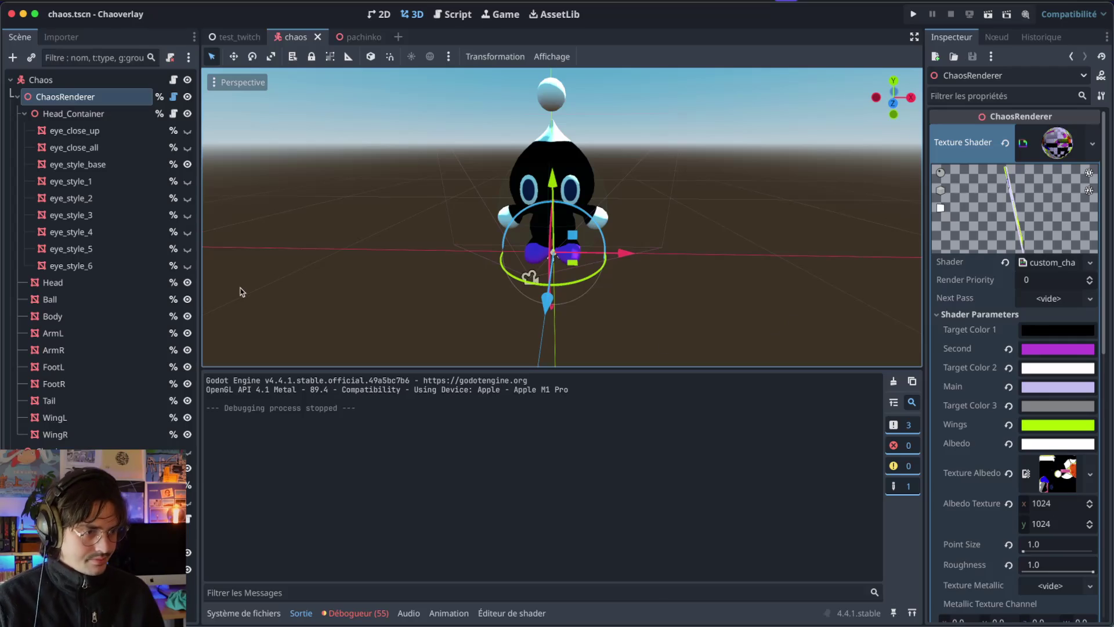
pyautogui.hotkey('ctrl', 'Right')
pyautogui.hotkey('ctrl', 'Left')
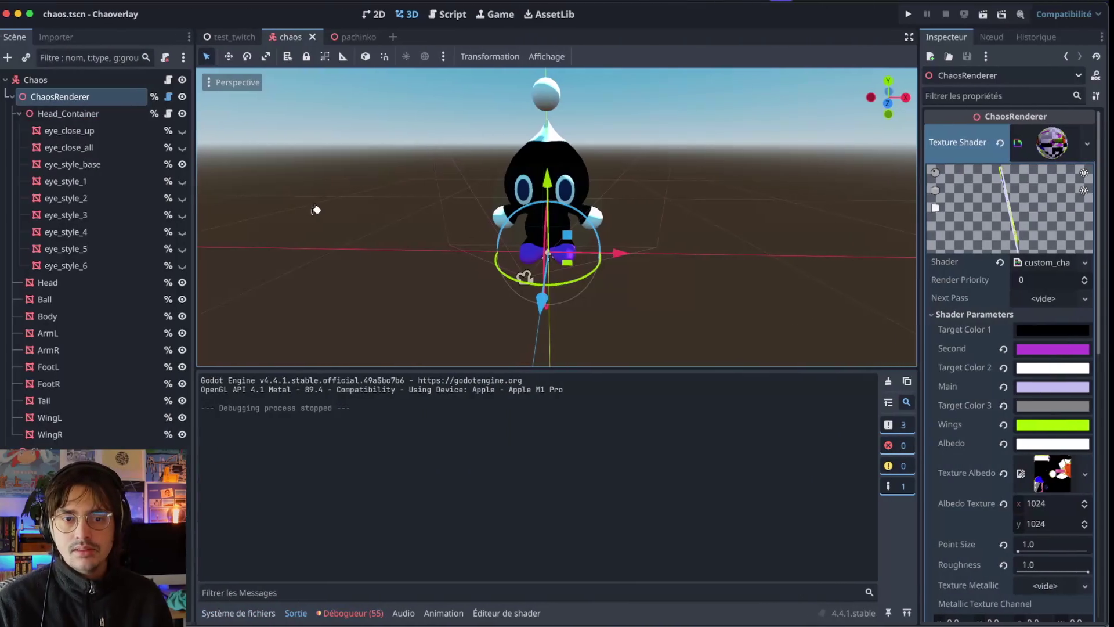
pyautogui.press('super+b')
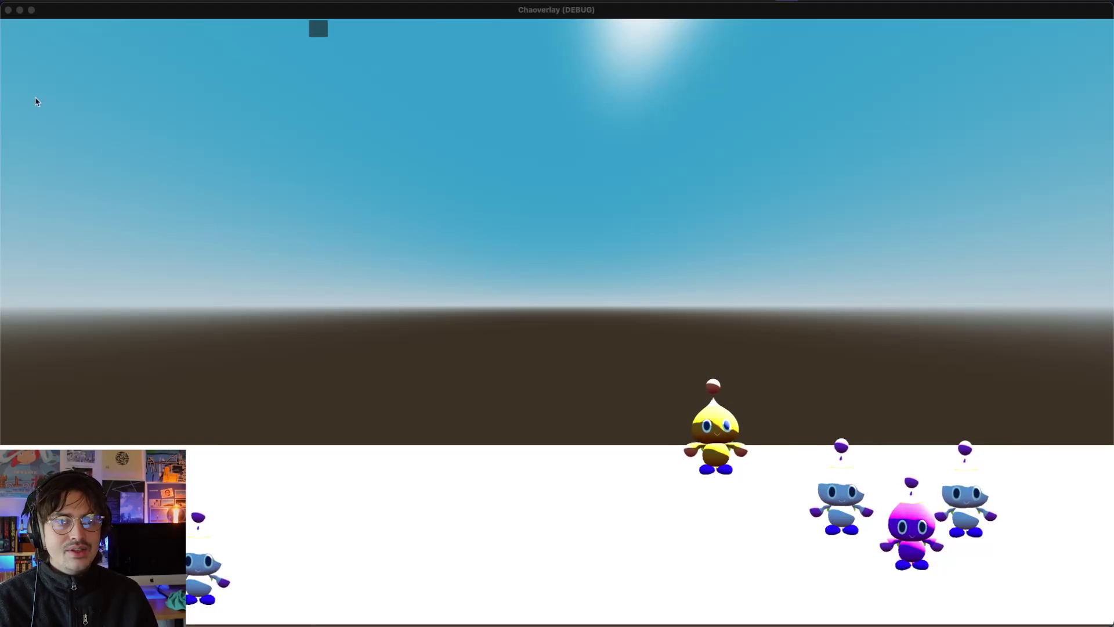
pyautogui.click(8, 10)
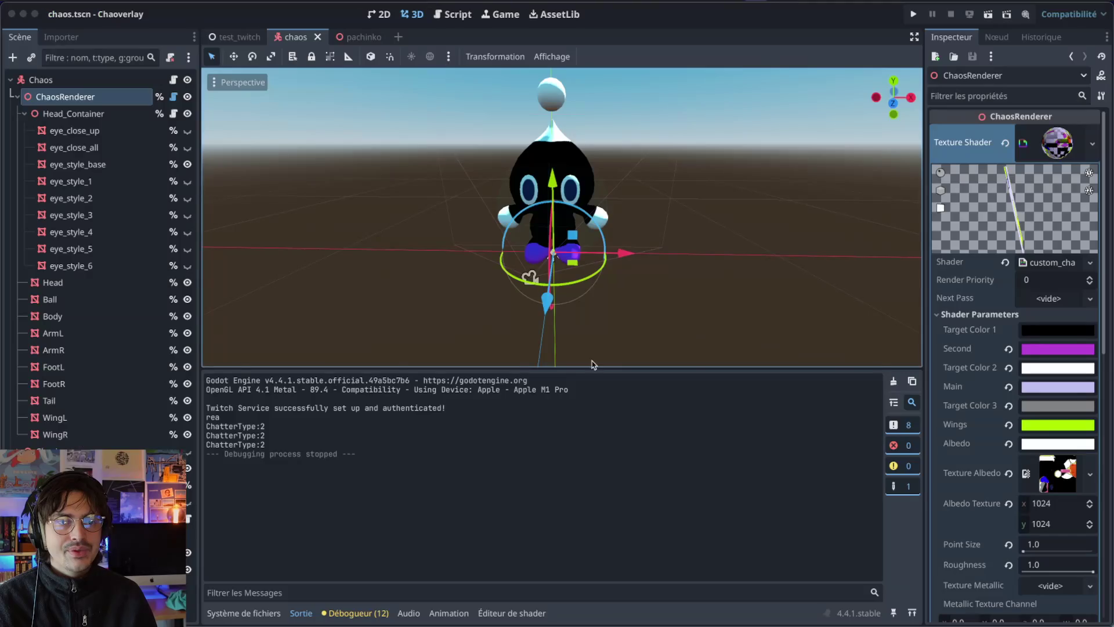
pyautogui.scroll(6, 296, 387)
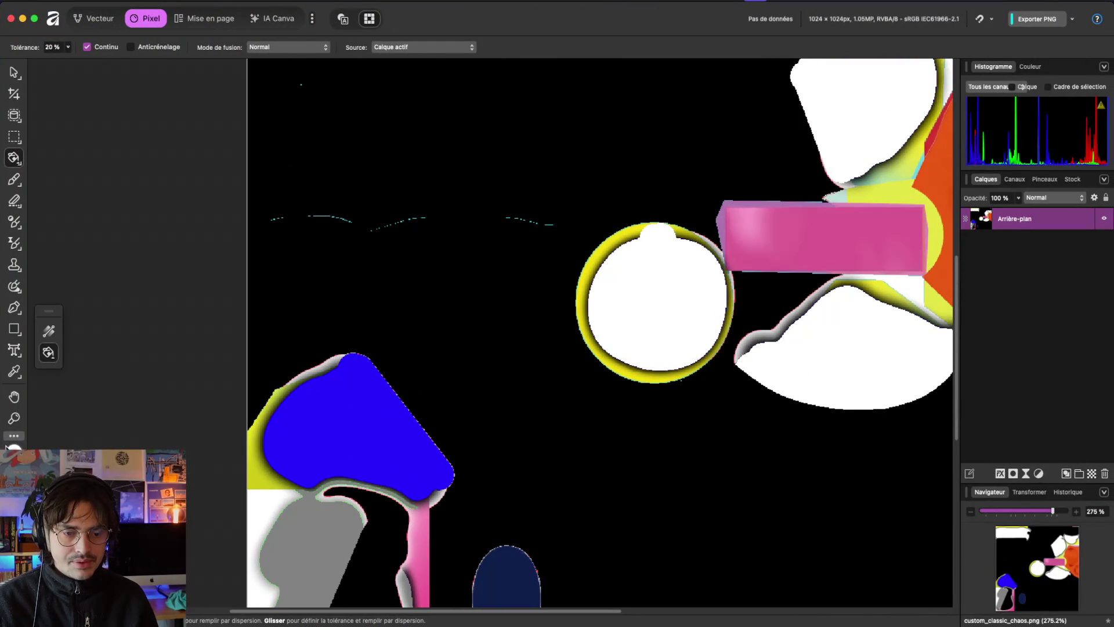
# Step: Flood-fill the lower-left blue shape with white and zoom in to inspect its edges
pyautogui.click(380, 407)
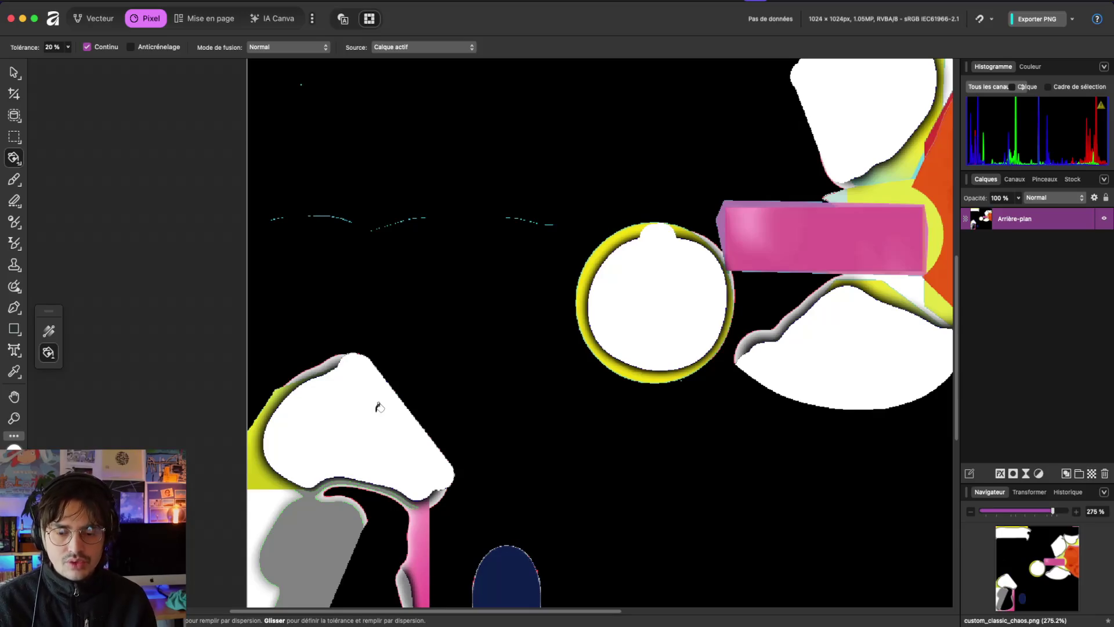
pyautogui.scroll(10, 379, 407)
pyautogui.scroll(-5, 441, 383)
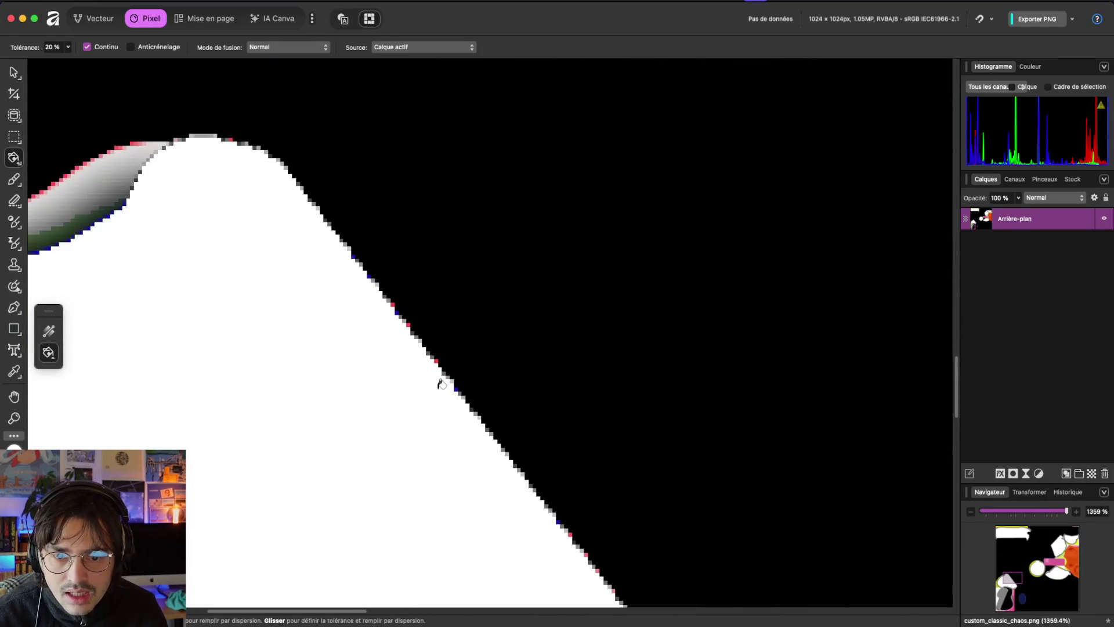
pyautogui.scroll(3, 441, 383)
pyautogui.scroll(-4, 441, 383)
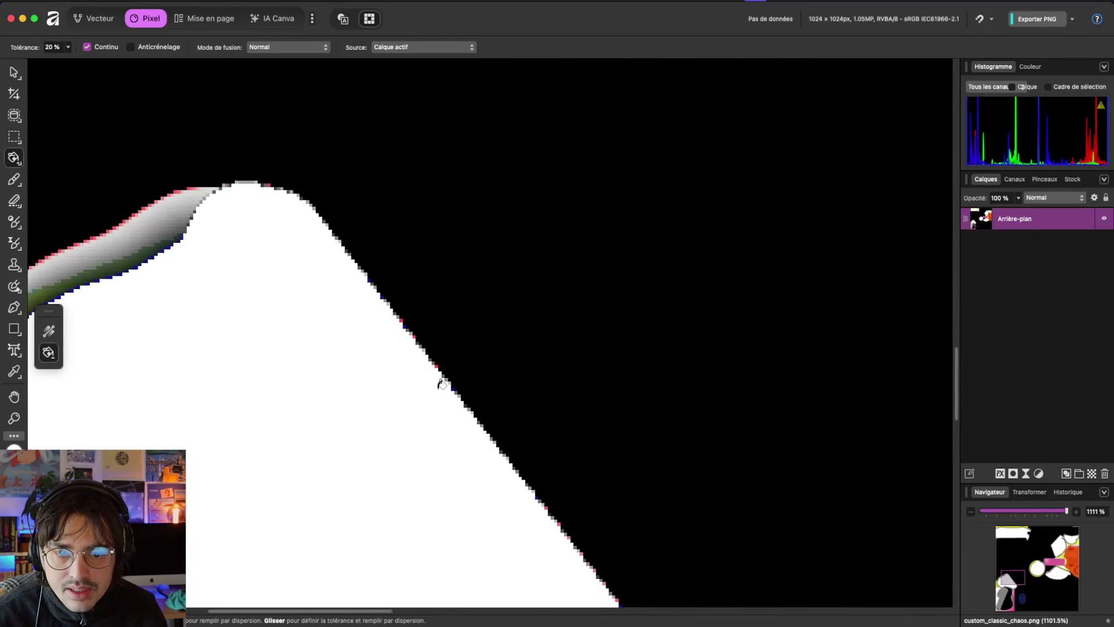
pyautogui.scroll(-10, 441, 383)
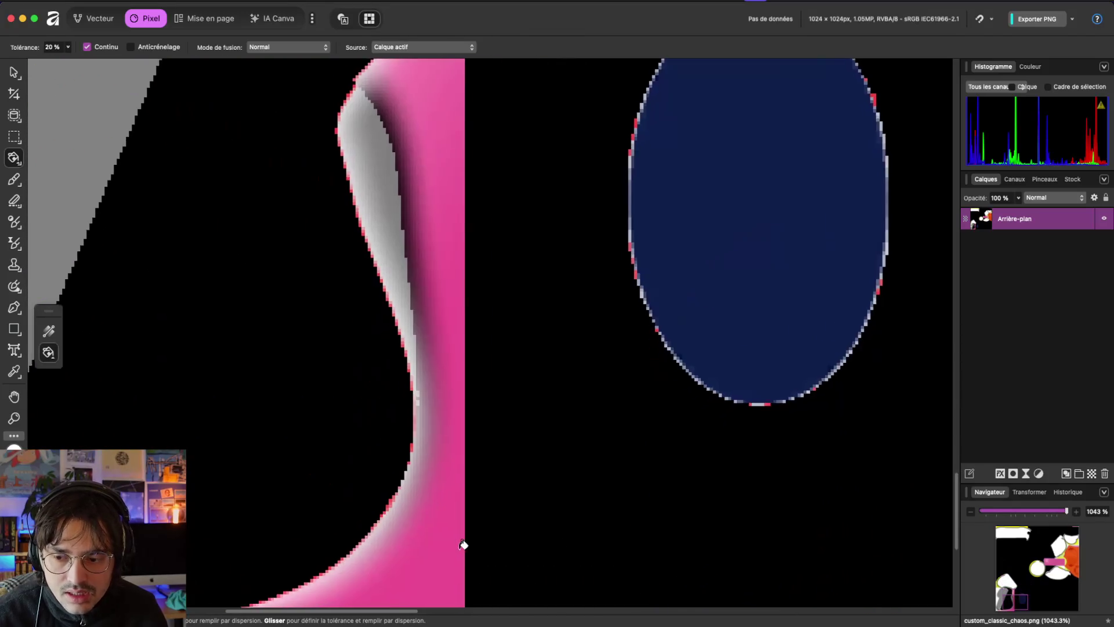
pyautogui.scroll(5, 463, 545)
pyautogui.hscroll(-4, 463, 545)
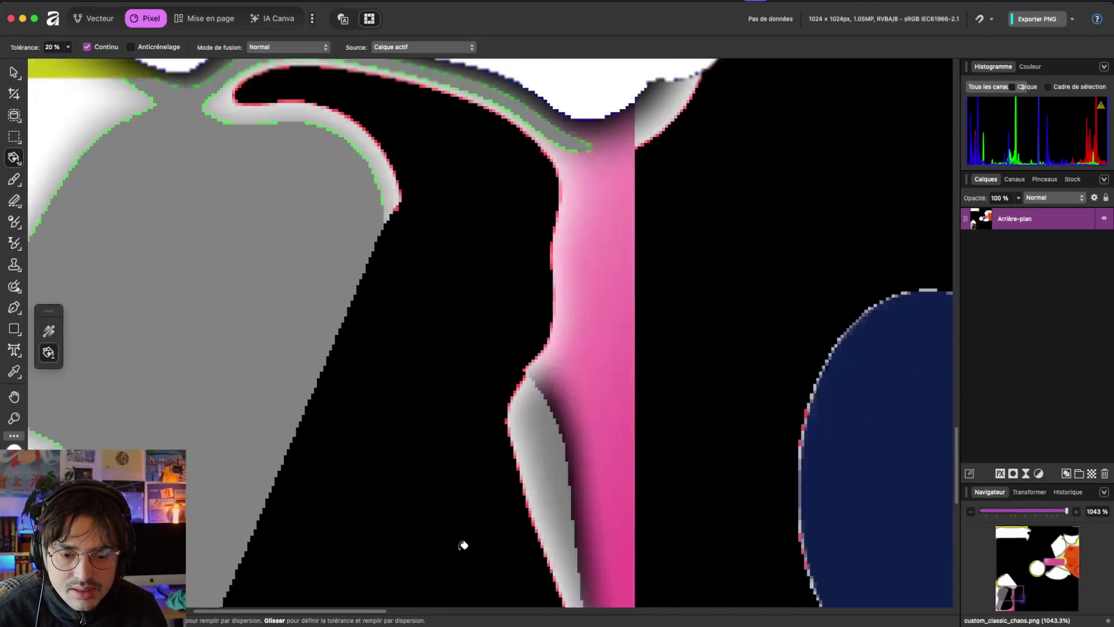
pyautogui.scroll(5, 462, 544)
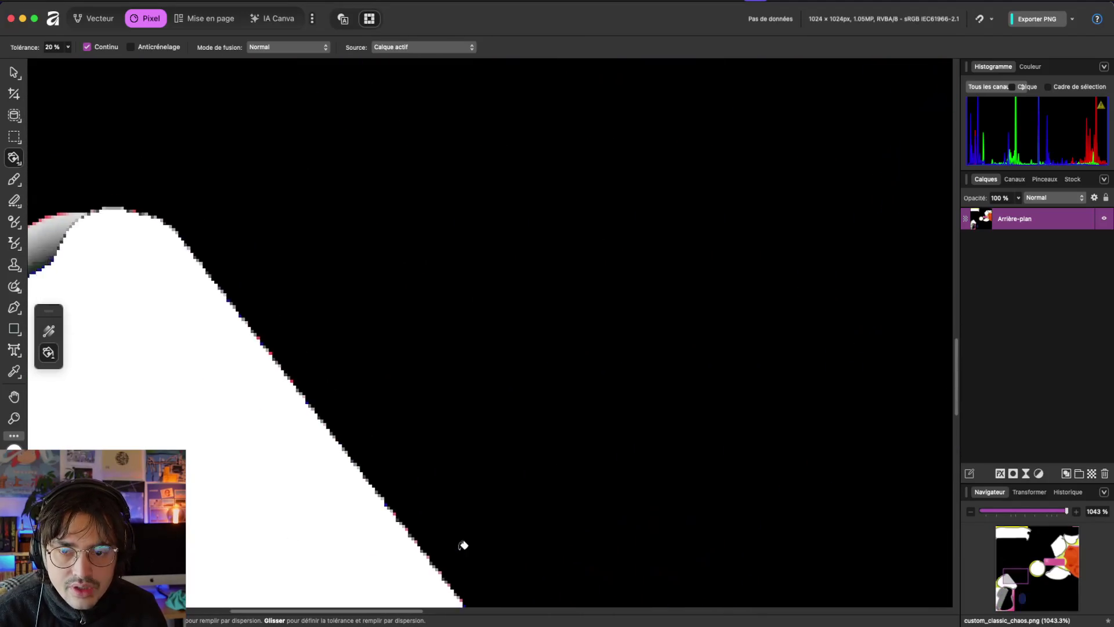
# Step: Pick the basic Paint Brush, try a white stroke over the black area, then undo it
pyautogui.click(17, 181)
pyautogui.click(58, 179)
pyautogui.moveTo(142, 353)
pyautogui.mouseDown()
pyautogui.moveTo(244, 298)
pyautogui.moveTo(219, 269)
pyautogui.moveTo(247, 192)
pyautogui.moveTo(236, 64)
pyautogui.mouseUp()
pyautogui.press('super+z')
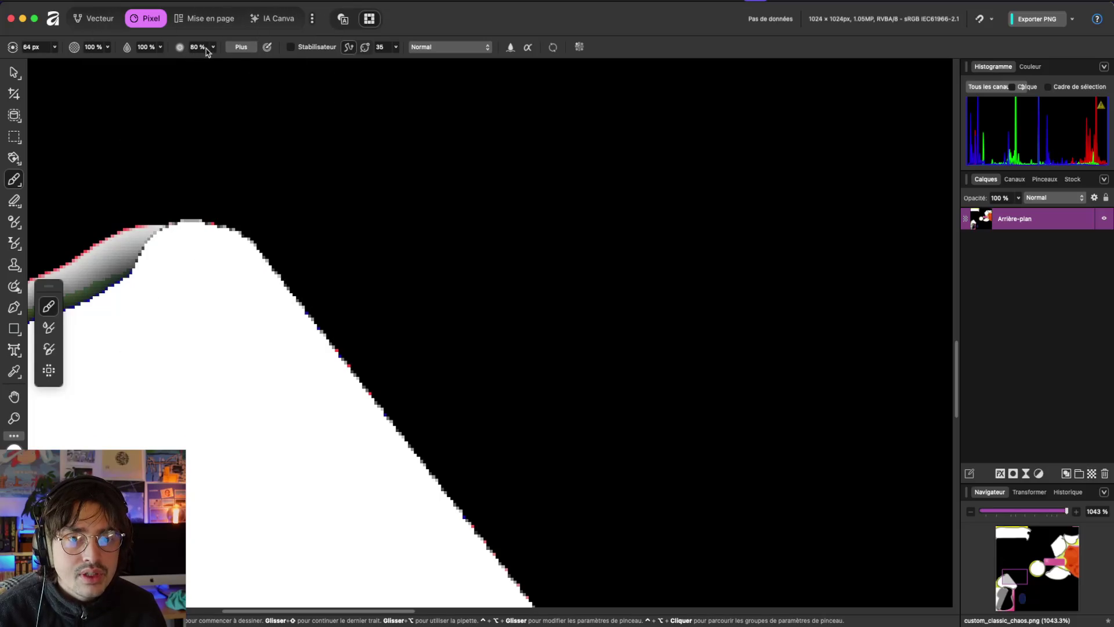
# Step: Set the brush hardness to 100% and bring the brush opacity back up
pyautogui.click(213, 48)
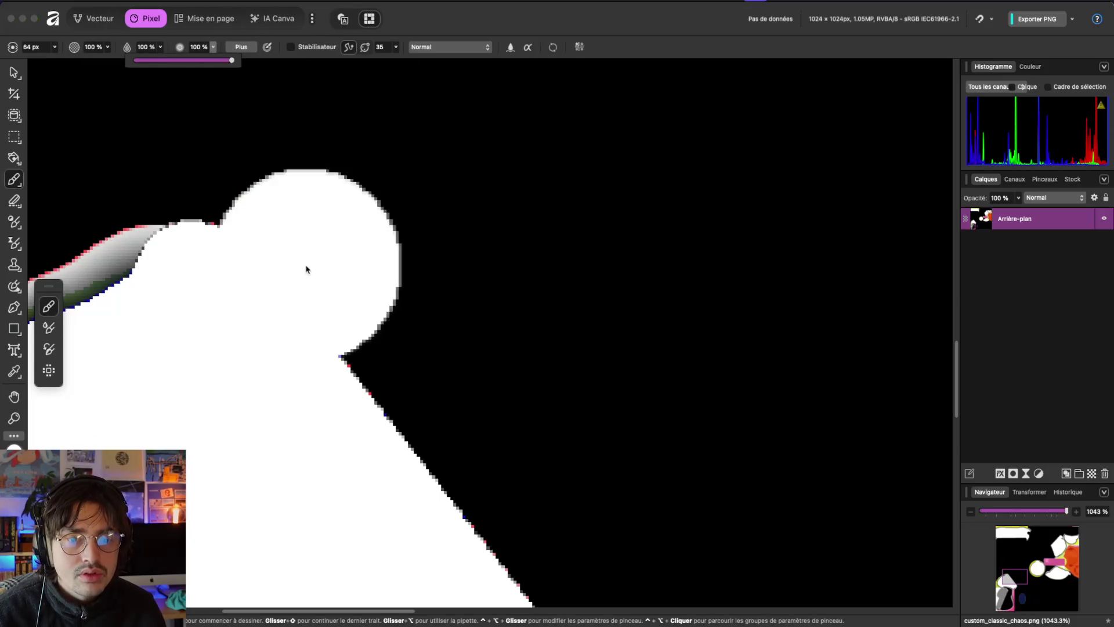
pyautogui.moveTo(235, 62); pyautogui.dragTo(133, 61)
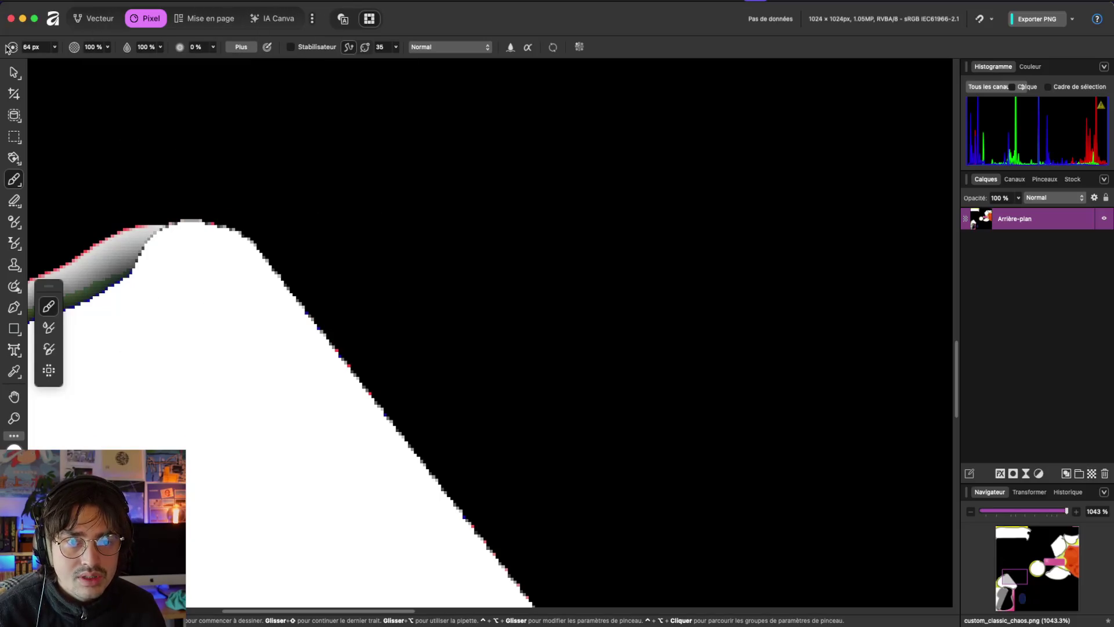
pyautogui.click(213, 50)
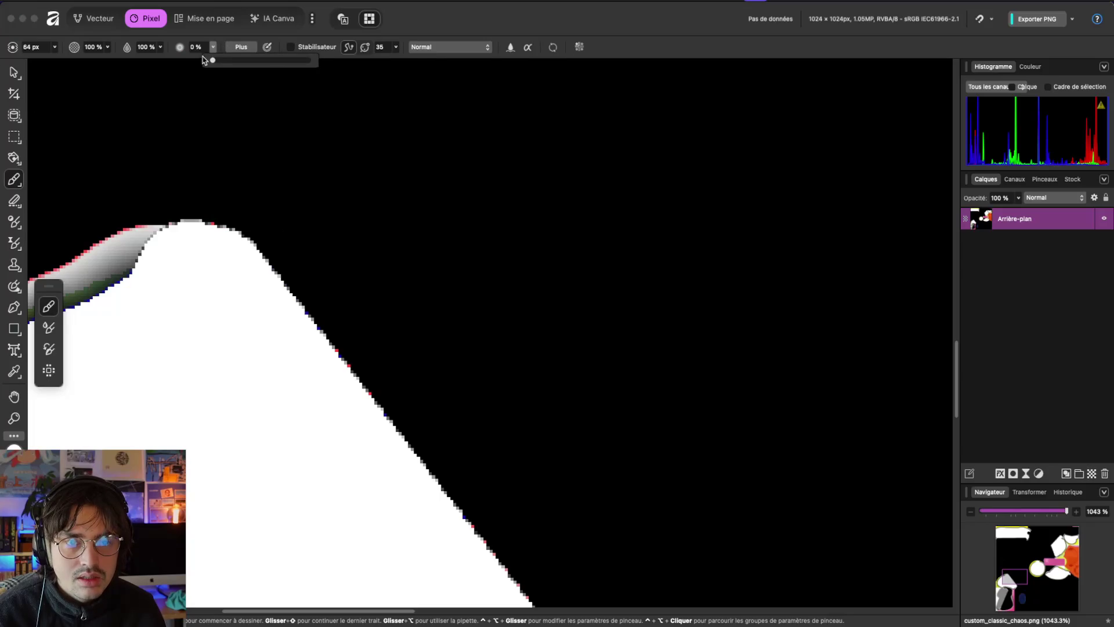
pyautogui.moveTo(213, 60); pyautogui.dragTo(417, 65)
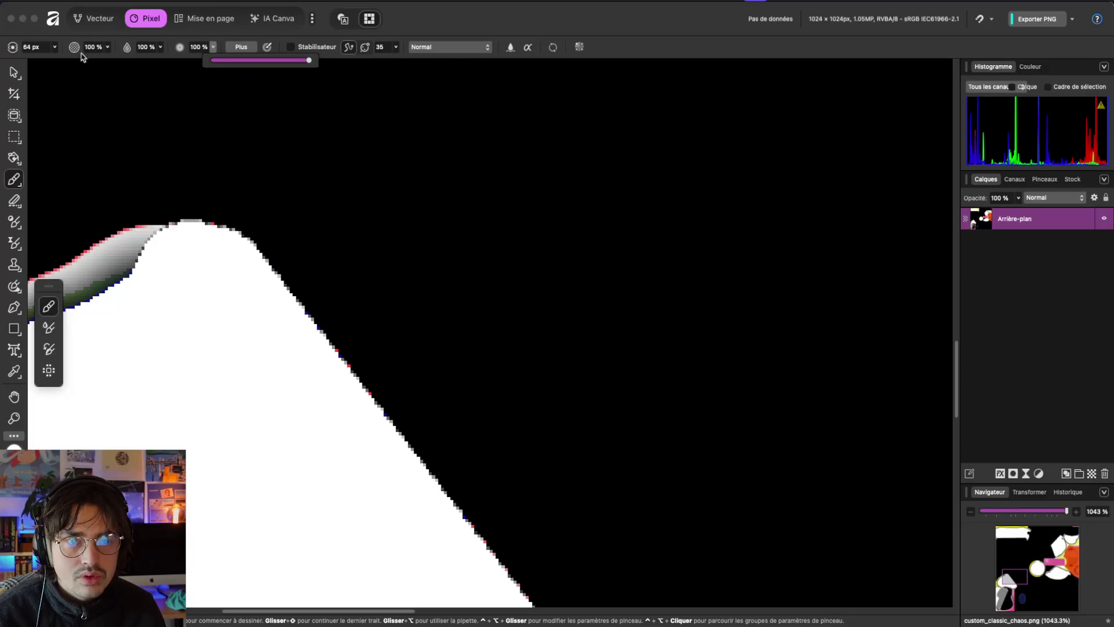
pyautogui.click(109, 49)
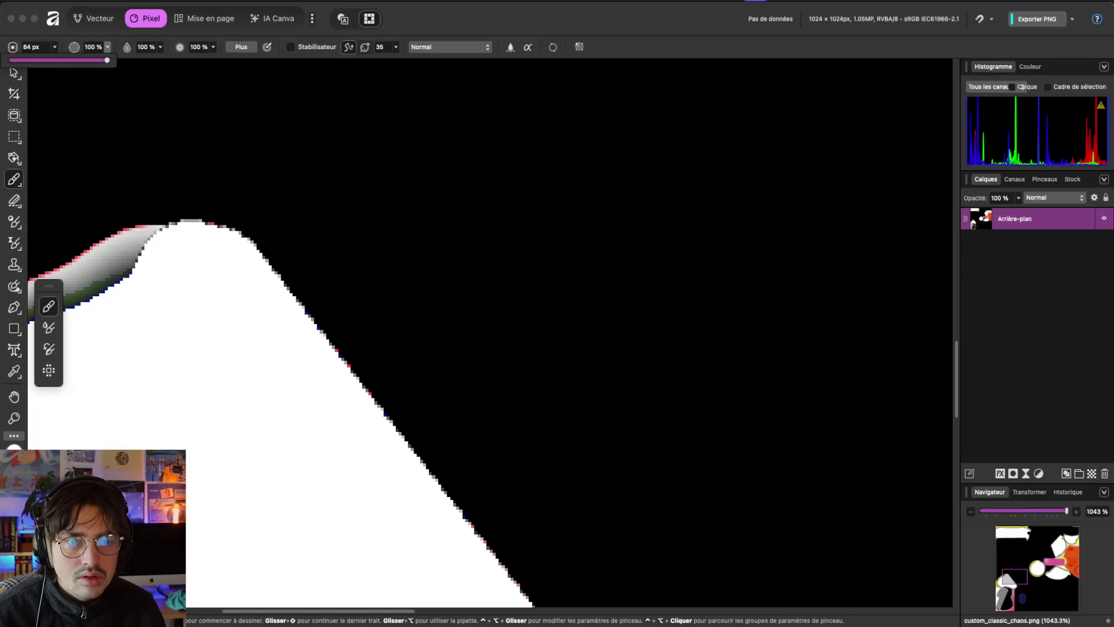
pyautogui.click(108, 50)
pyautogui.click(108, 50)
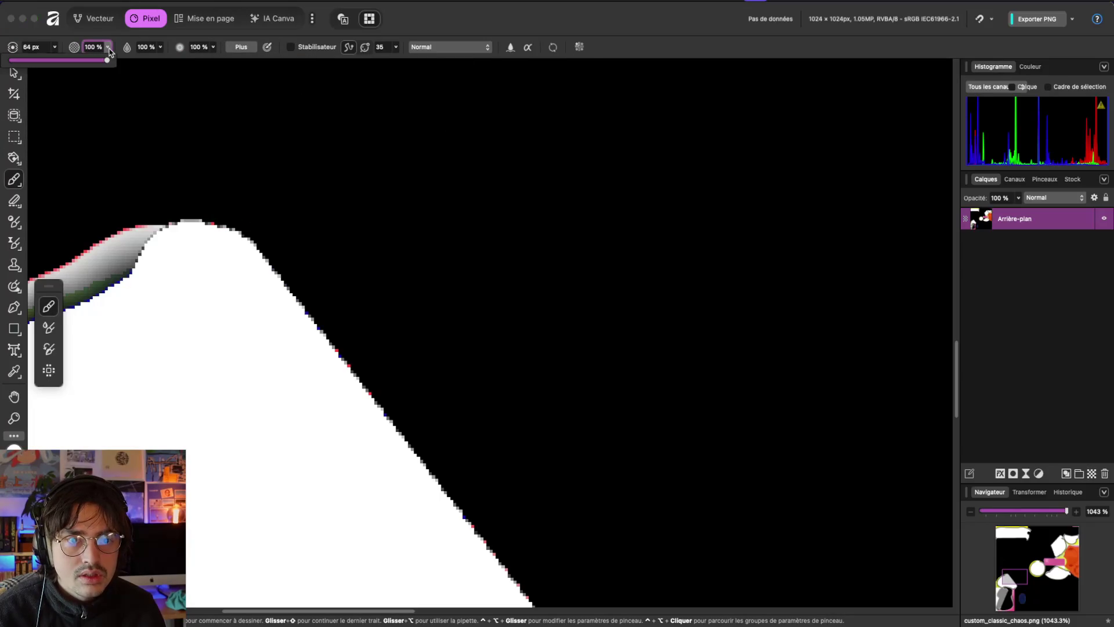
pyautogui.moveTo(107, 60); pyautogui.dragTo(11, 60)
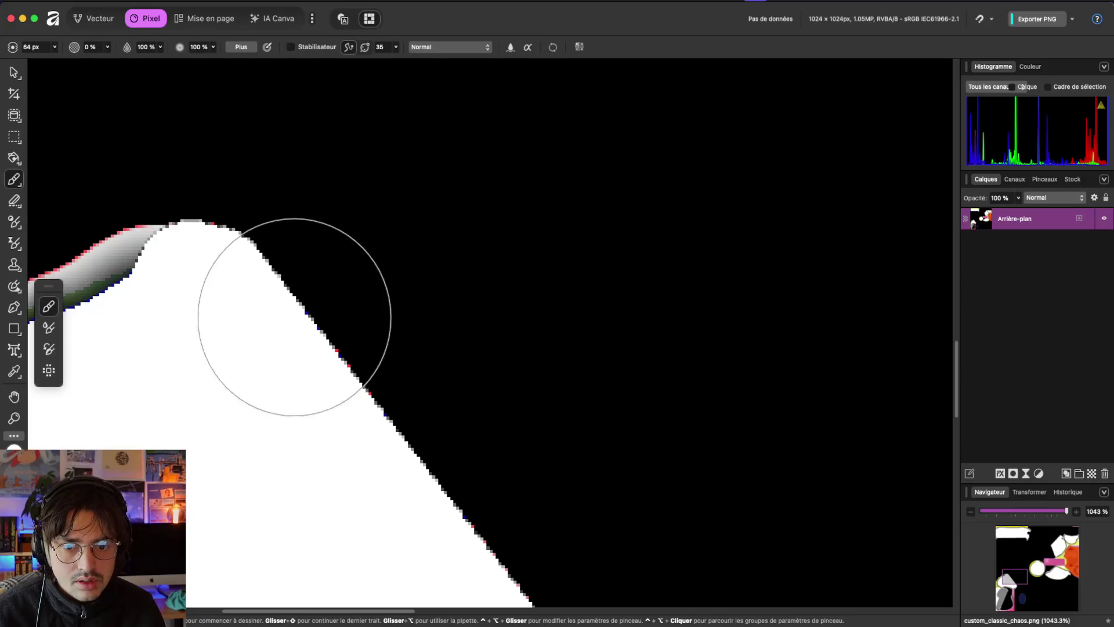
pyautogui.click(108, 47)
pyautogui.moveTo(106, 59); pyautogui.dragTo(183, 60)
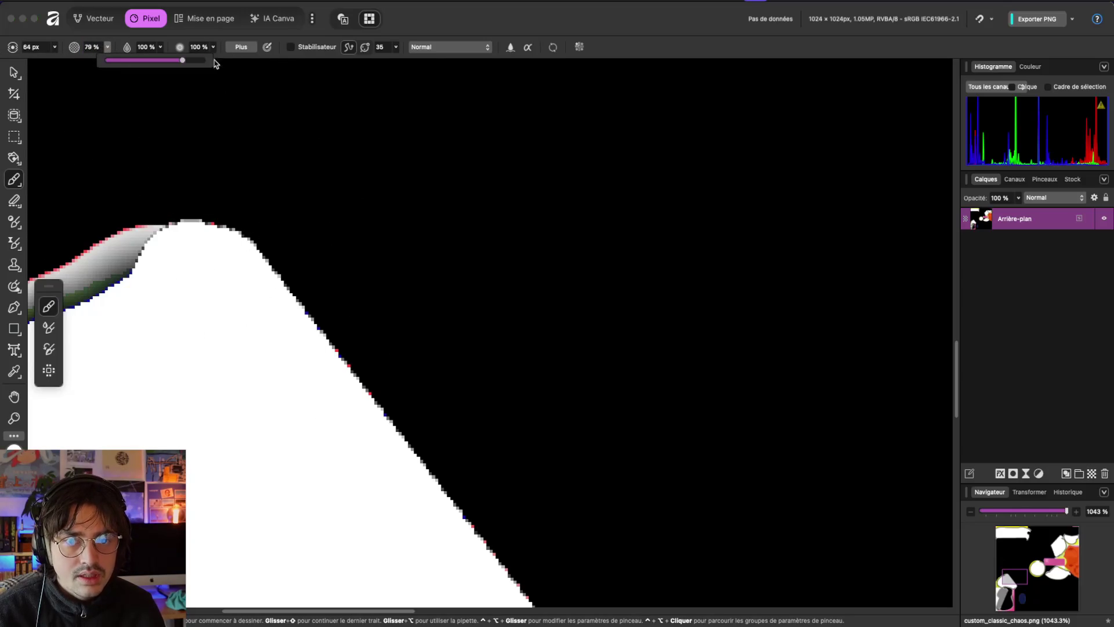
# Step: Set the brush flow to 100% and review the full brush settings
pyautogui.click(161, 47)
pyautogui.moveTo(164, 60); pyautogui.dragTo(49, 64)
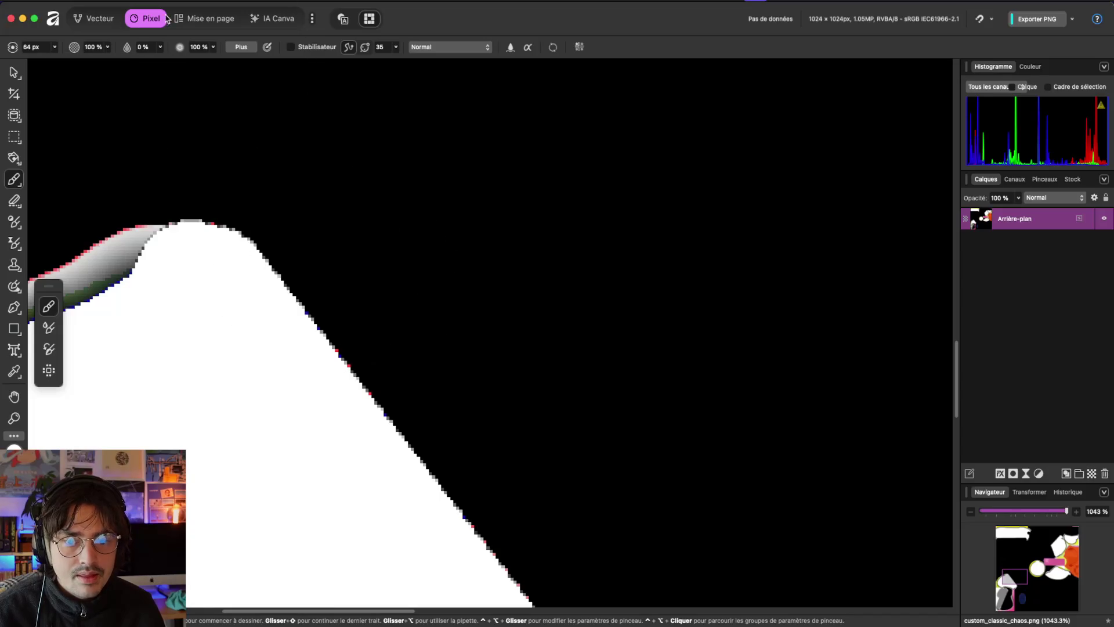
pyautogui.click(160, 47)
pyautogui.moveTo(158, 60); pyautogui.dragTo(286, 63)
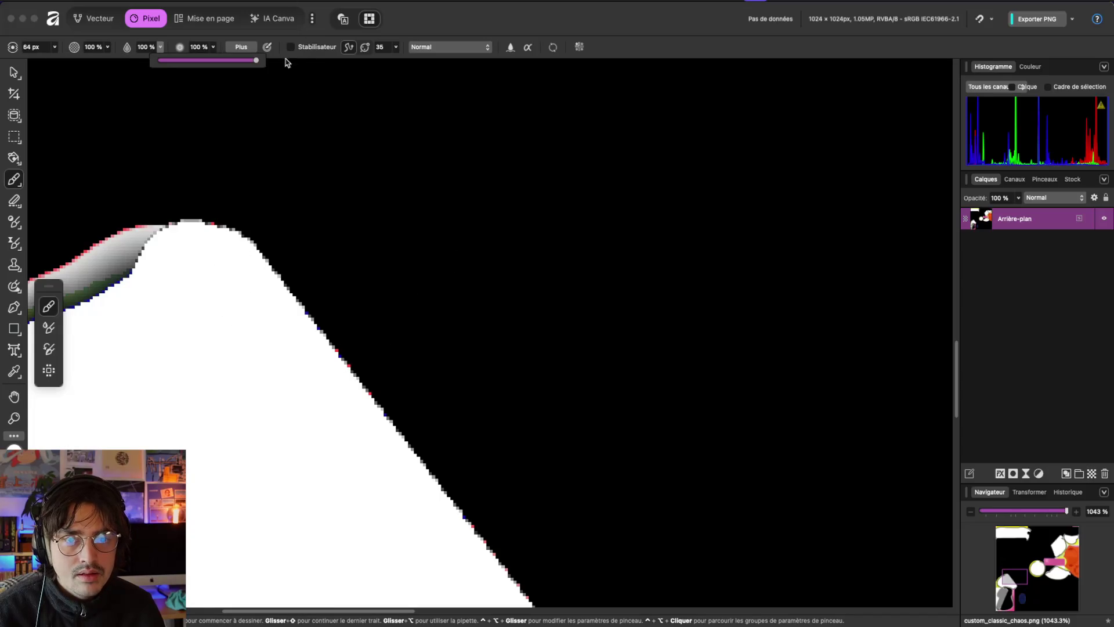
pyautogui.click(241, 47)
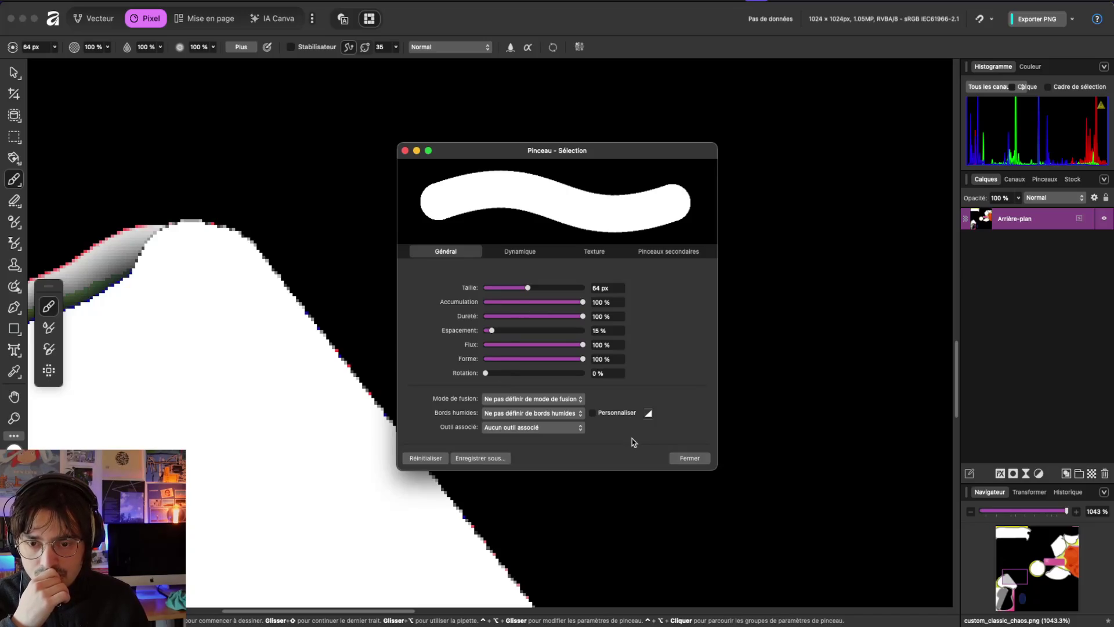
pyautogui.click(674, 461)
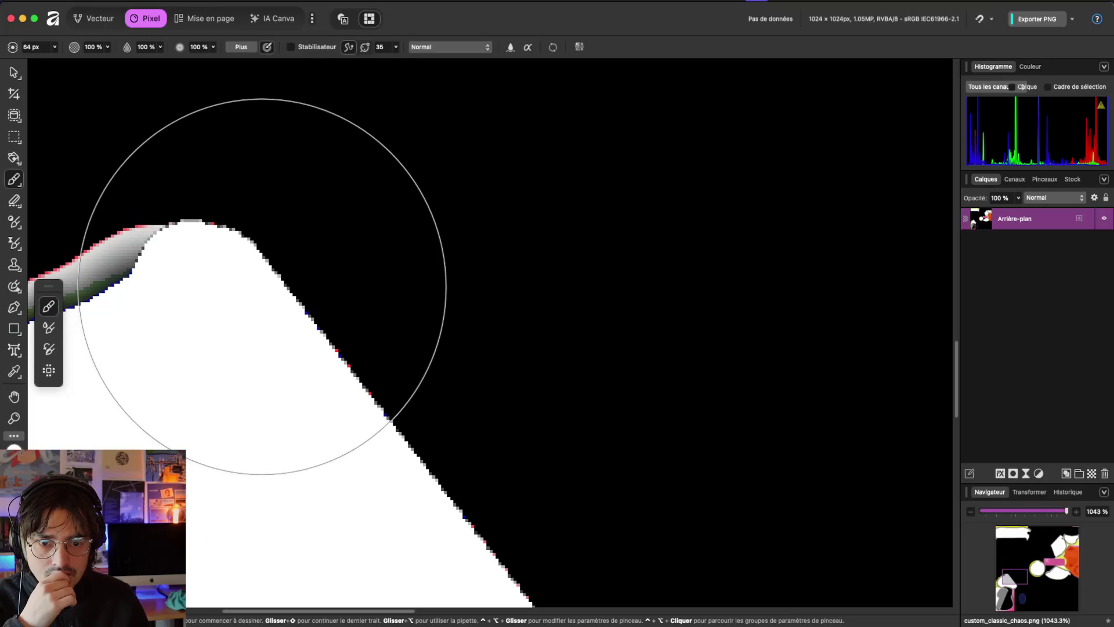
# Step: Paint a test white bump and a round dab on the white shape, undoing both
pyautogui.moveTo(269, 268); pyautogui.dragTo(319, 343)
pyautogui.scroll(5, 301, 267)
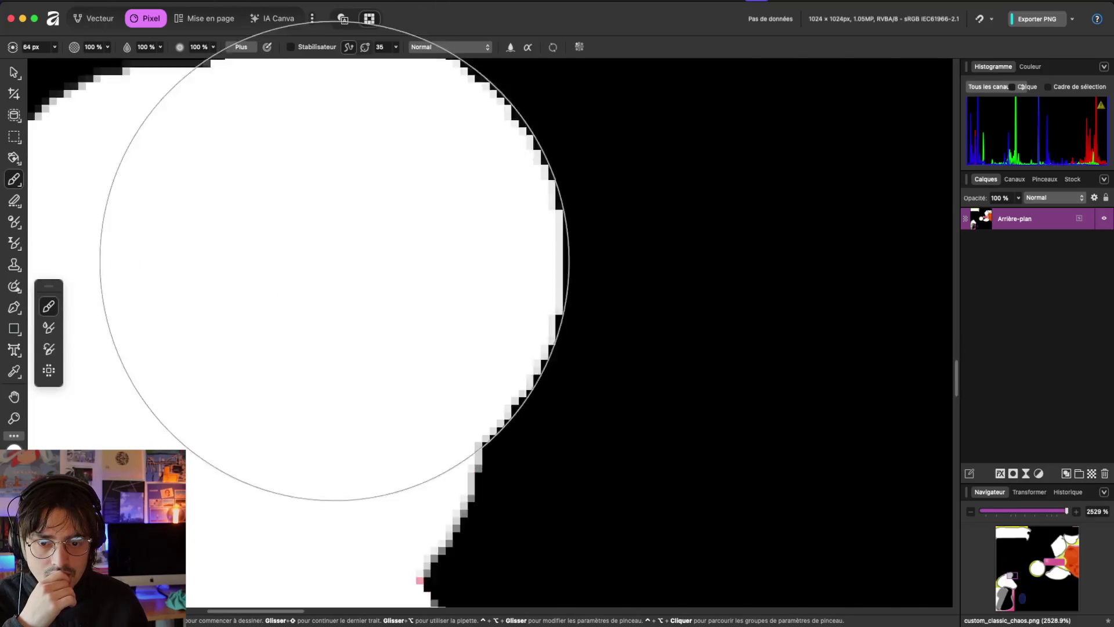
pyautogui.scroll(-6, 405, 273)
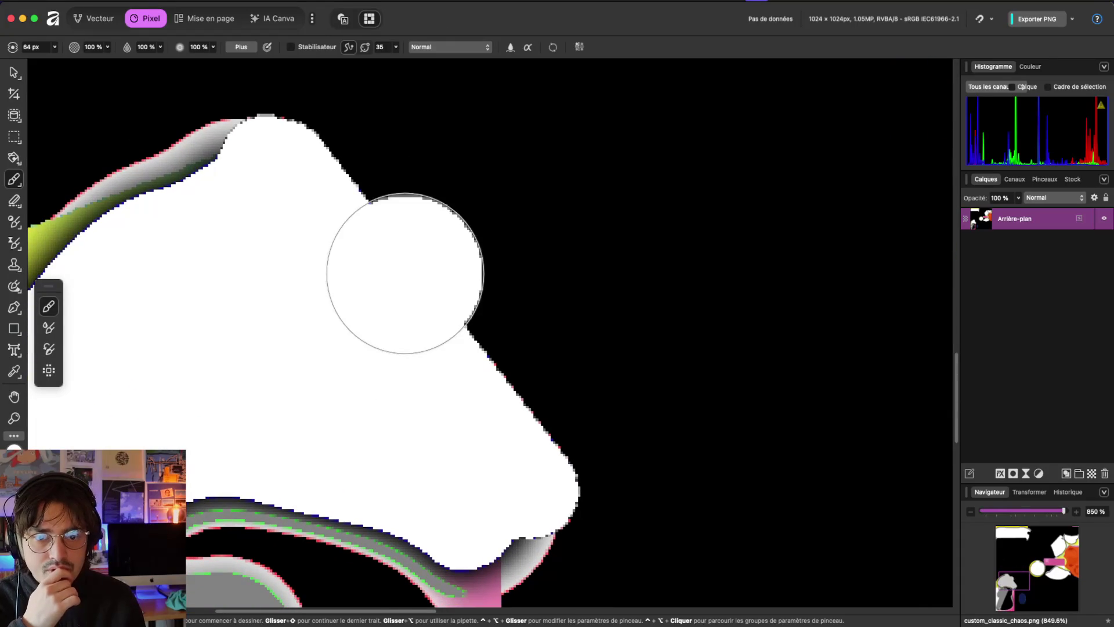
pyautogui.press('super+z')
pyautogui.click(292, 194)
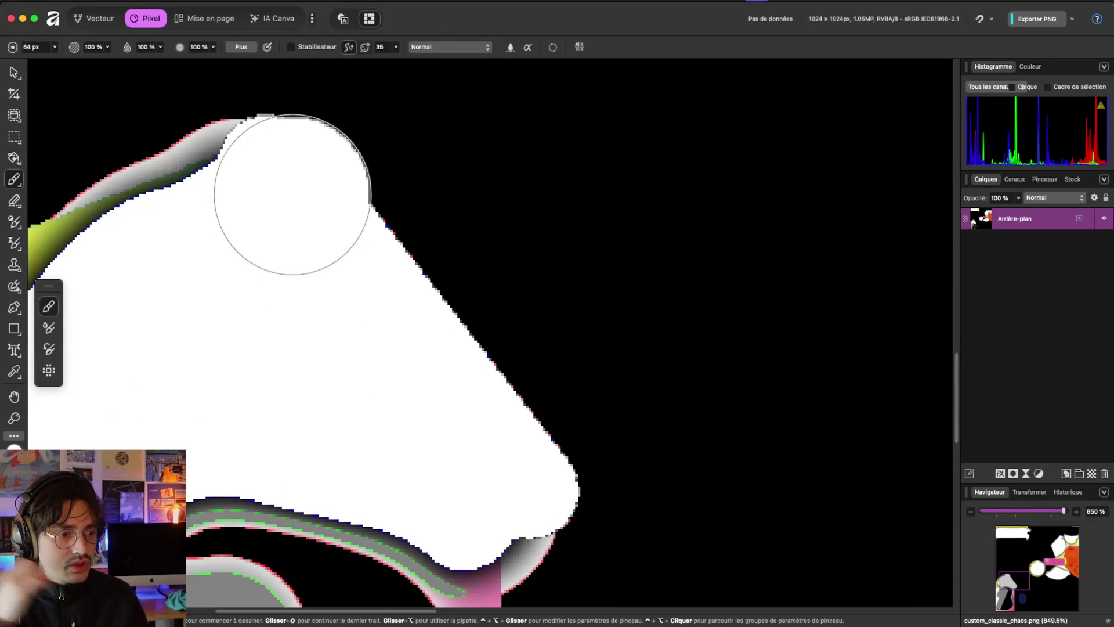
pyautogui.press('super+z')
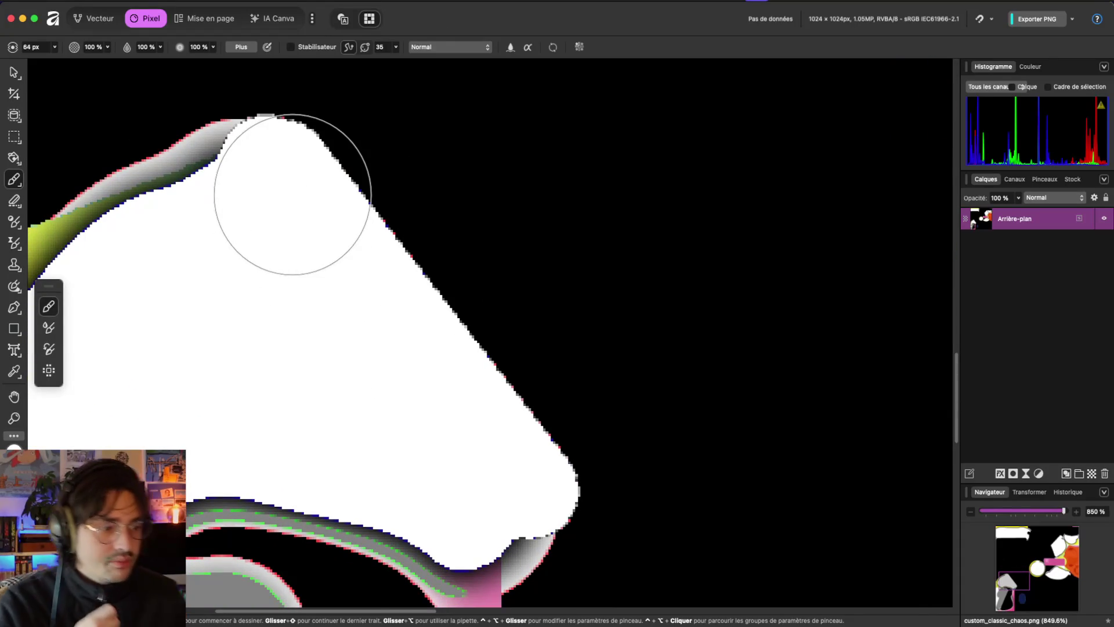
pyautogui.hscroll(15, 316, 200)
pyautogui.scroll(15, 316, 201)
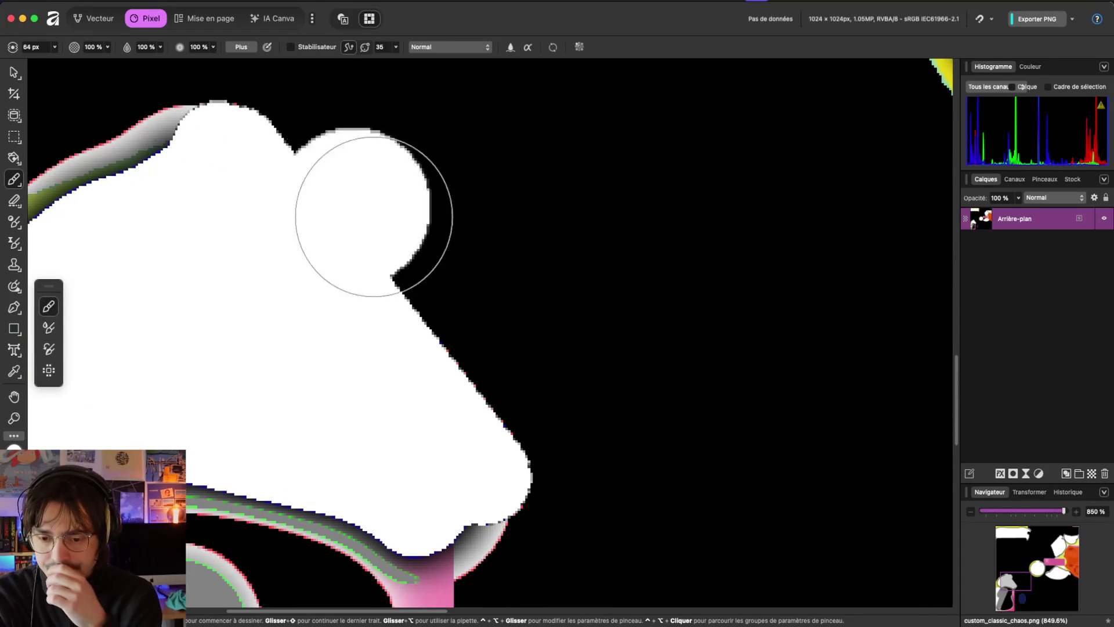
pyautogui.scroll(-5, 482, 266)
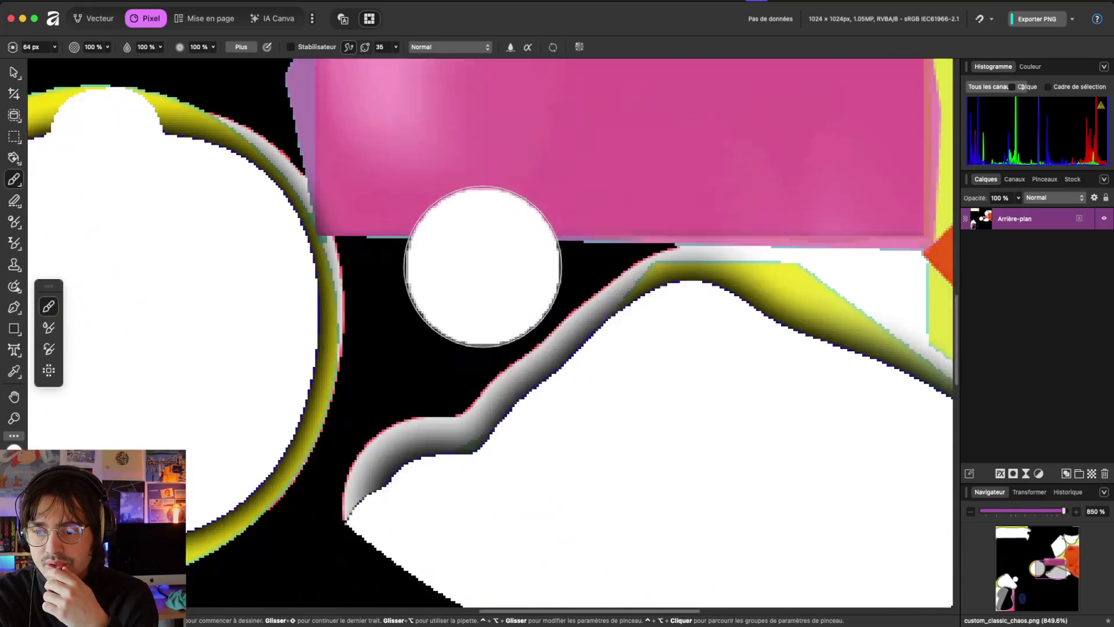
pyautogui.scroll(5, 503, 442)
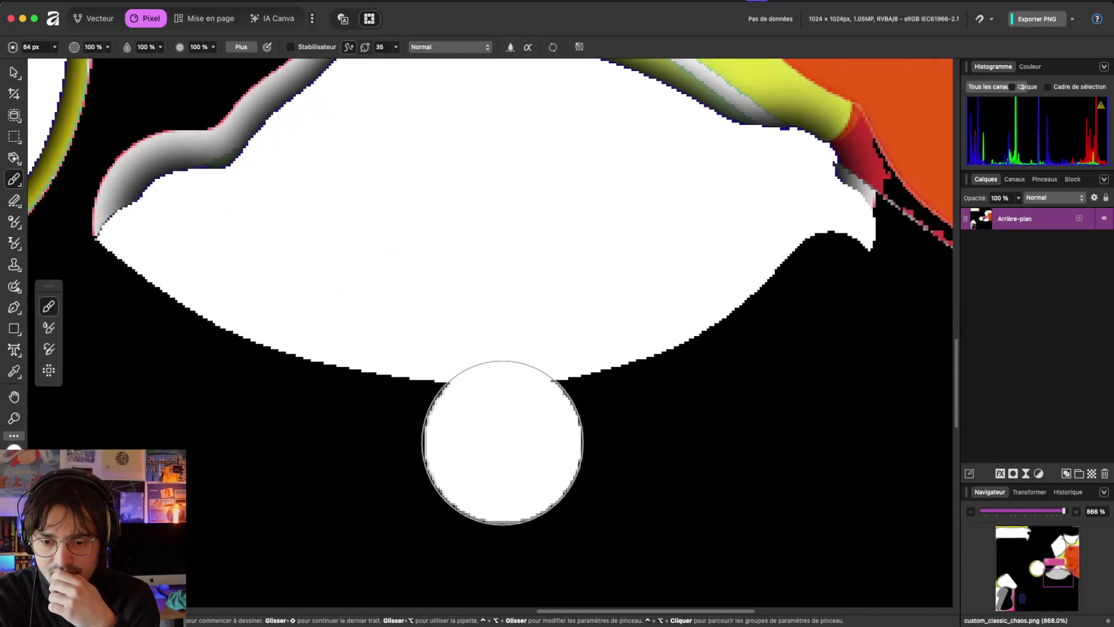
pyautogui.scroll(5, 436, 222)
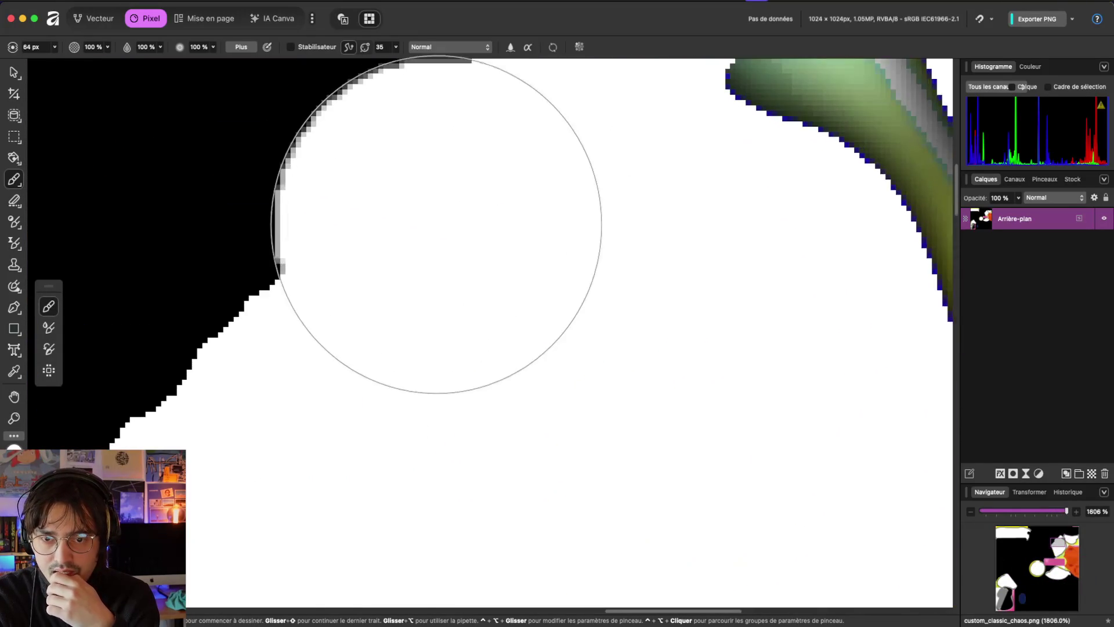
pyautogui.hscroll(5, 621, 296)
# Step: Try white dabs along the shape's edges and lower left, undoing each one
pyautogui.click(622, 296)
pyautogui.scroll(-3, 622, 296)
pyautogui.scroll(5, 617, 286)
pyautogui.hscroll(-5, 617, 286)
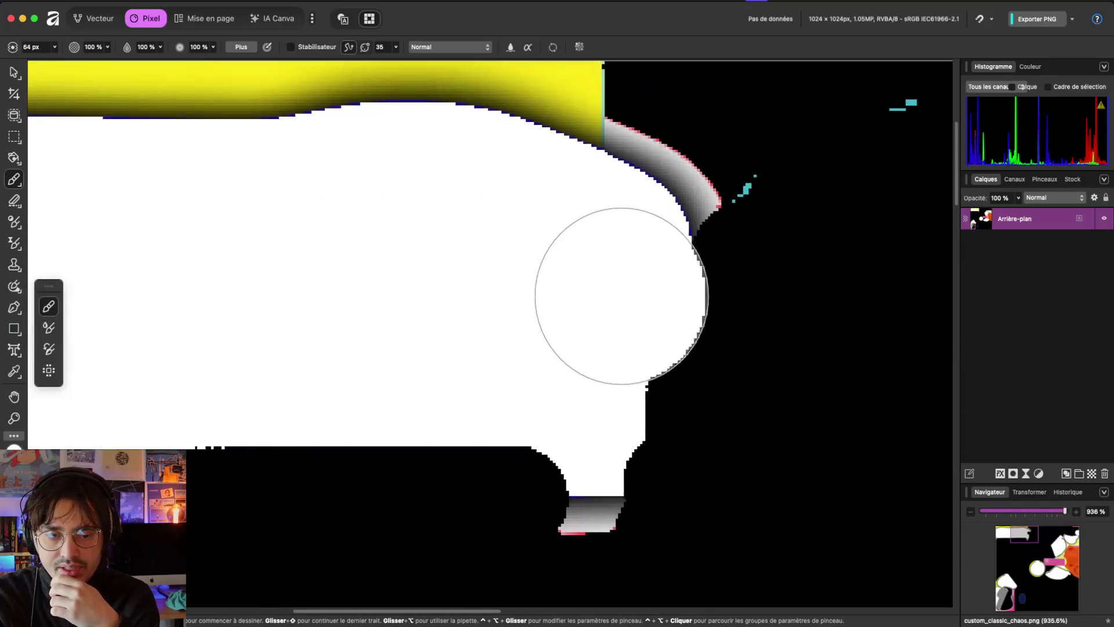
pyautogui.scroll(-10, 453, 347)
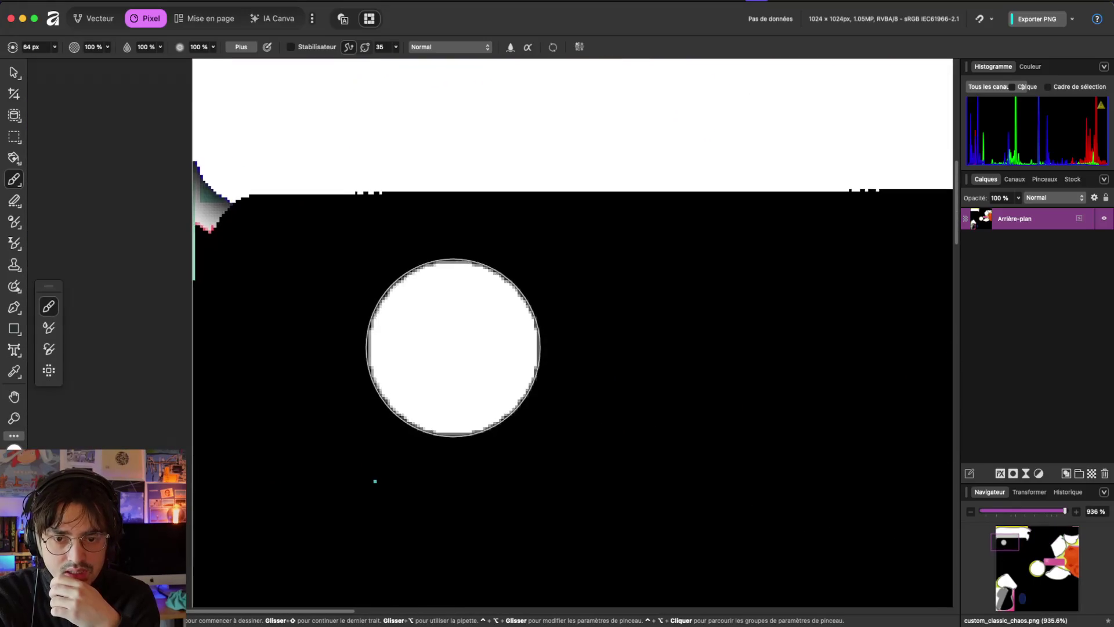
pyautogui.scroll(3, 440, 378)
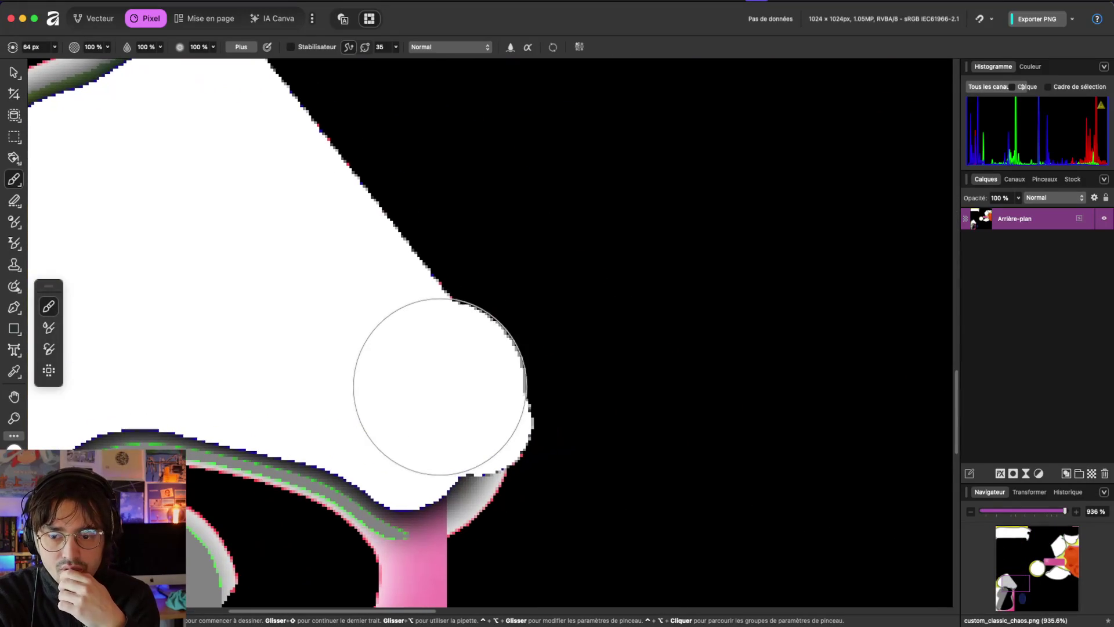
pyautogui.click(707, 403)
pyautogui.scroll(4, 750, 416)
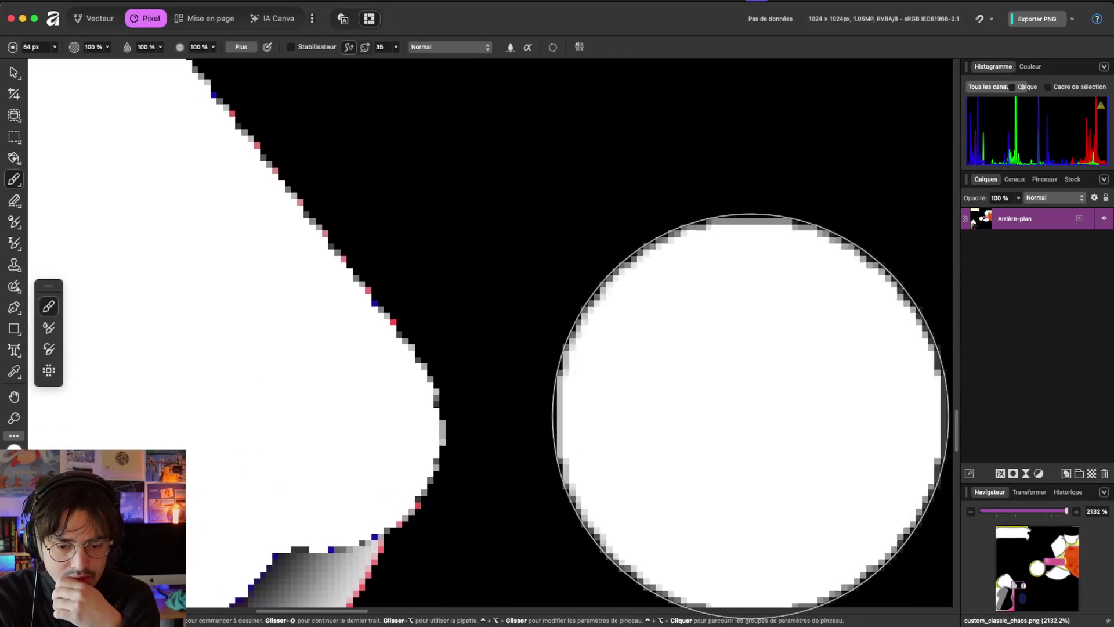
pyautogui.hotkey('ctrl', 'z')
pyautogui.click(411, 460)
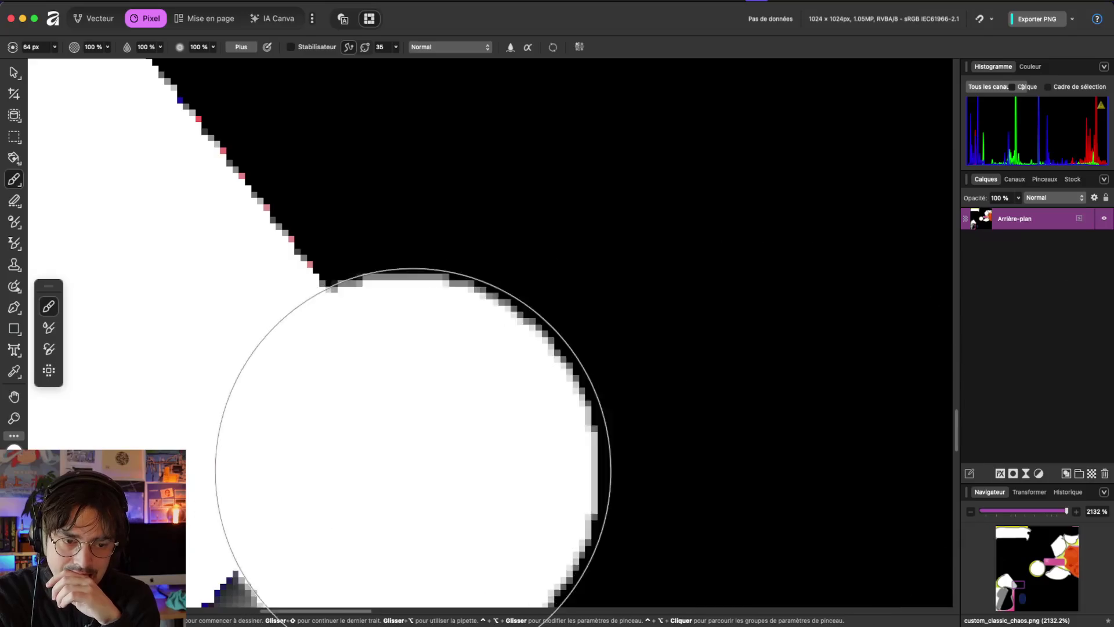
pyautogui.hotkey('ctrl', 'z')
pyautogui.hotkey('ctrl', 'z')
pyautogui.hotkey('ctrl', 'z')
pyautogui.hotkey('ctrl', 'shift', 'z')
# Step: Shrink the brush width to 10 px and test, then undo, a blob on the right edge
pyautogui.hotkey('ctrl', 'z')
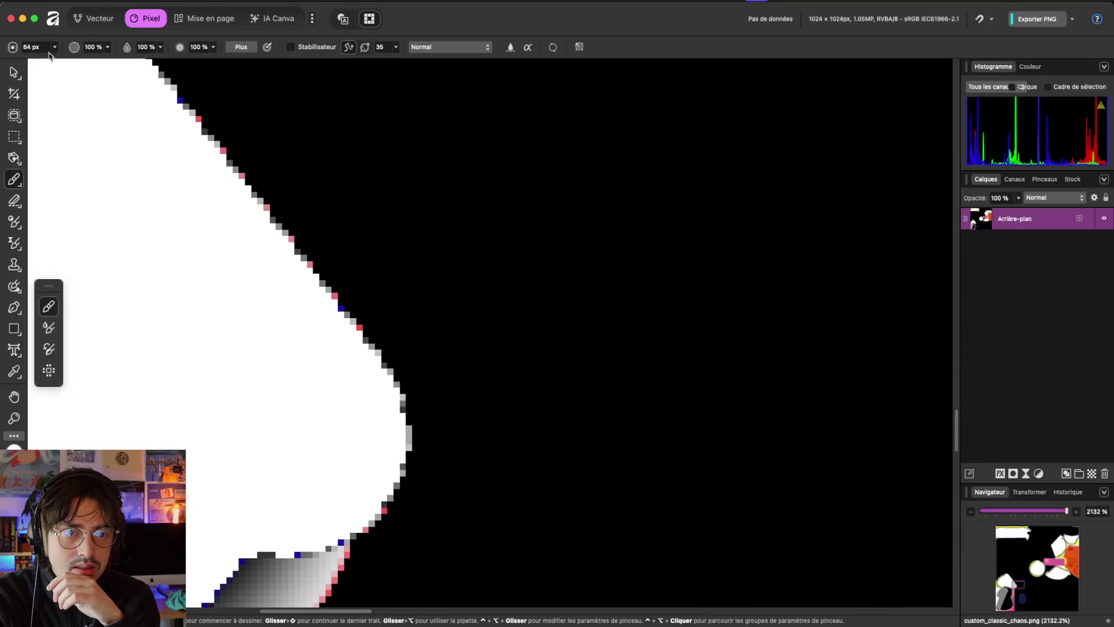
pyautogui.click(54, 47)
pyautogui.hotkey('ctrl', 'shift', 'z')
pyautogui.hotkey('ctrl', 'z')
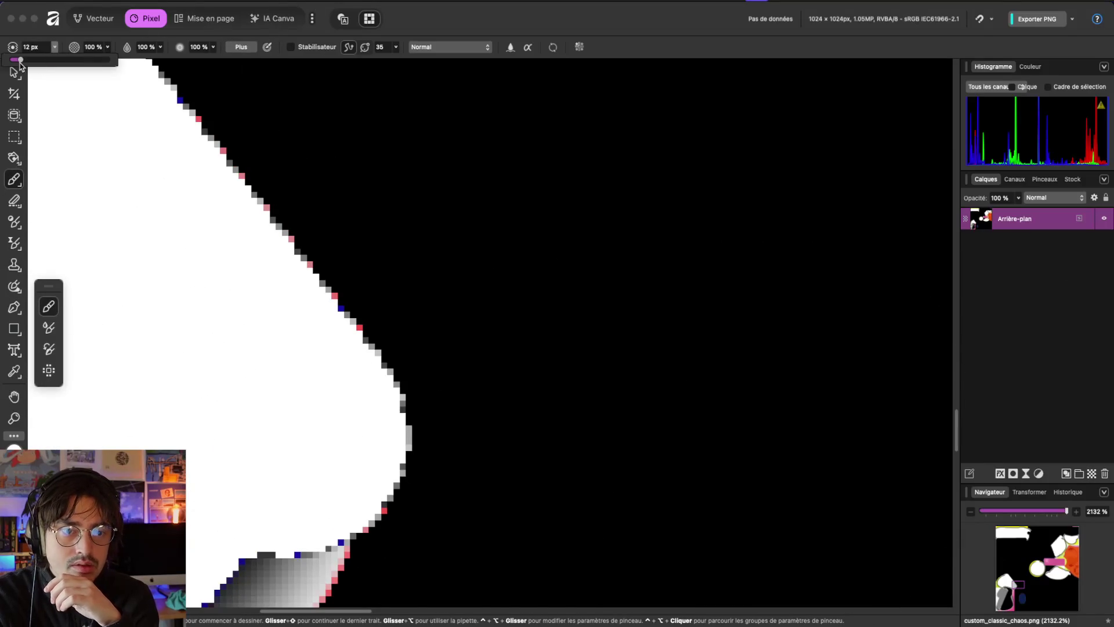
pyautogui.moveTo(433, 406); pyautogui.dragTo(423, 427)
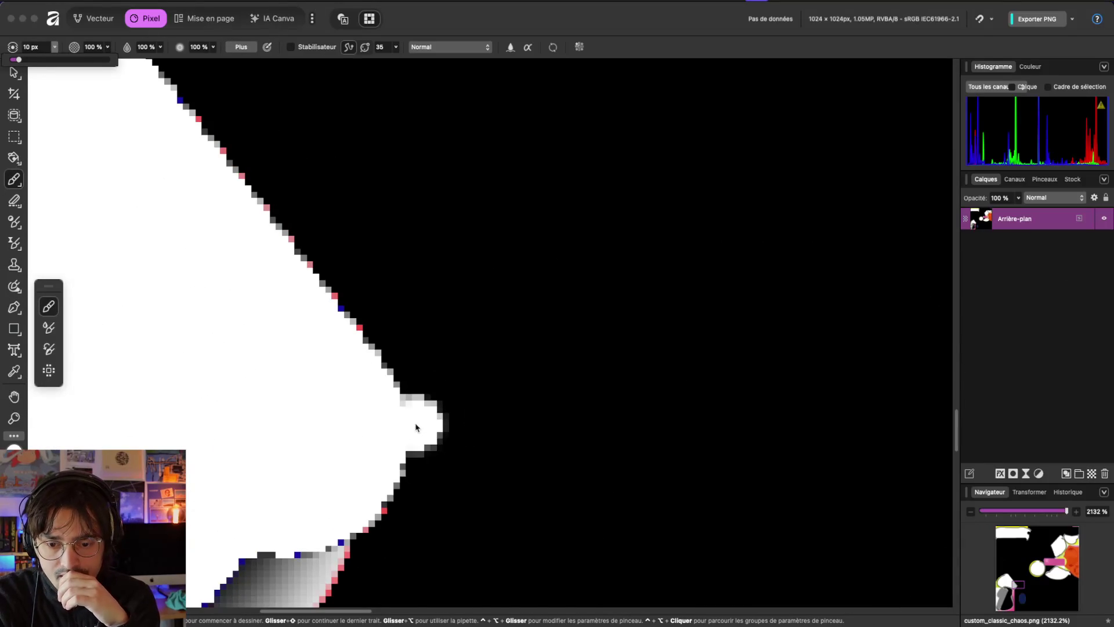
pyautogui.hotkey('ctrl', 'z')
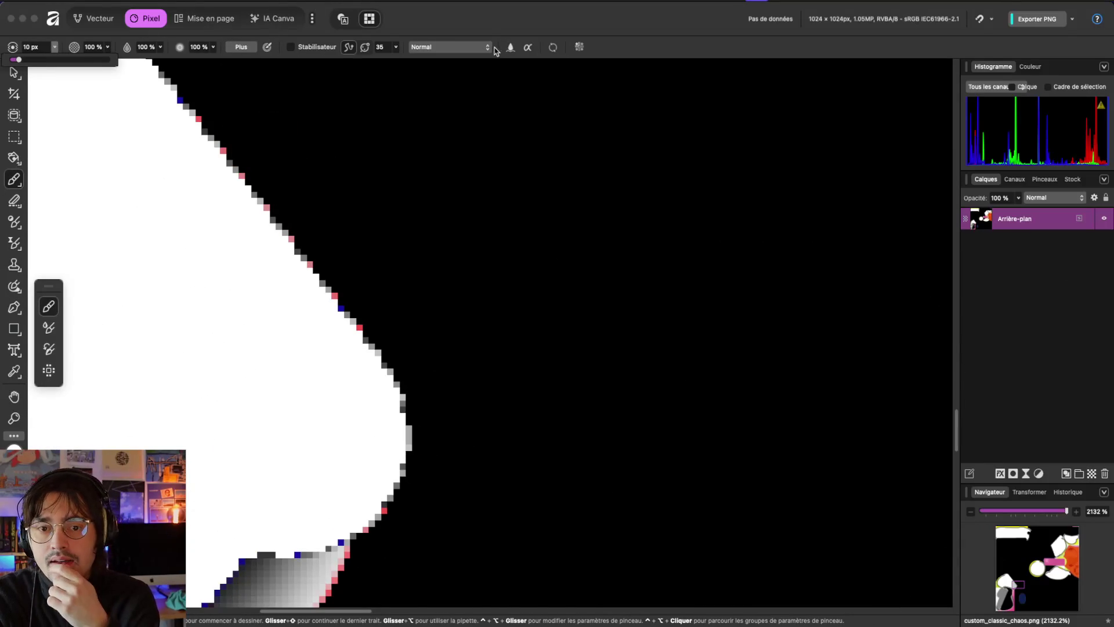
# Step: Keep the Normal blend mode and bring up the full brush settings
pyautogui.click(490, 50)
pyautogui.click(486, 50)
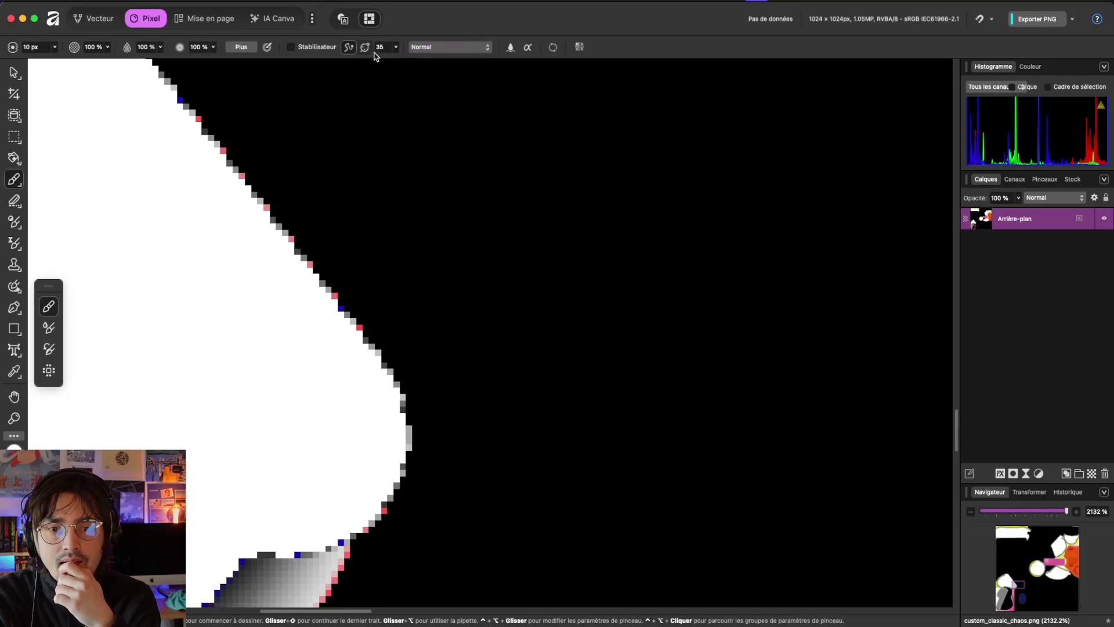
pyautogui.click(241, 48)
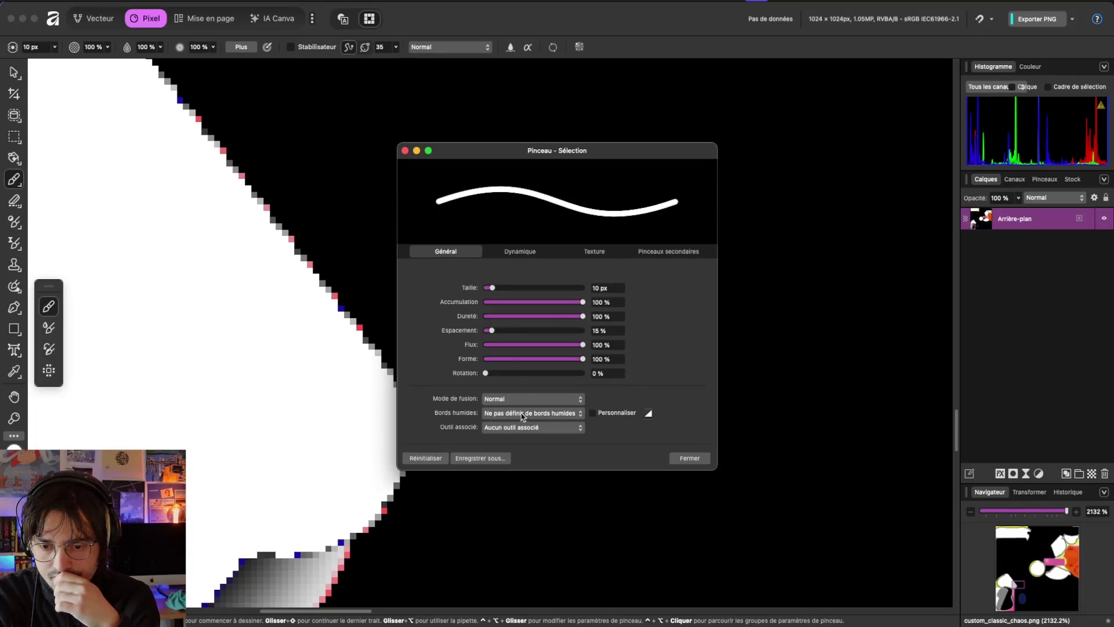
# Step: Set Wet Edges (Bords humides) to Disabled, look over the other brush tabs, and close the dialog
pyautogui.click(526, 415)
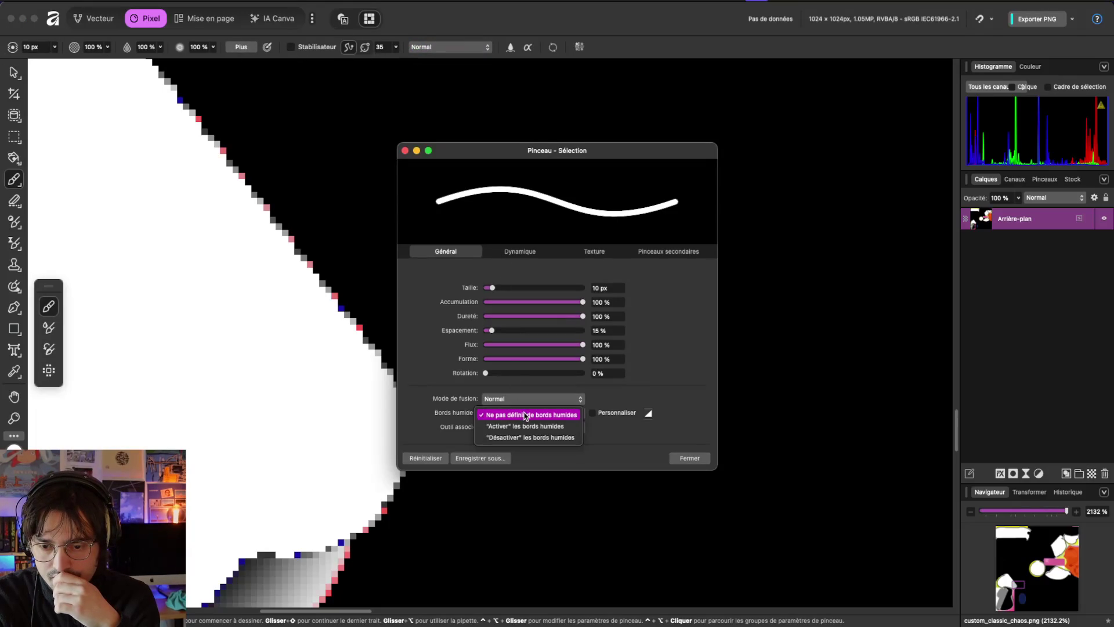
pyautogui.click(525, 416)
pyautogui.click(524, 415)
pyautogui.click(530, 437)
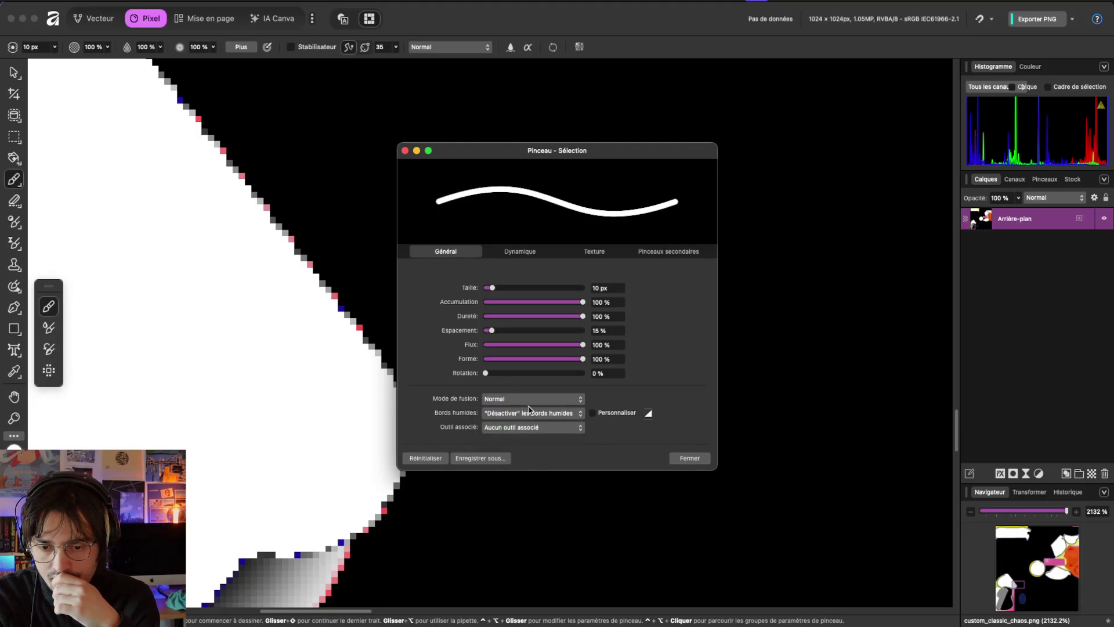
pyautogui.click(531, 412)
pyautogui.click(642, 386)
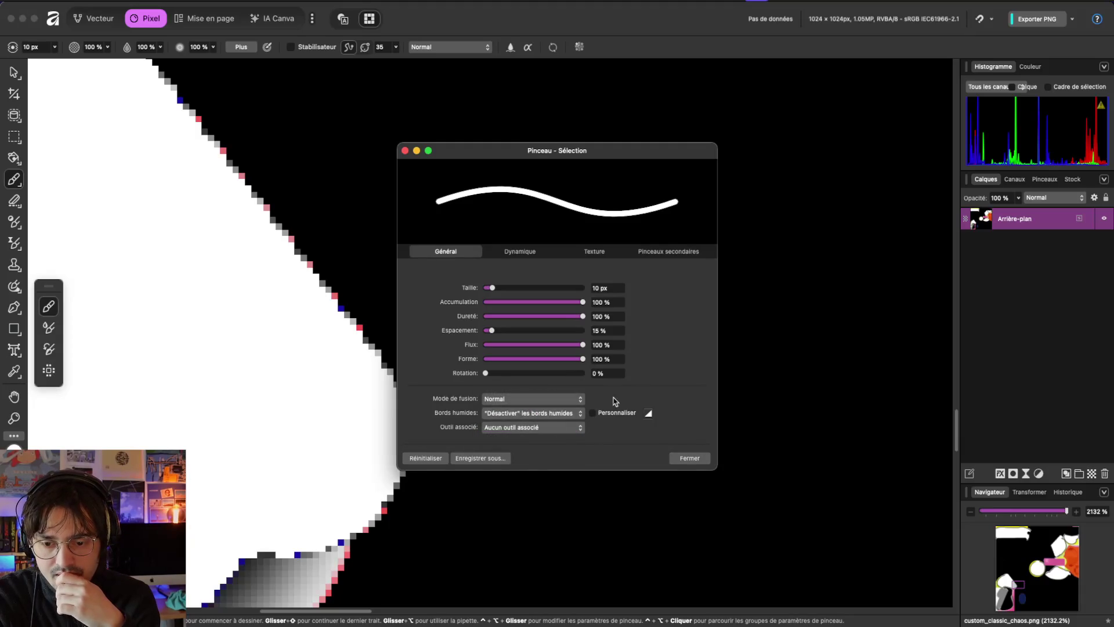
pyautogui.click(516, 250)
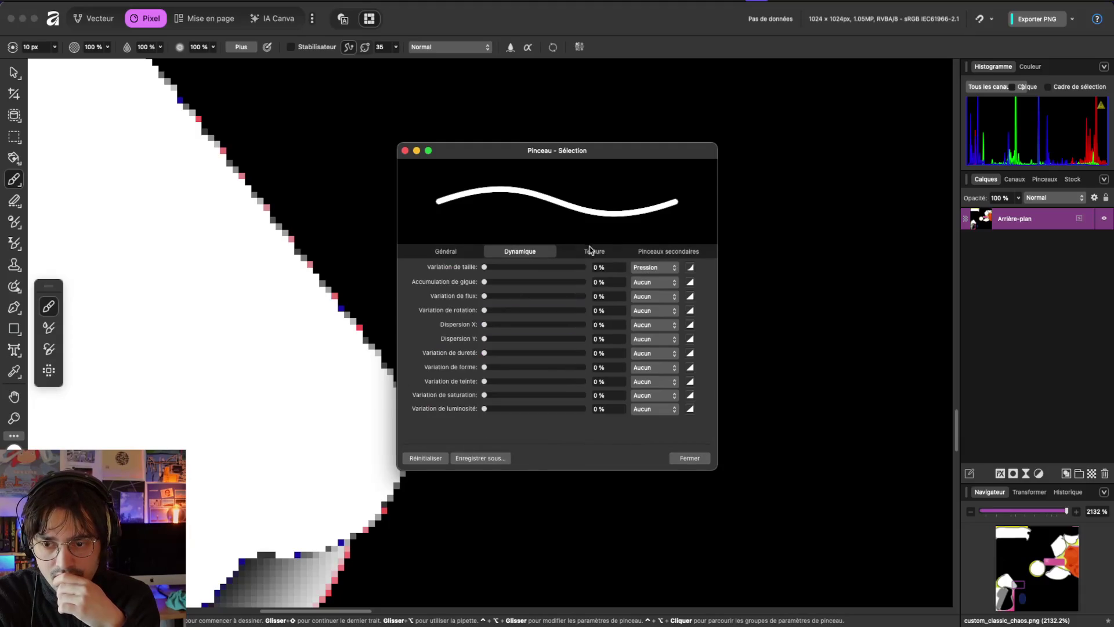
pyautogui.click(594, 252)
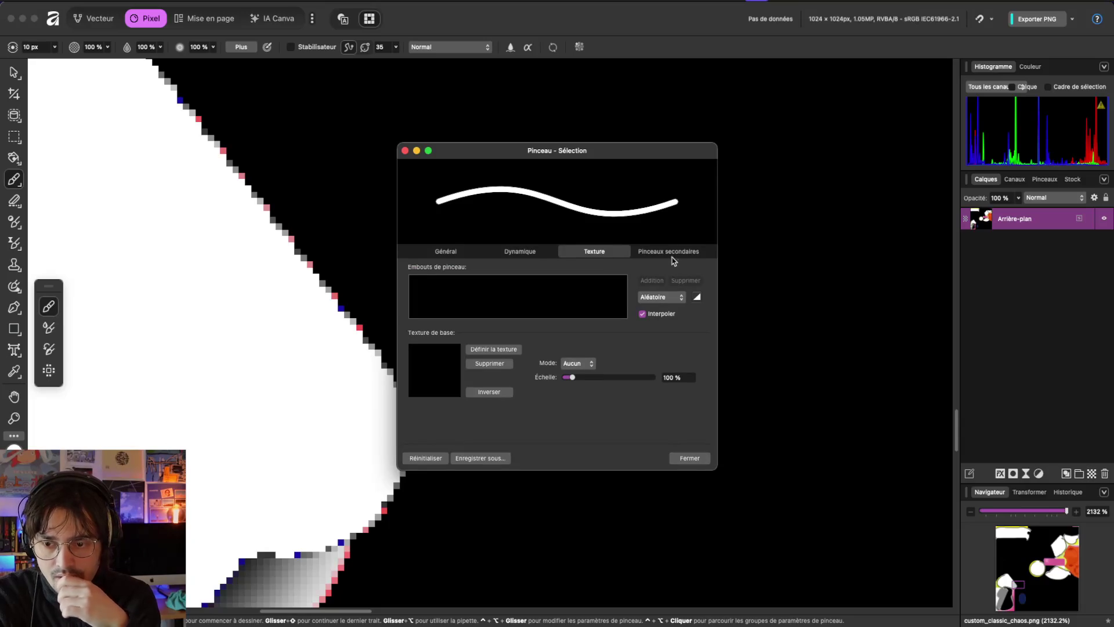
pyautogui.click(670, 252)
pyautogui.click(690, 458)
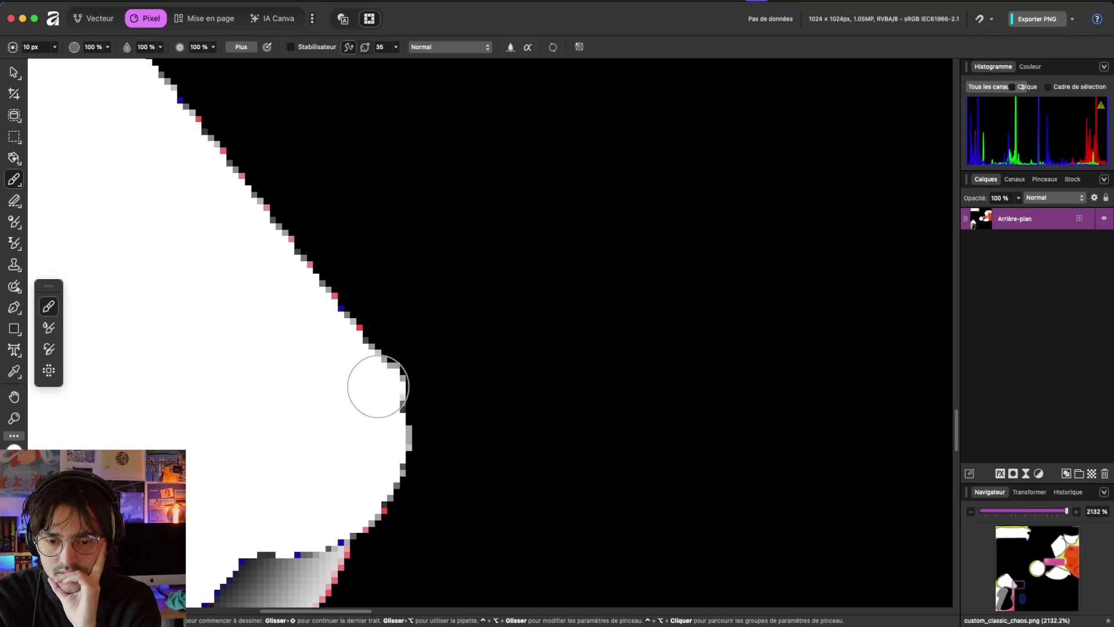
# Step: Test a dab on the black area, undo it, and go back to Godot
pyautogui.click(473, 394)
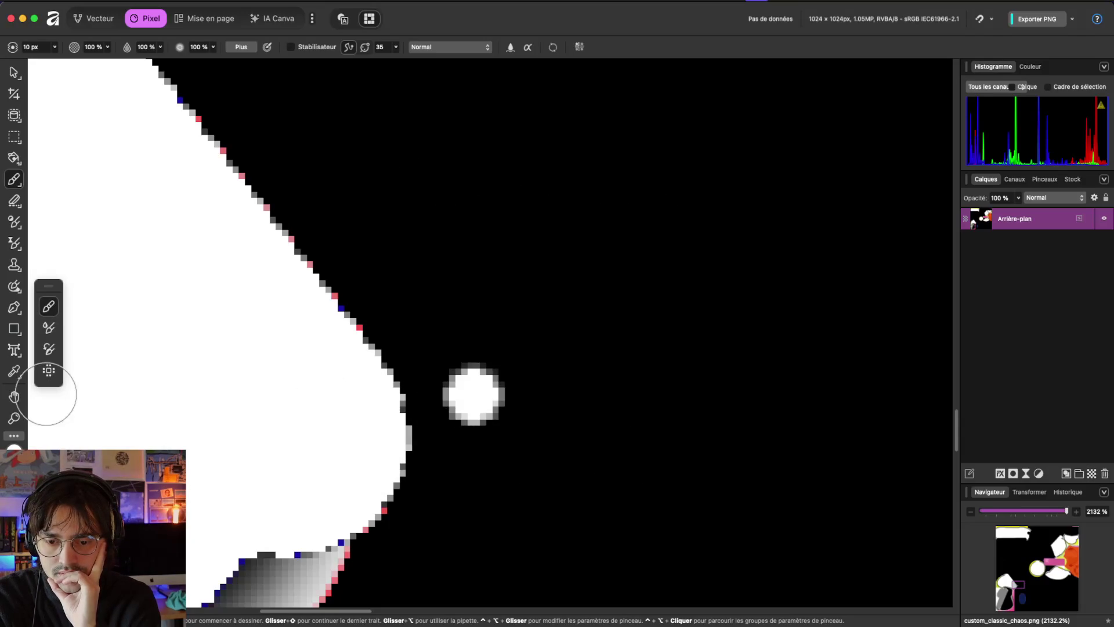
pyautogui.press('super+z')
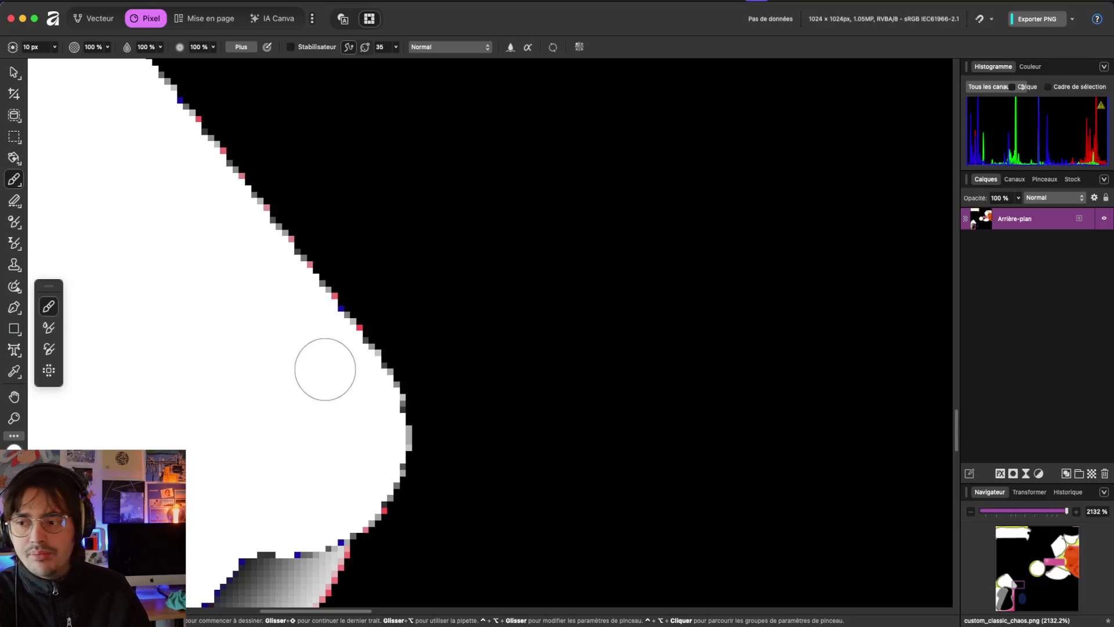
pyautogui.scroll(-5, 325, 369)
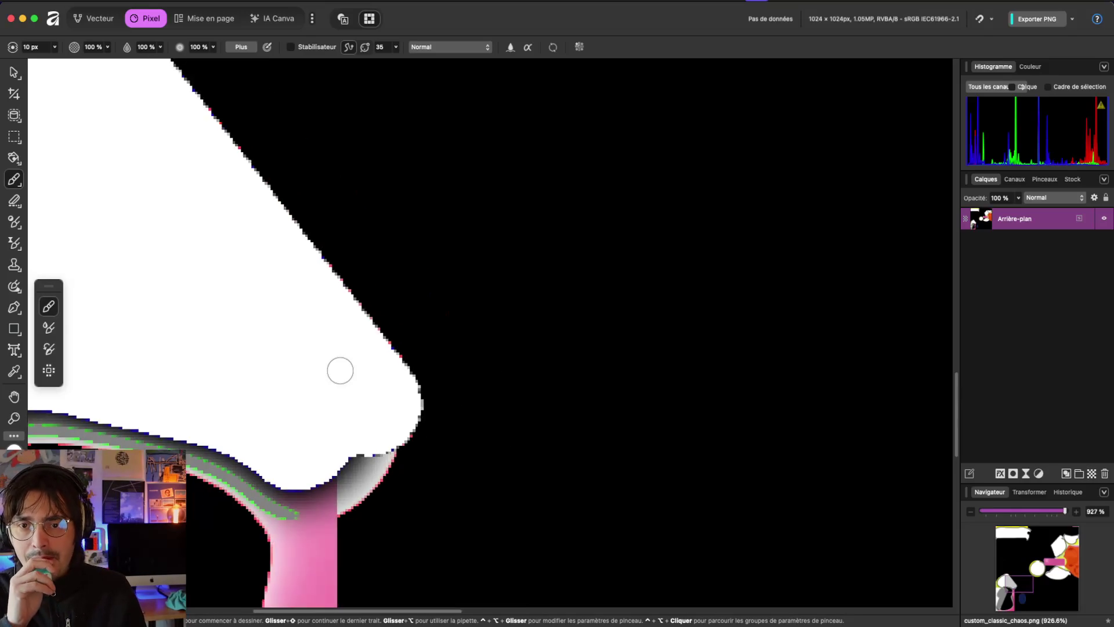
pyautogui.scroll(-1, 331, 354)
pyautogui.hotkey('ctrl', 'Left')
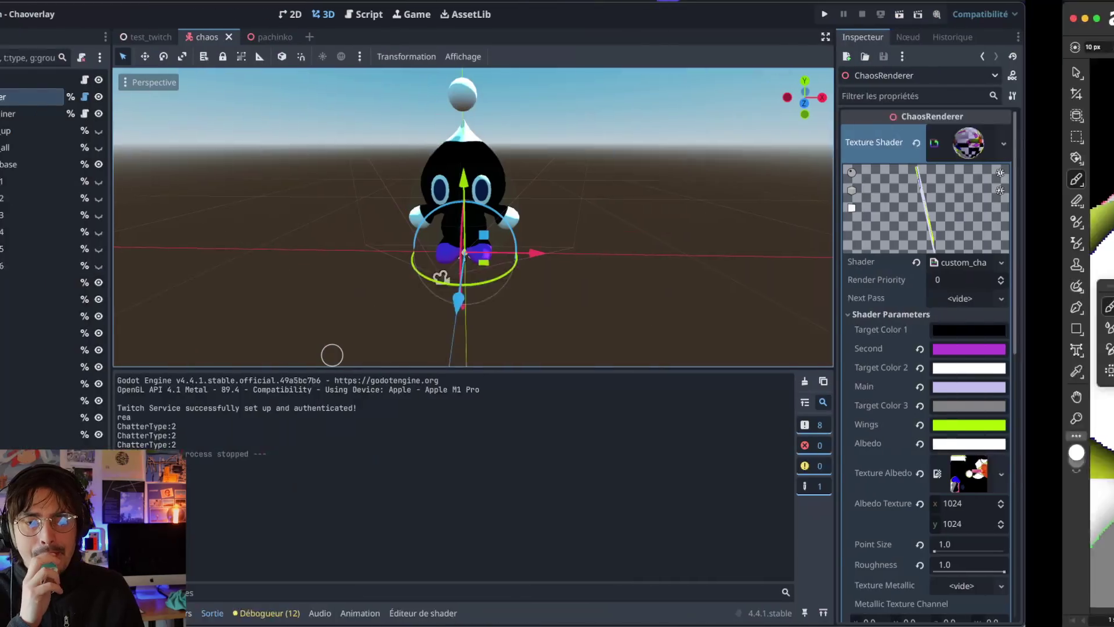
pyautogui.scroll(10, 525, 243)
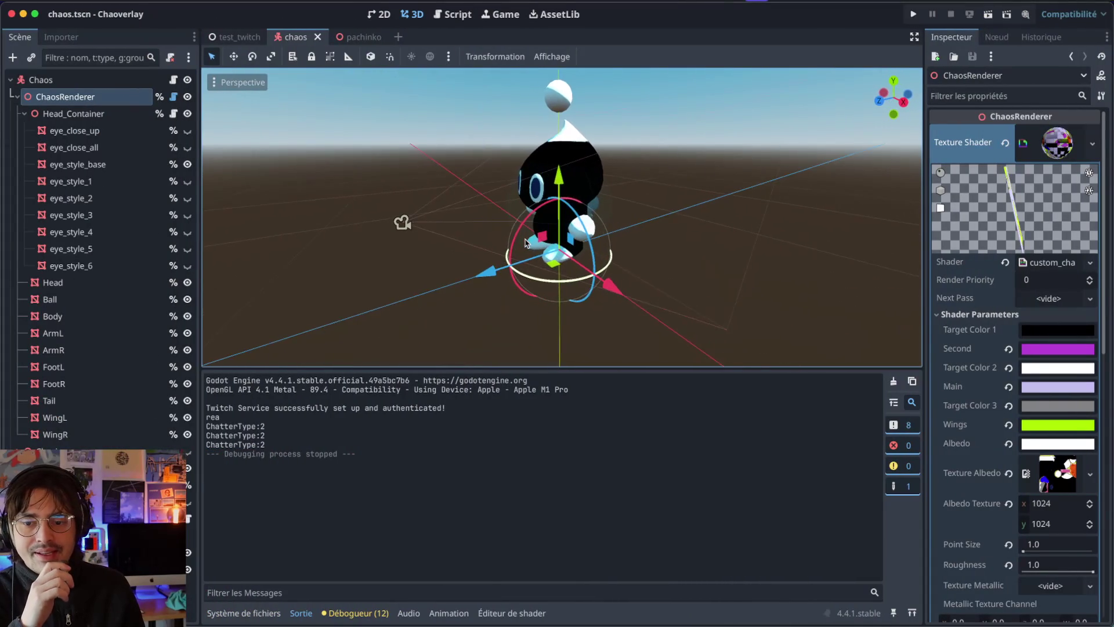
pyautogui.scroll(5, 525, 242)
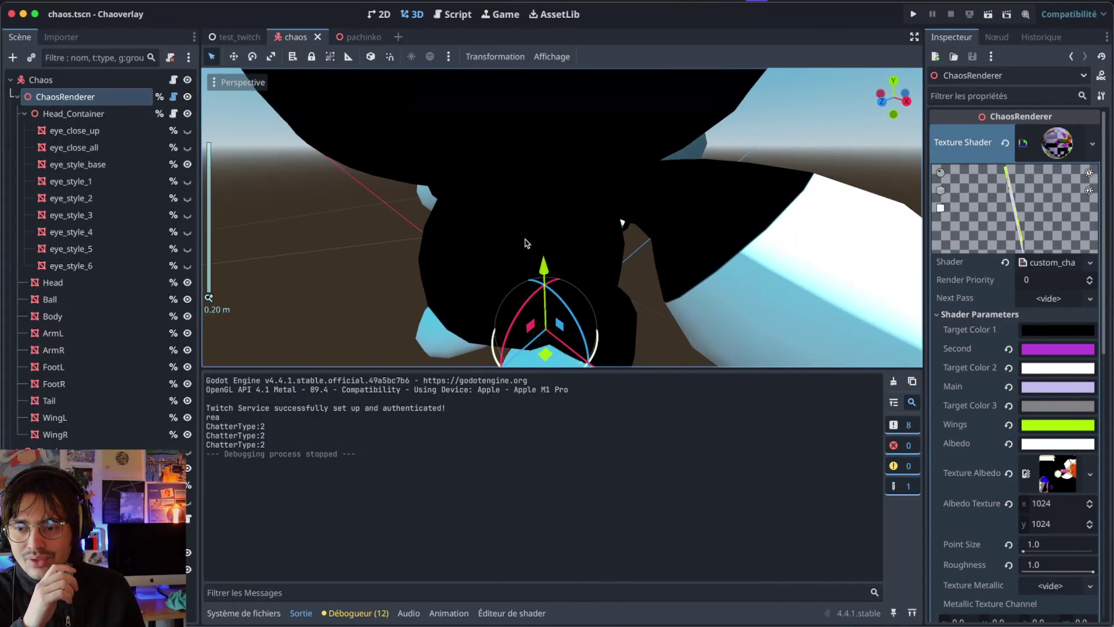
pyautogui.scroll(-15, 418, 232)
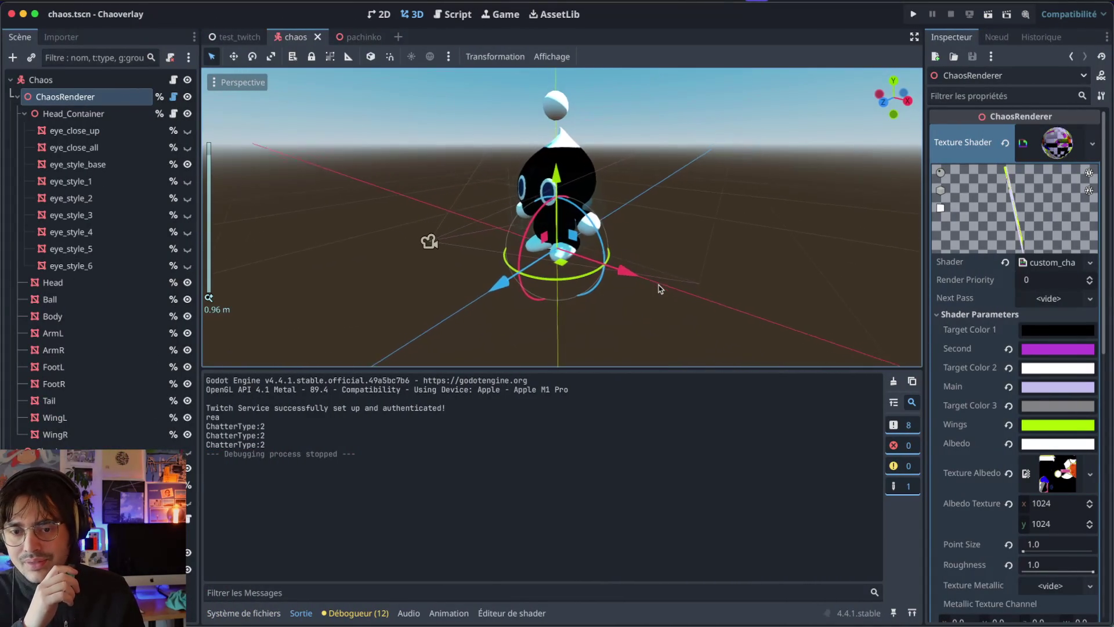
pyautogui.scroll(10, 638, 277)
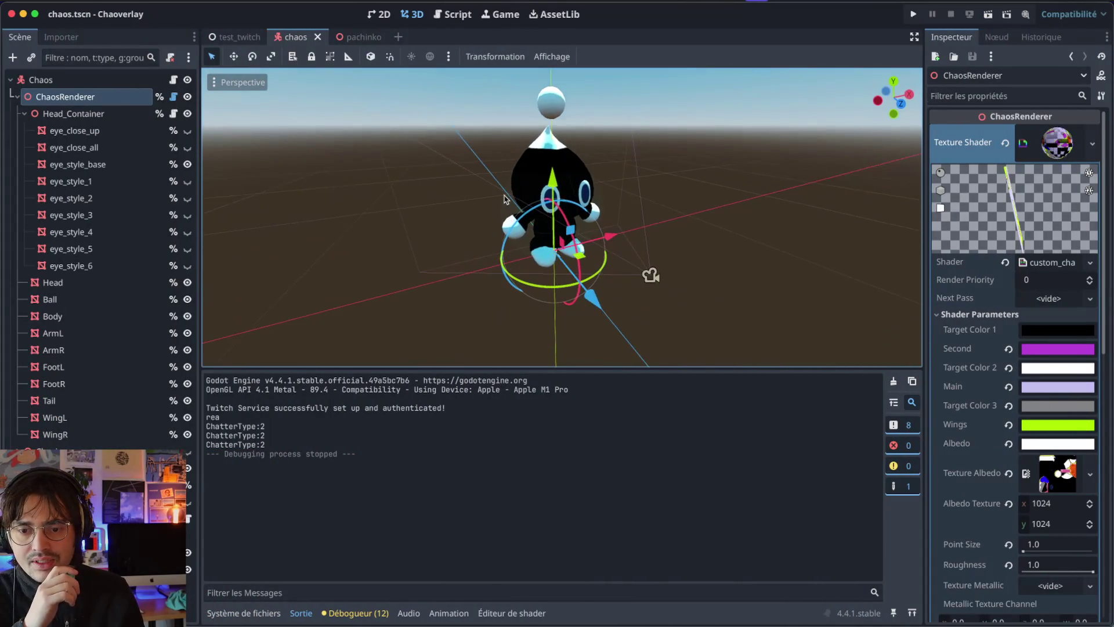
pyautogui.scroll(-5, 504, 199)
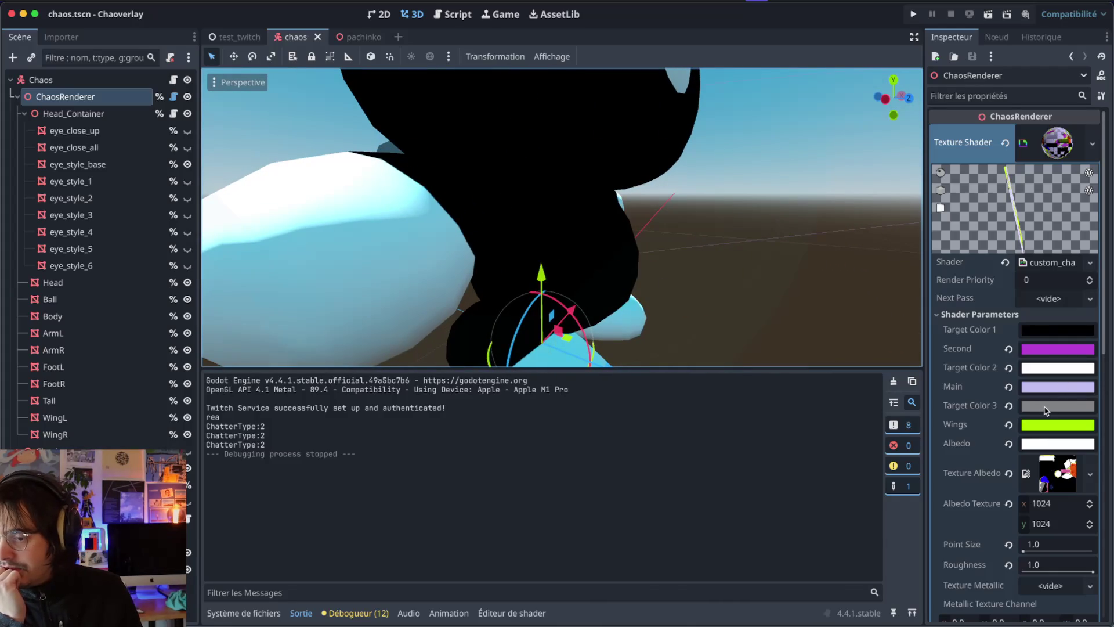
pyautogui.hscroll(-10, 728, 344)
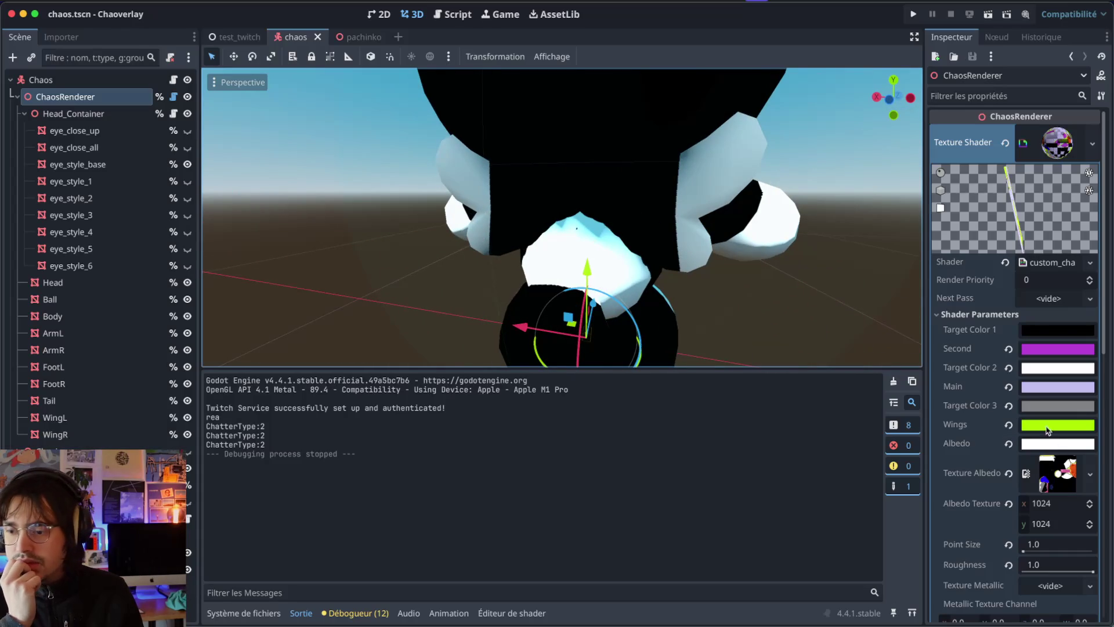
pyautogui.click(1041, 444)
pyautogui.click(963, 490)
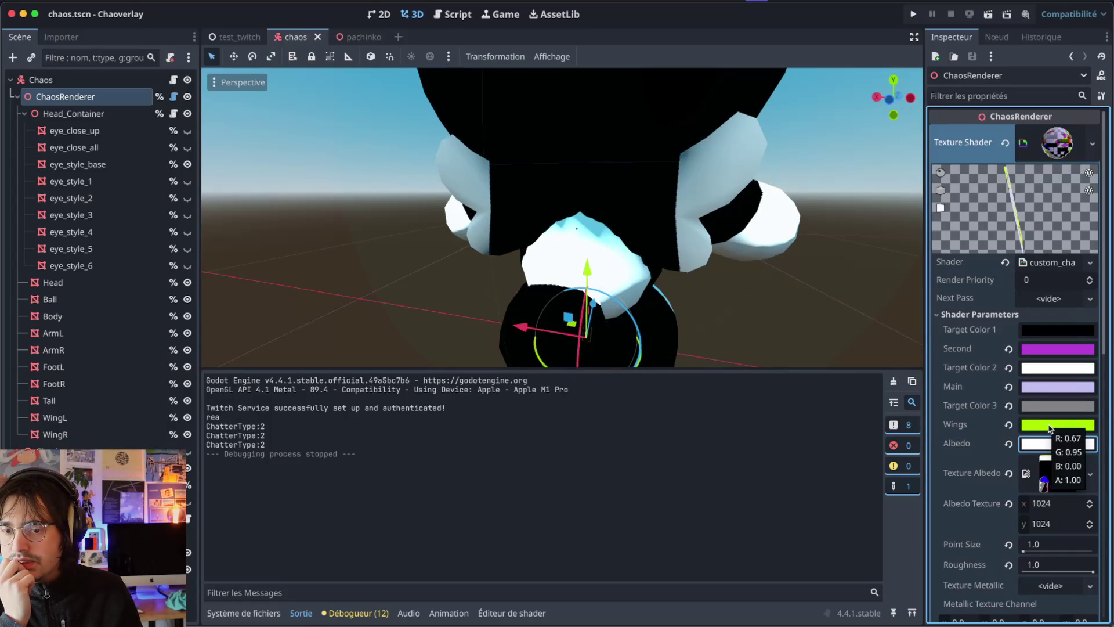
pyautogui.hotkey('ctrl', 'Right')
pyautogui.scroll(-2, 682, 303)
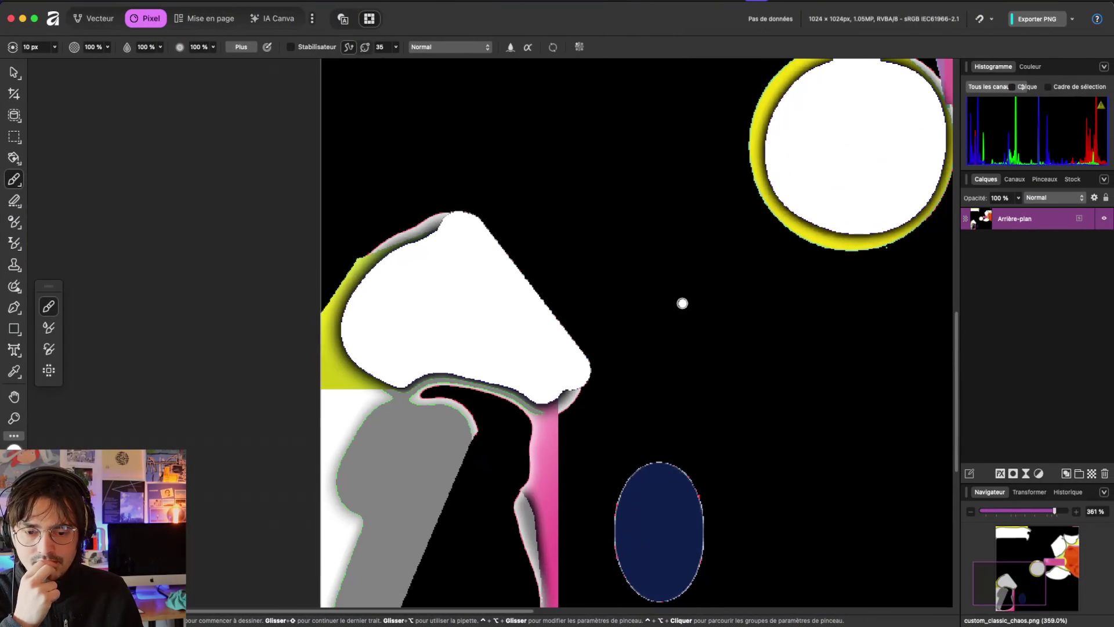
pyautogui.hotkey('ctrl', 'Left')
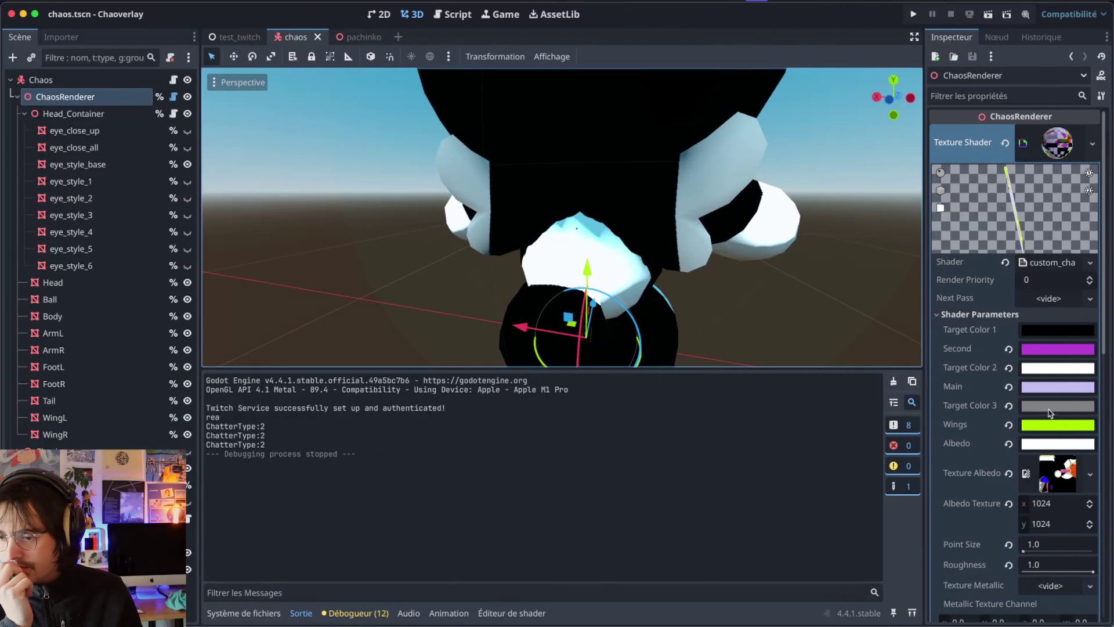
# Step: Set the Wings shader parameter to purple 914983
pyautogui.click(1048, 425)
pyautogui.click(1021, 143)
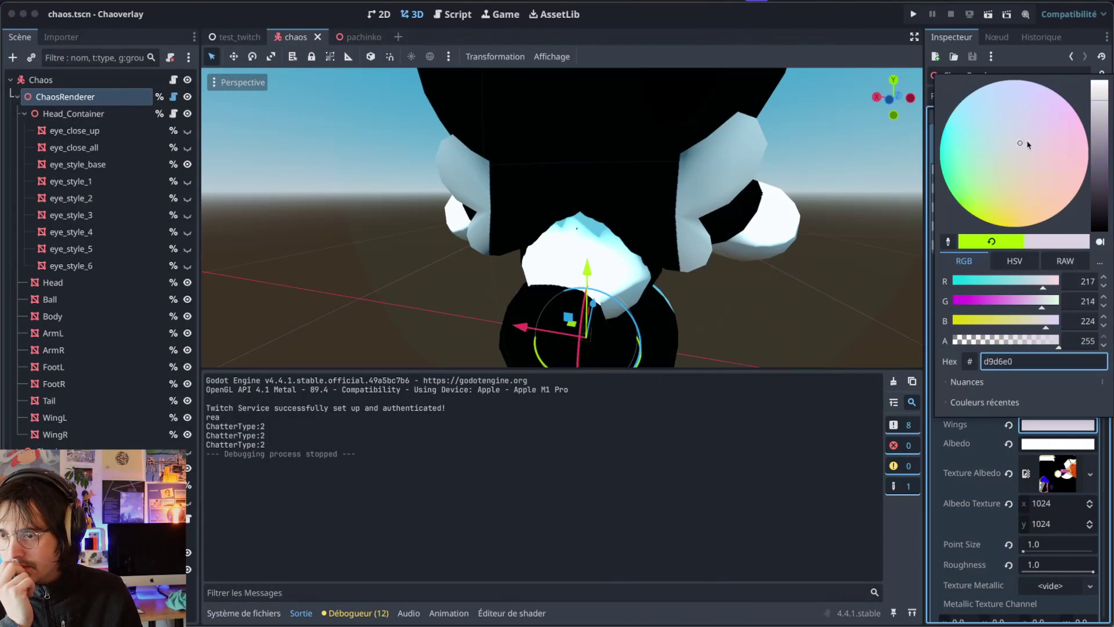
pyautogui.moveTo(1098, 115); pyautogui.dragTo(1098, 169)
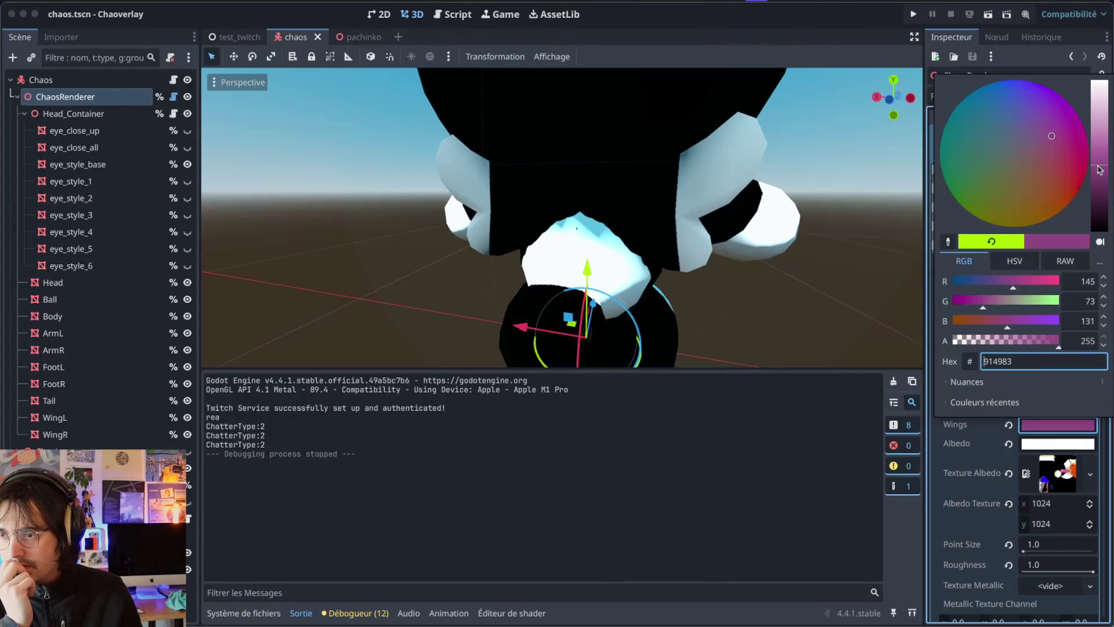
pyautogui.click(755, 423)
pyautogui.moveTo(752, 360); pyautogui.dragTo(749, 288)
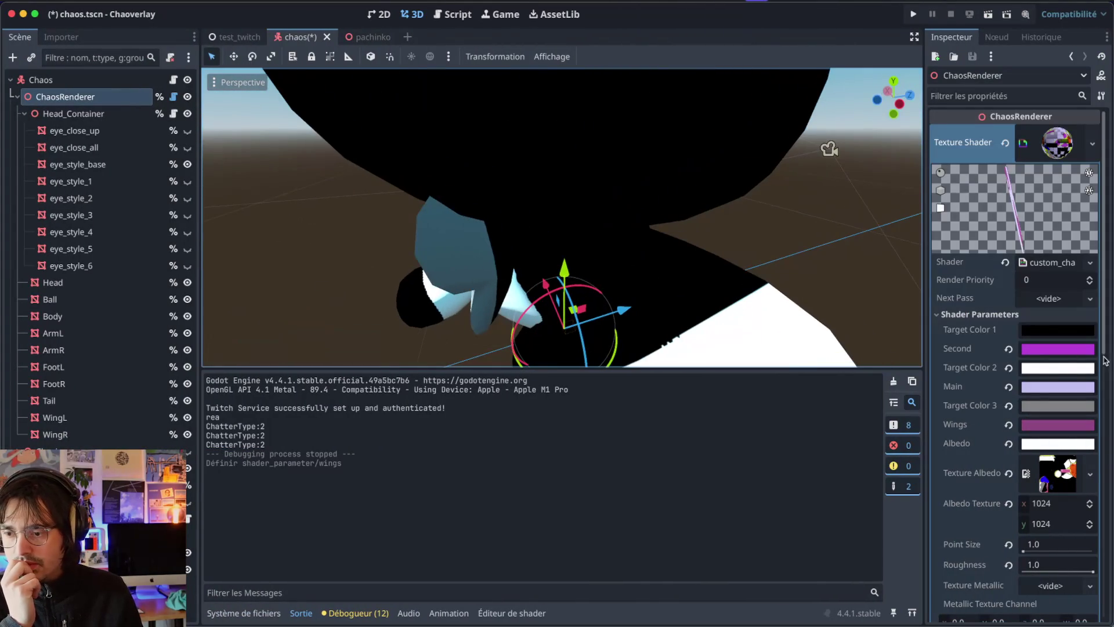
# Step: Set the Second shader parameter to orange
pyautogui.click(1056, 351)
pyautogui.click(1081, 139)
pyautogui.moveTo(1101, 76)
pyautogui.mouseDown()
pyautogui.moveTo(1101, 116)
pyautogui.moveTo(1101, 76)
pyautogui.mouseUp()
pyautogui.click(834, 565)
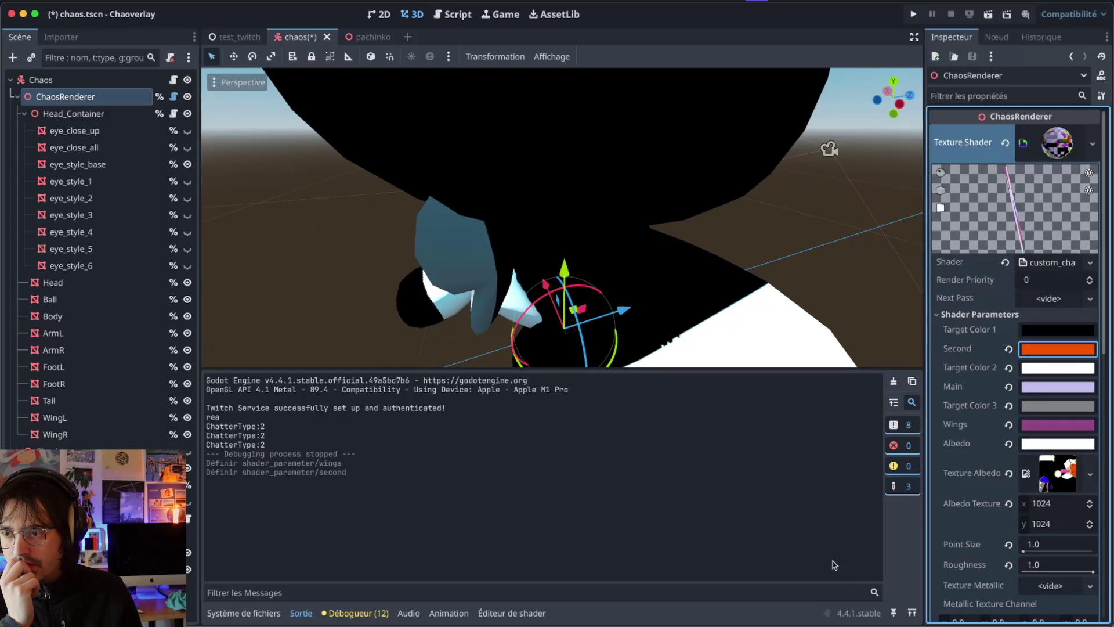
pyautogui.scroll(-10, 779, 308)
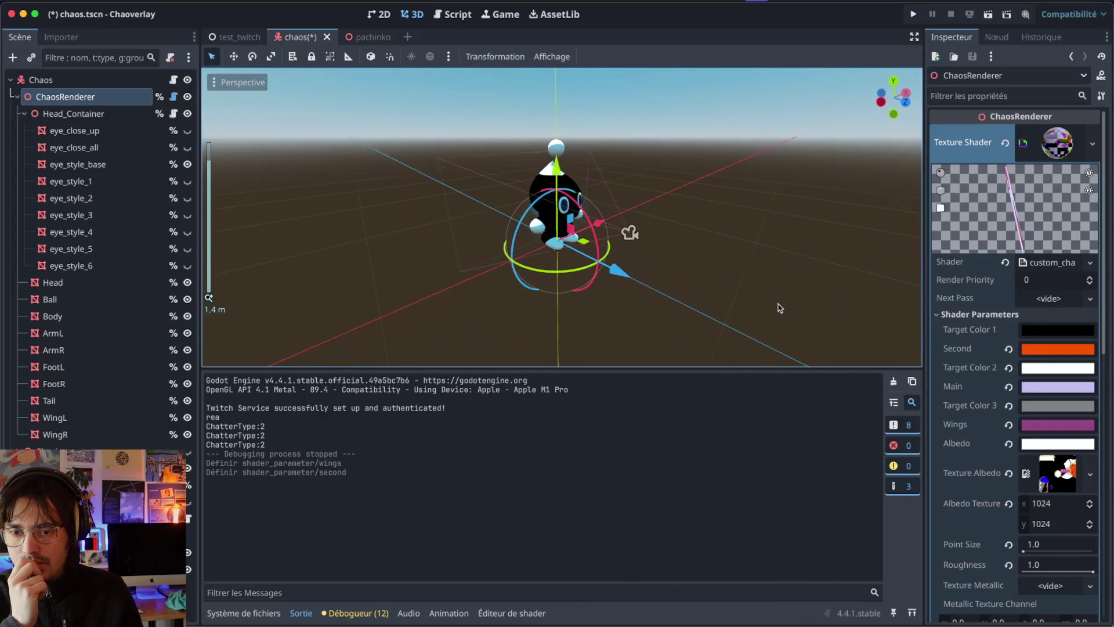
pyautogui.scroll(8, 592, 154)
# Step: Save the chaos scene and test-run it to check the recoloured Chao
pyautogui.press('super+s')
pyautogui.press('super+b')
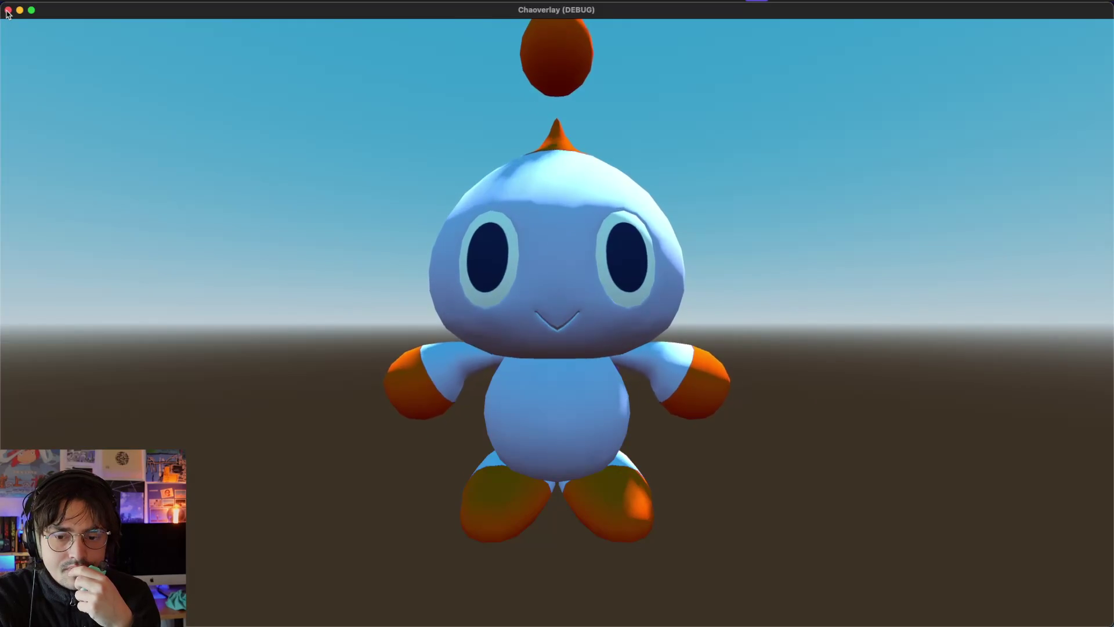
pyautogui.click(9, 11)
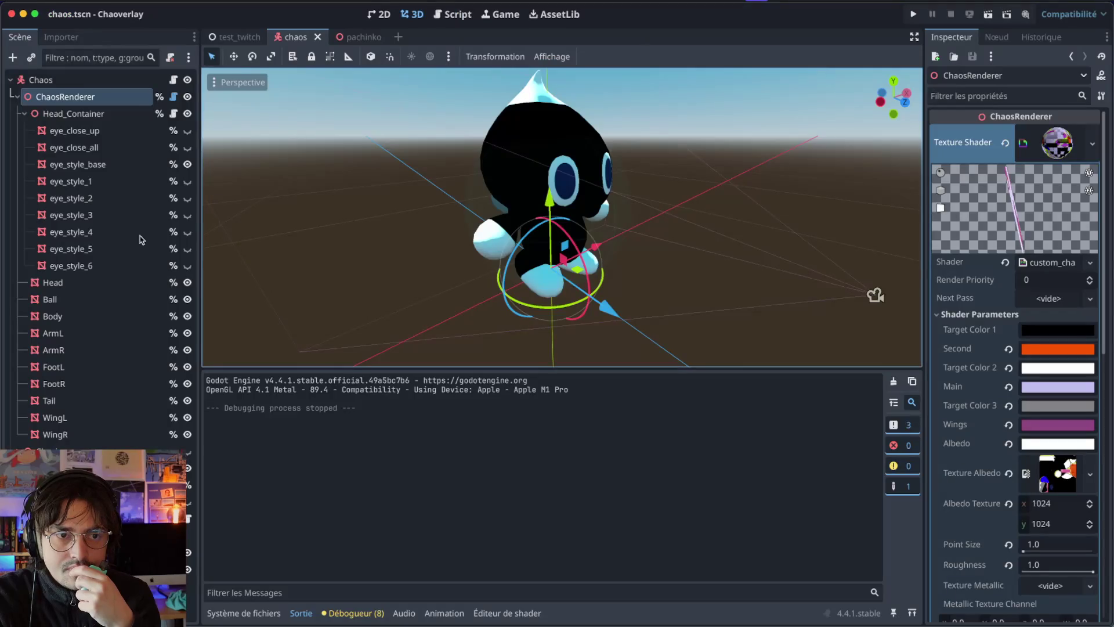
# Step: Return to the shader code and revert the line 43 threshold edits
pyautogui.hotkey('ctrl', 'Left')
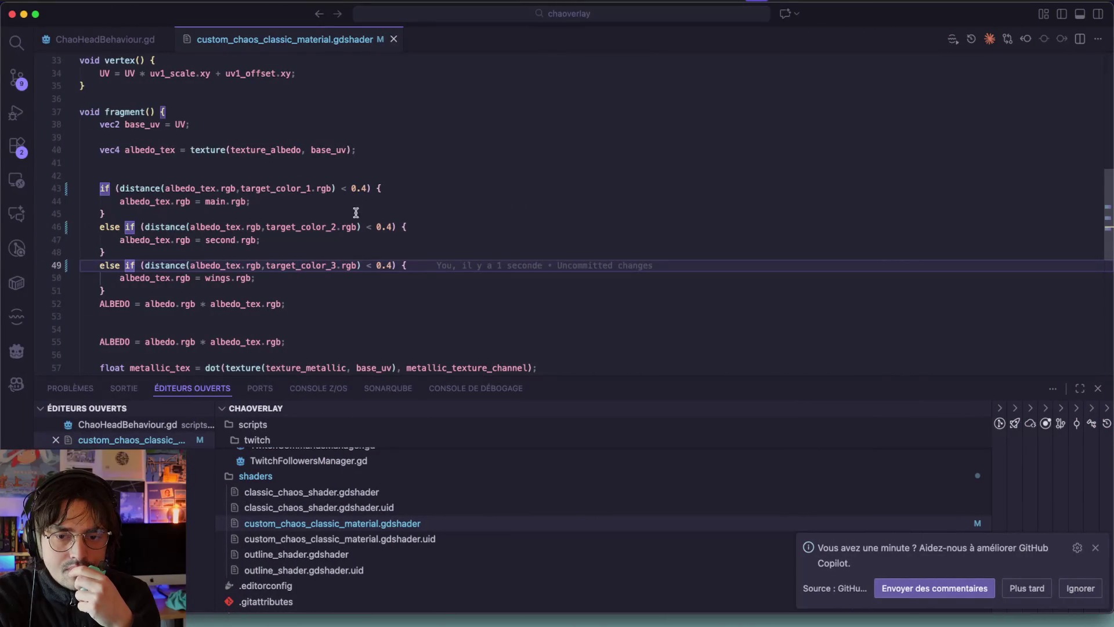
pyautogui.click(362, 188)
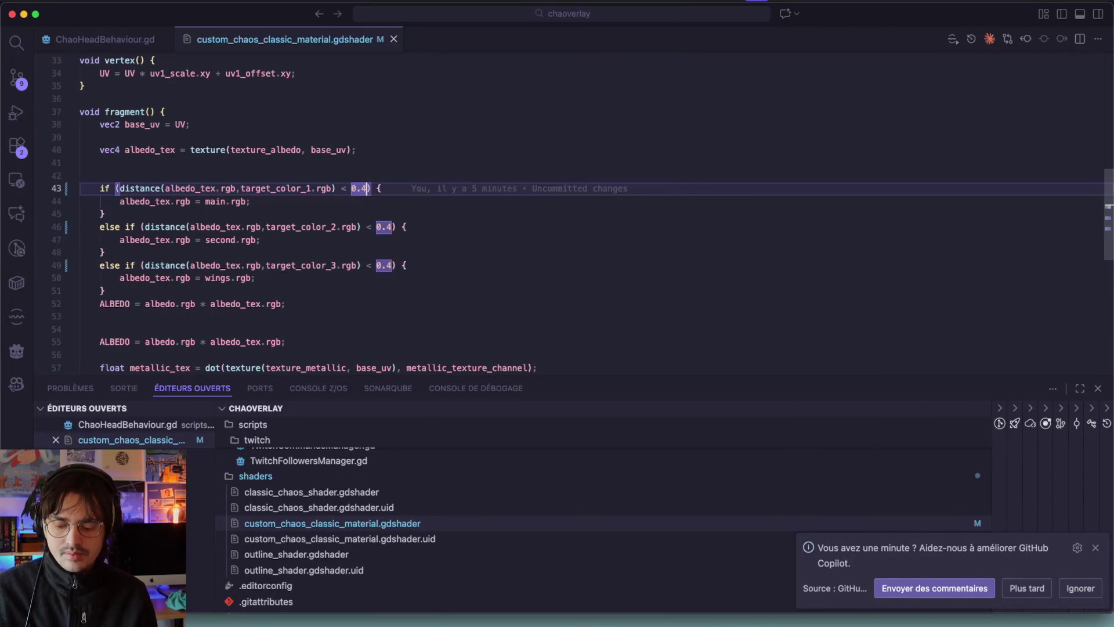
pyautogui.press('BackSpace')
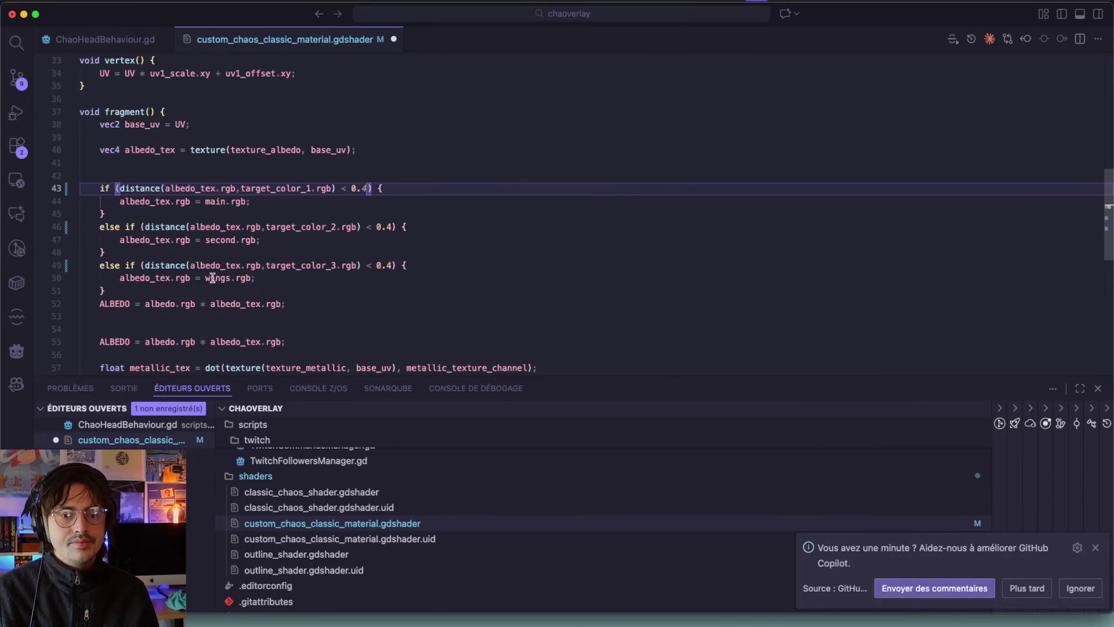
pyautogui.write('4')
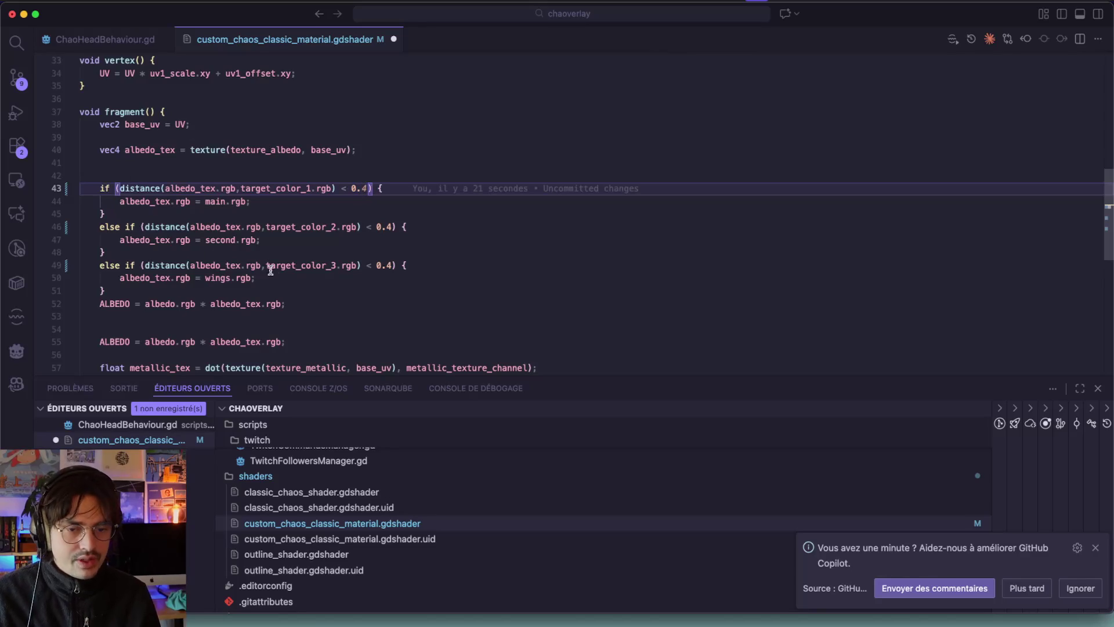
pyautogui.press('super+z')
pyautogui.press('super+z')
pyautogui.press('super+z')
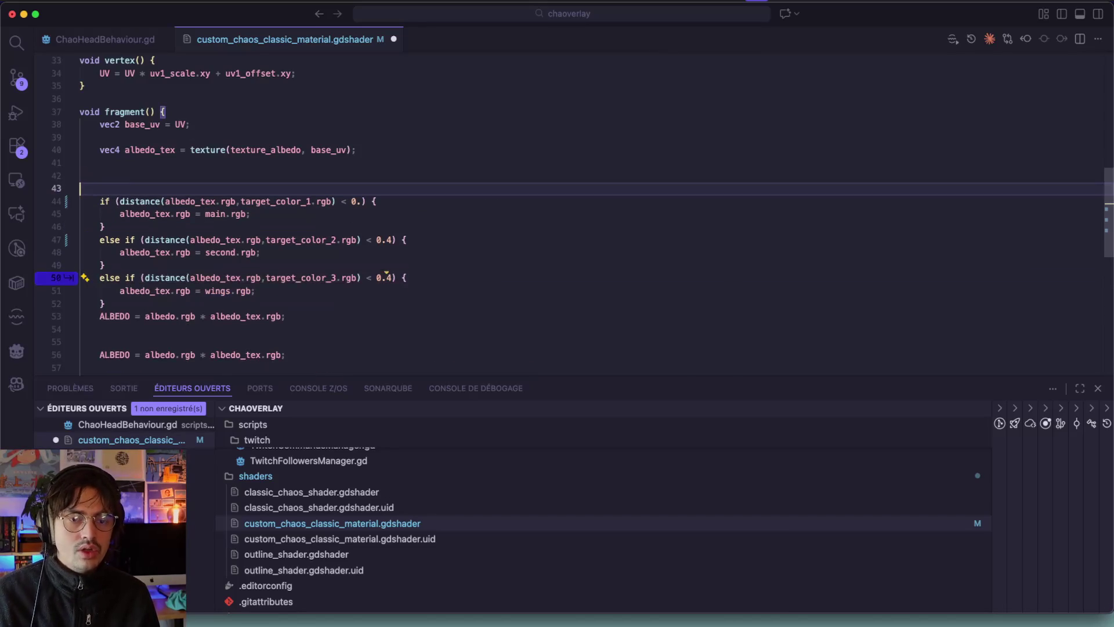
# Step: Copy the target_color_3 wings check to line 43, indent it, set threshold 0.2, and add a line
pyautogui.moveTo(281, 308)
pyautogui.mouseDown()
pyautogui.moveTo(122, 302)
pyautogui.moveTo(123, 288)
pyautogui.mouseUp()
pyautogui.press('super+c')
pyautogui.click(123, 195)
pyautogui.press('super+v')
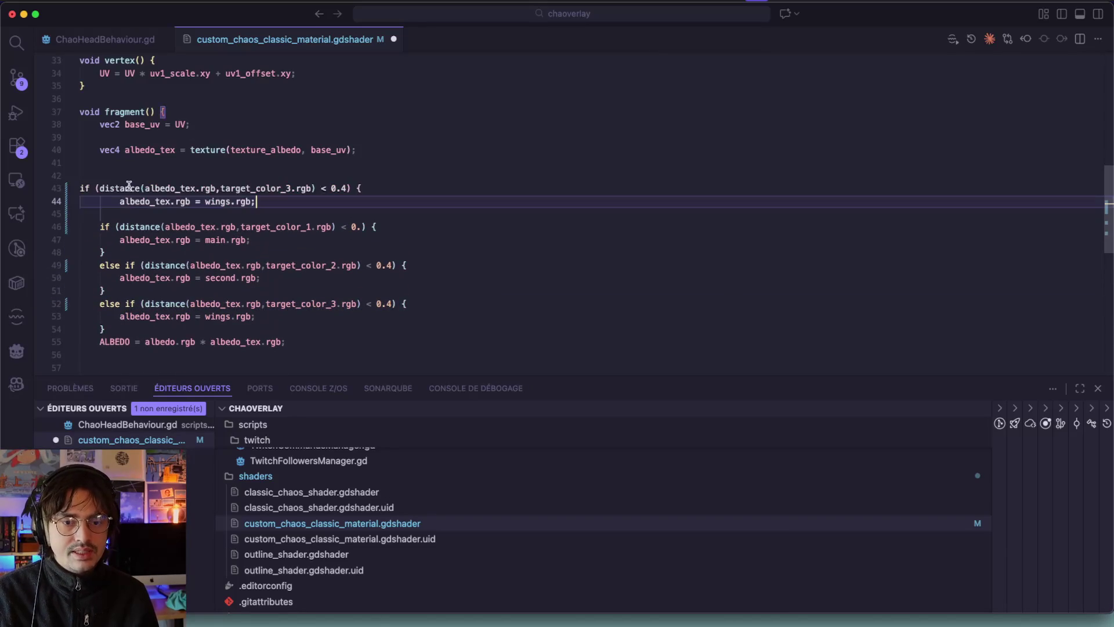
pyautogui.click(80, 188)
pyautogui.press('Tab')
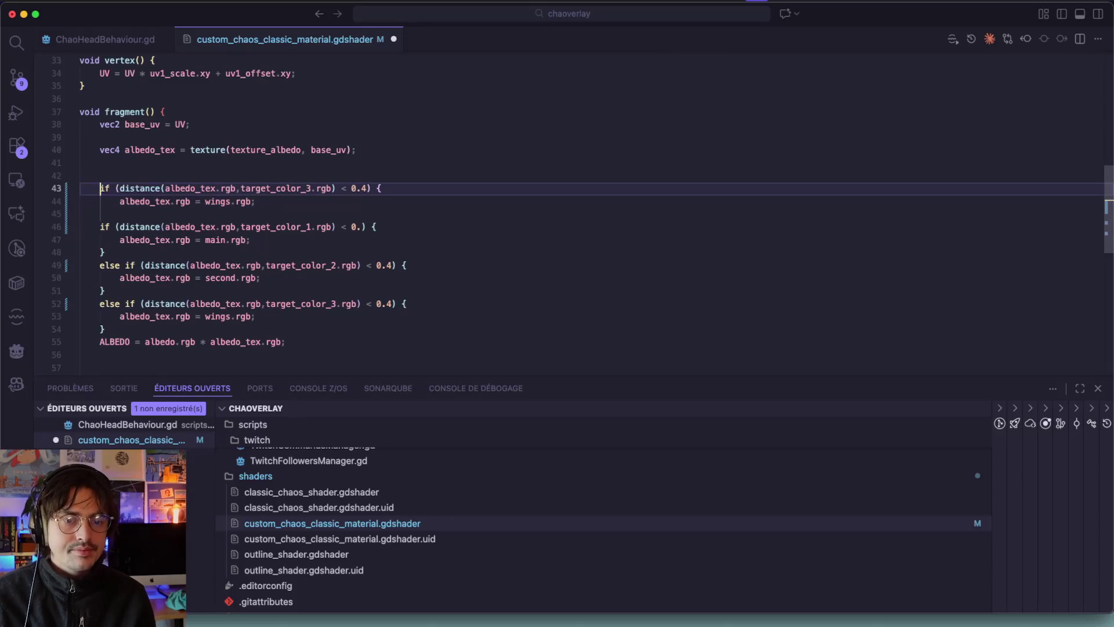
pyautogui.doubleClick(362, 188)
pyautogui.write('2')
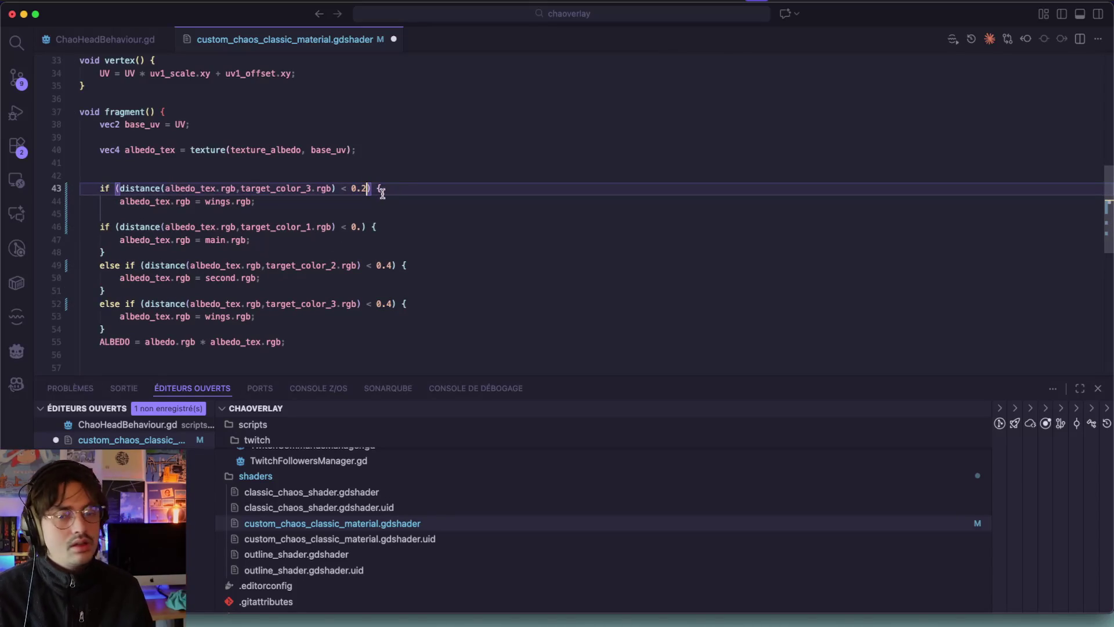
pyautogui.click(285, 200)
pyautogui.press('Return')
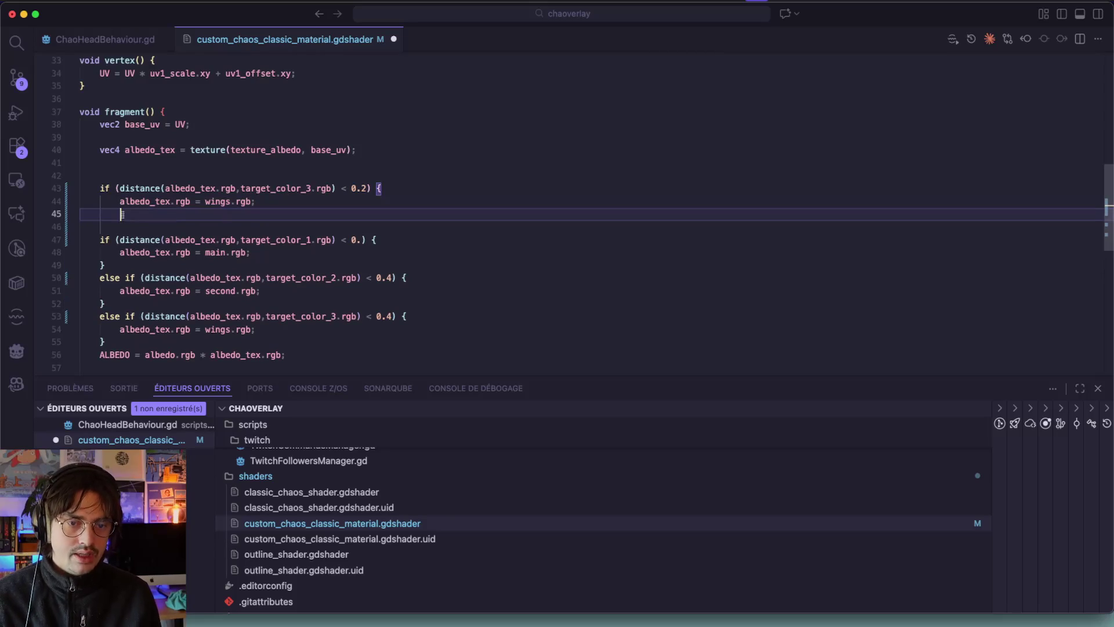
# Step: Add an else followed by the target_color_1 main block with threshold 0.8
pyautogui.write('}else if (')
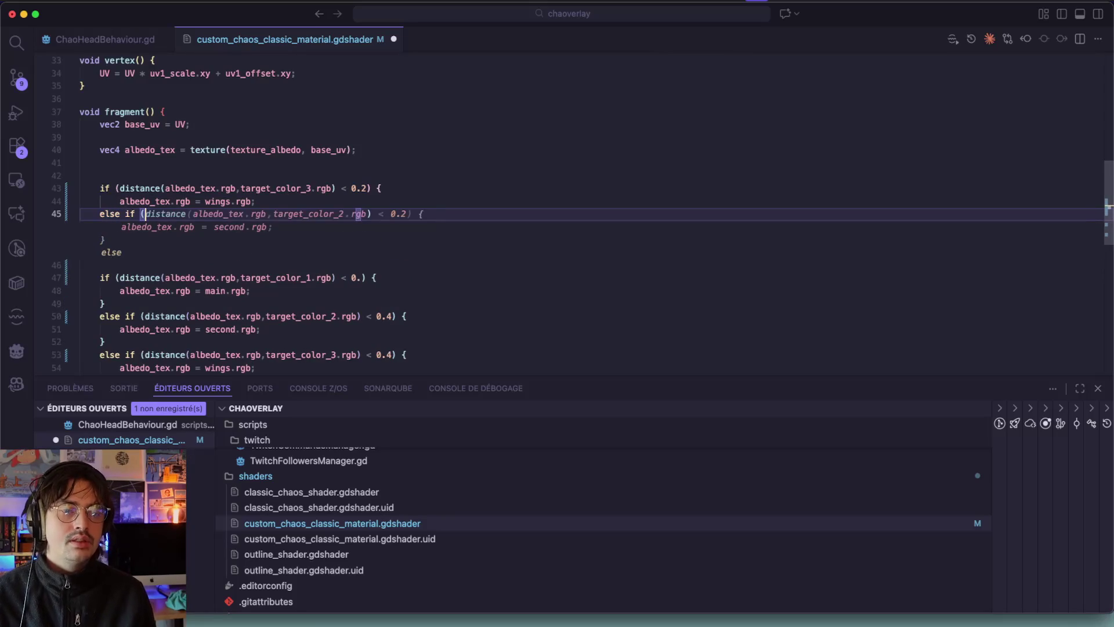
pyautogui.press('BackSpace')
pyautogui.press('BackSpace')
pyautogui.press('BackSpace')
pyautogui.moveTo(104, 302)
pyautogui.mouseDown()
pyautogui.moveTo(85, 262)
pyautogui.moveTo(98, 240)
pyautogui.mouseUp()
pyautogui.press('super+c')
pyautogui.click(134, 214)
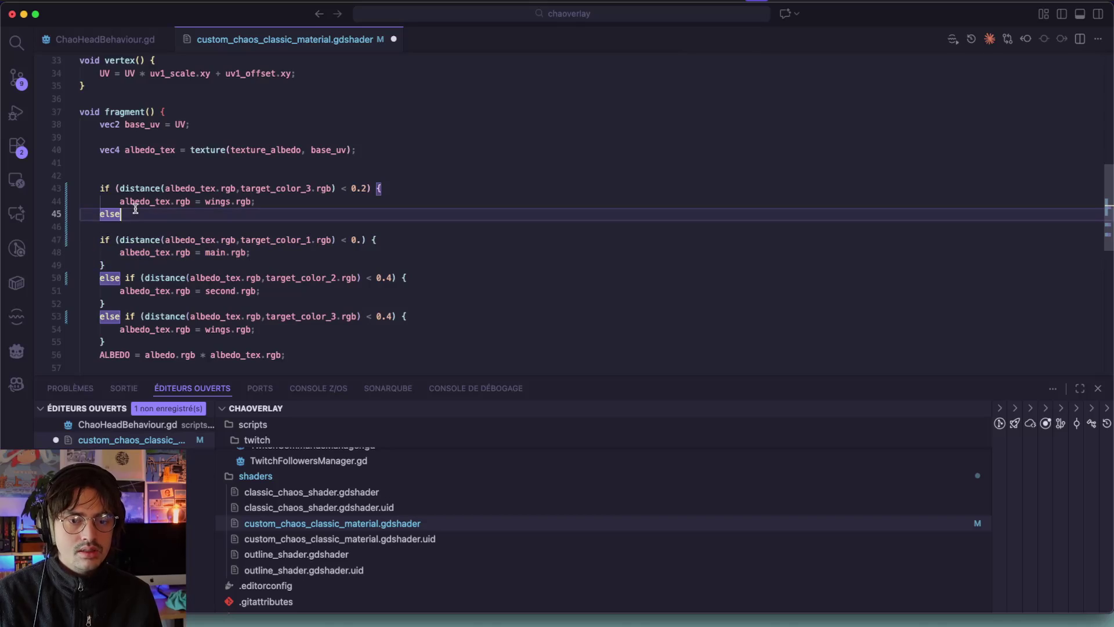
pyautogui.press('super+v')
pyautogui.click(377, 213)
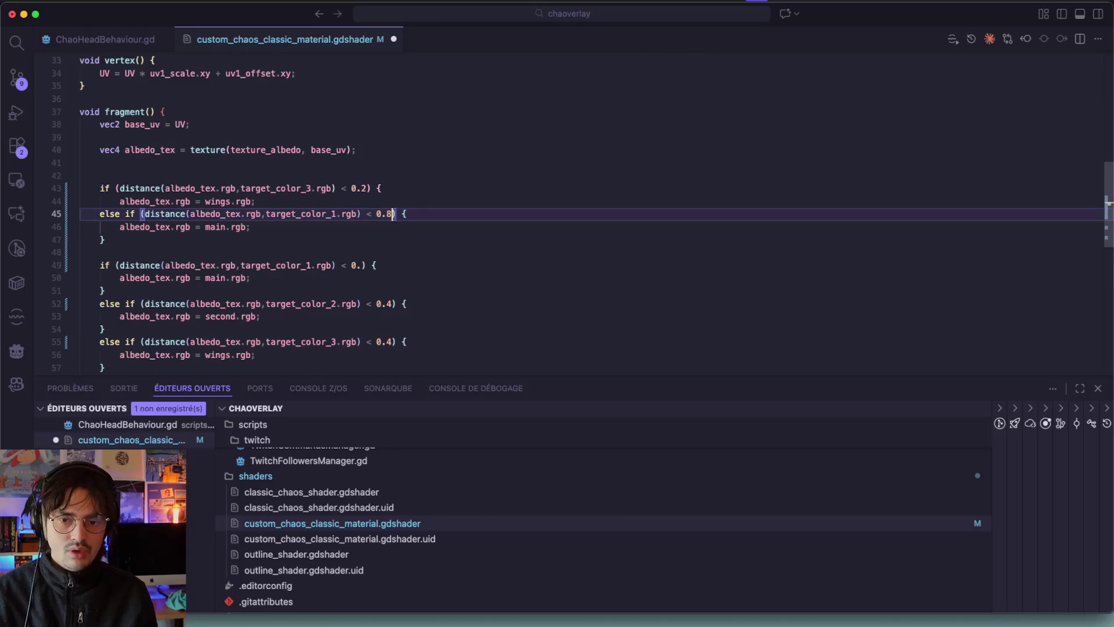
pyautogui.click(120, 244)
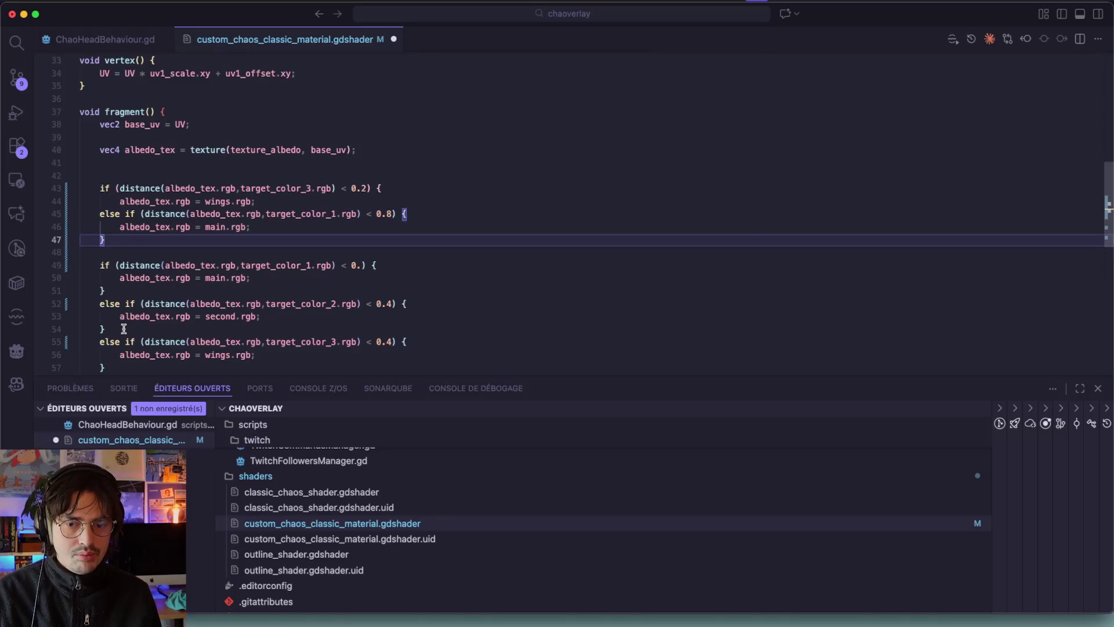
# Step: Delete the old wings and main if-blocks so one else-if chain remains, then save the shader
pyautogui.moveTo(117, 361); pyautogui.dragTo(81, 342)
pyautogui.press('BackSpace')
pyautogui.moveTo(105, 290); pyautogui.dragTo(62, 276)
pyautogui.hotkey('shift', 'Up')
pyautogui.press('BackSpace')
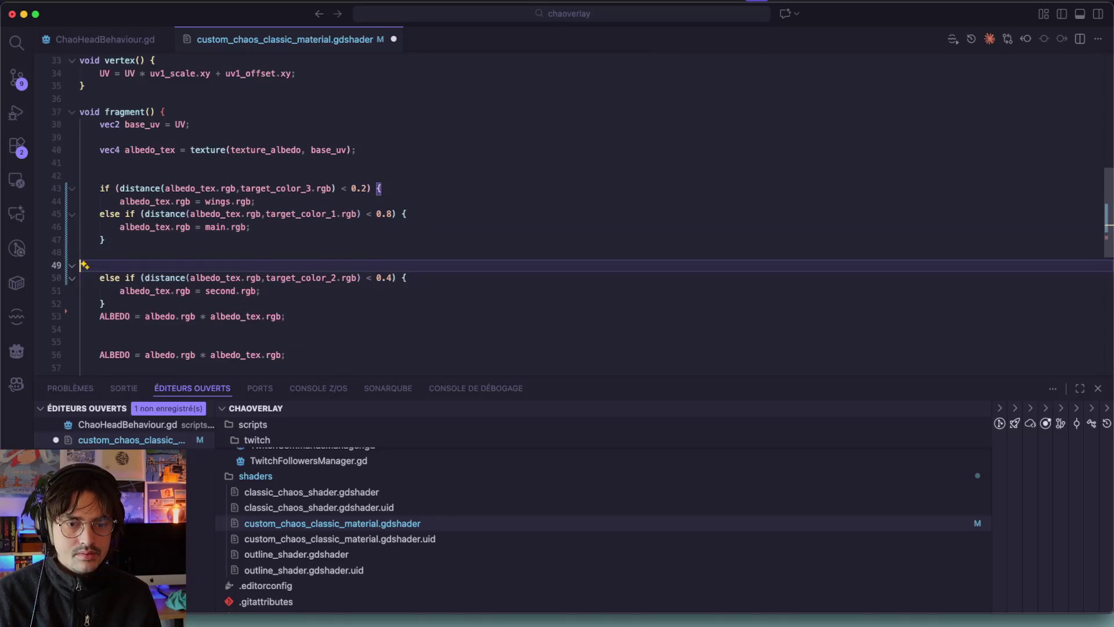
pyautogui.press('BackSpace')
pyautogui.press('BackSpace')
pyautogui.click(137, 281)
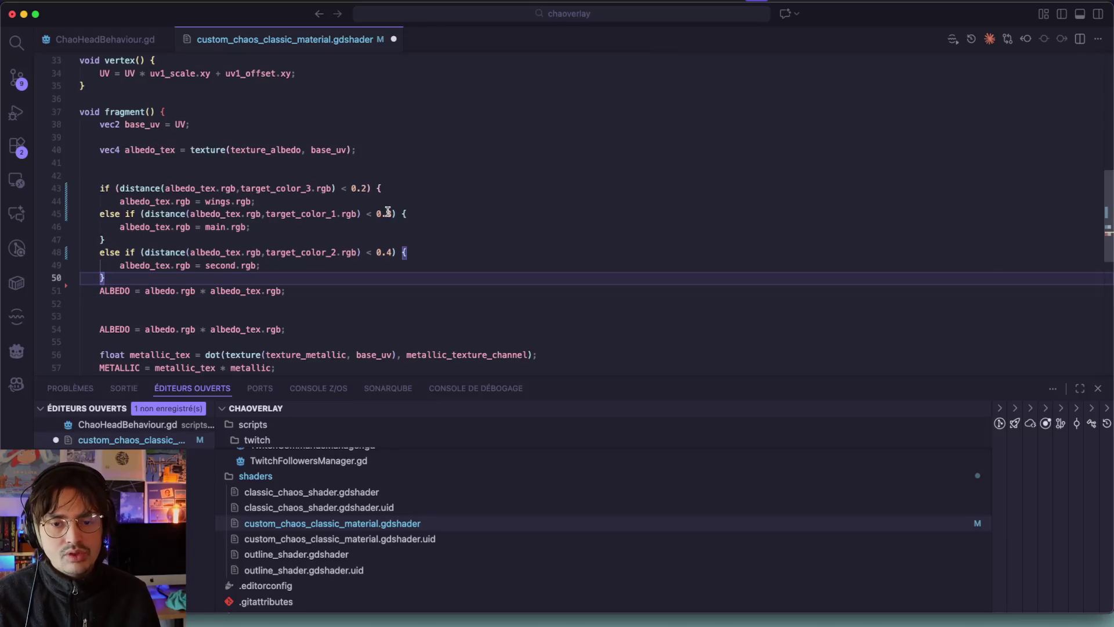
pyautogui.press('super+s')
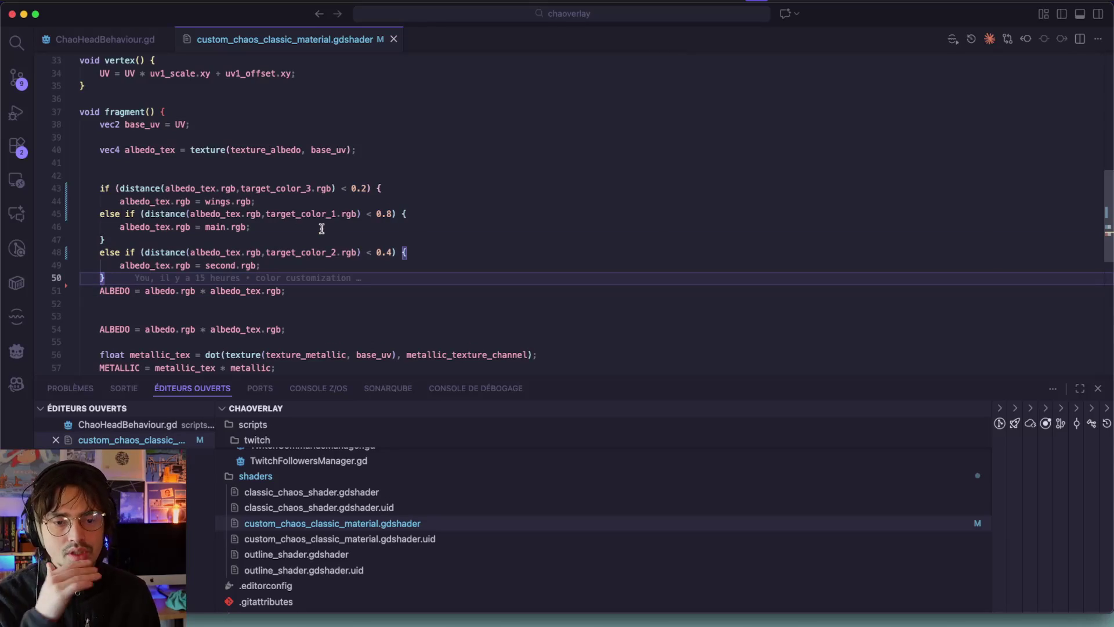
pyautogui.press('super+Tab')
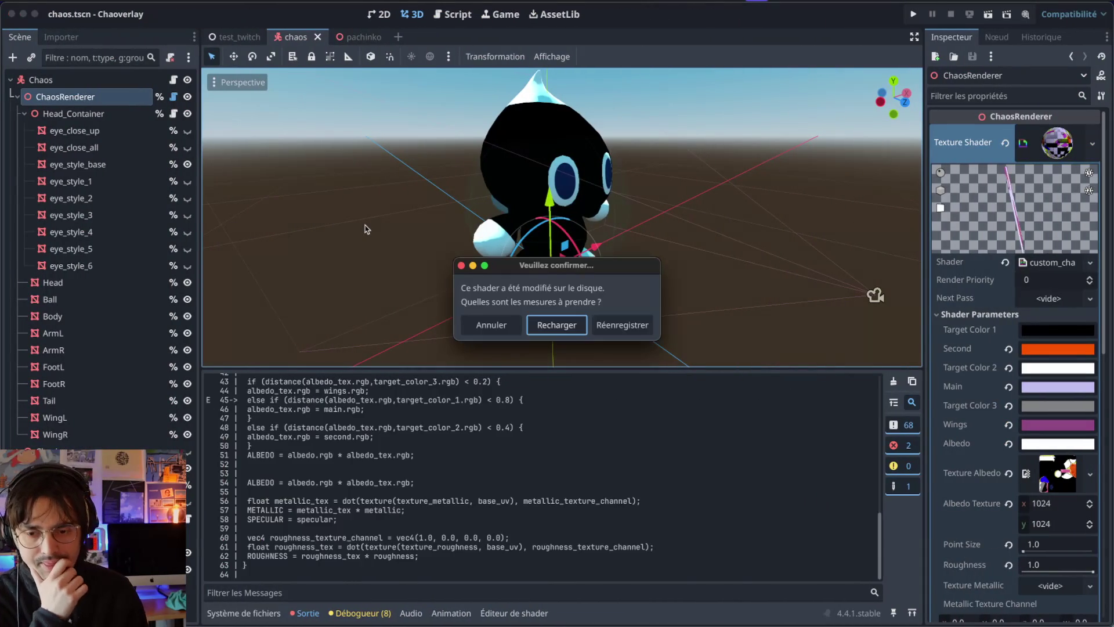
# Step: Reload the shader in Godot, then re-enter the 0.8 main threshold in the shader code and save
pyautogui.click(537, 326)
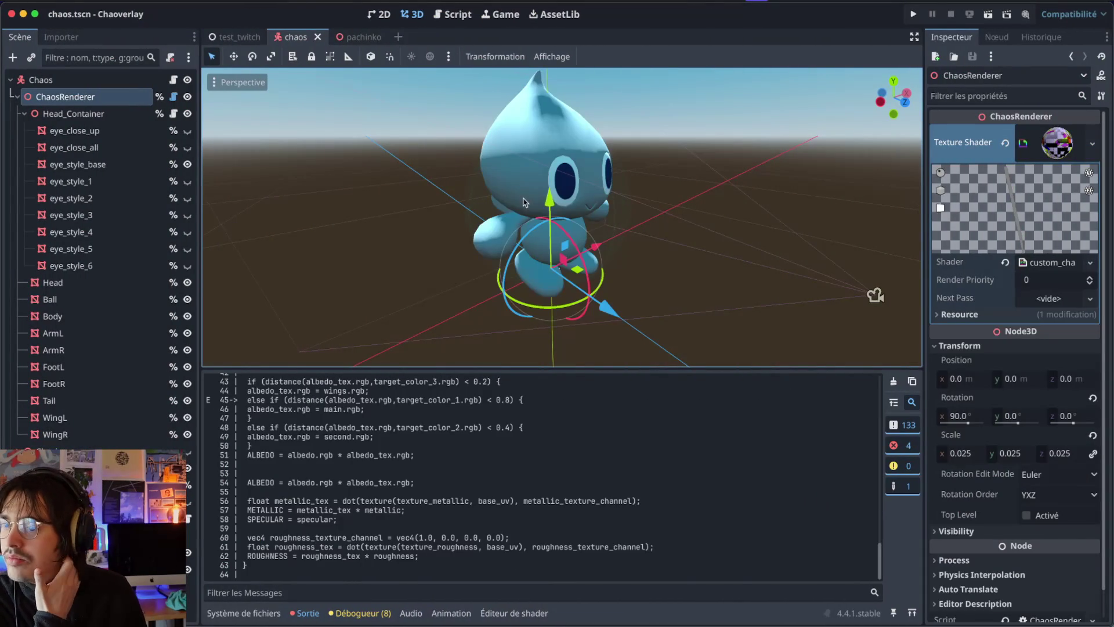
pyautogui.press('super+Tab')
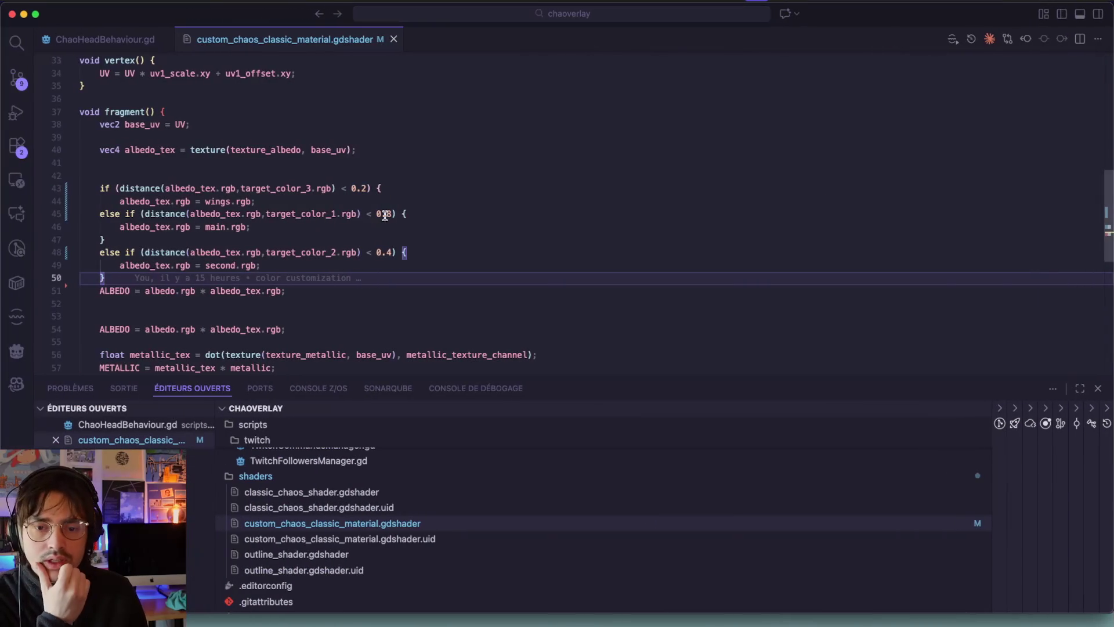
pyautogui.doubleClick(384, 214)
pyautogui.doubleClick(168, 222)
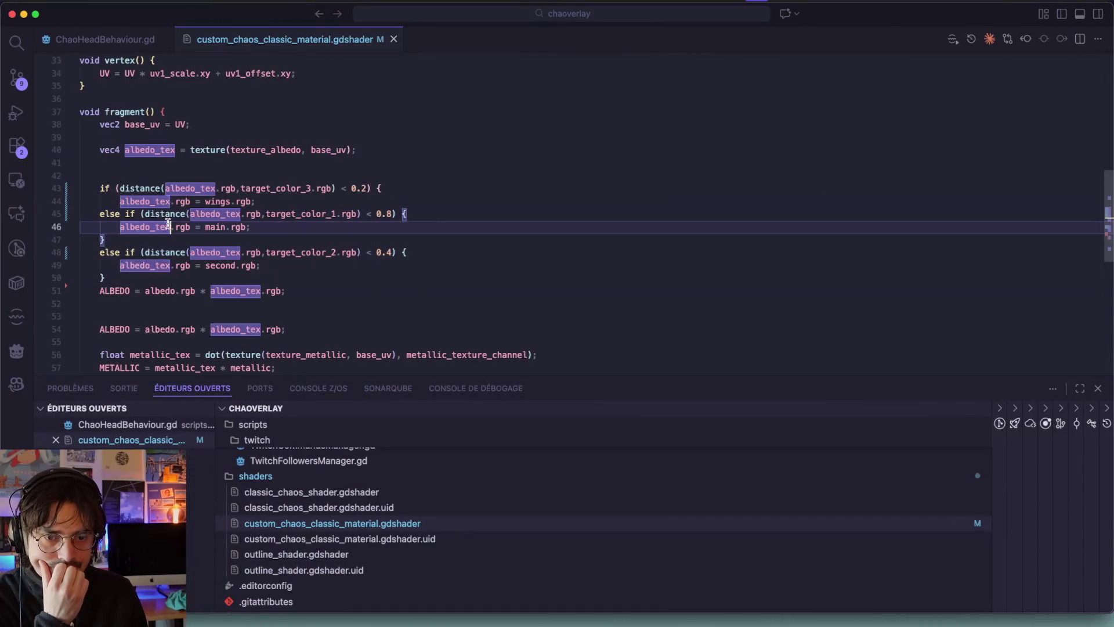
pyautogui.doubleClick(217, 202)
pyautogui.doubleClick(387, 214)
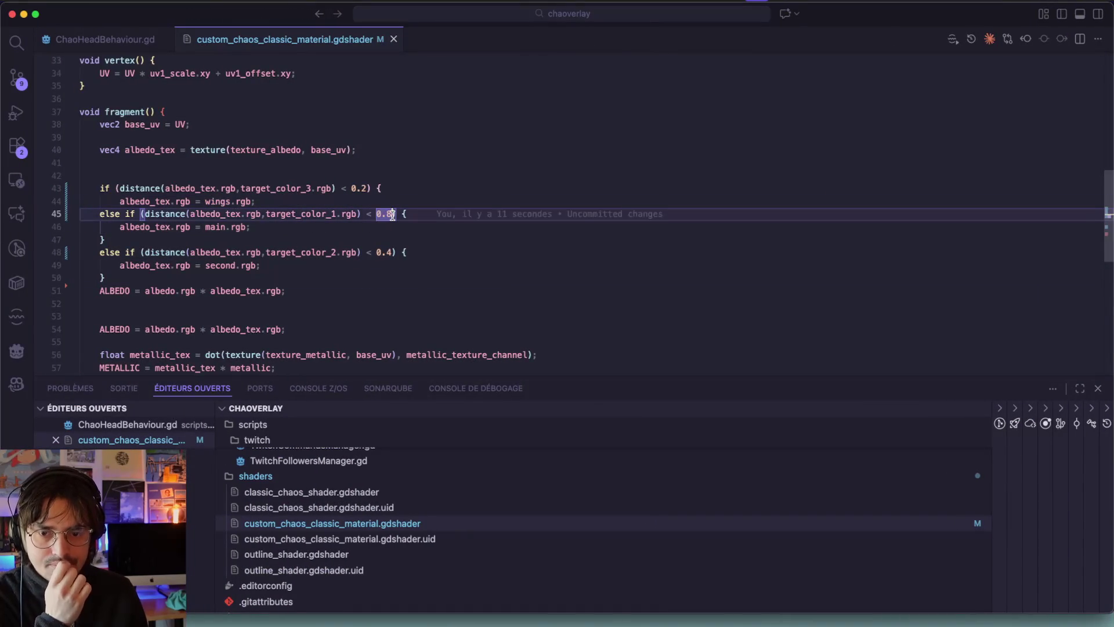
pyautogui.write('0.')
pyautogui.write('8')
pyautogui.press('super+s')
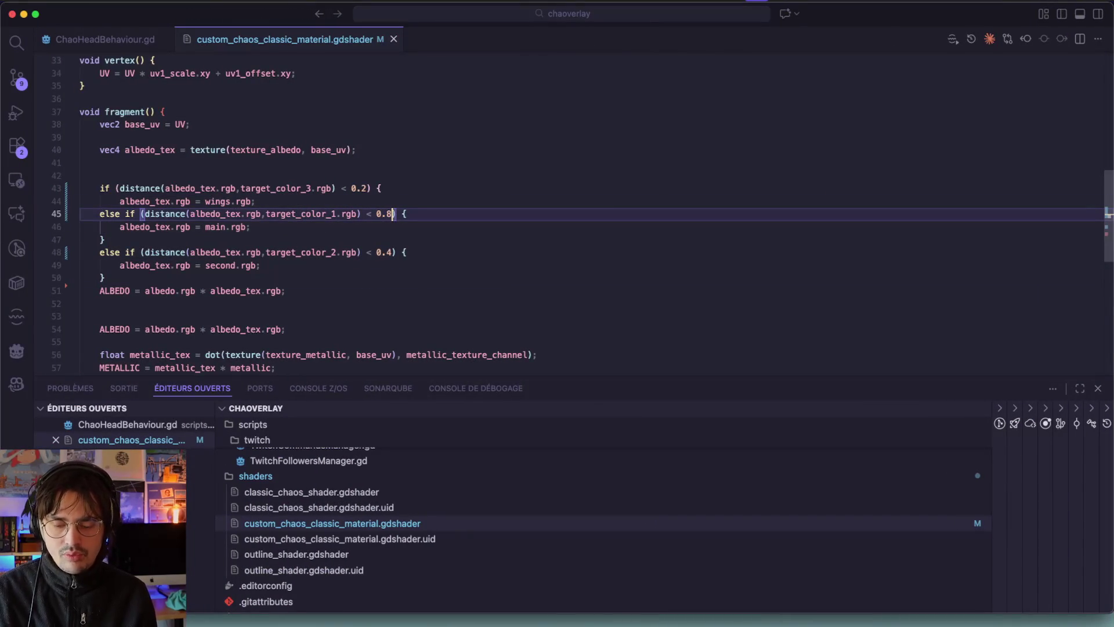
# Step: Reload the saved shader, save the scene and test-run it; the Chao appears entirely pale blue
pyautogui.press('super+Tab')
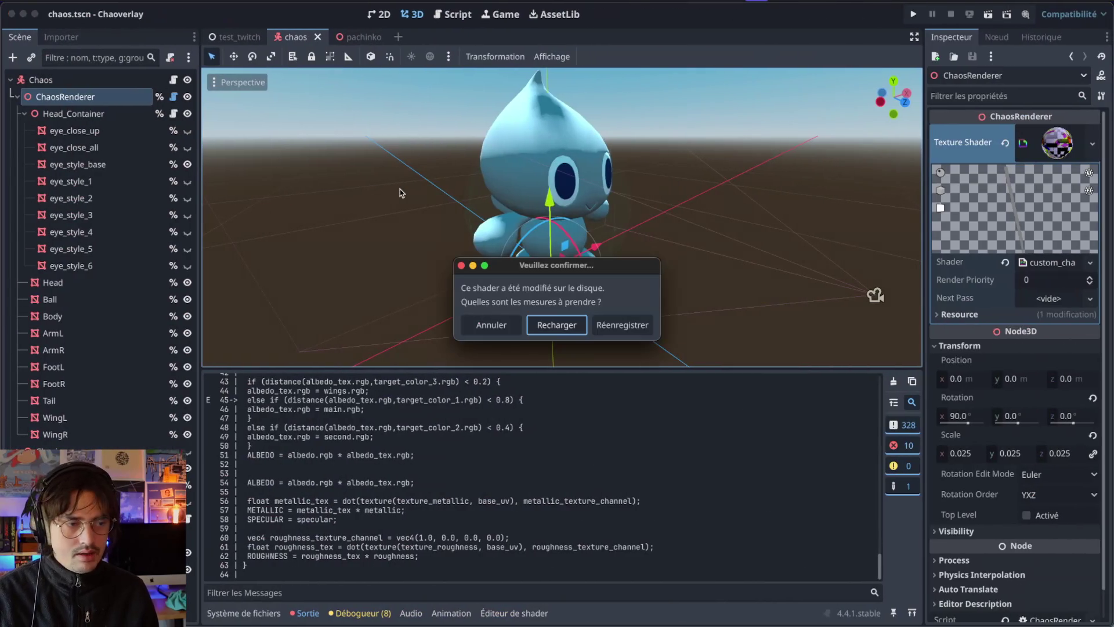
pyautogui.click(551, 334)
pyautogui.press('super+s')
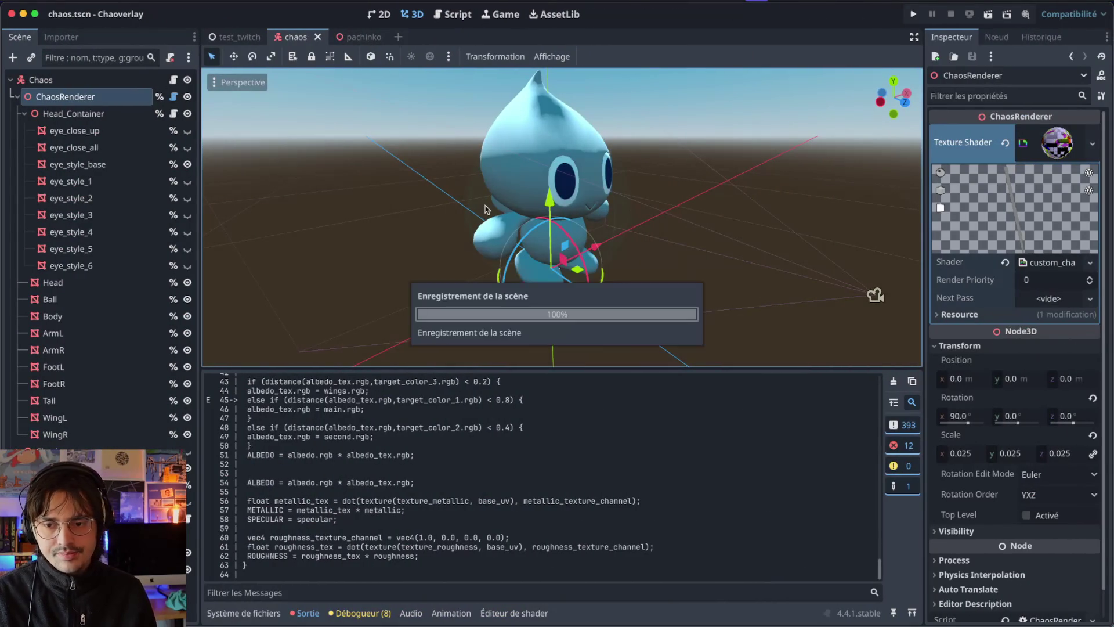
pyautogui.press('super+Tab')
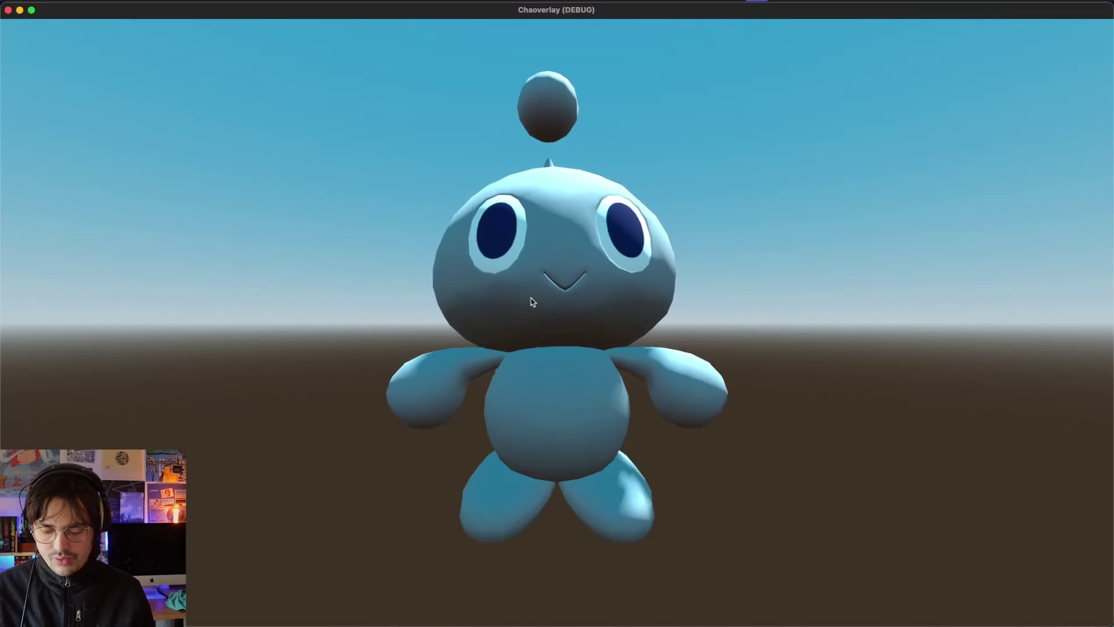
pyautogui.click(8, 10)
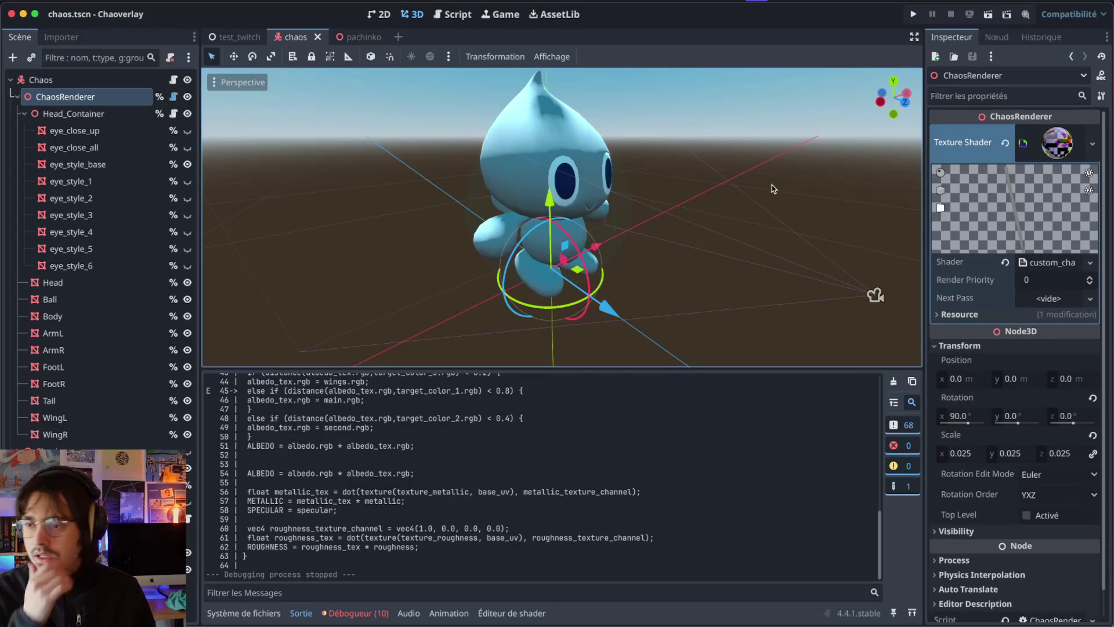
pyautogui.click(968, 300)
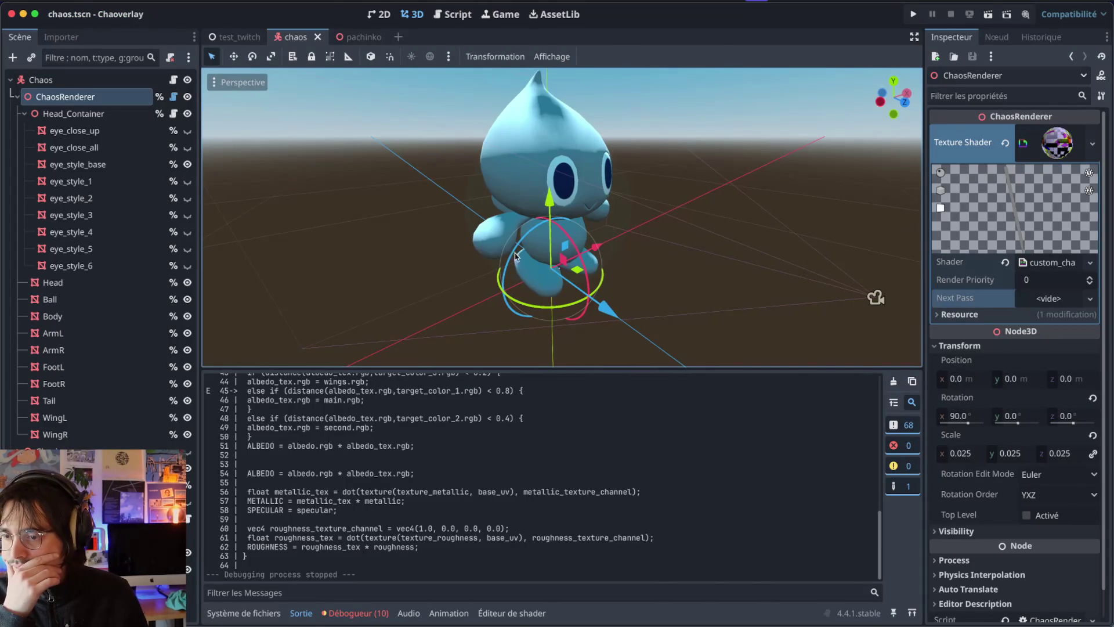
pyautogui.press('super+Tab')
pyautogui.scroll(-10, 324, 255)
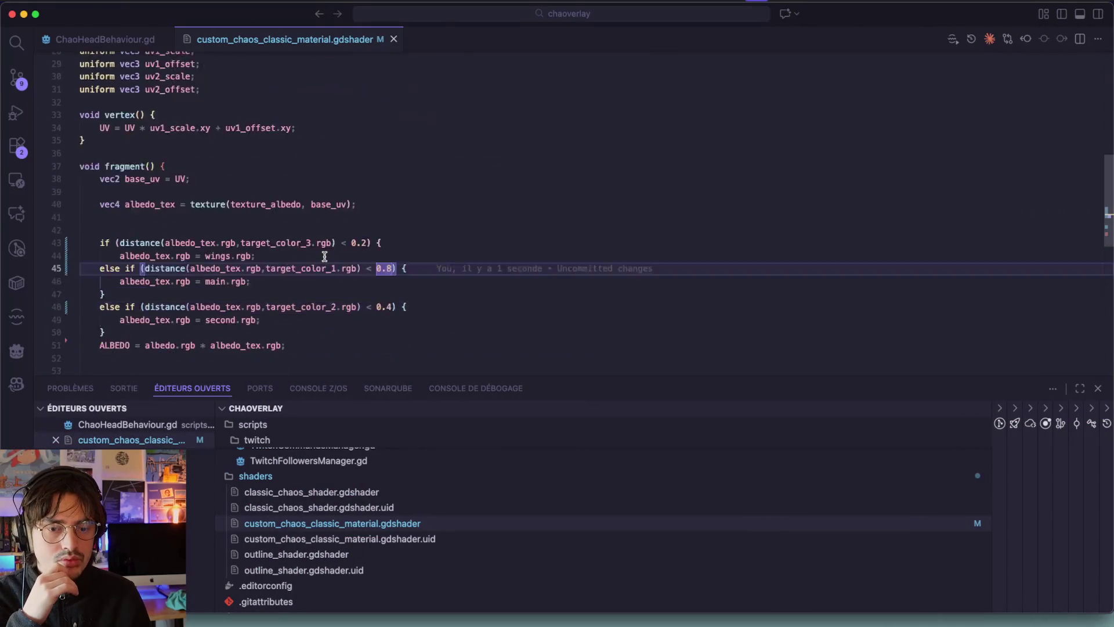
# Step: Check where the second-colour branch and the fragment function end in the shader
pyautogui.scroll(-2, 325, 256)
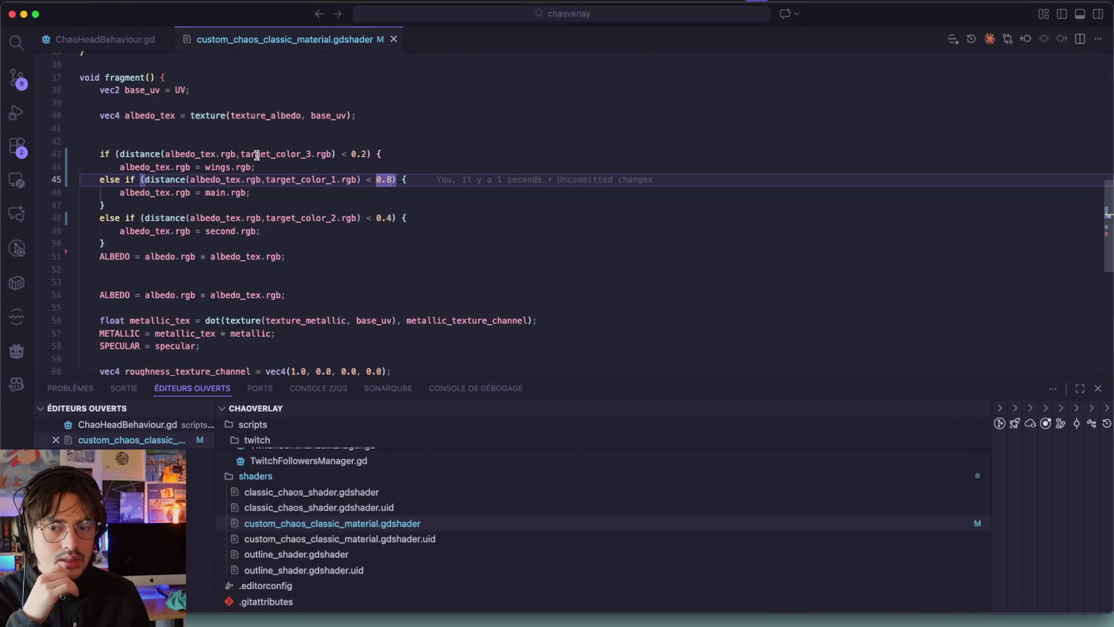
pyautogui.click(123, 245)
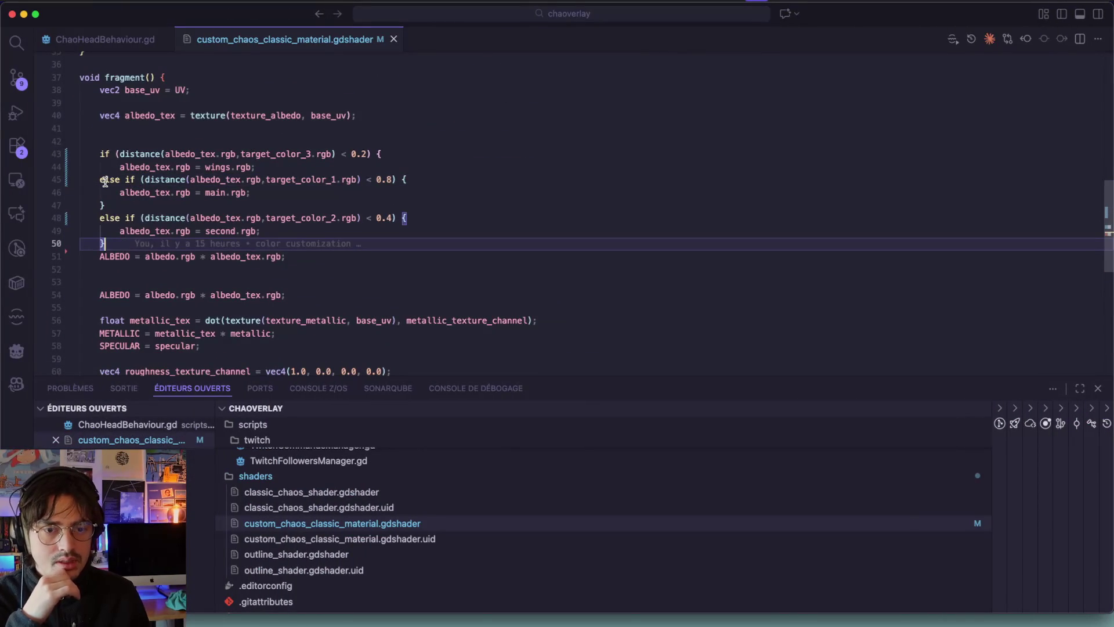
pyautogui.scroll(-5, 187, 79)
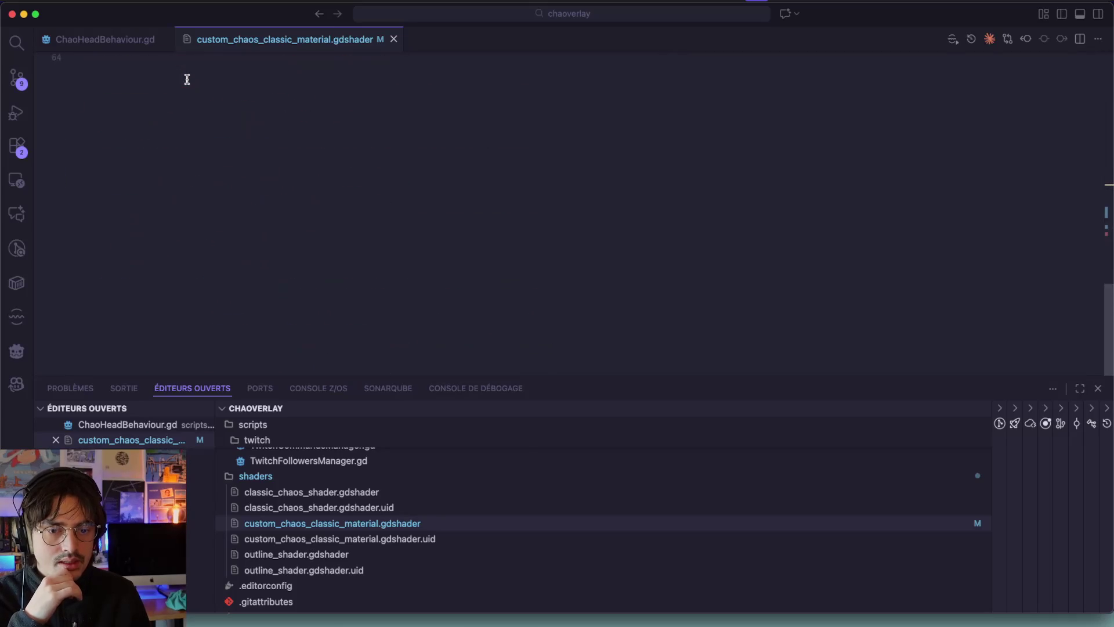
pyautogui.scroll(1, 187, 80)
pyautogui.click(101, 278)
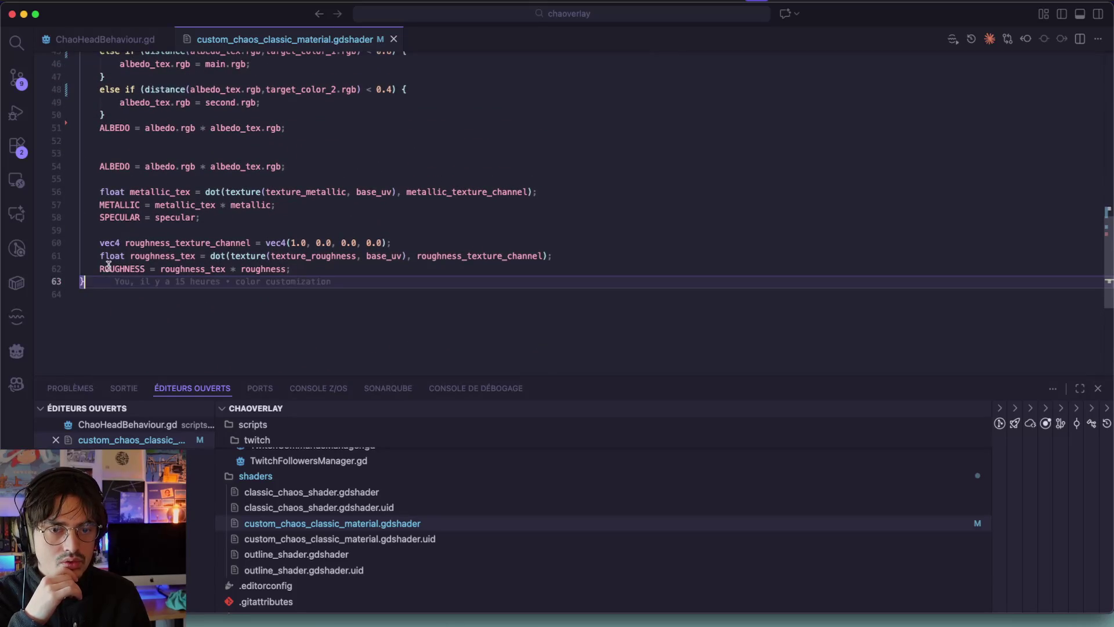
pyautogui.scroll(5, 117, 244)
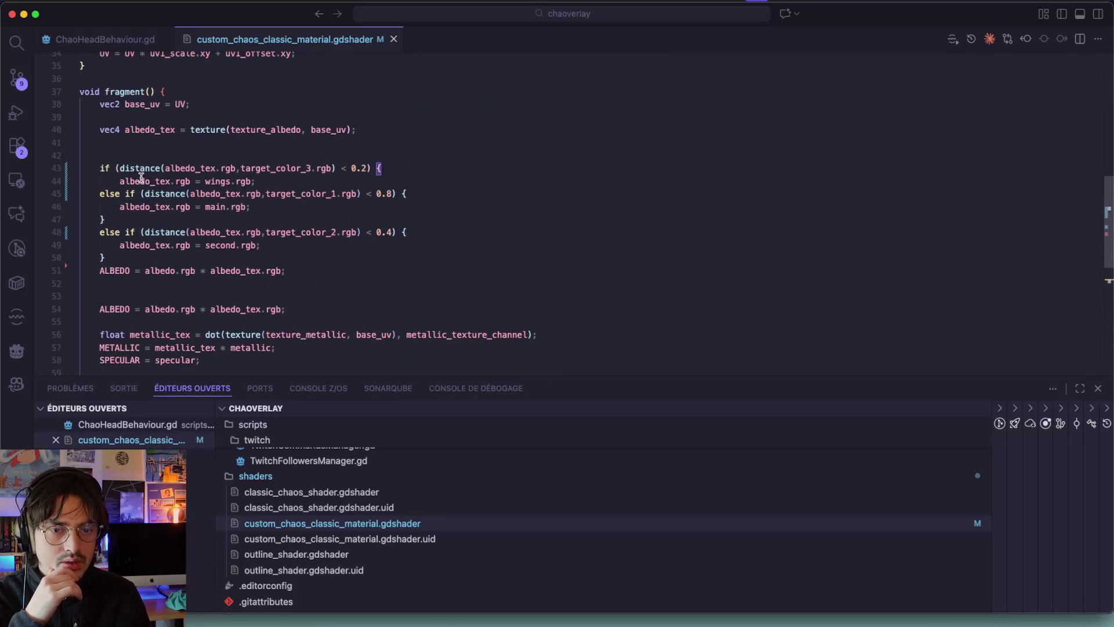
# Step: End the wings branch on its own line after wings.rgb, outdent the else-if, and save
pyautogui.click(265, 180)
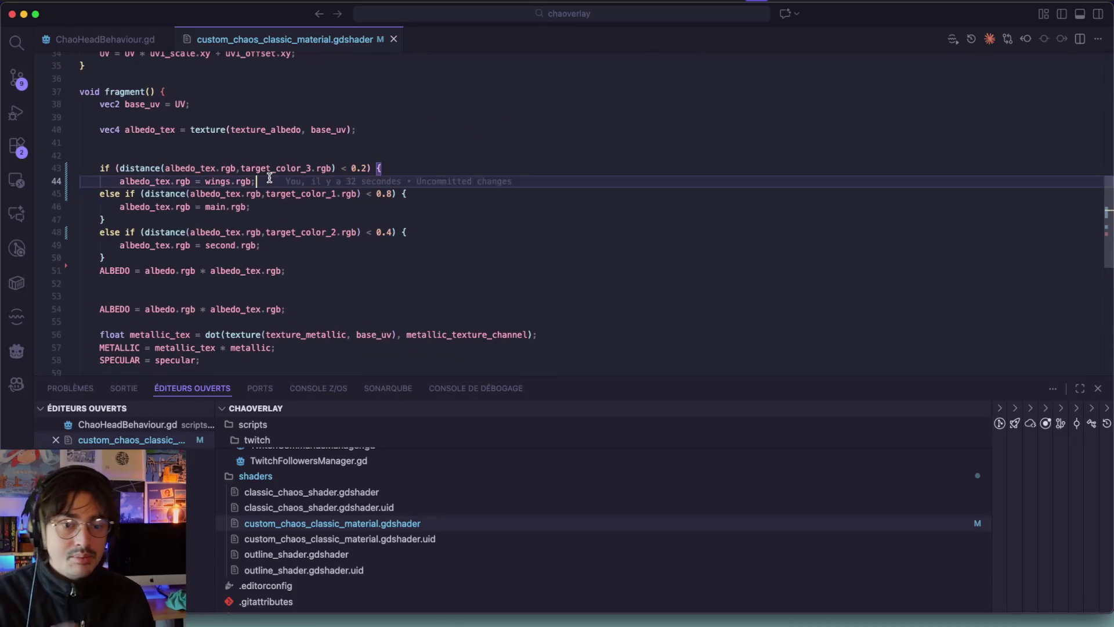
pyautogui.press('Return')
pyautogui.press('Down')
pyautogui.press('Home')
pyautogui.press('BackSpace')
pyautogui.press('super+s')
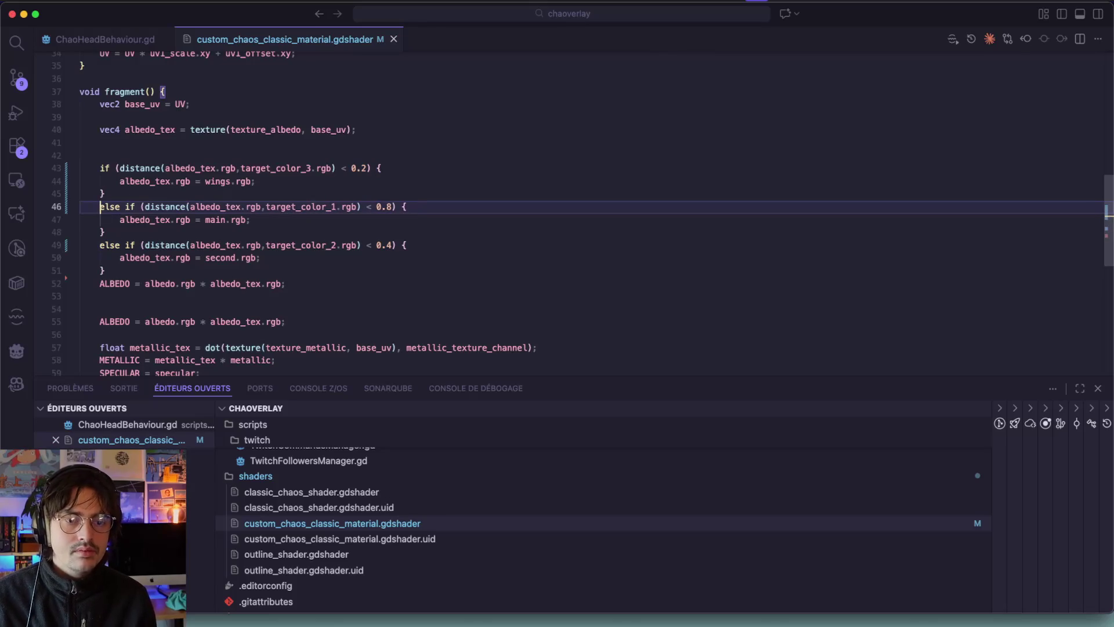
pyautogui.press('super+Tab')
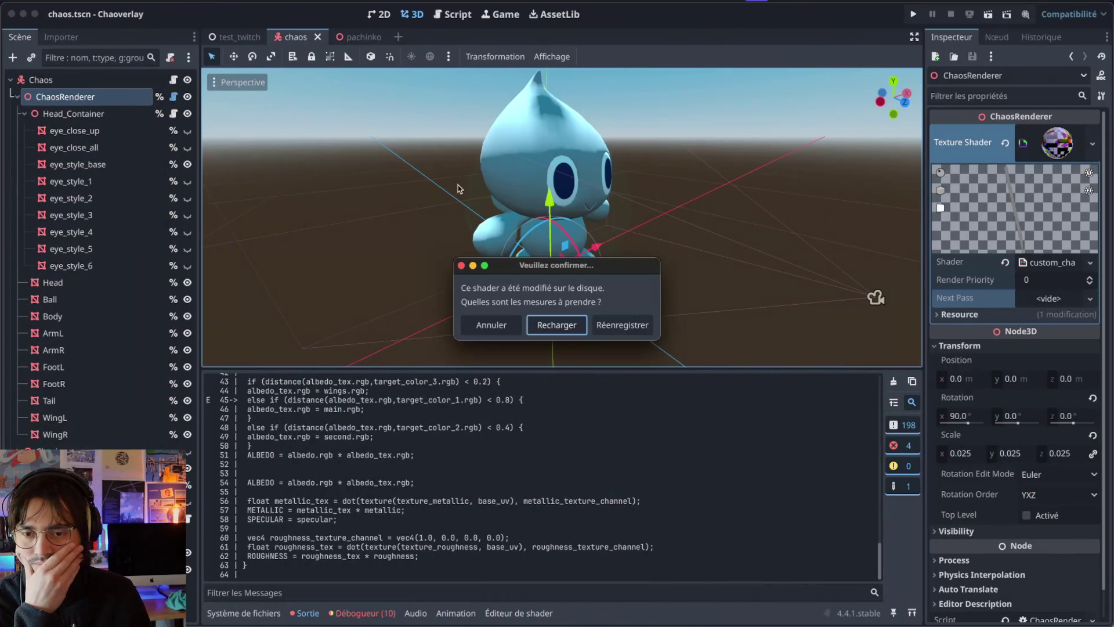
# Step: Reload the fixed shader and orbit the viewport from the front view around the Chao
pyautogui.click(557, 325)
pyautogui.press('KP_1')
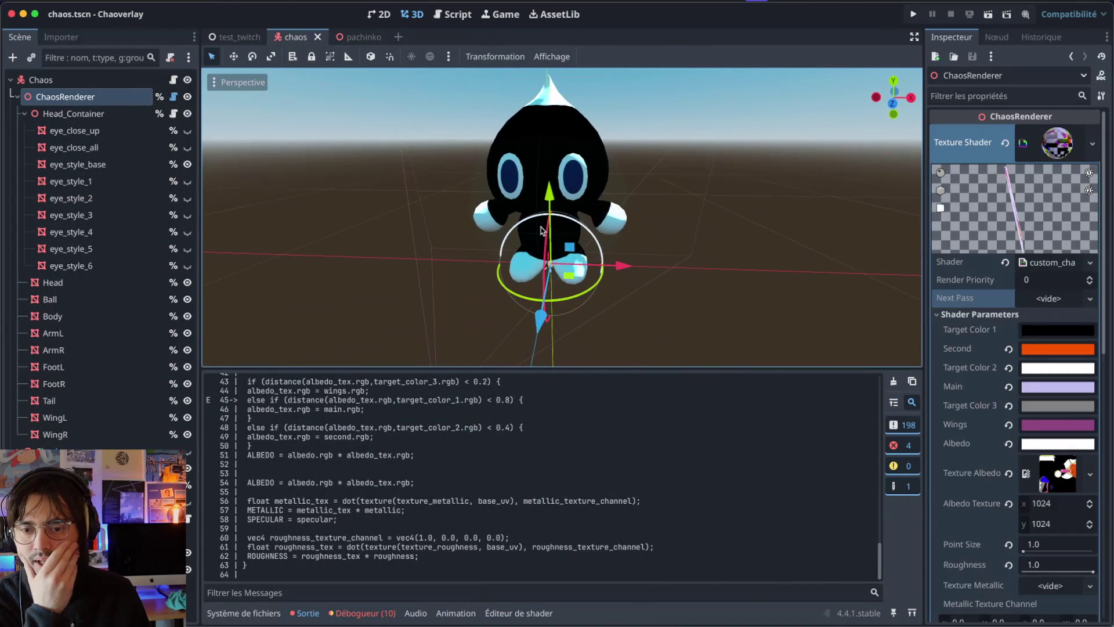
pyautogui.scroll(10, 541, 171)
pyautogui.press('KP_4')
pyautogui.press('KP_4')
pyautogui.press('KP_4')
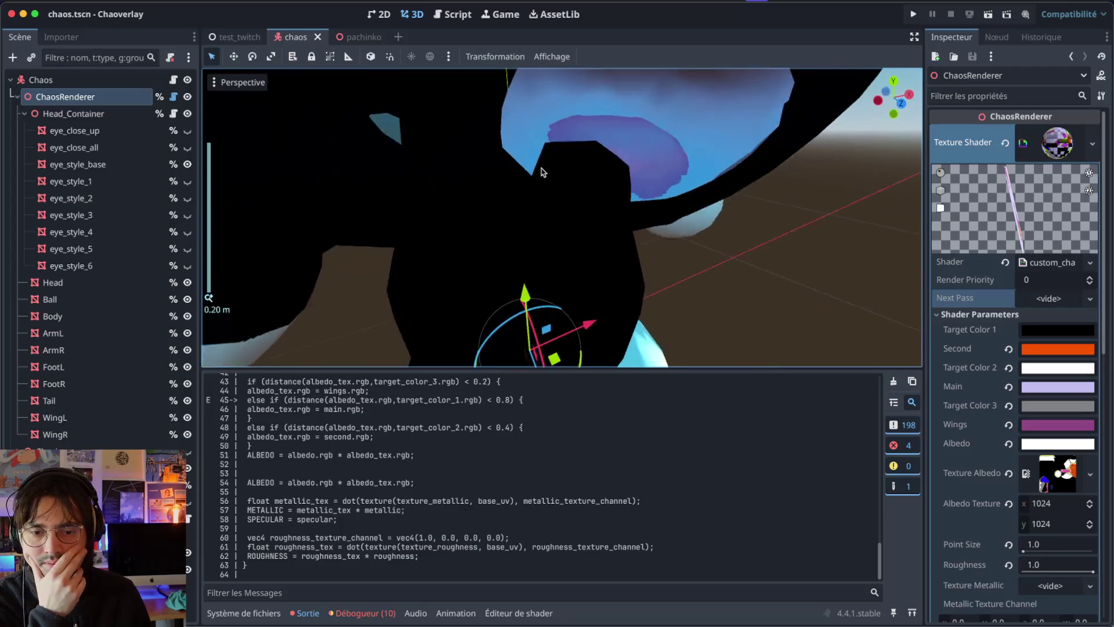
pyautogui.press('KP_4')
pyautogui.press('KP_4')
pyautogui.press('KP_4')
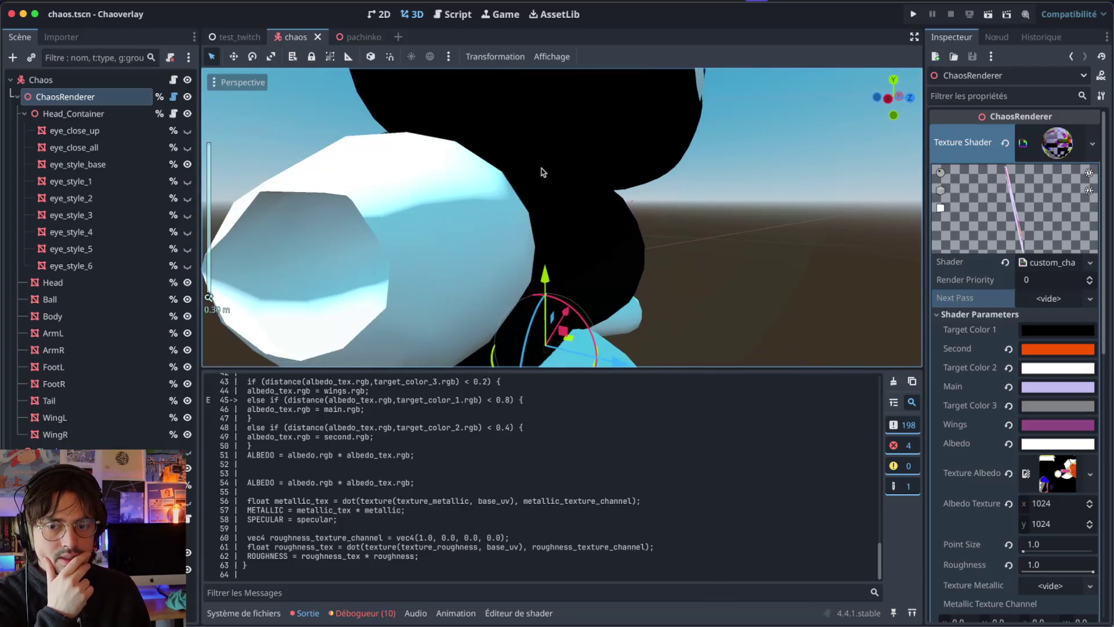
pyautogui.press('KP_4')
pyautogui.press('KP_4')
pyautogui.press('KP_4')
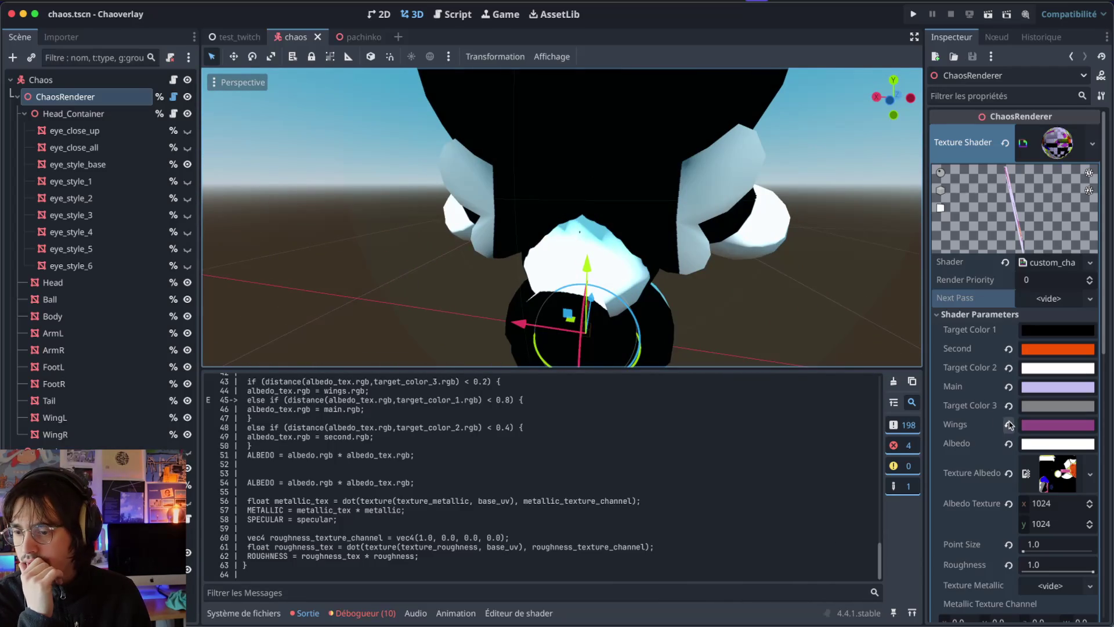
pyautogui.press('KP_4')
pyautogui.press('KP_4')
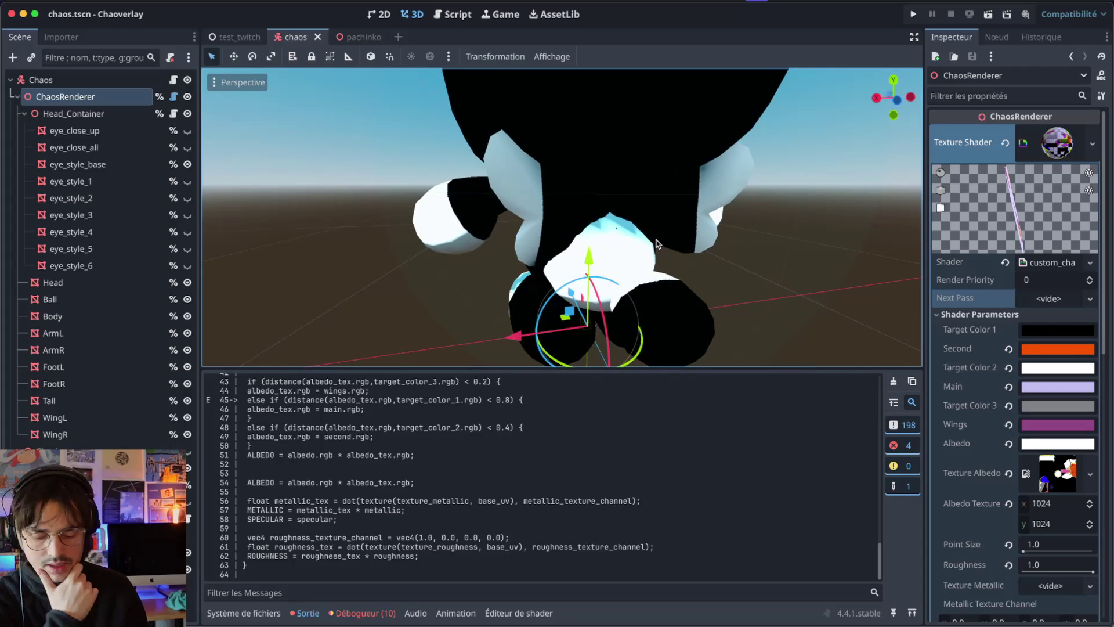
# Step: Test-run the game: the Chao shows pale blue with orange hands, feet, tuft and ball
pyautogui.press('super+b')
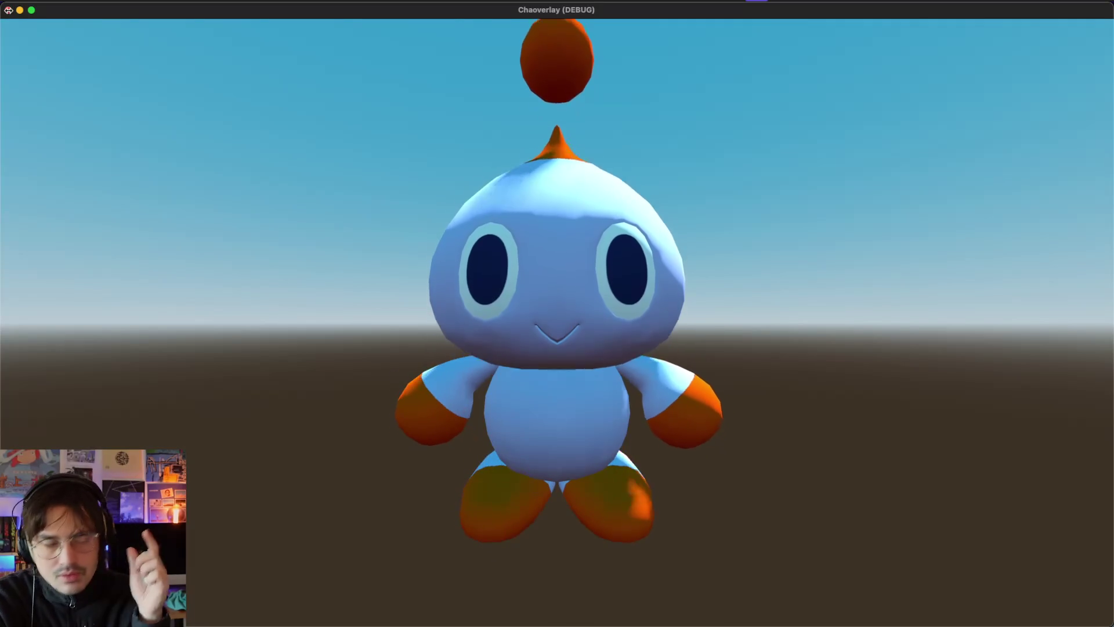
pyautogui.click(8, 10)
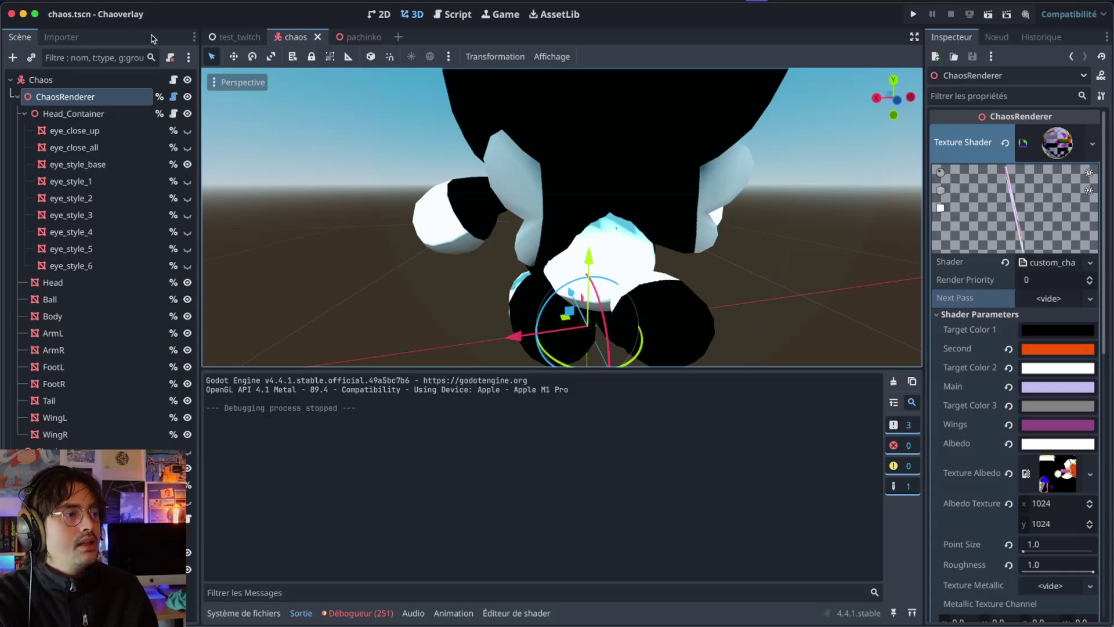
pyautogui.scroll(-5, 524, 211)
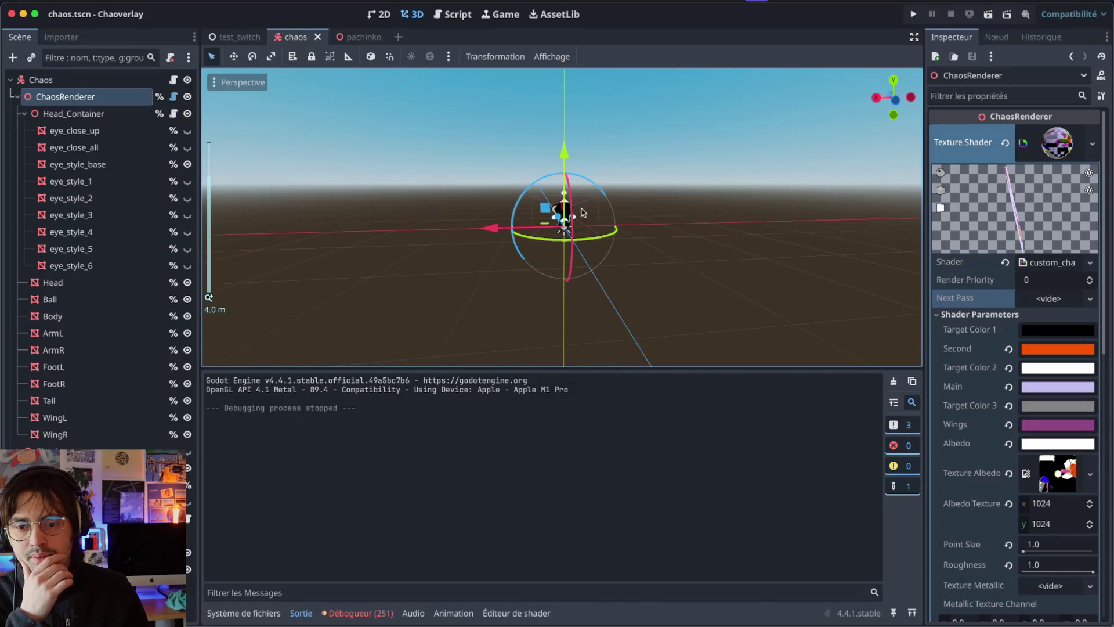
pyautogui.scroll(10, 582, 212)
pyautogui.hscroll(5, 583, 213)
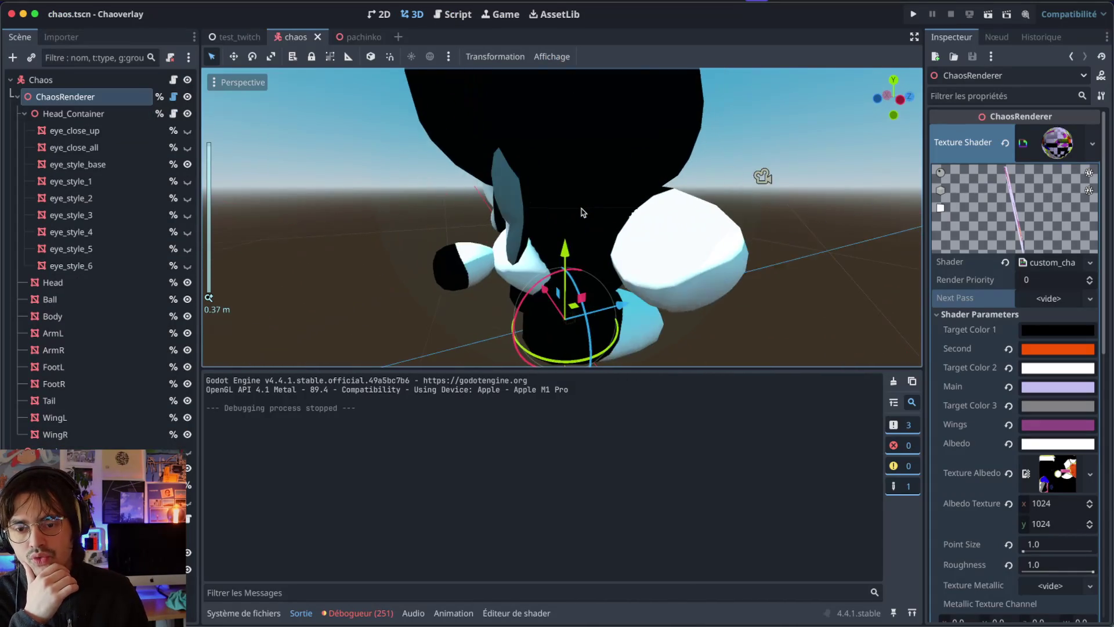
pyautogui.hscroll(10, 583, 212)
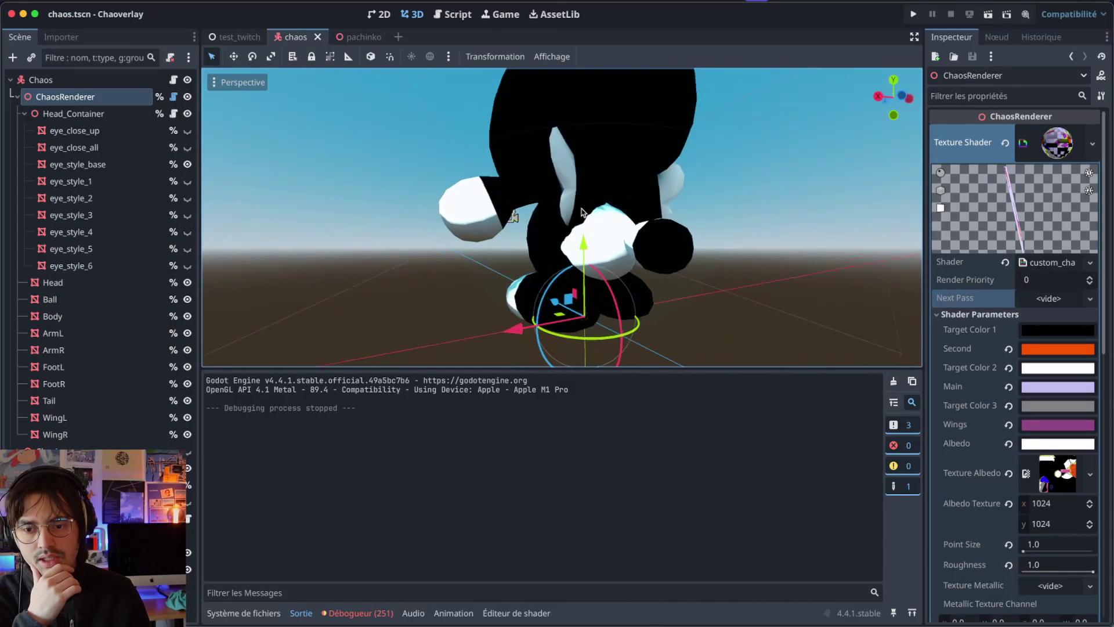
pyautogui.hscroll(10, 583, 213)
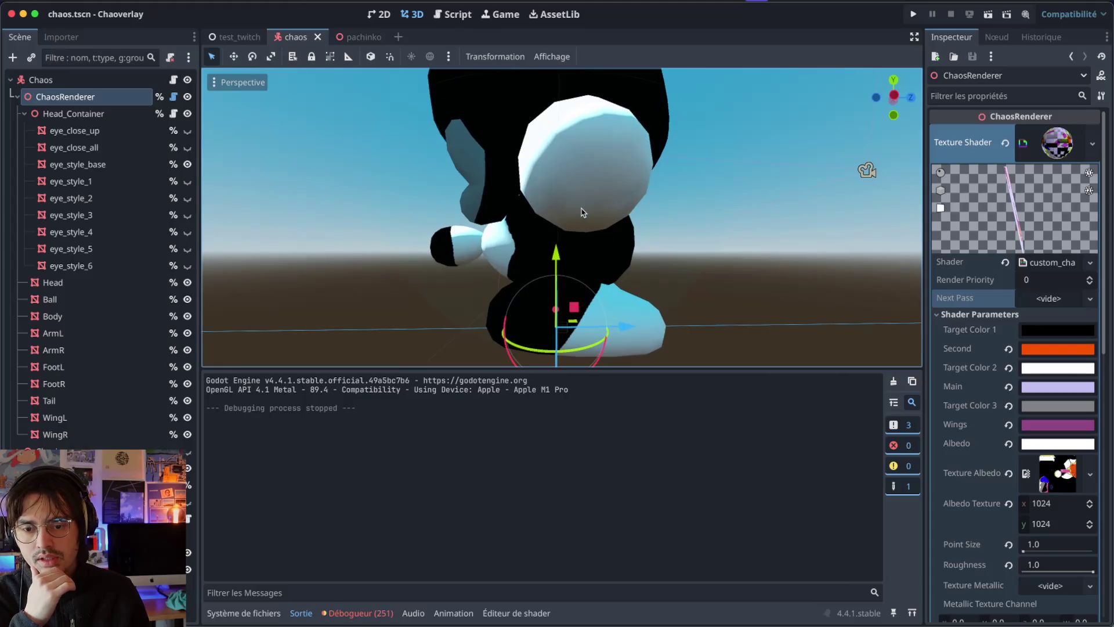
pyautogui.press('super+Tab')
pyautogui.scroll(-8, 589, 210)
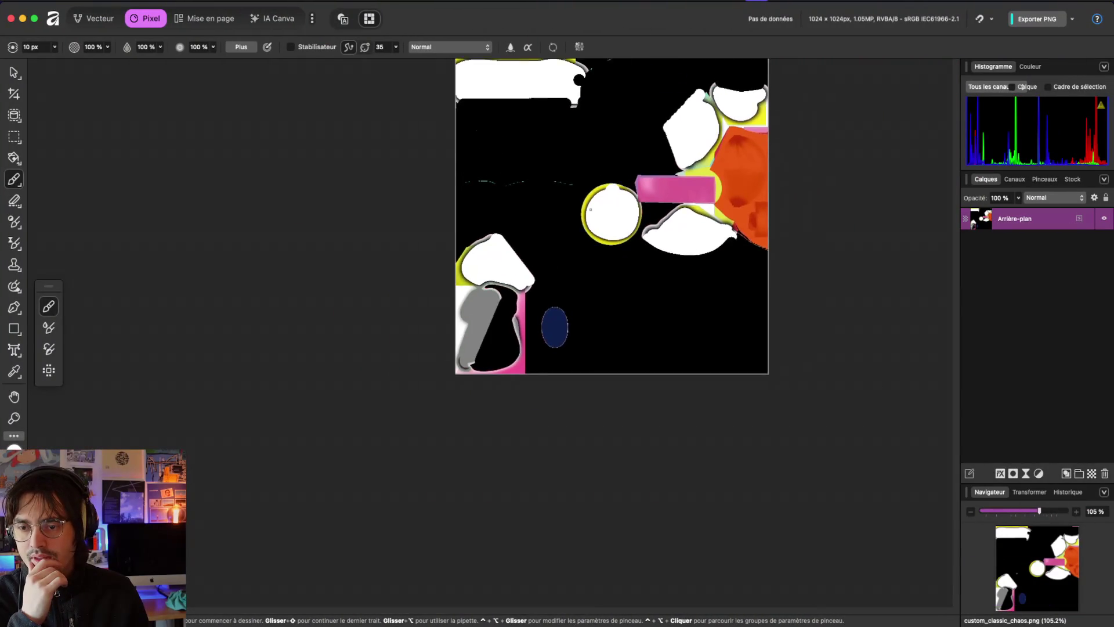
# Step: Set the black Paint Brush to 45 px and paint along the white shape's upper-left edge
pyautogui.scroll(4, 539, 238)
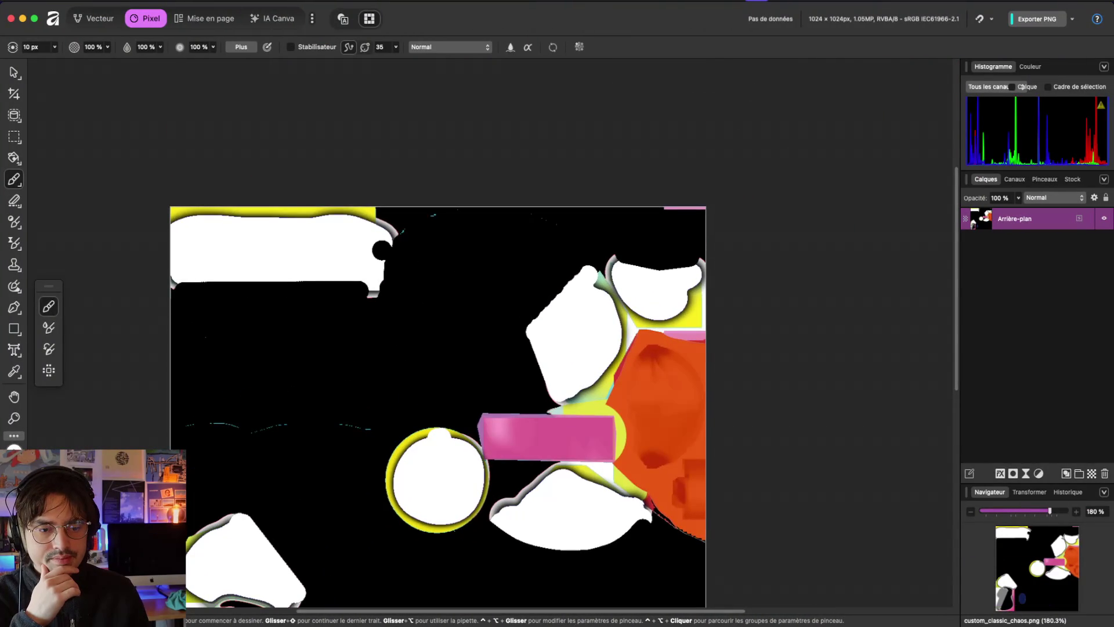
pyautogui.click(13, 374)
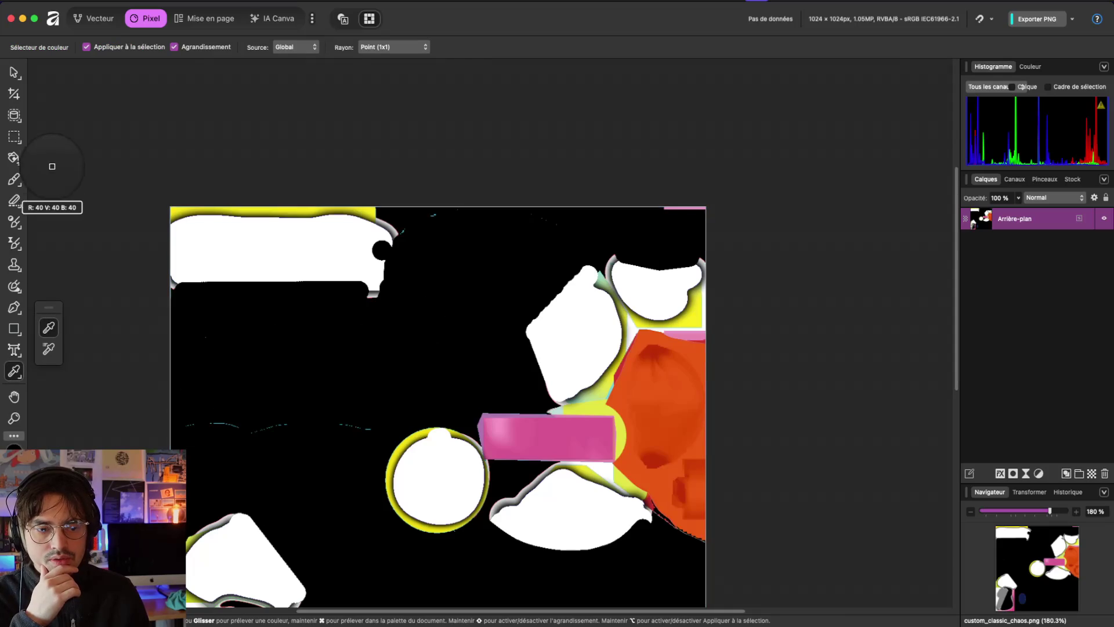
pyautogui.click(14, 180)
pyautogui.scroll(3, 560, 284)
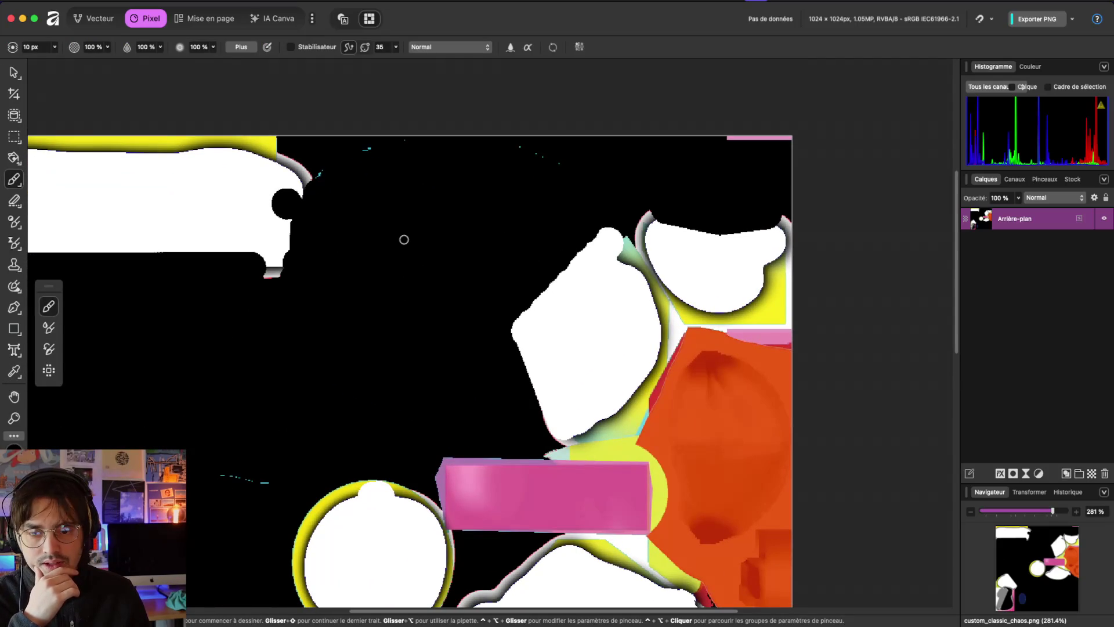
pyautogui.click(55, 47)
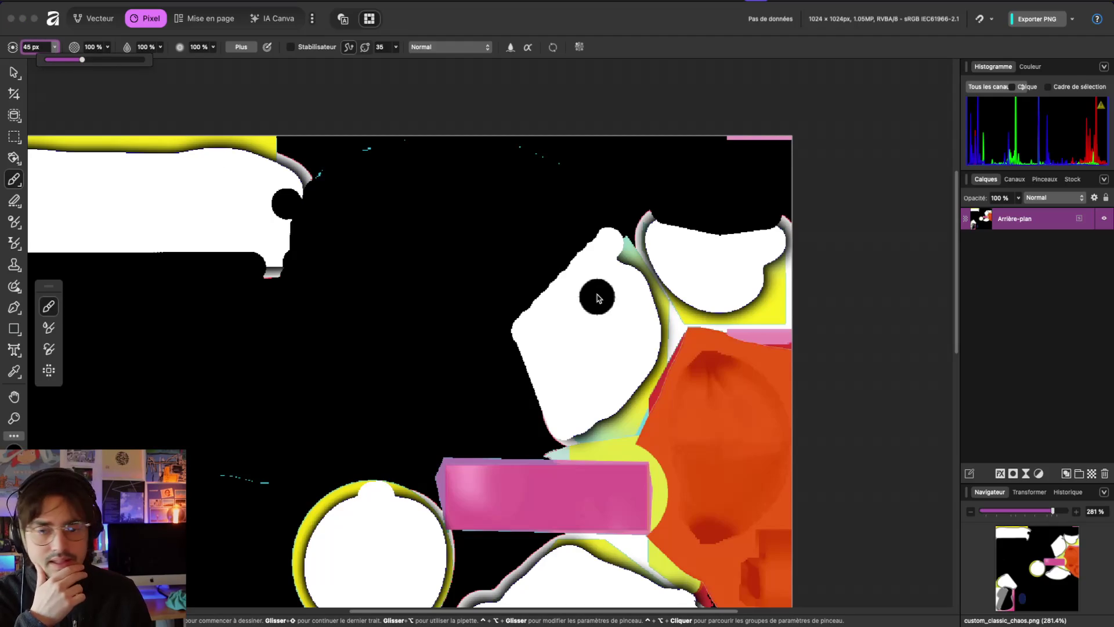
pyautogui.click(568, 240)
pyautogui.moveTo(569, 240)
pyautogui.mouseDown()
pyautogui.moveTo(528, 319)
pyautogui.moveTo(551, 438)
pyautogui.mouseUp()
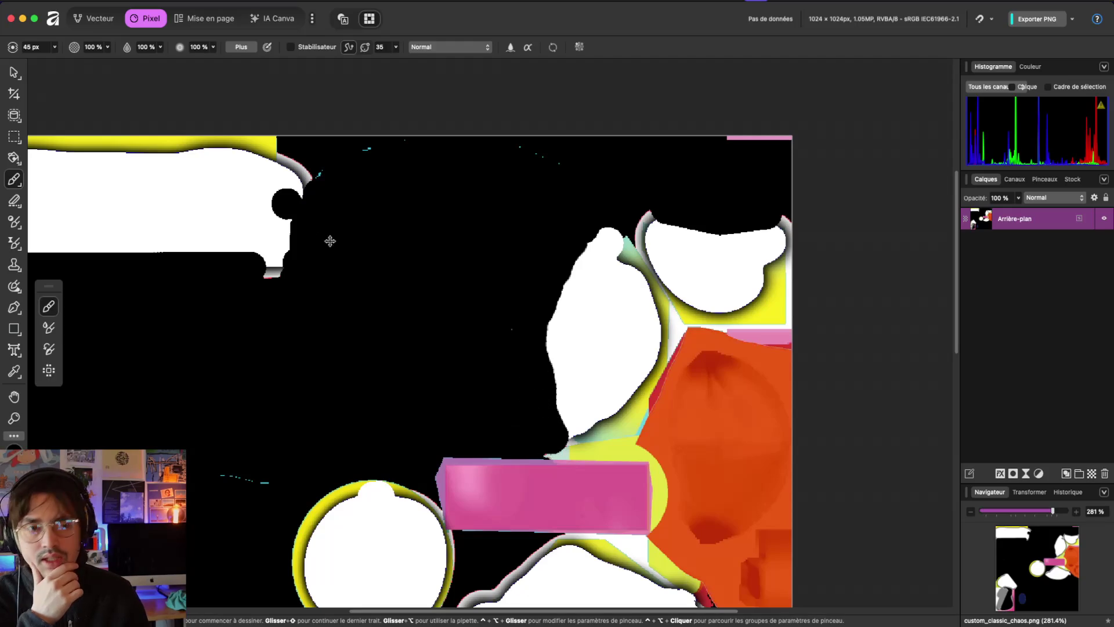
pyautogui.press('super+Tab')
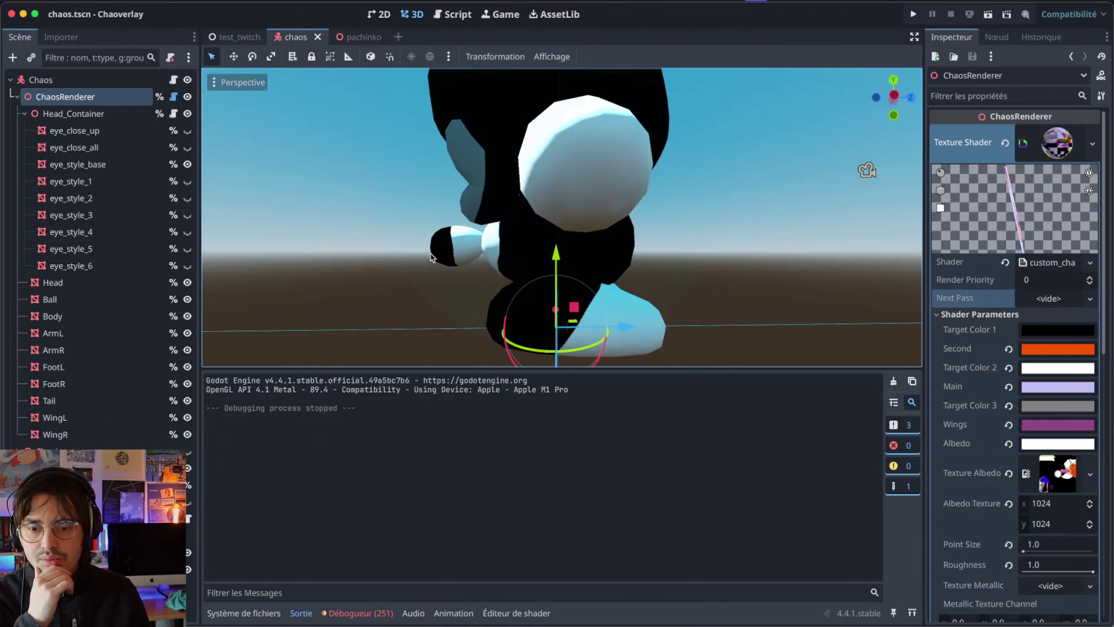
# Step: Dab black dots onto the white shapes, including a blob on the right shape
pyautogui.hscroll(-10, 600, 248)
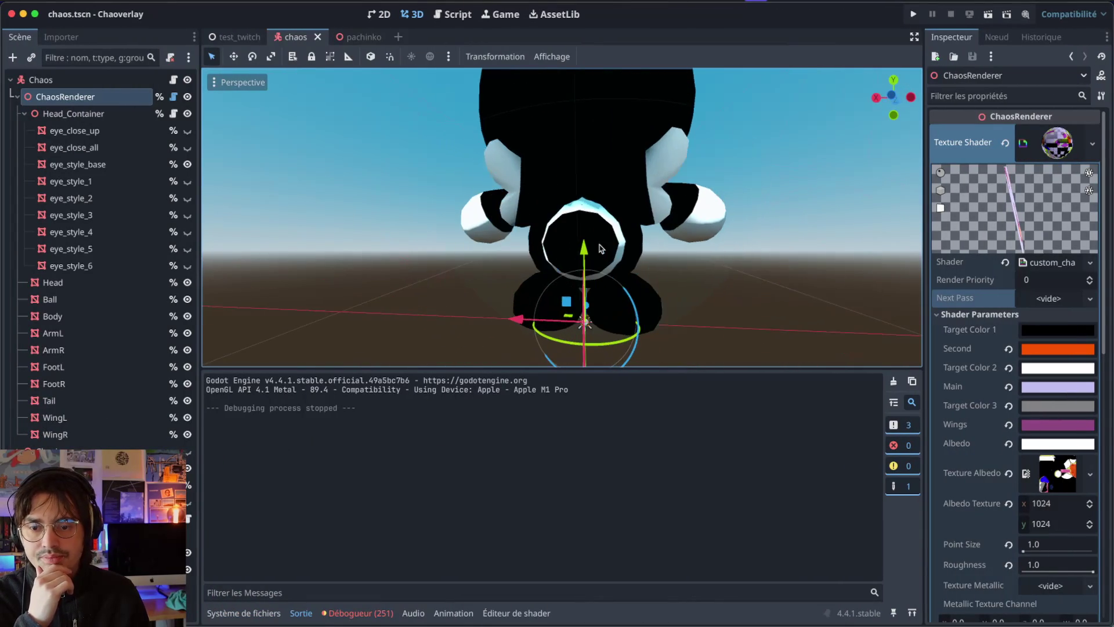
pyautogui.hscroll(-5, 600, 248)
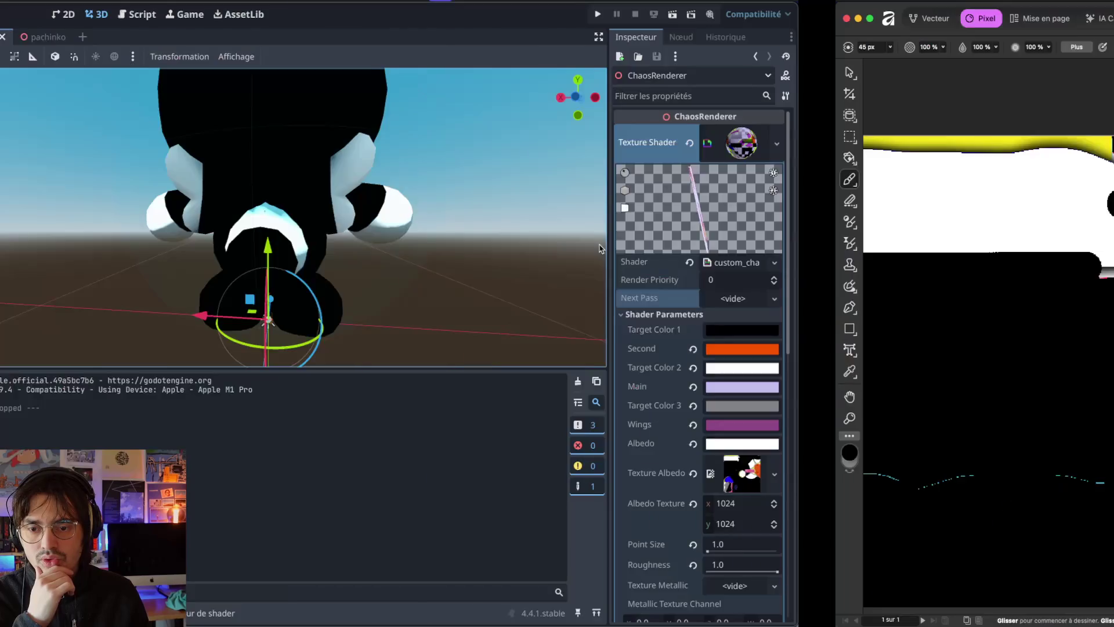
pyautogui.hotkey('ctrl', 'Right')
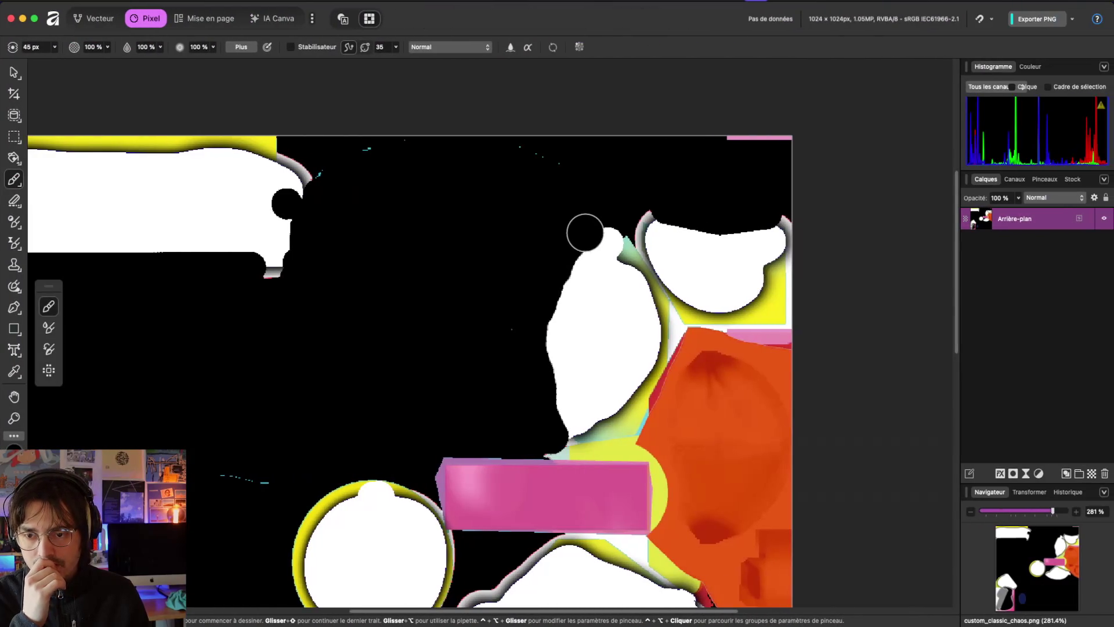
pyautogui.hscroll(-5, 530, 250)
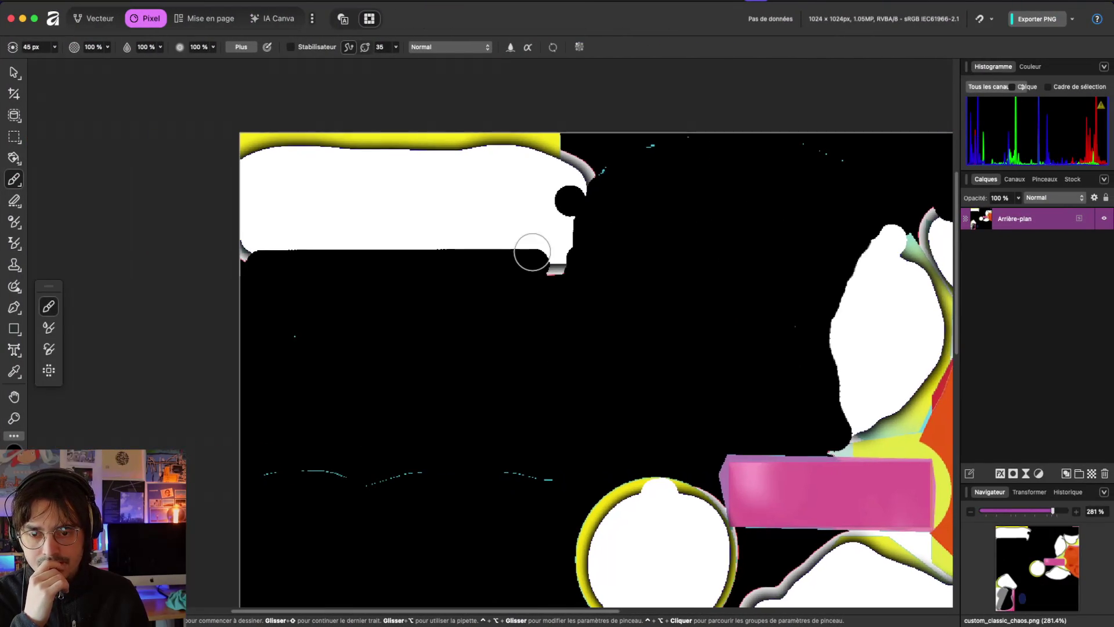
pyautogui.click(532, 252)
pyautogui.moveTo(896, 329); pyautogui.dragTo(912, 328)
pyautogui.click(392, 192)
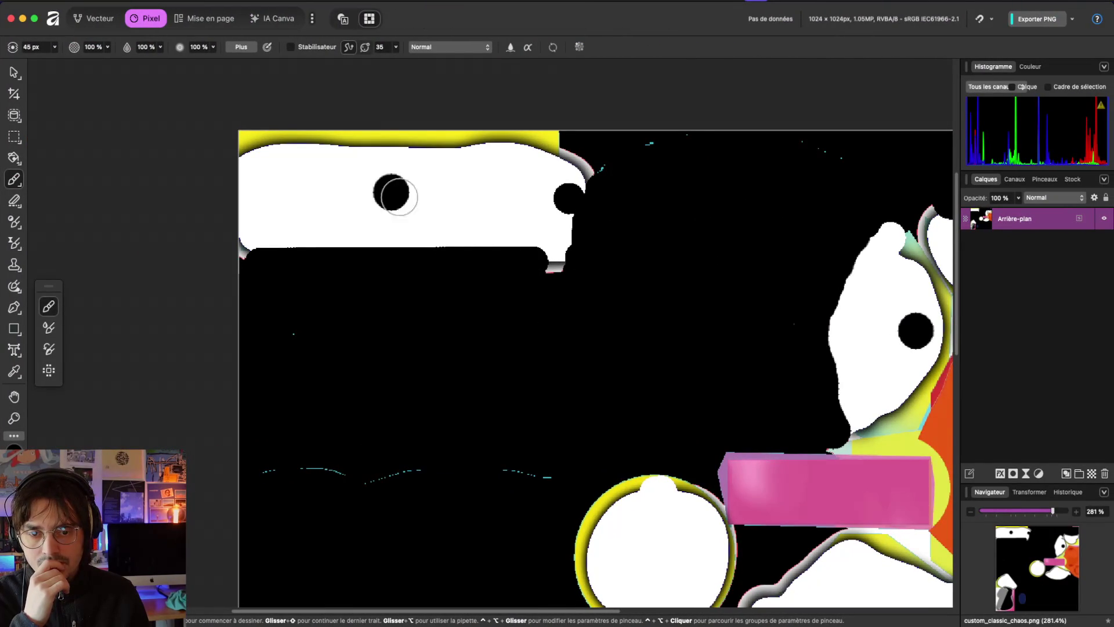
# Step: Preview the model in Godot, then paint black over the top of the upper-right white blob
pyautogui.press('super+Tab')
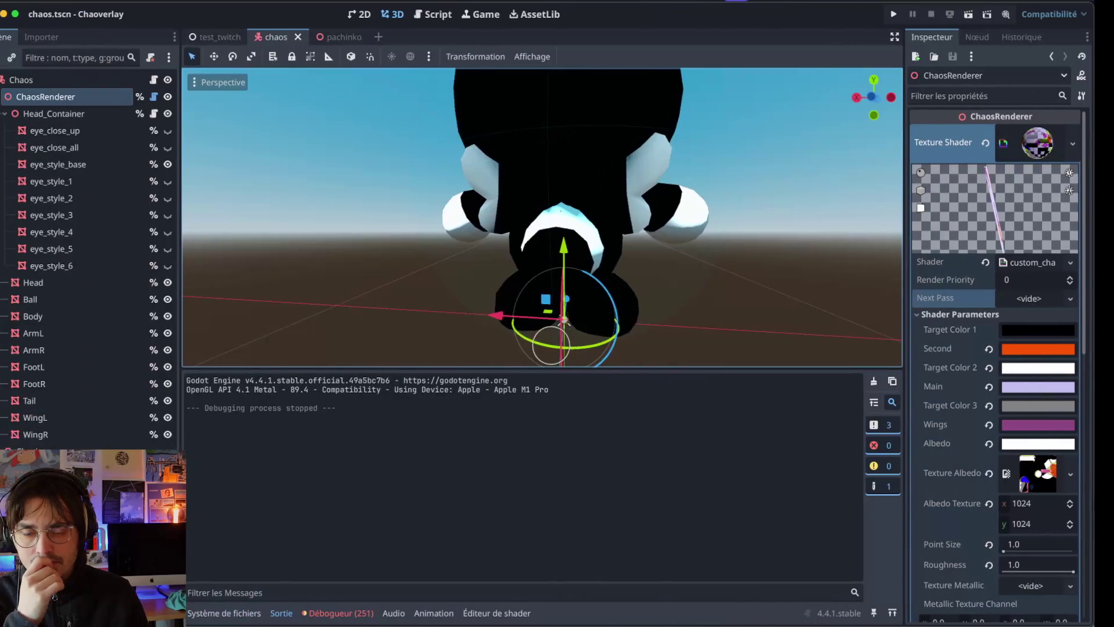
pyautogui.hscroll(10, 528, 271)
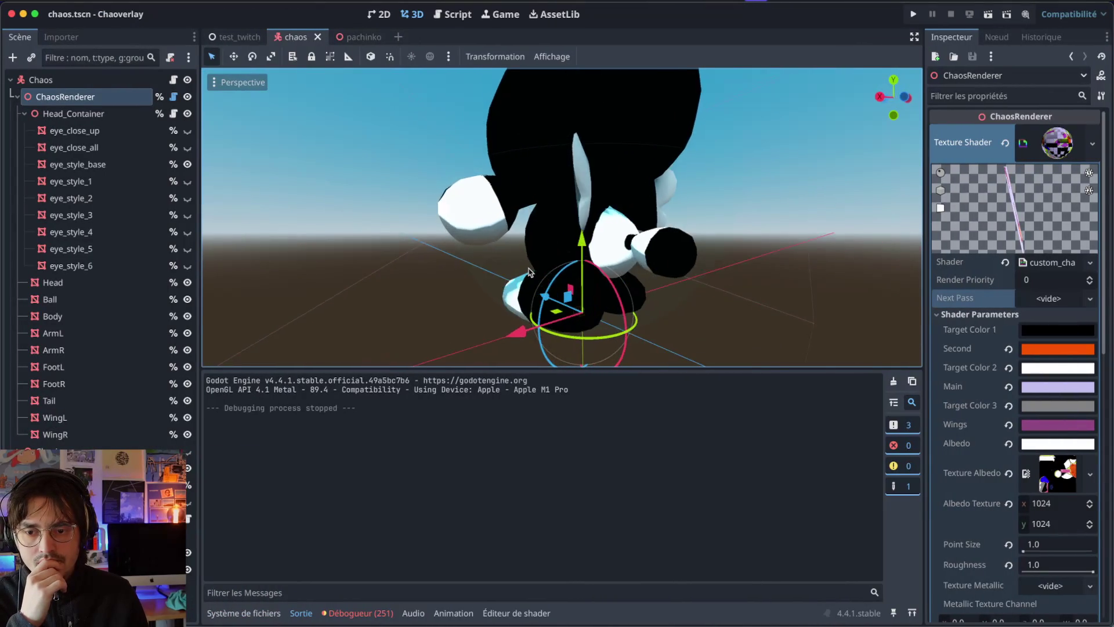
pyautogui.hscroll(5, 528, 271)
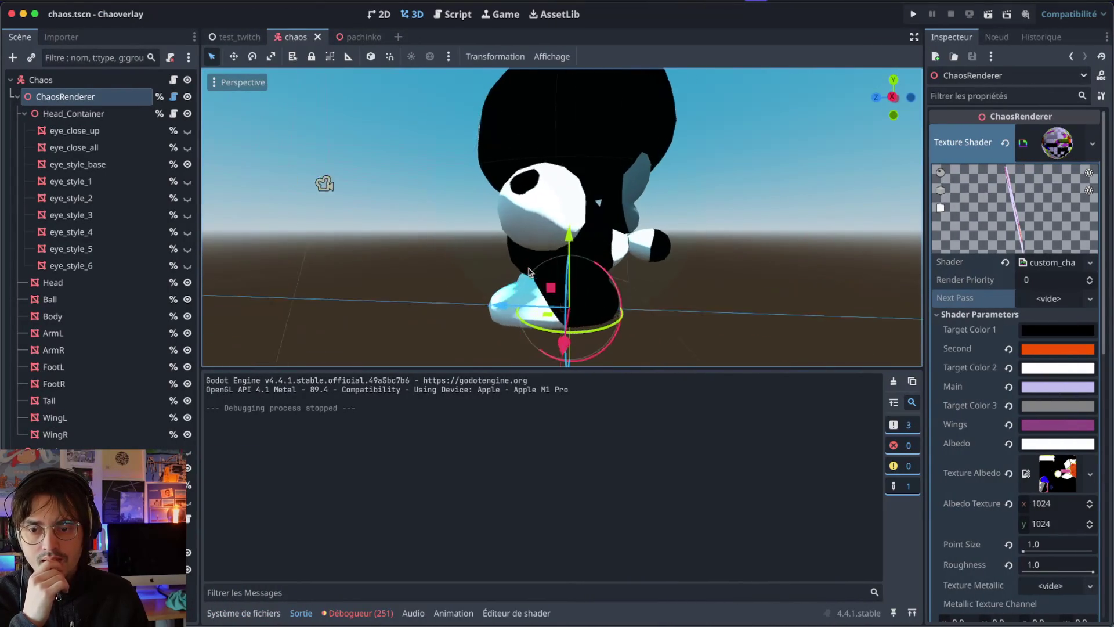
pyautogui.press('super+Tab')
pyautogui.hscroll(2, 482, 284)
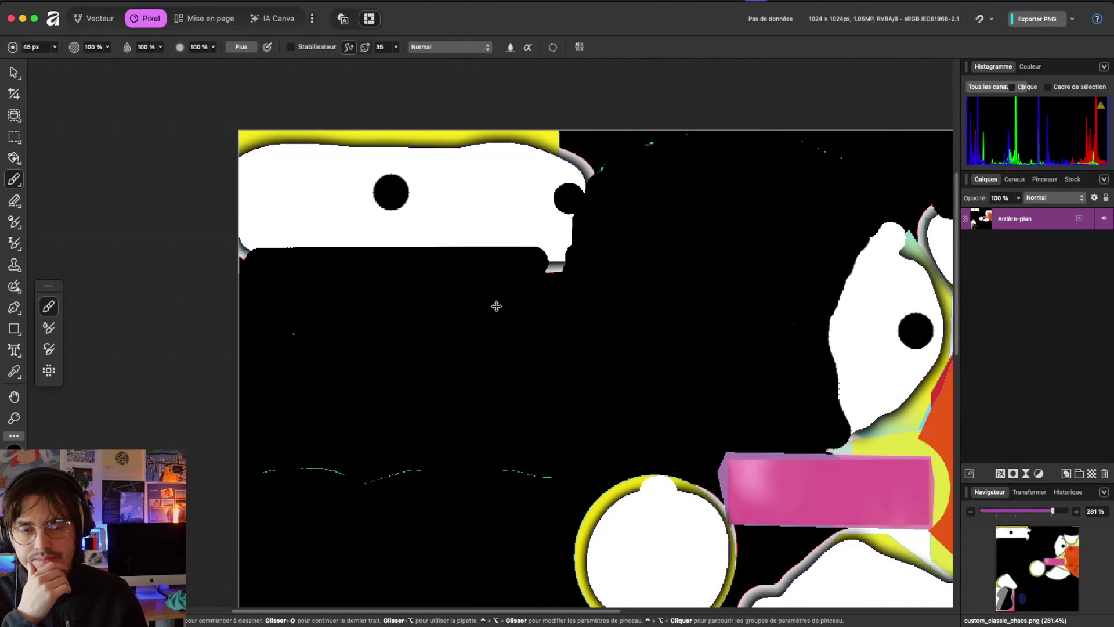
pyautogui.hscroll(5, 495, 304)
pyautogui.hscroll(2, 496, 305)
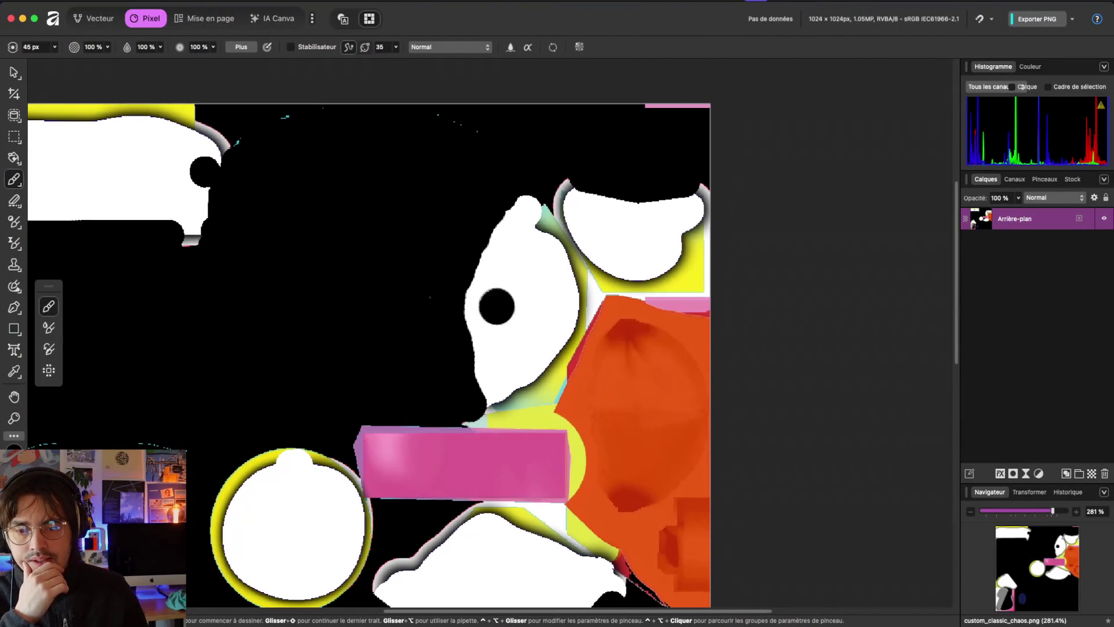
pyautogui.moveTo(528, 205)
pyautogui.mouseDown()
pyautogui.moveTo(532, 219)
pyautogui.moveTo(500, 228)
pyautogui.moveTo(467, 294)
pyautogui.moveTo(470, 347)
pyautogui.moveTo(515, 379)
pyautogui.moveTo(478, 388)
pyautogui.moveTo(495, 388)
pyautogui.moveTo(493, 399)
pyautogui.mouseUp()
# Step: Paint black along the white shape's upper-left edge and across its top, saving the texture for Godot
pyautogui.hotkey('ctrl', 'Left')
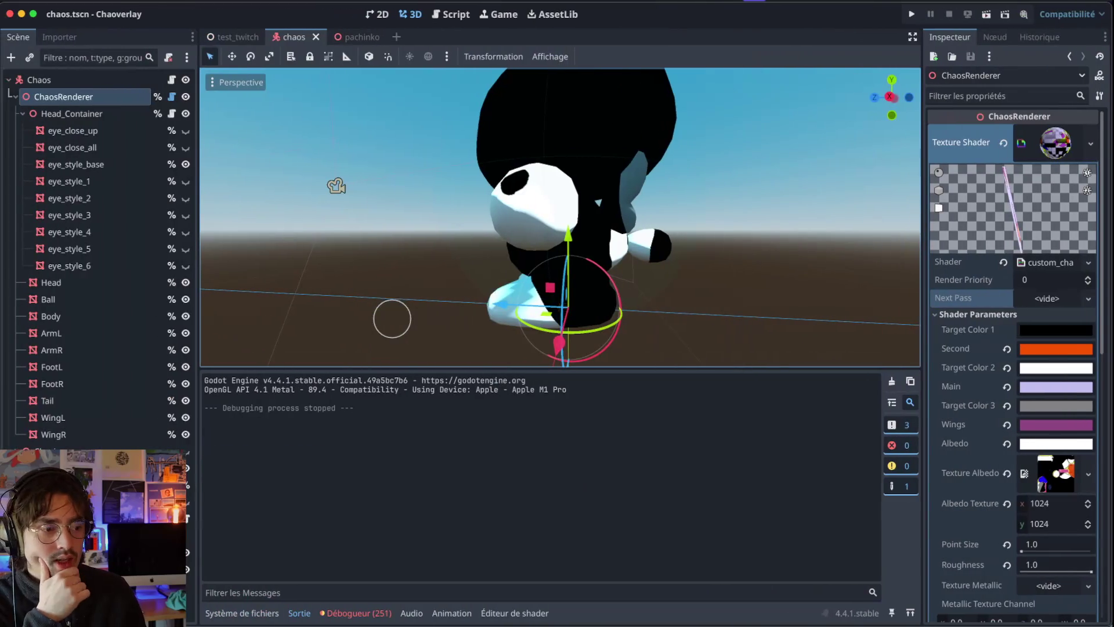
pyautogui.hscroll(10, 462, 288)
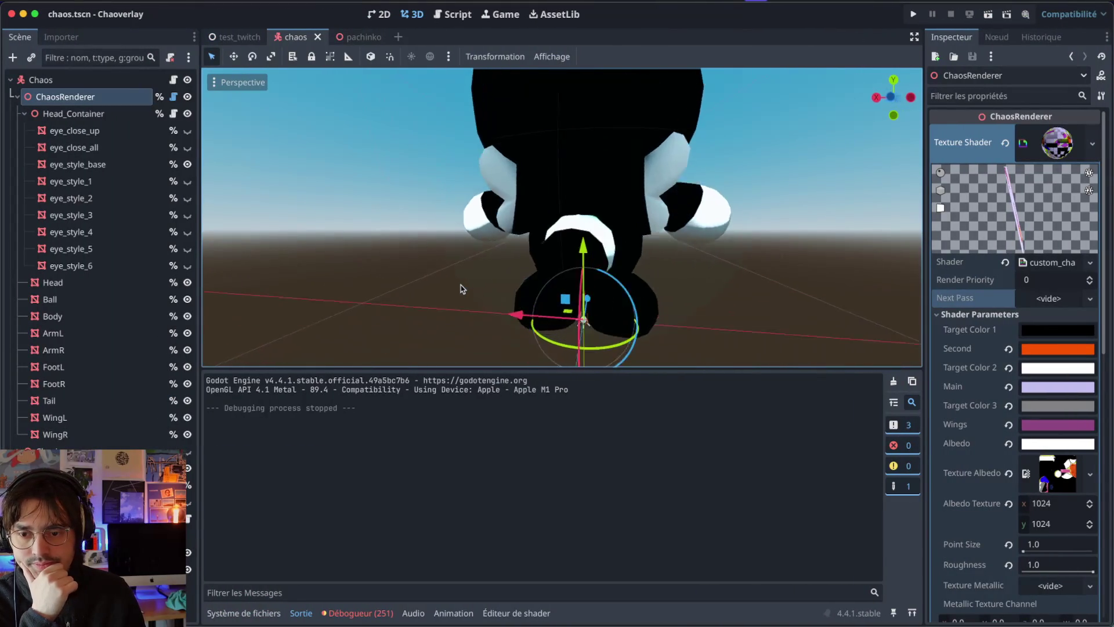
pyautogui.hscroll(10, 553, 273)
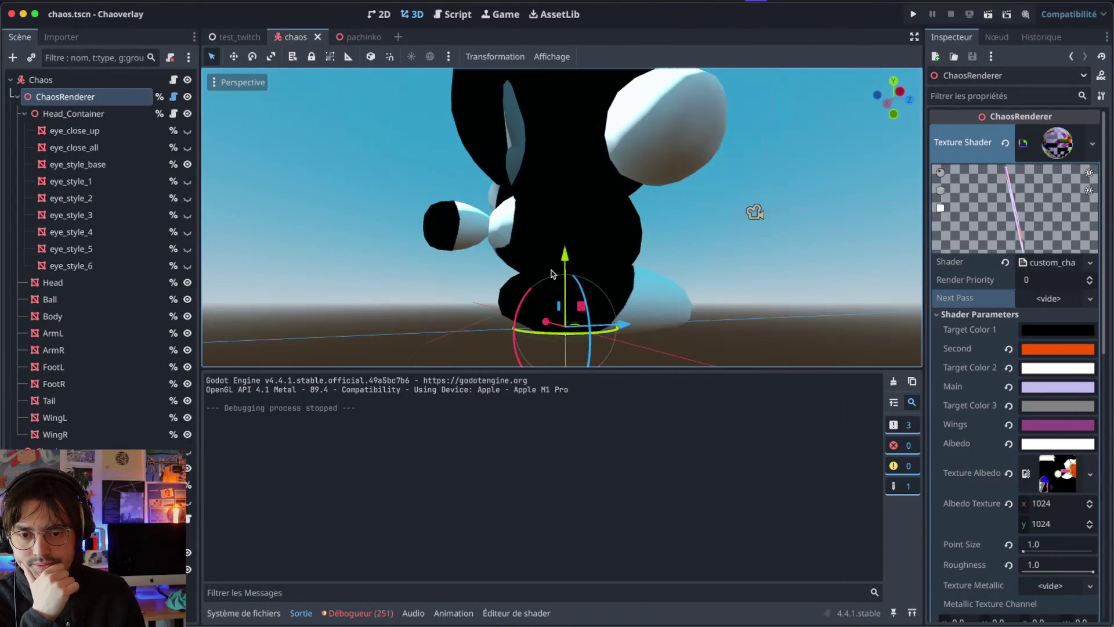
pyautogui.hotkey('ctrl', 'Right')
pyautogui.click(577, 200)
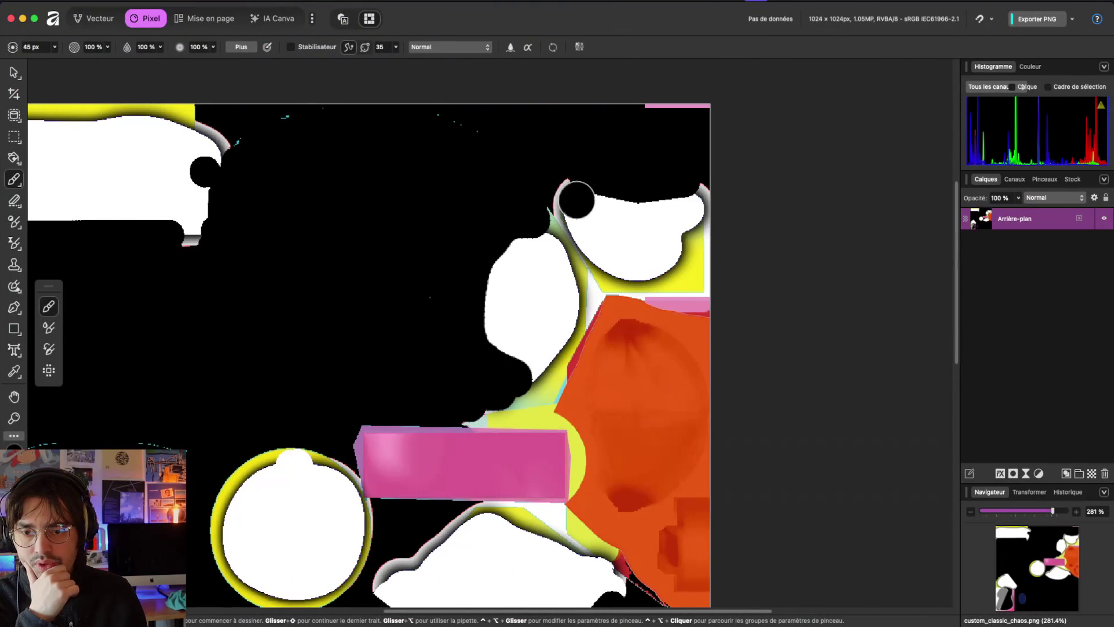
pyautogui.moveTo(578, 200)
pyautogui.mouseDown()
pyautogui.moveTo(687, 210)
pyautogui.moveTo(677, 228)
pyautogui.moveTo(559, 224)
pyautogui.moveTo(540, 212)
pyautogui.mouseUp()
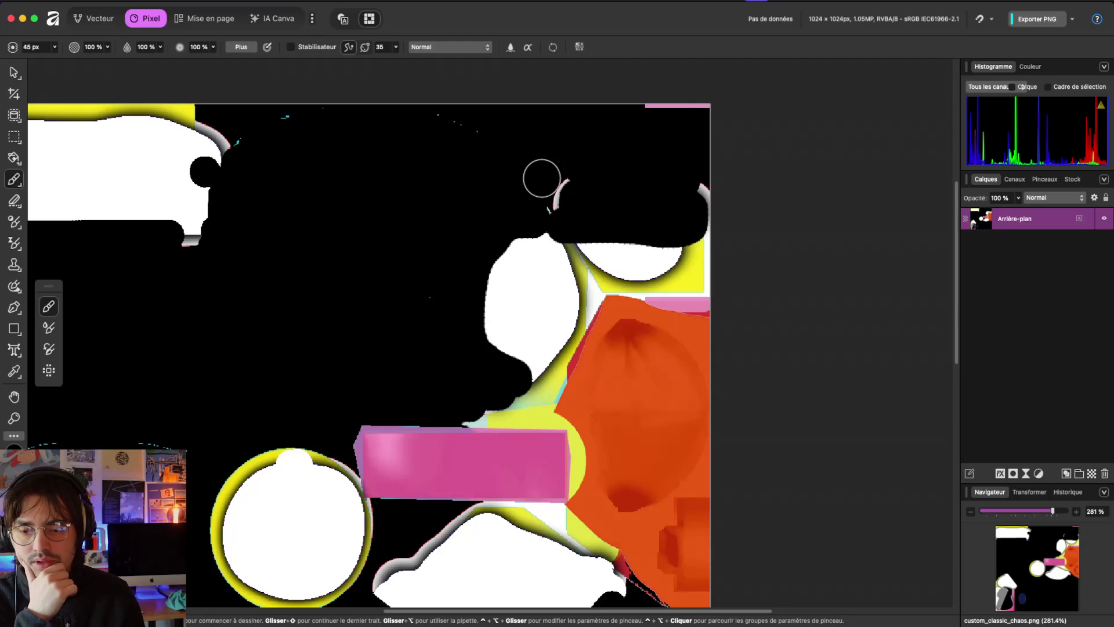
pyautogui.press('super+Tab')
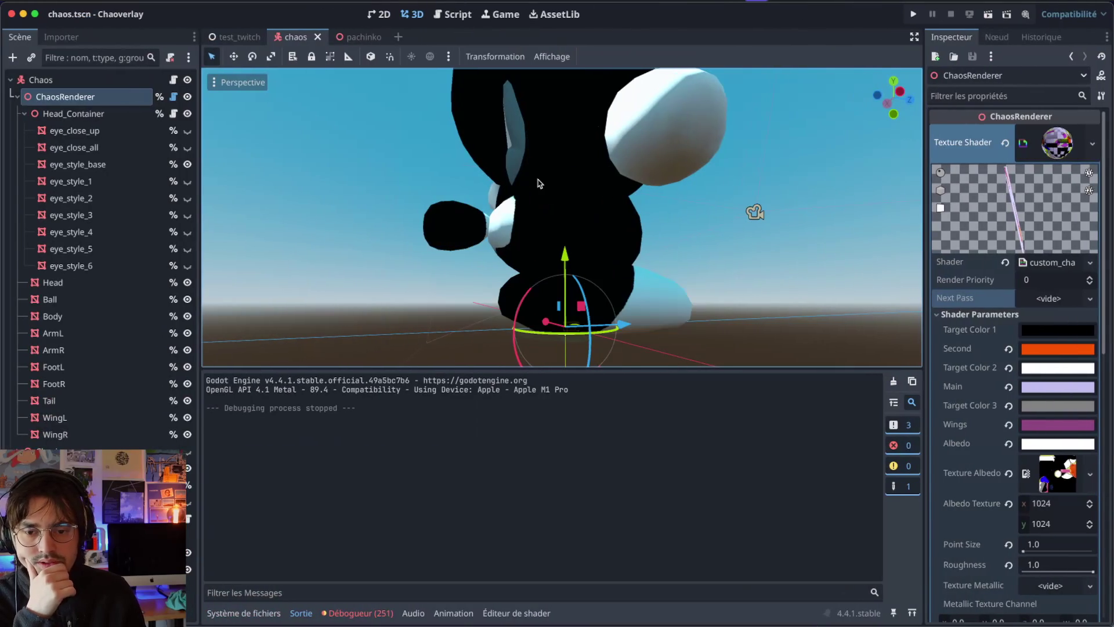
pyautogui.press('super+Tab')
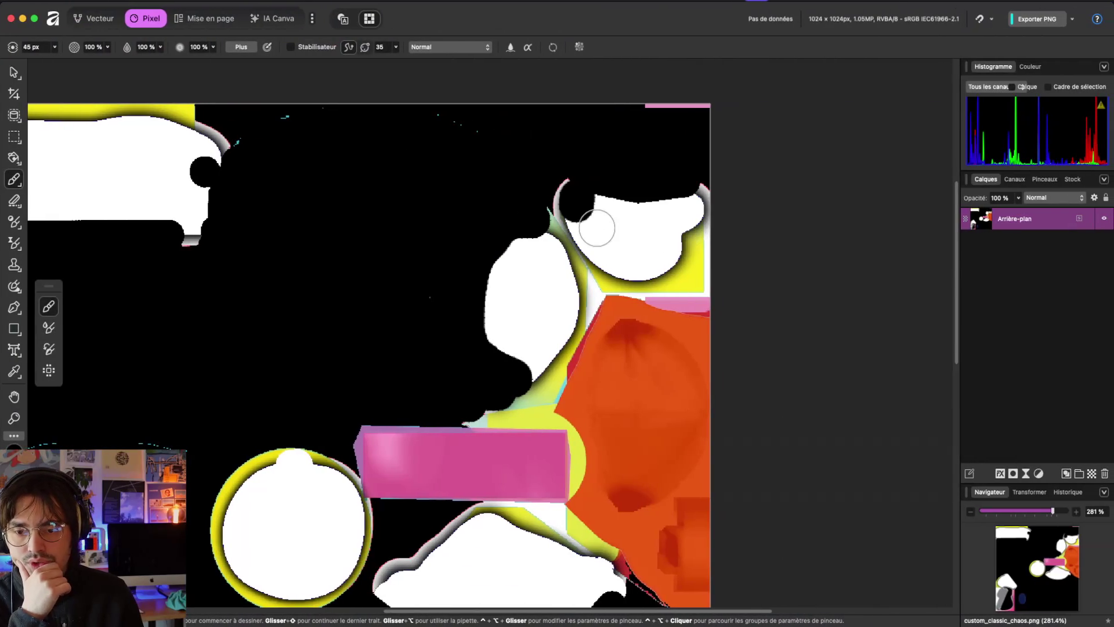
pyautogui.moveTo(577, 206)
pyautogui.mouseDown()
pyautogui.moveTo(689, 209)
pyautogui.moveTo(676, 206)
pyautogui.mouseUp()
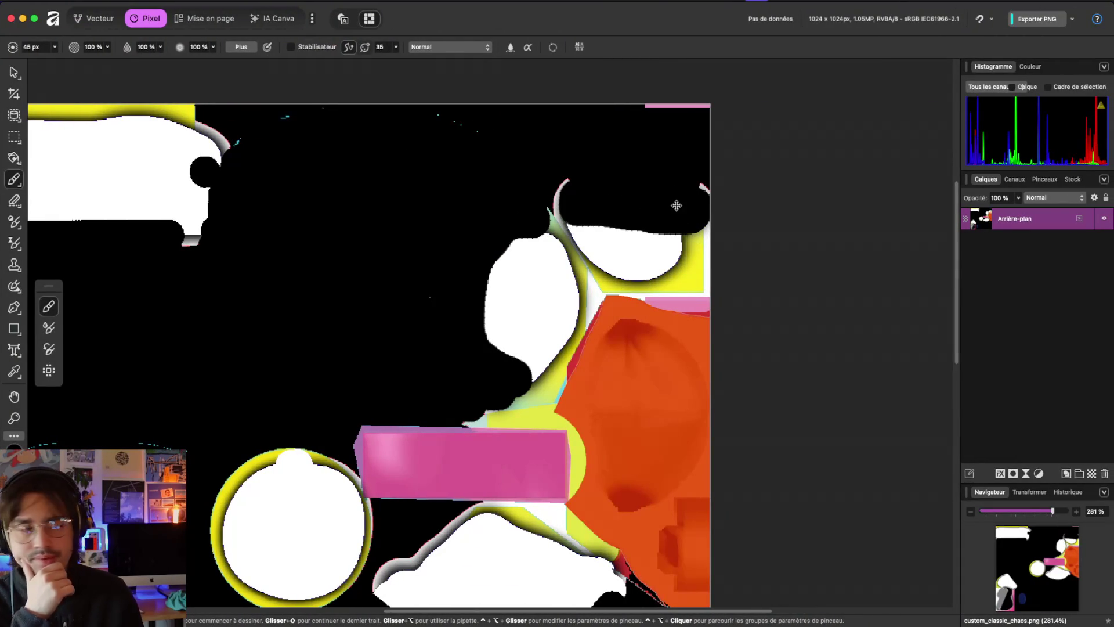
pyautogui.press('super+Tab')
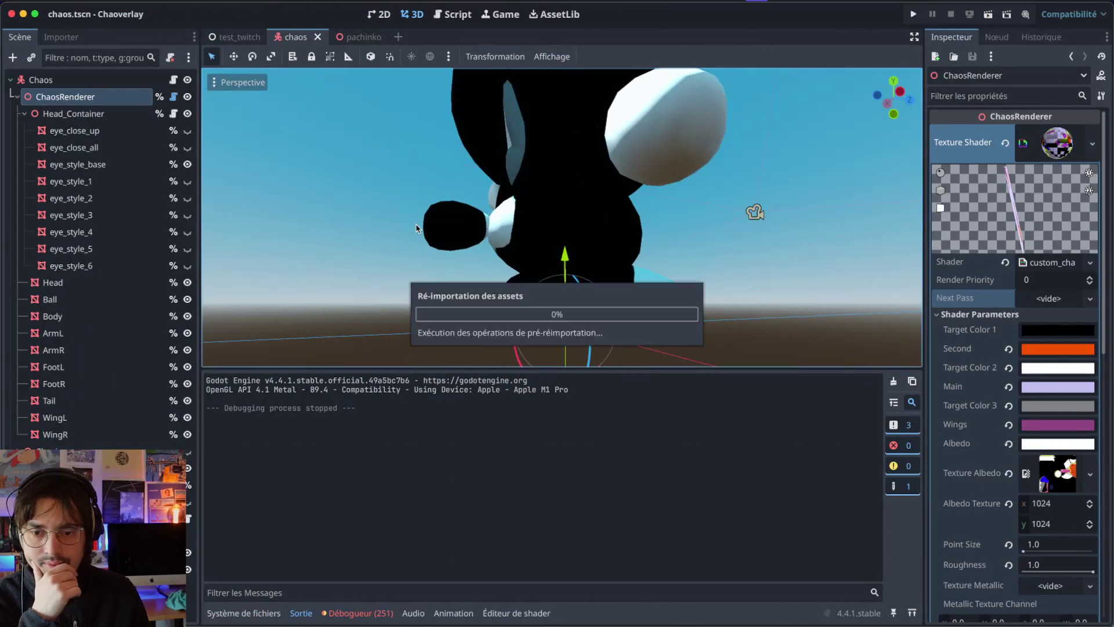
# Step: Inspect the reimported Chao, now black-bodied with white hands, feet and light-blue-rimmed eyes, and save the chaos scene
pyautogui.hscroll(10, 415, 227)
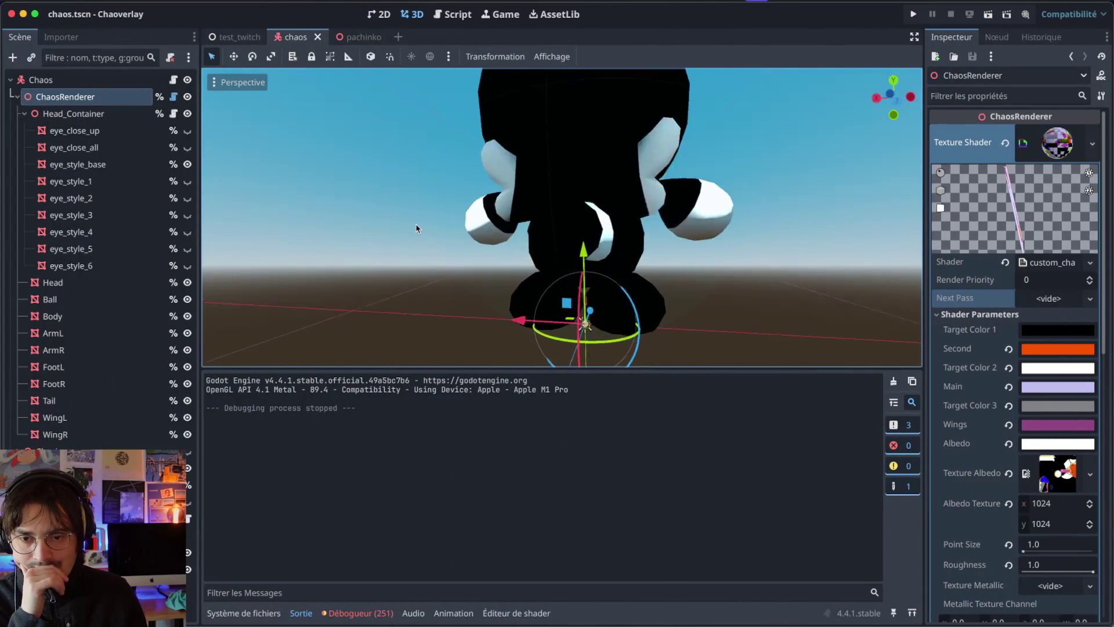
pyautogui.scroll(-10, 416, 227)
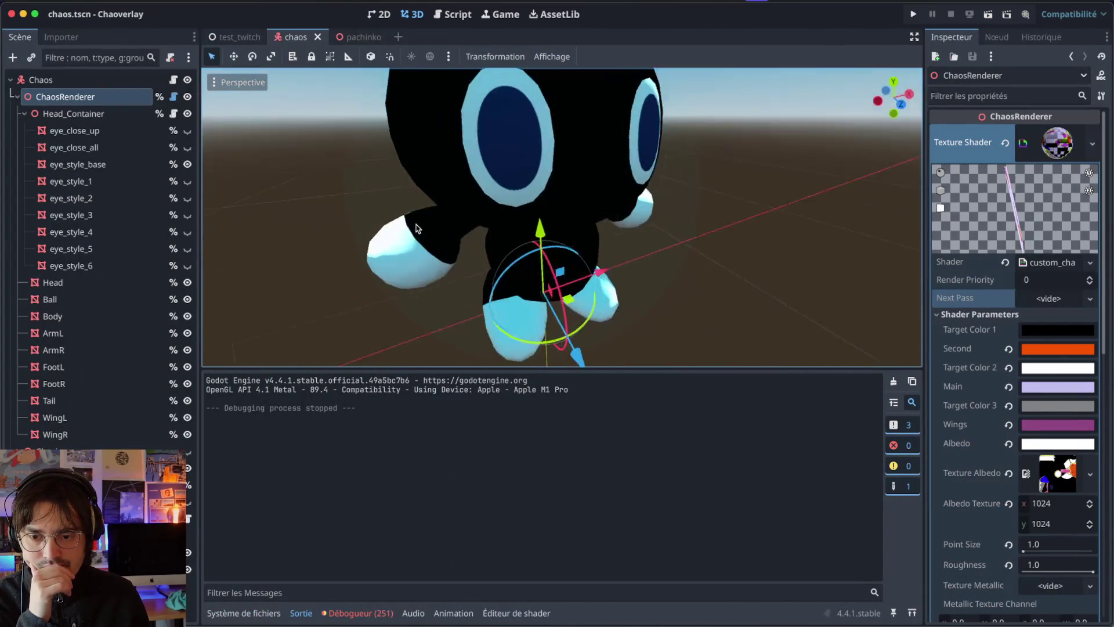
pyautogui.scroll(5, 416, 228)
pyautogui.scroll(-5, 415, 228)
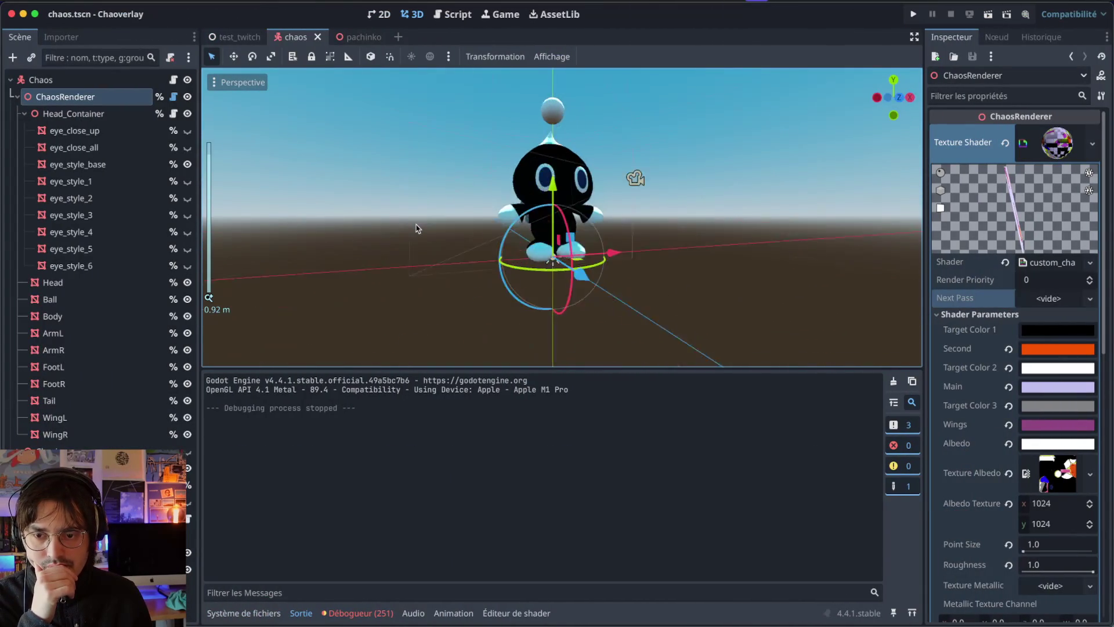
pyautogui.hscroll(5, 416, 228)
pyautogui.hotkey('ctrl', 's')
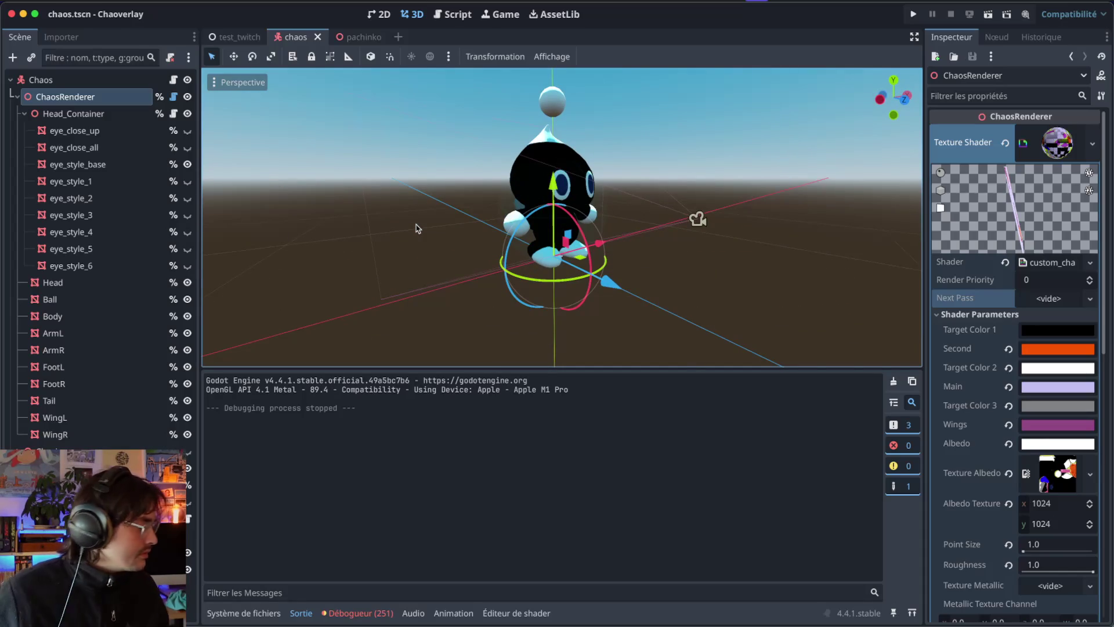
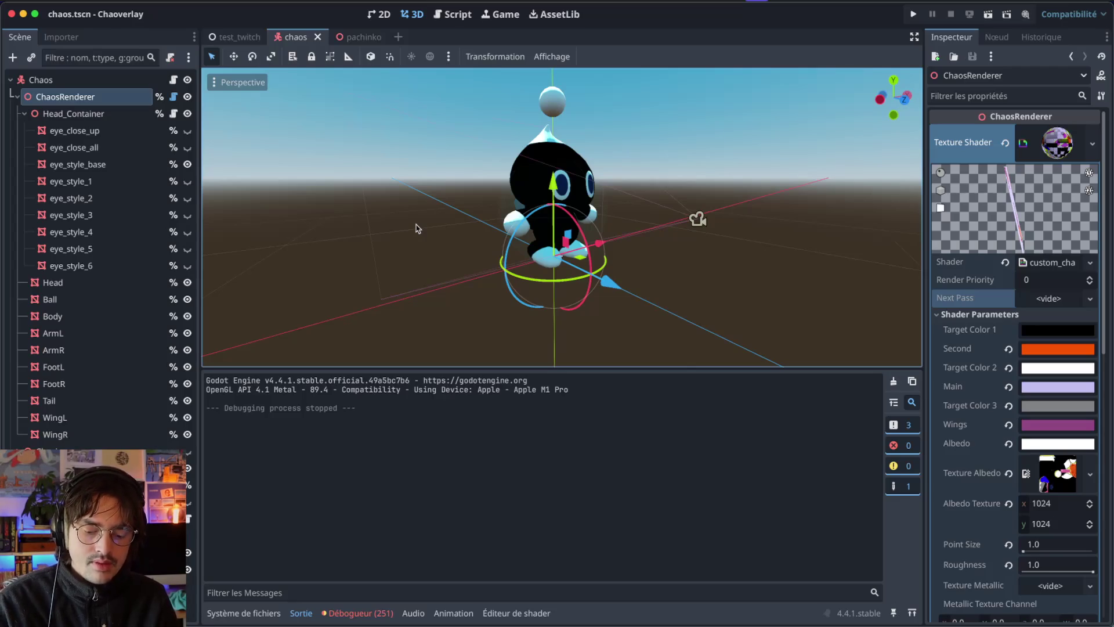
# Step: Turn the Godot view toward the chao, then close Blender's splash screen to reach the default-cube scene
pyautogui.hscroll(5, 423, 224)
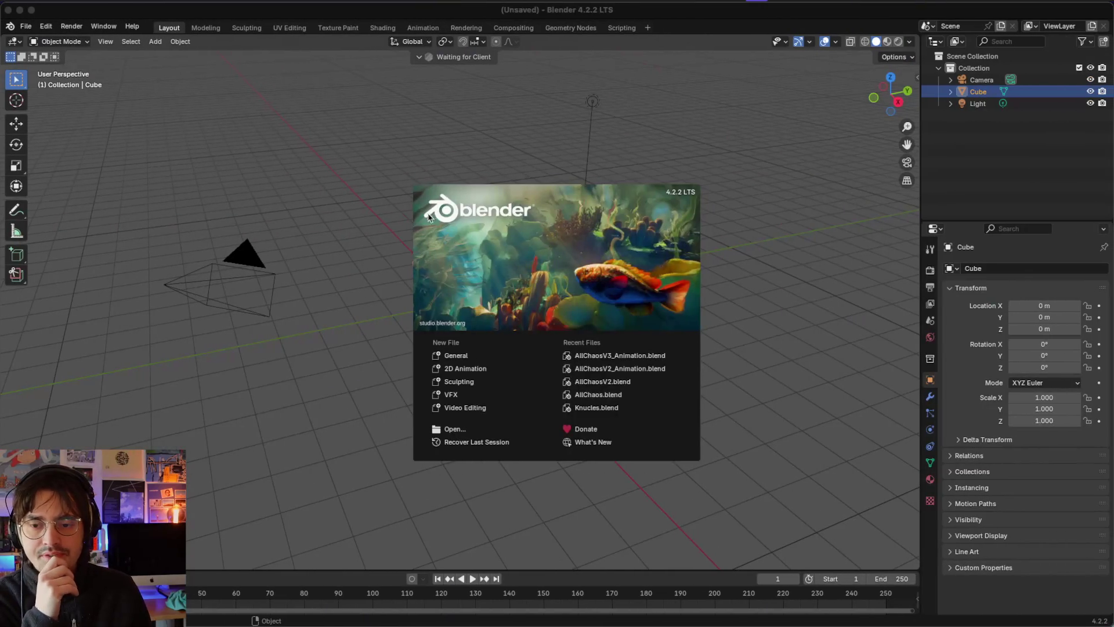
pyautogui.click(191, 168)
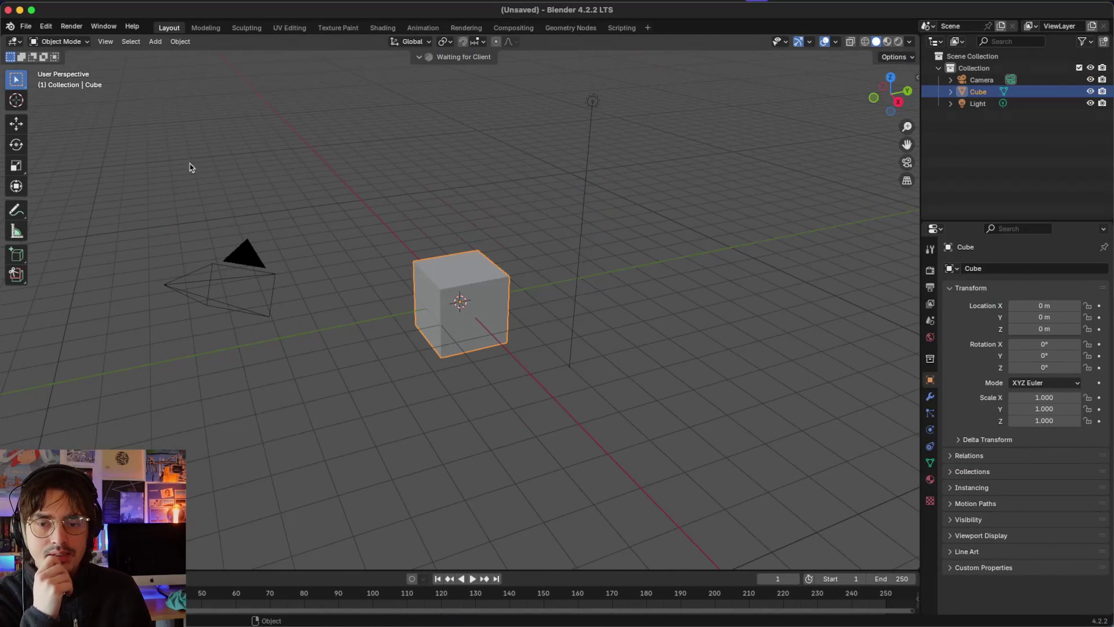
# Step: Delete the default camera, cube and light from the scene
pyautogui.moveTo(171, 57)
pyautogui.mouseDown()
pyautogui.moveTo(609, 316)
pyautogui.moveTo(742, 453)
pyautogui.mouseUp()
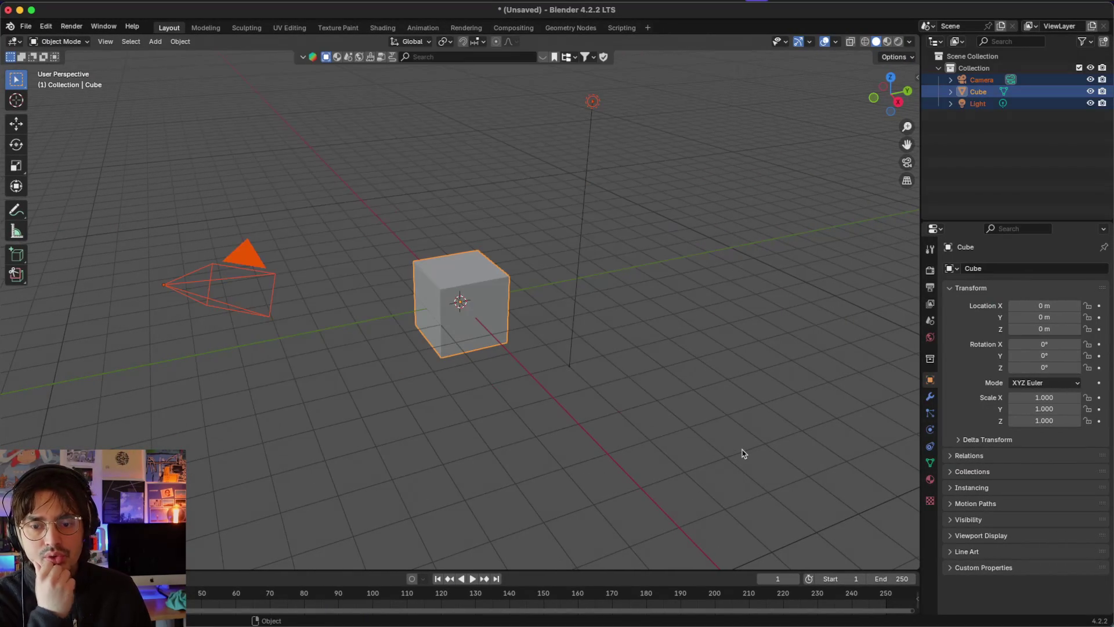
pyautogui.press('x')
pyautogui.click(742, 451)
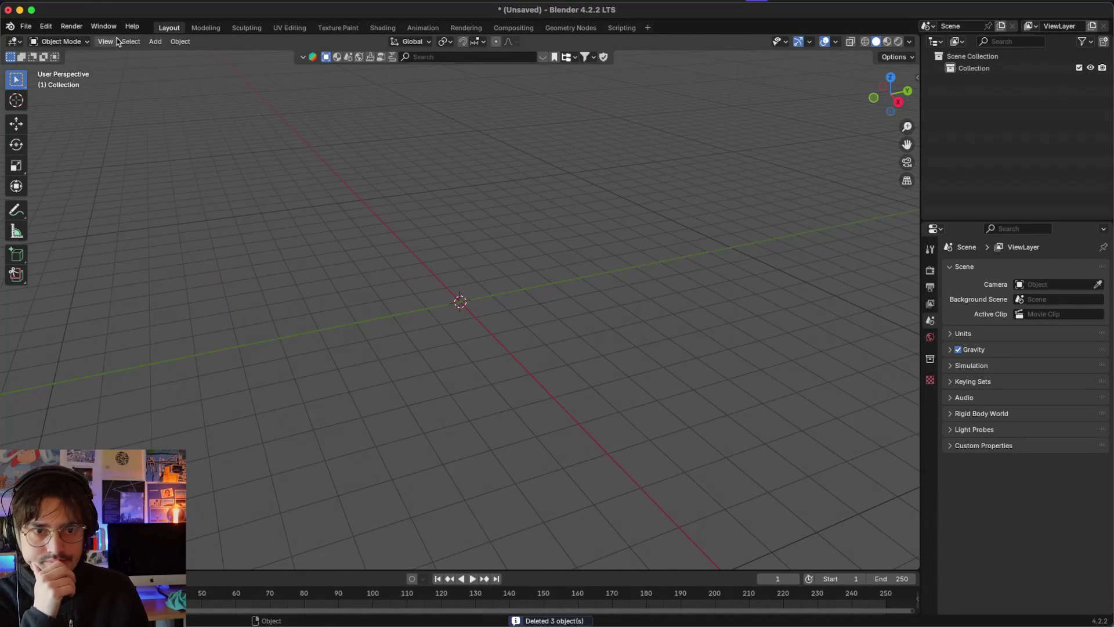
# Step: Open AllChaosV3_Animation.blend from the recent files without saving the empty scene
pyautogui.click(22, 28)
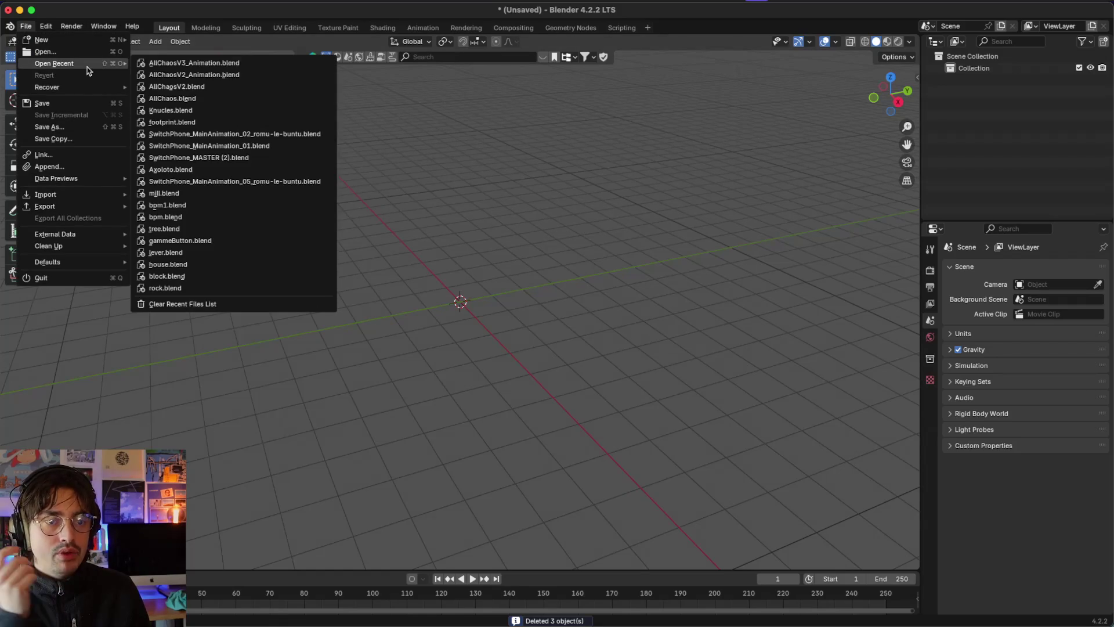
pyautogui.moveTo(87, 65)
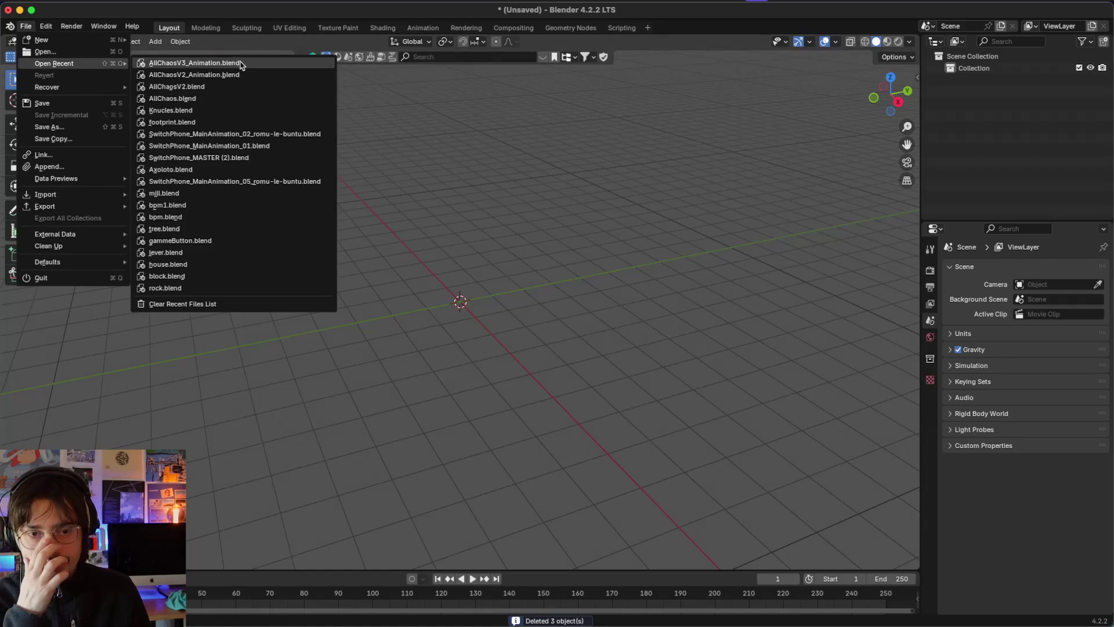
pyautogui.click(277, 66)
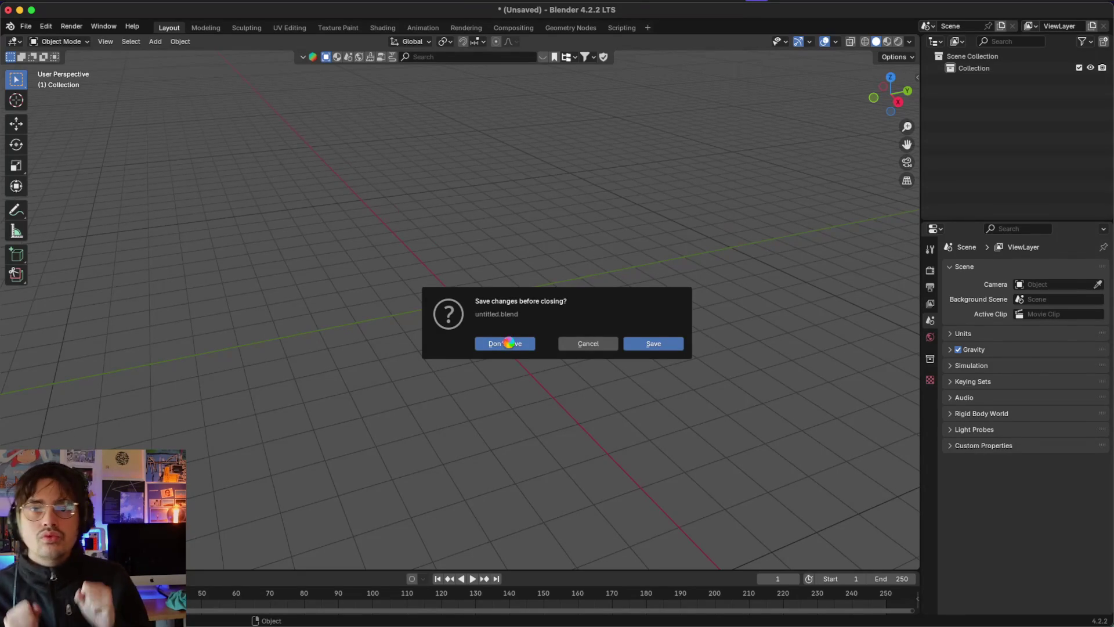
pyautogui.scroll(-8, 333, 360)
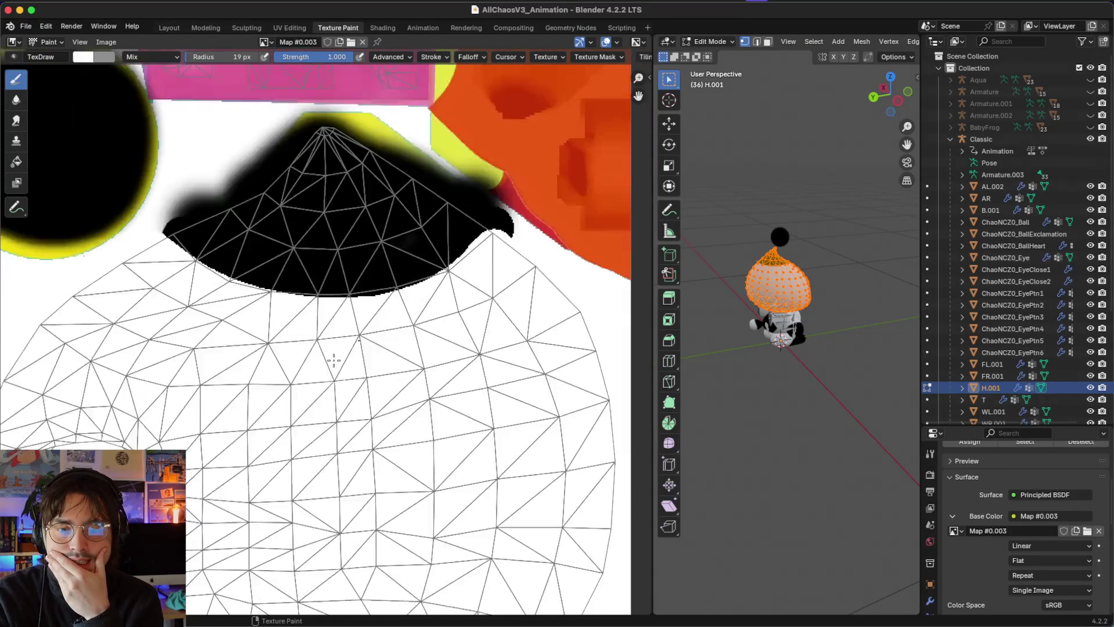
# Step: Undo the head selection change and leave Edit Mode for Object Mode
pyautogui.hscroll(-5, 338, 343)
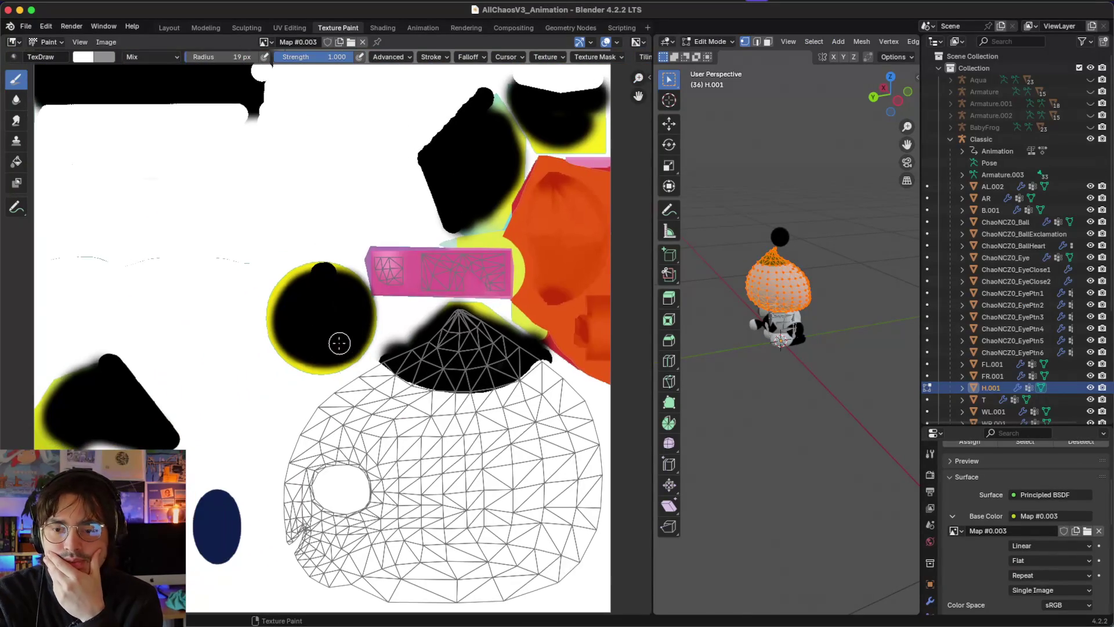
pyautogui.click(824, 379)
pyautogui.hotkey('ctrl', 'z')
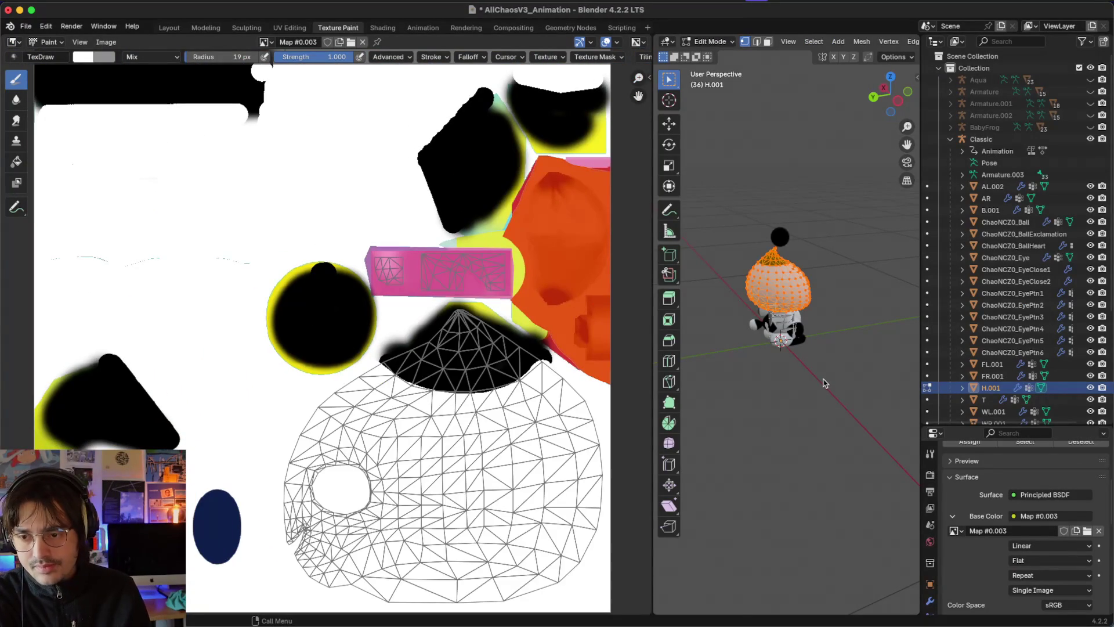
pyautogui.press('Tab')
# Step: Collapse and hide the Classic collection, select Demon, and move to the Layout workspace
pyautogui.hscroll(5, 783, 122)
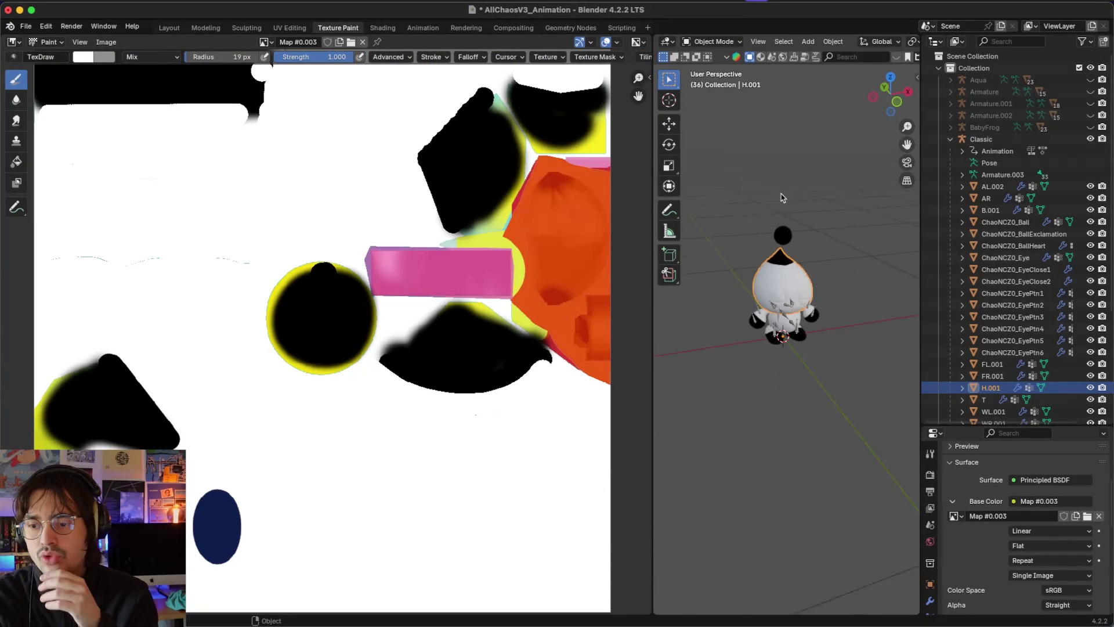
pyautogui.click(952, 140)
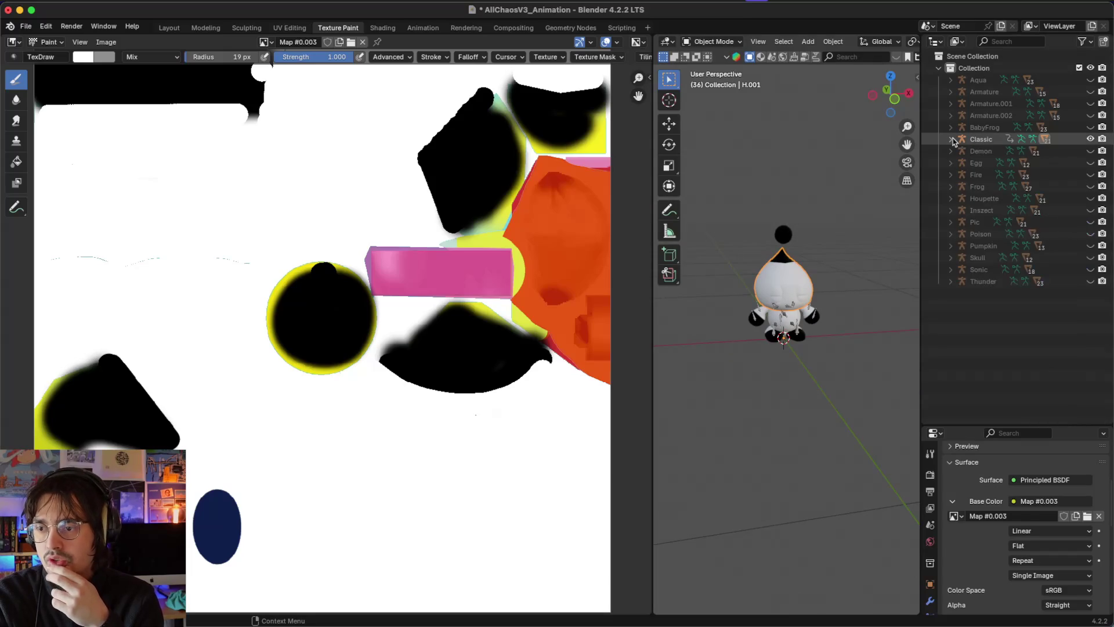
pyautogui.click(961, 151)
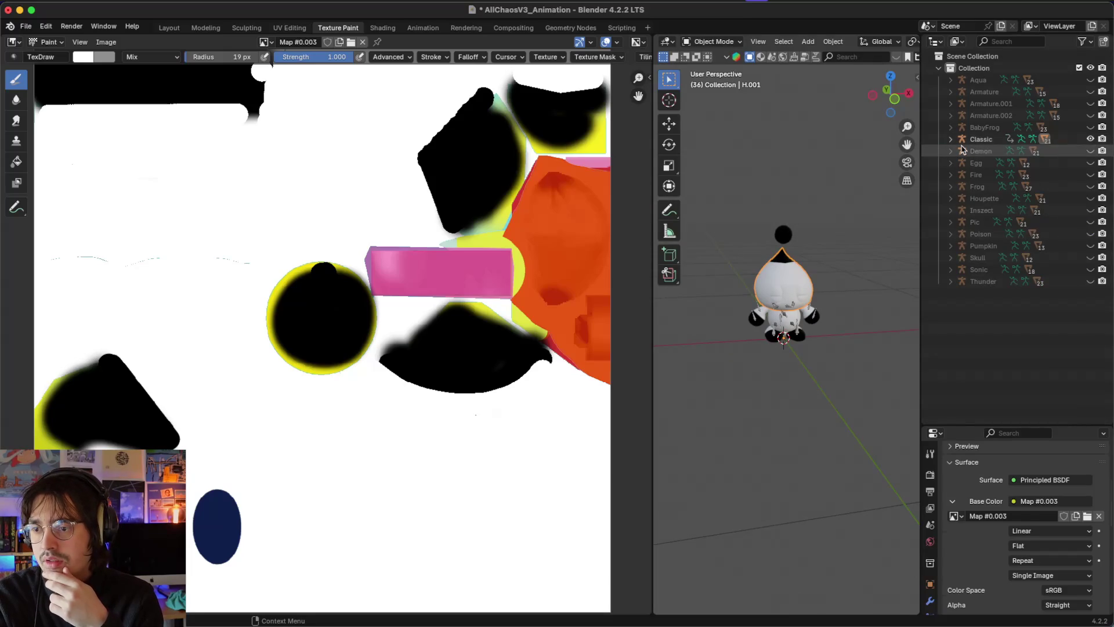
pyautogui.click(1090, 140)
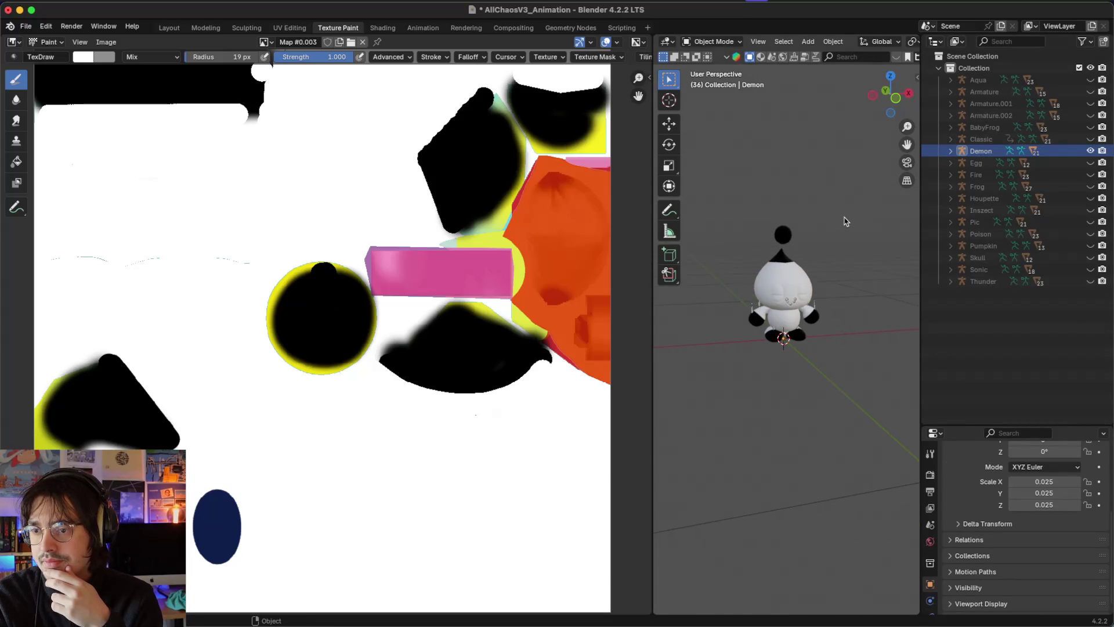
pyautogui.click(168, 27)
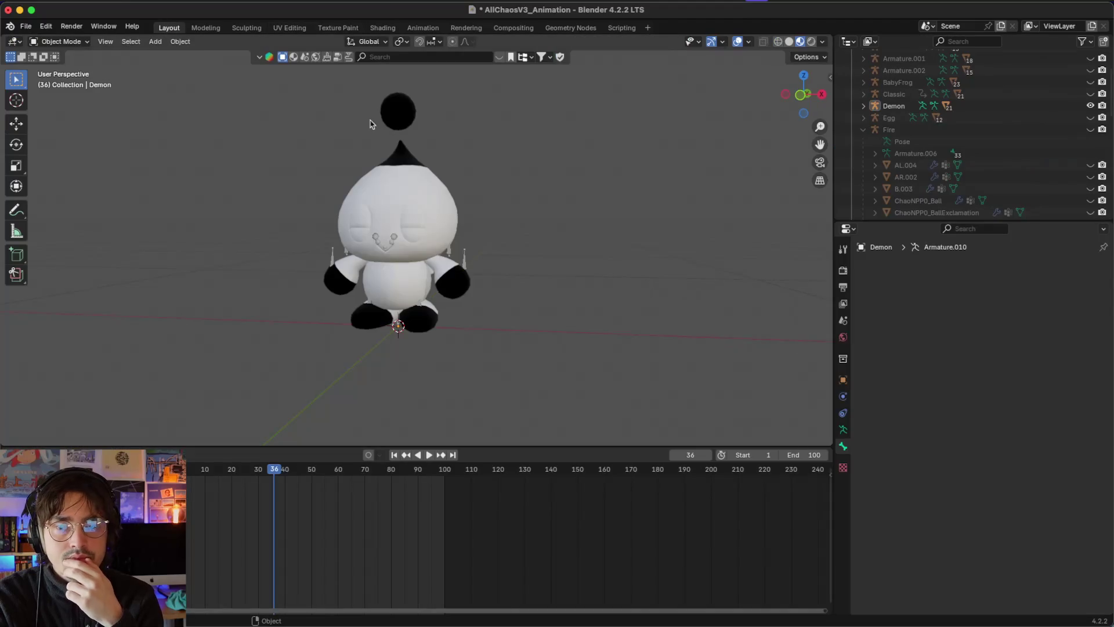
# Step: Select all of the Classic chao's parts and hide them
pyautogui.scroll(5, 590, 240)
pyautogui.click(863, 106)
pyautogui.click(862, 106)
pyautogui.click(864, 94)
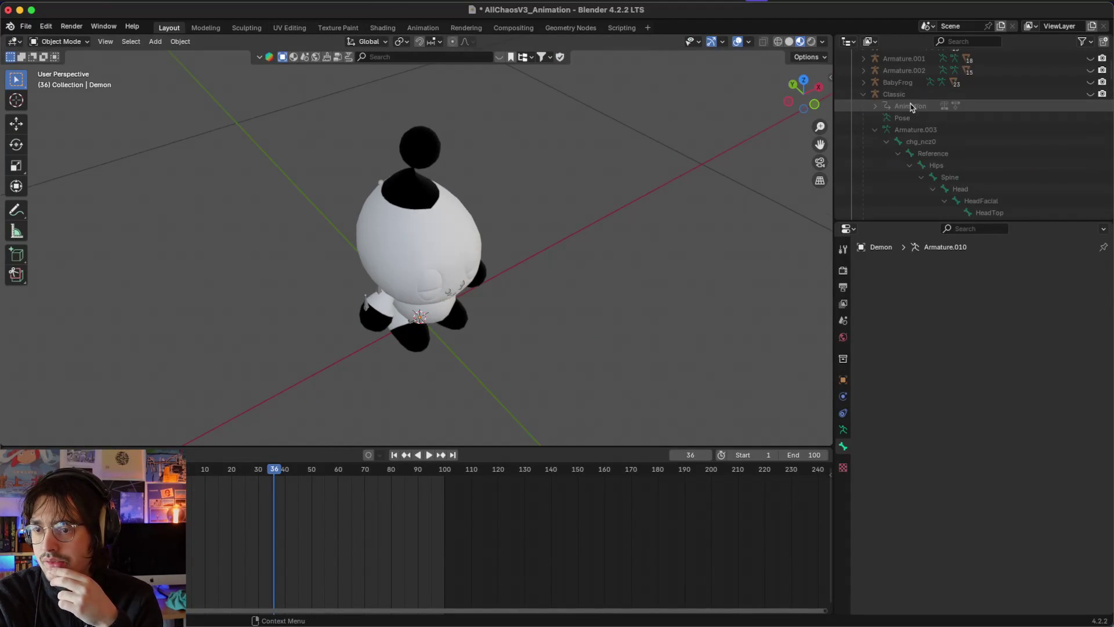
pyautogui.click(875, 130)
pyautogui.click(897, 142)
pyautogui.scroll(-5, 896, 142)
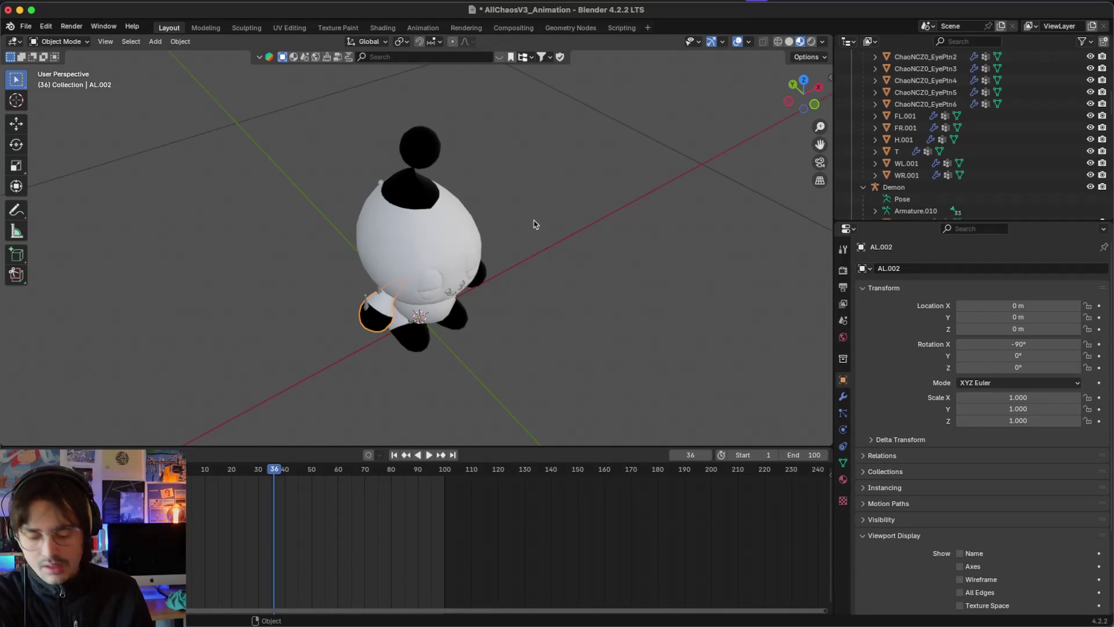
pyautogui.press('a')
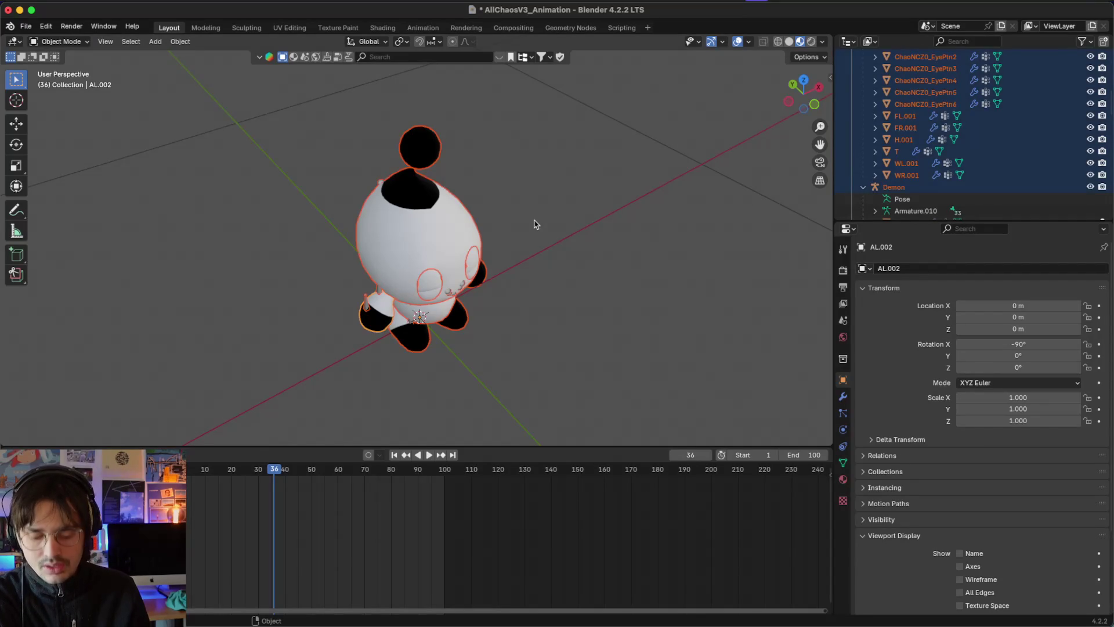
pyautogui.press('h')
# Step: Expand the Demon collection and select its parts from AL.008 to WR.007
pyautogui.scroll(10, 908, 125)
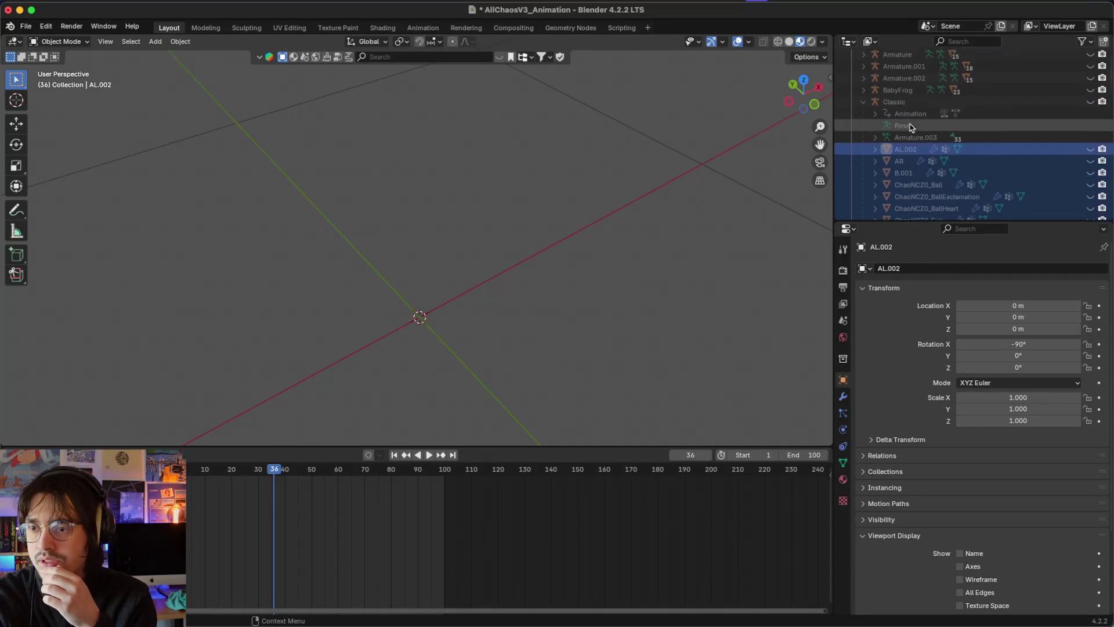
pyautogui.click(864, 101)
pyautogui.click(864, 109)
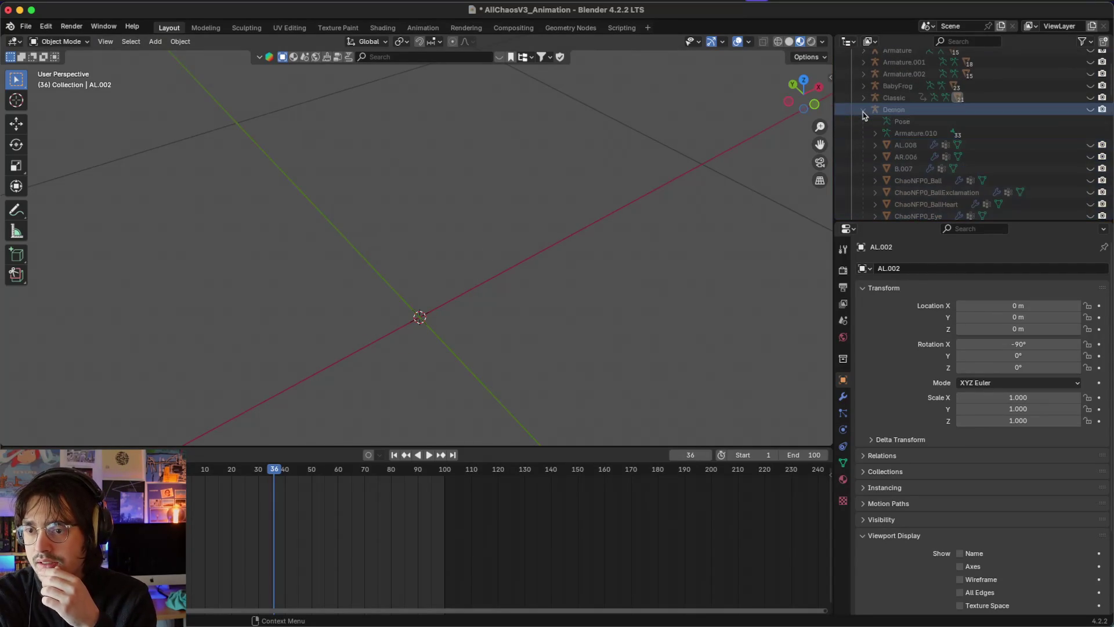
pyautogui.click(919, 145)
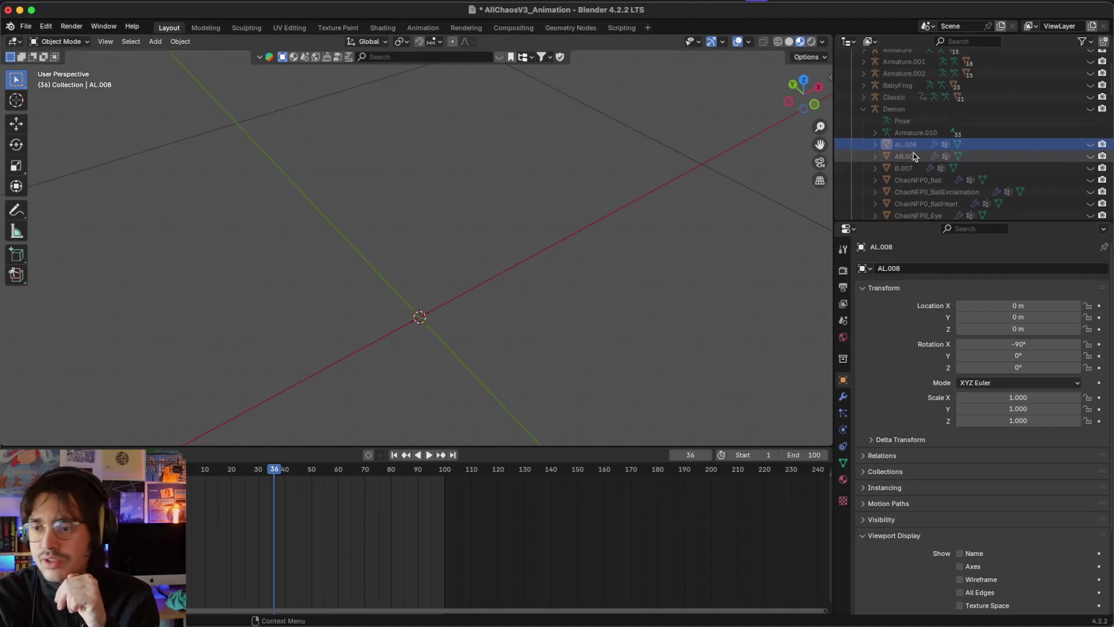
pyautogui.scroll(-8, 917, 151)
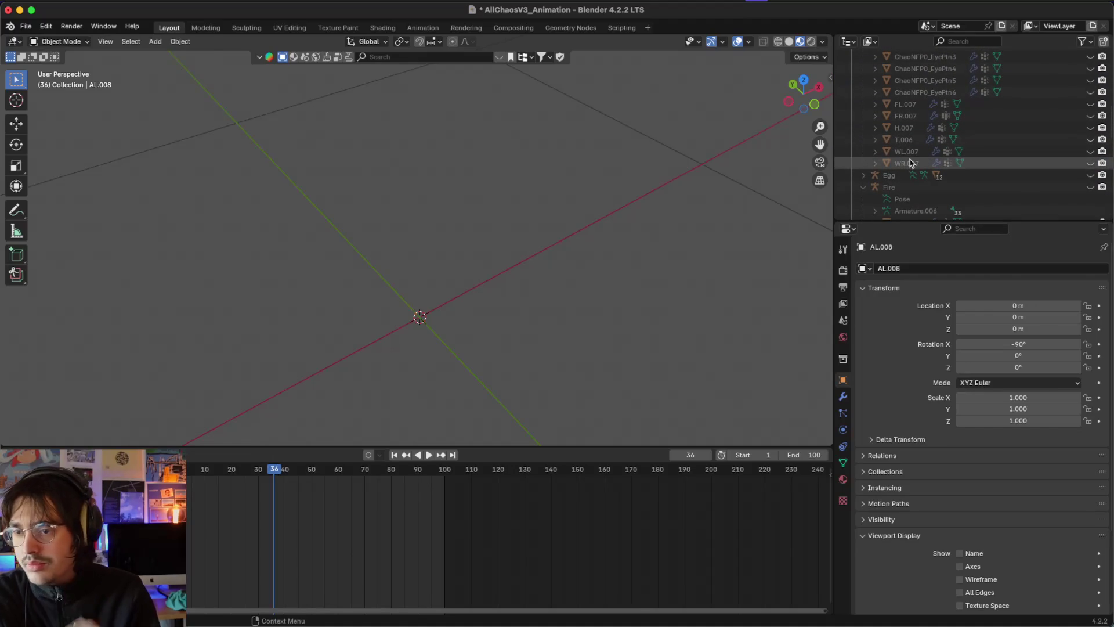
pyautogui.keyDown('shift'); pyautogui.click(912, 163); pyautogui.keyUp('shift')
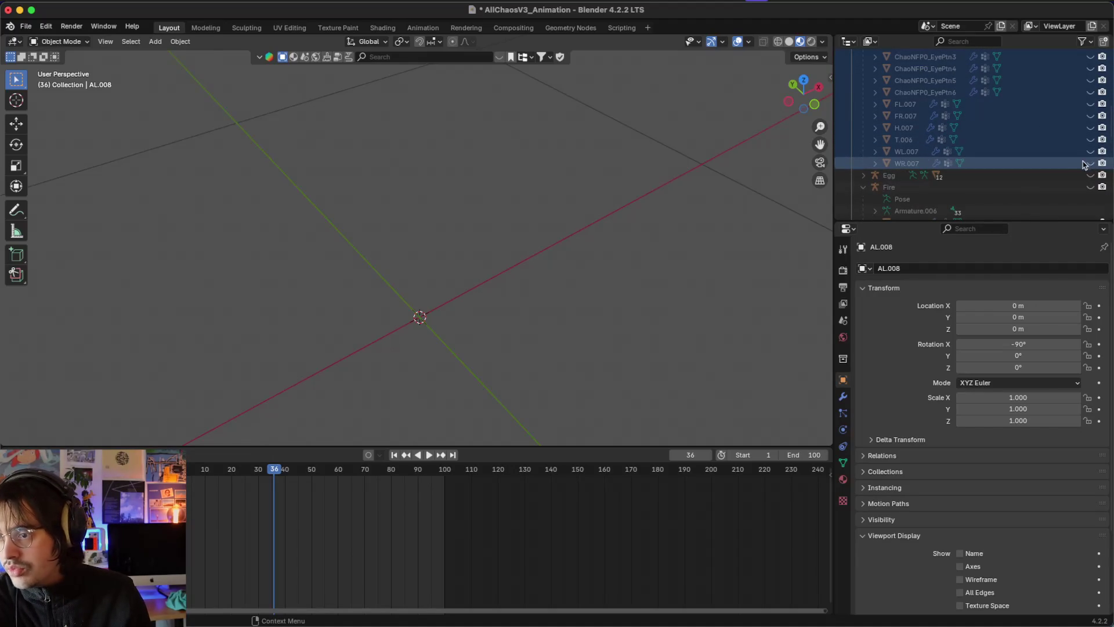
pyautogui.scroll(4, 1024, 120)
pyautogui.rightClick(1026, 120)
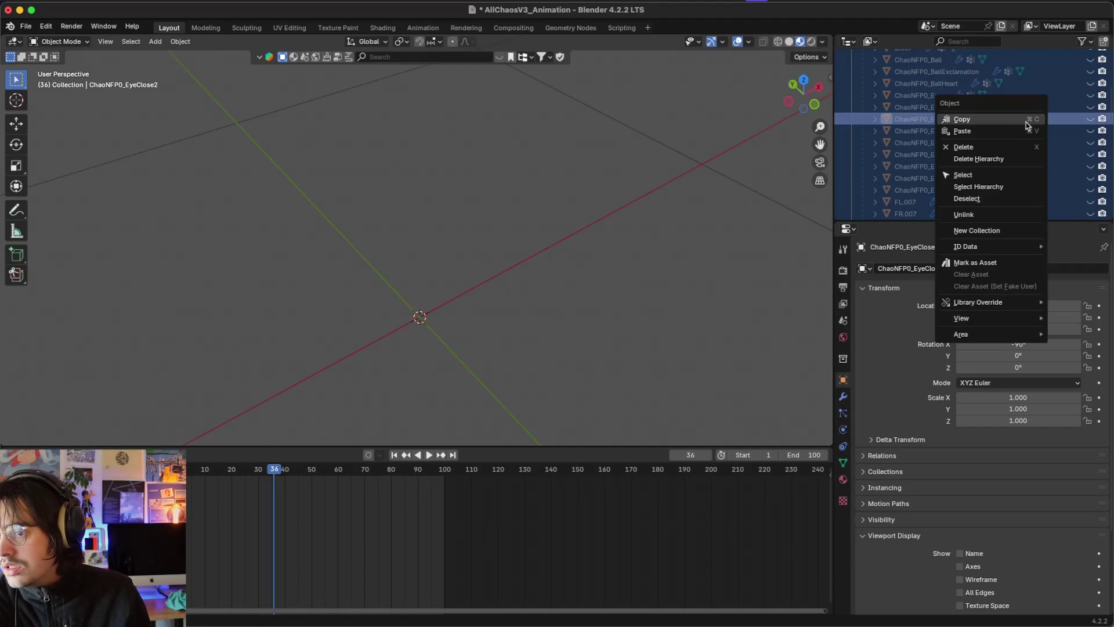
# Step: Unhide the Demon arms AL.008 and AR.006, body B.007, Ball and BallExclamation
pyautogui.scroll(3, 1039, 154)
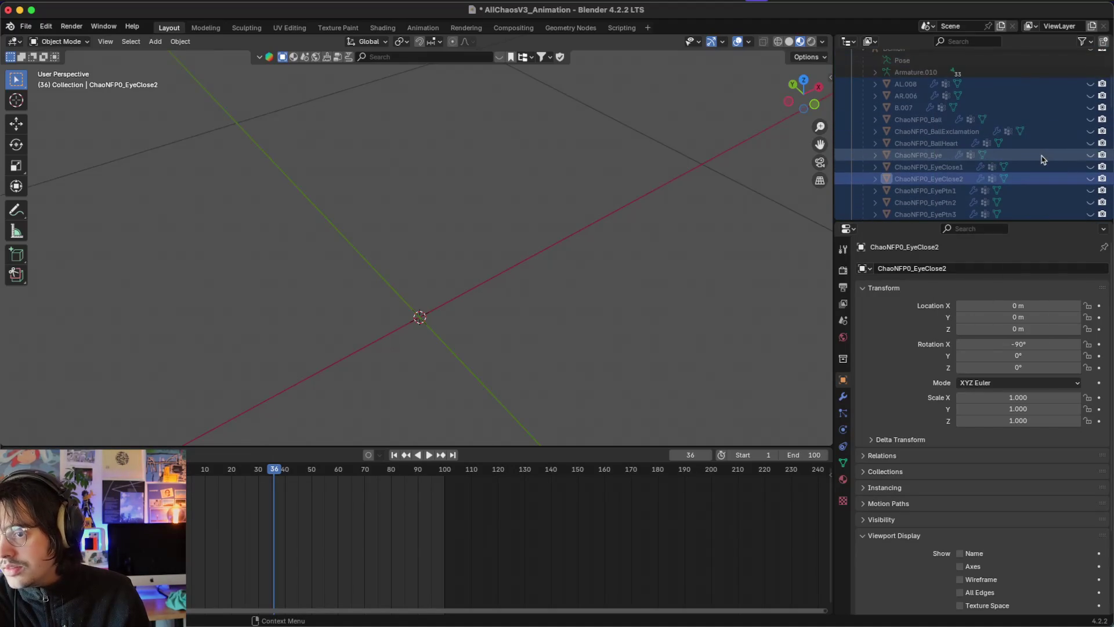
pyautogui.click(1090, 83)
pyautogui.click(1091, 96)
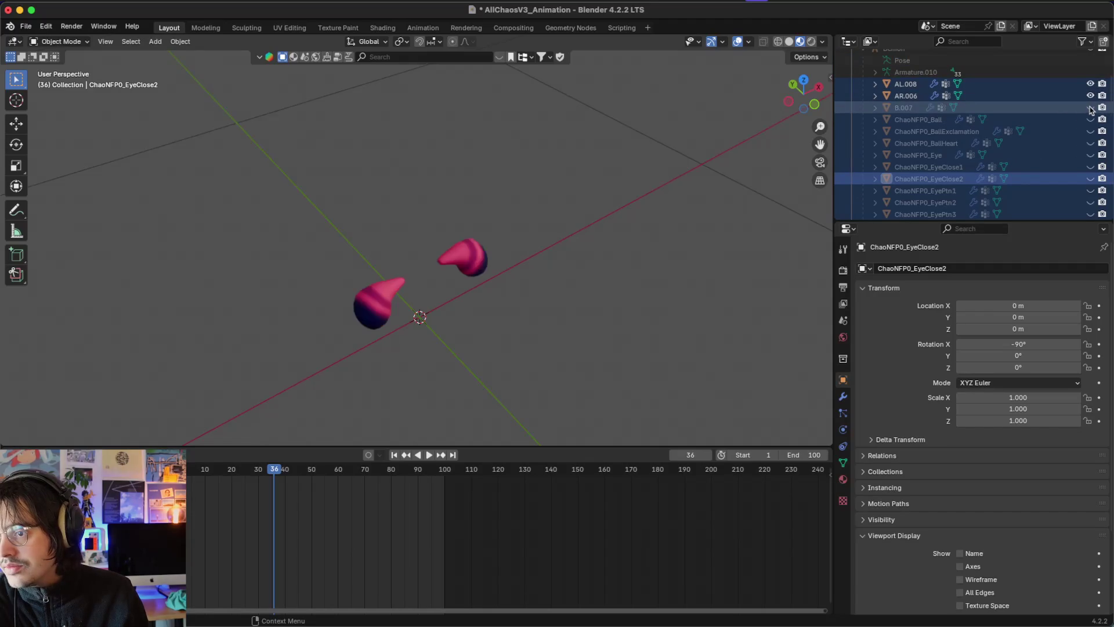
pyautogui.click(1090, 108)
pyautogui.click(1090, 119)
pyautogui.click(1090, 119)
pyautogui.click(1090, 131)
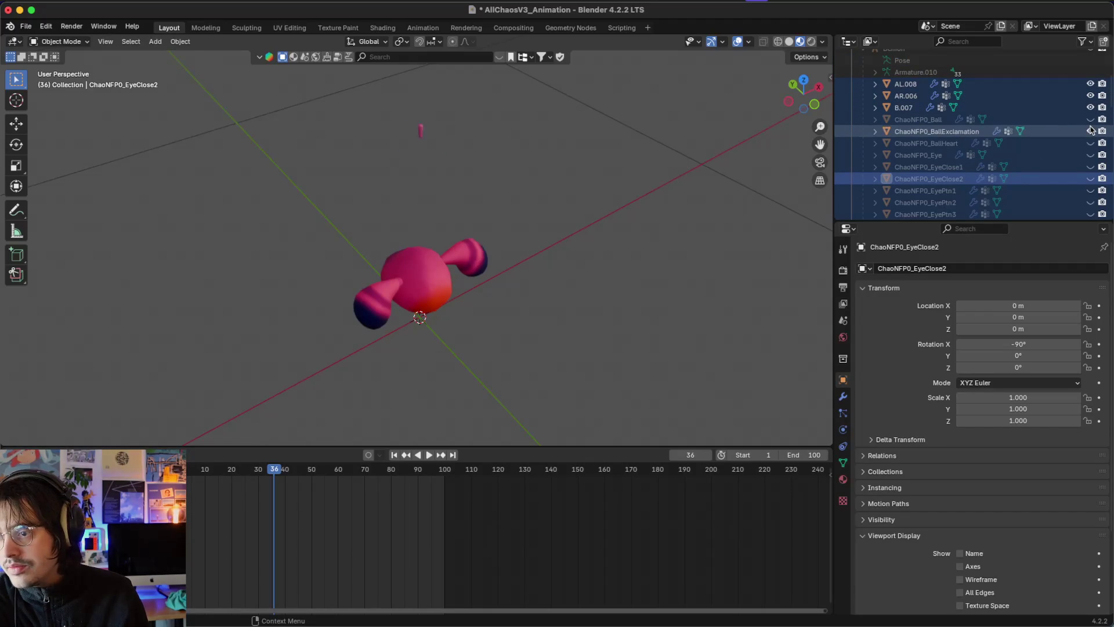
pyautogui.click(1091, 118)
# Step: Unhide the Eye, BallHeart, EyeClose1–2 and EyePtn1–4 meshes
pyautogui.scroll(-3, 1091, 119)
pyautogui.click(1090, 115)
pyautogui.click(1091, 103)
pyautogui.click(1090, 138)
pyautogui.click(1091, 127)
pyautogui.click(1090, 151)
pyautogui.click(1091, 162)
pyautogui.click(1091, 174)
pyautogui.click(1090, 187)
# Step: Unhide EyePtn5–6, feet FL.007 and FR.007, head H.007, tail T.006 and wing WL.007
pyautogui.scroll(-2, 1092, 186)
pyautogui.click(1090, 181)
pyautogui.click(1090, 169)
pyautogui.scroll(-2, 1091, 168)
pyautogui.click(1090, 164)
pyautogui.click(1090, 175)
pyautogui.click(1090, 188)
pyautogui.click(1090, 199)
pyautogui.scroll(-2, 1090, 197)
pyautogui.click(1090, 178)
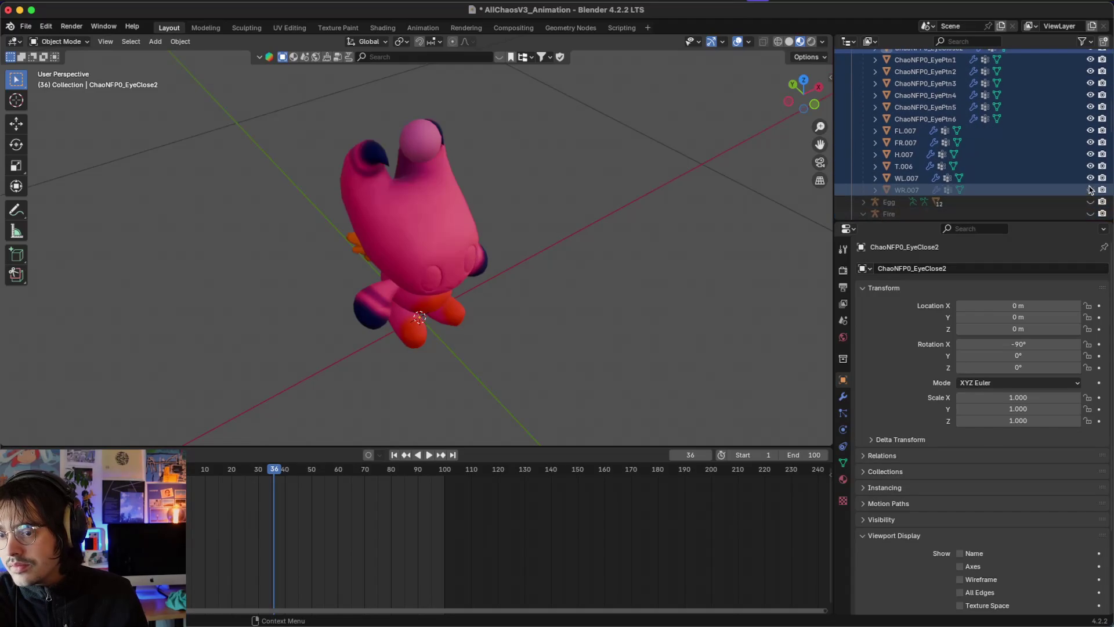
# Step: Select ChaoNFP0_EyePtn6, select everything, and switch to the UV Editing workspace
pyautogui.scroll(5, 1090, 192)
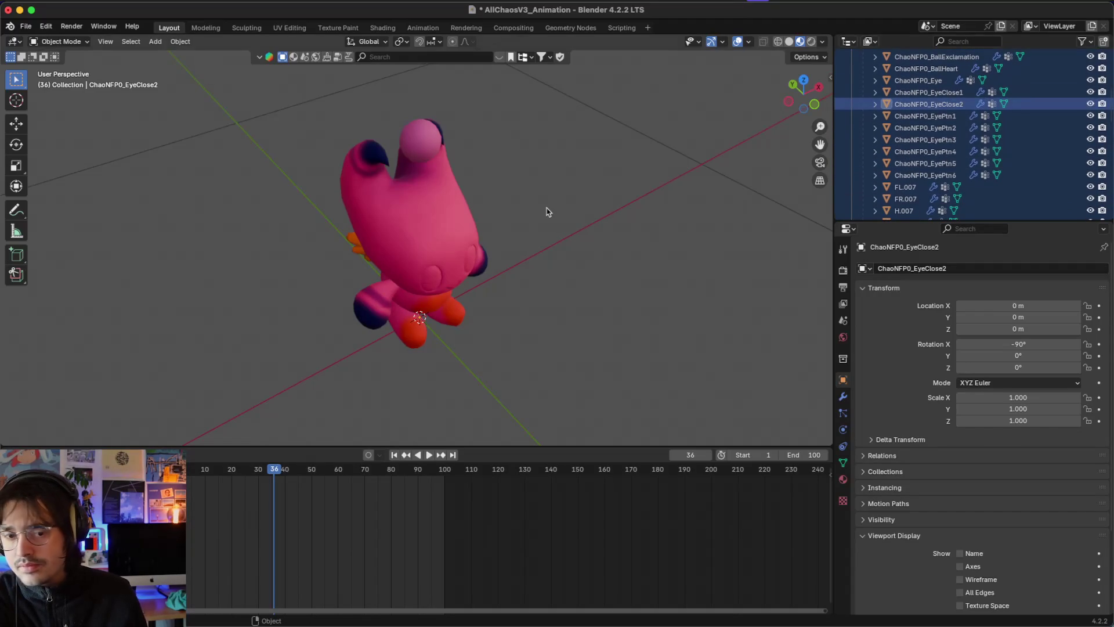
pyautogui.scroll(-5, 547, 210)
pyautogui.scroll(5, 547, 212)
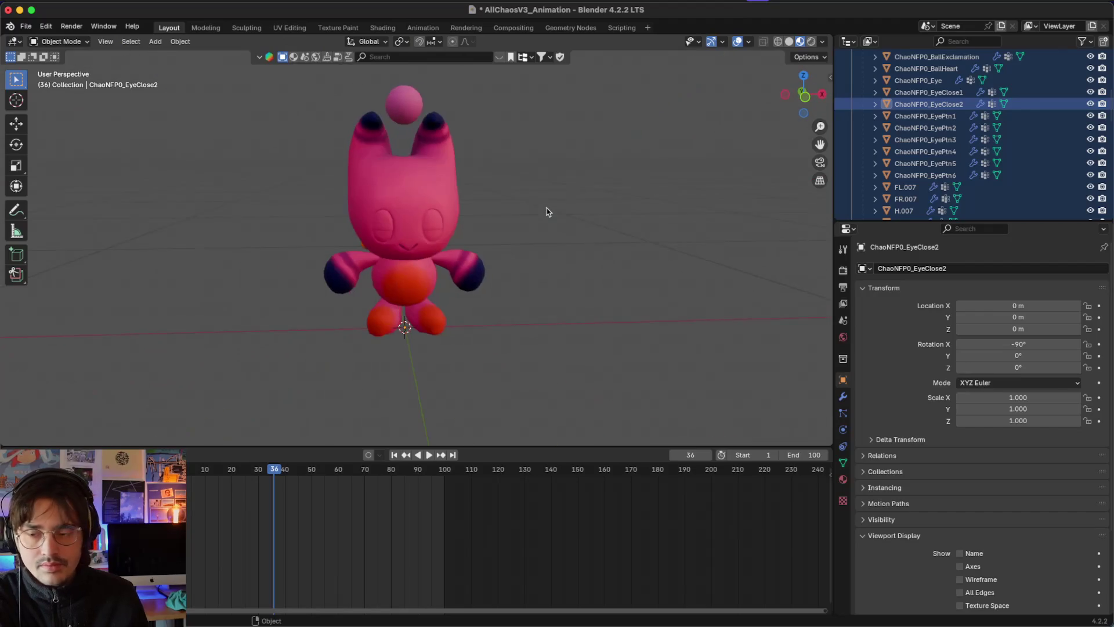
pyautogui.scroll(-3, 1021, 133)
pyautogui.click(930, 146)
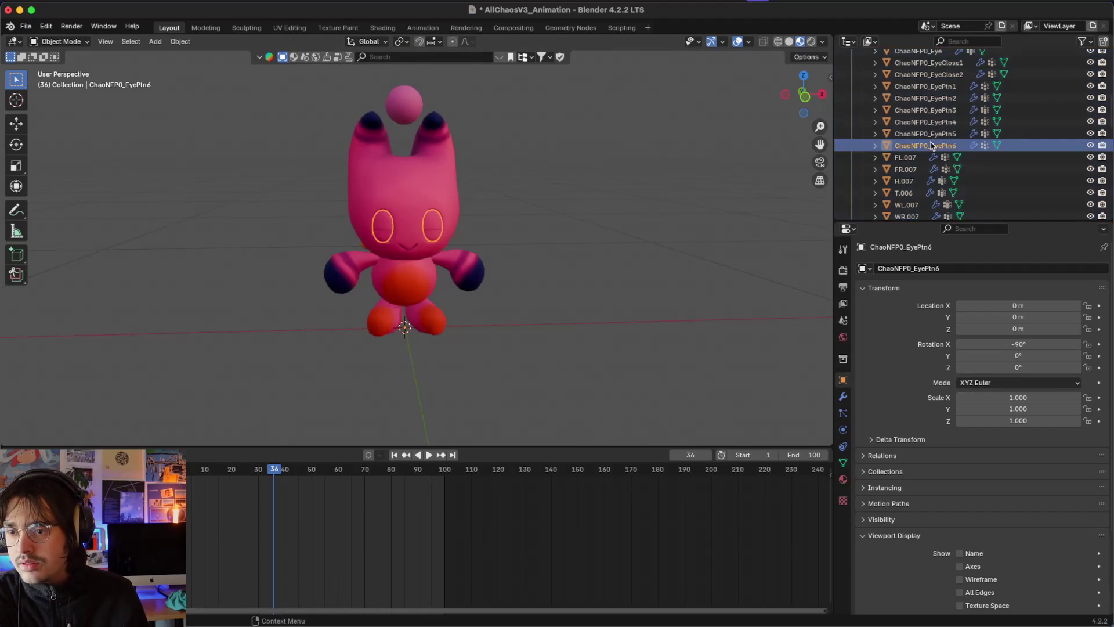
pyautogui.scroll(5, 931, 145)
pyautogui.press('a')
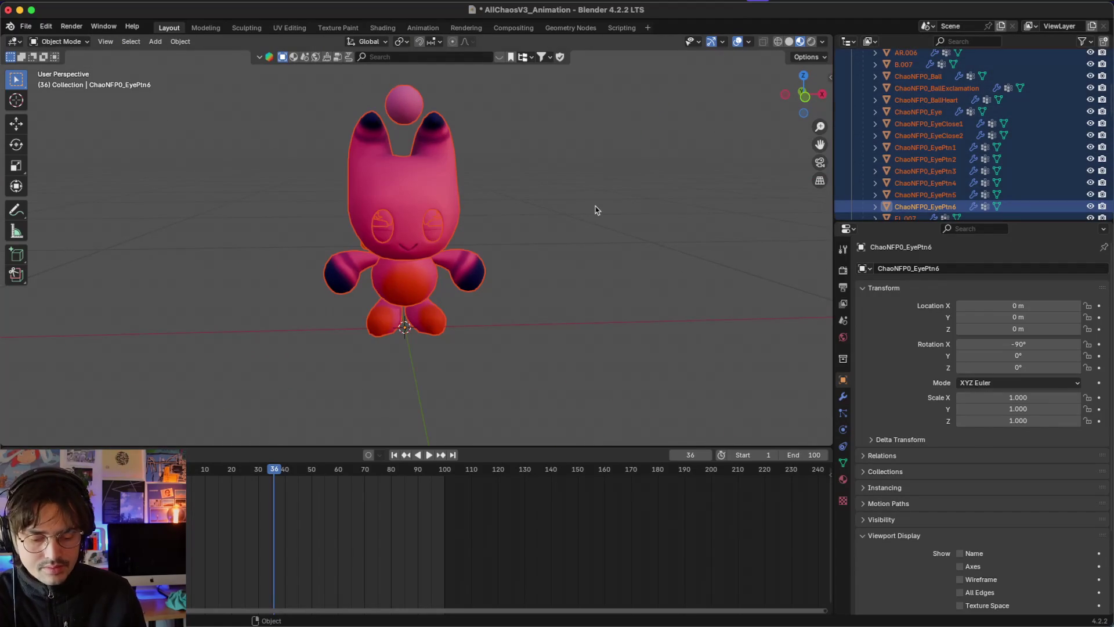
pyautogui.click(290, 28)
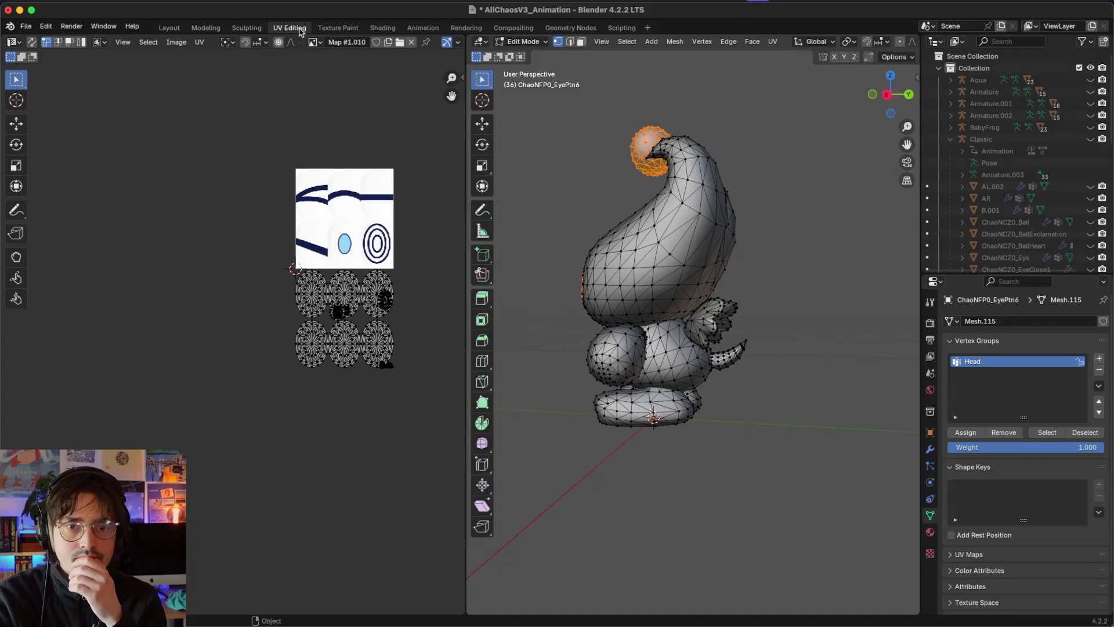
# Step: Return to Texture Paint, orbit around the chao, and expand the Demon collection's parts list
pyautogui.click(319, 27)
pyautogui.click(290, 27)
pyautogui.click(332, 28)
pyautogui.scroll(-6, 360, 209)
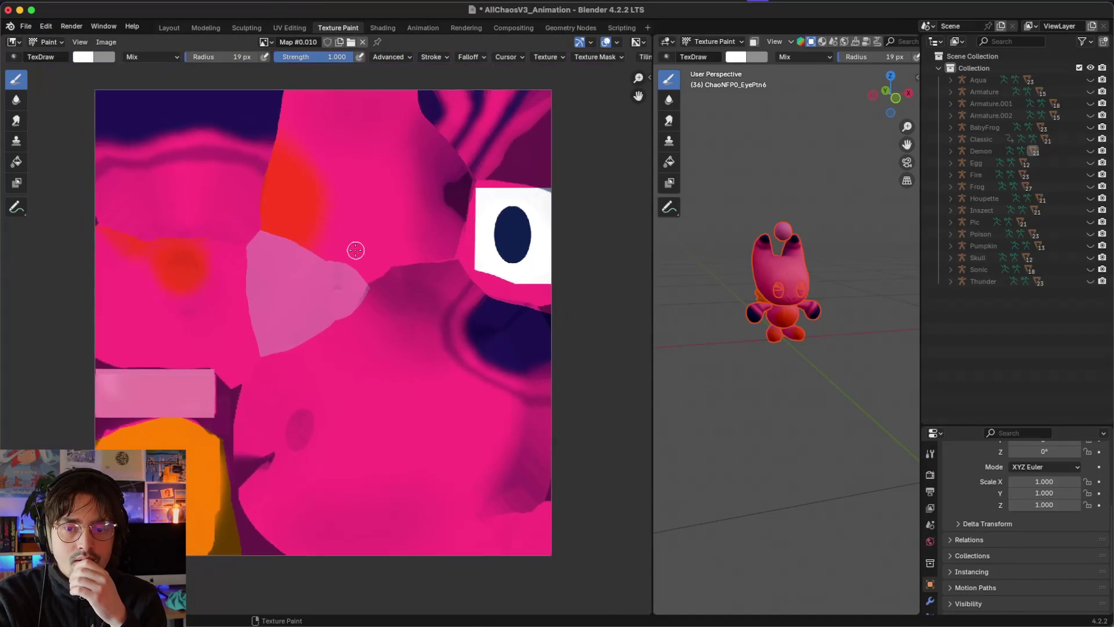
pyautogui.hscroll(5, 812, 311)
pyautogui.hscroll(-6, 813, 312)
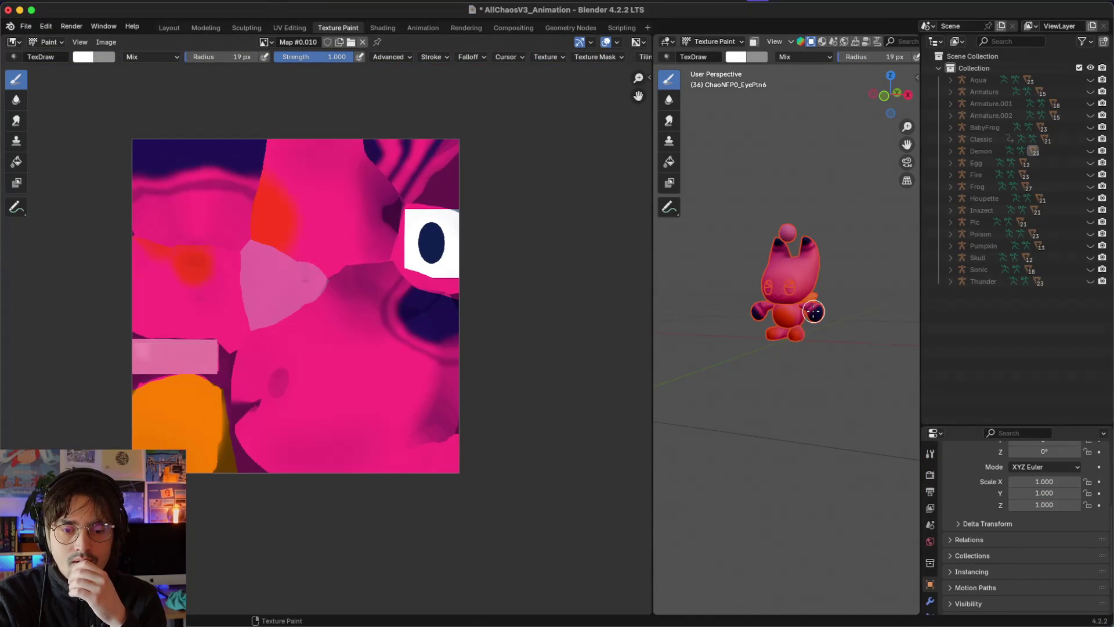
pyautogui.hscroll(5, 813, 311)
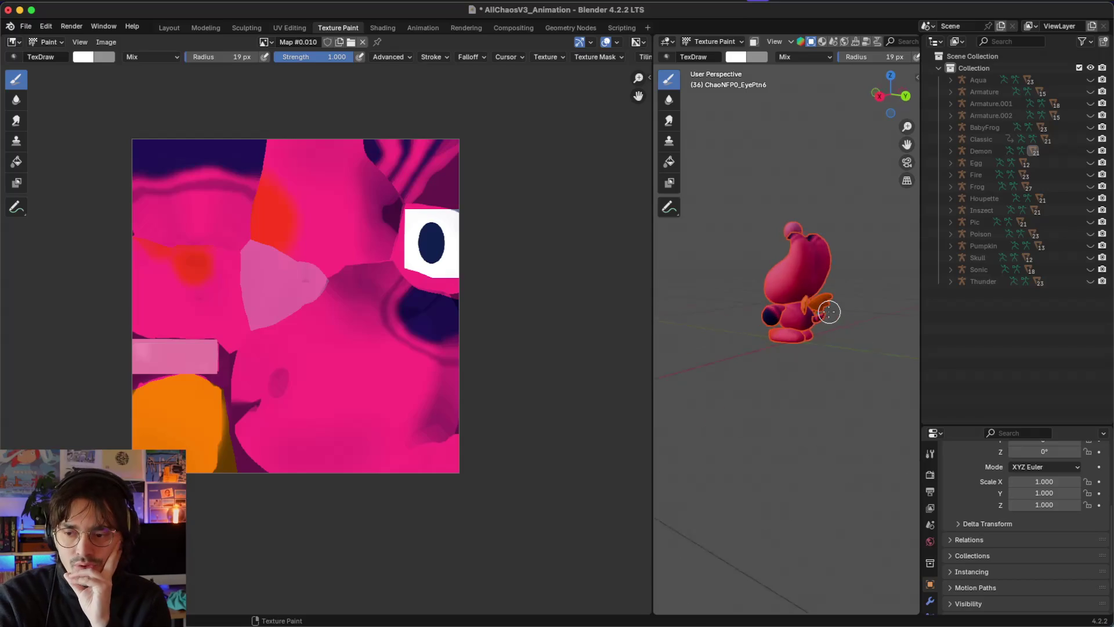
pyautogui.hscroll(-5, 813, 312)
pyautogui.hscroll(6, 813, 312)
pyautogui.hscroll(8, 774, 293)
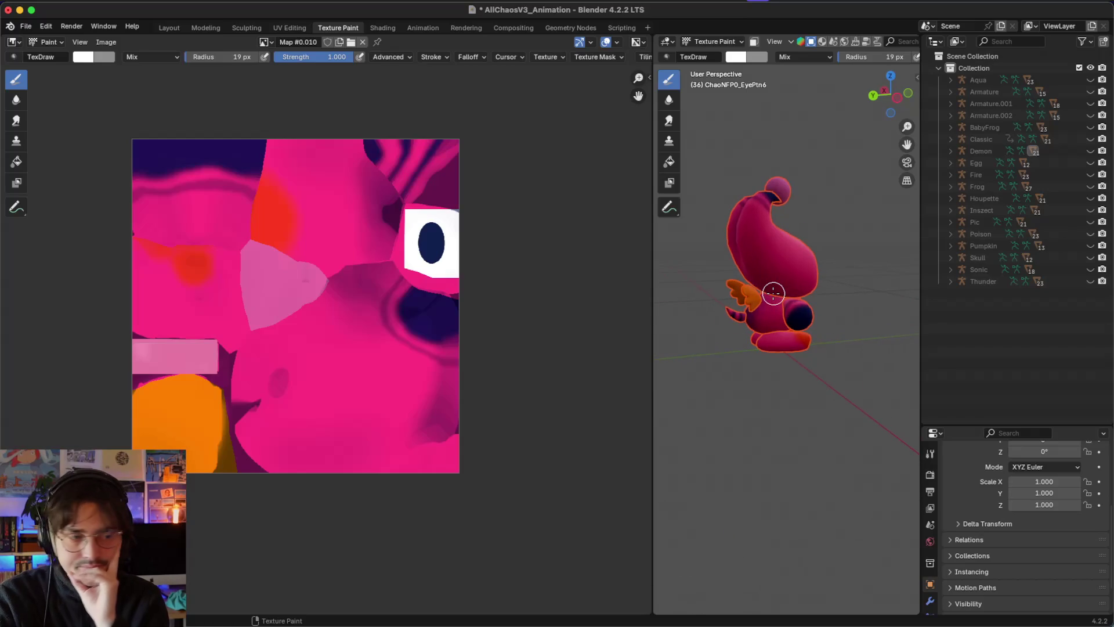
pyautogui.hscroll(-2, 773, 293)
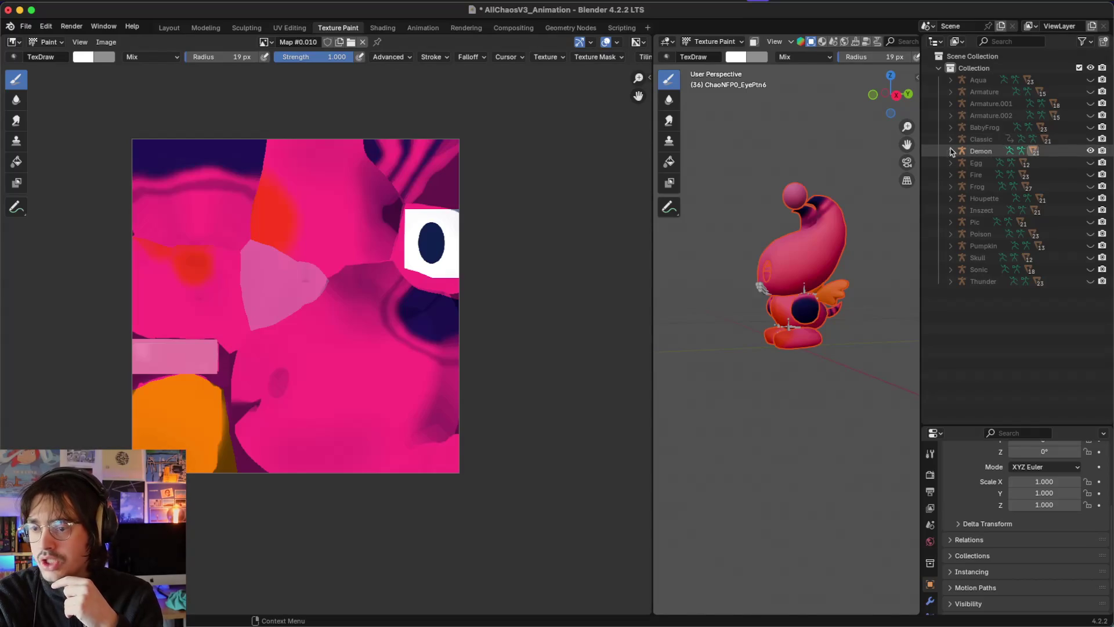
pyautogui.click(950, 151)
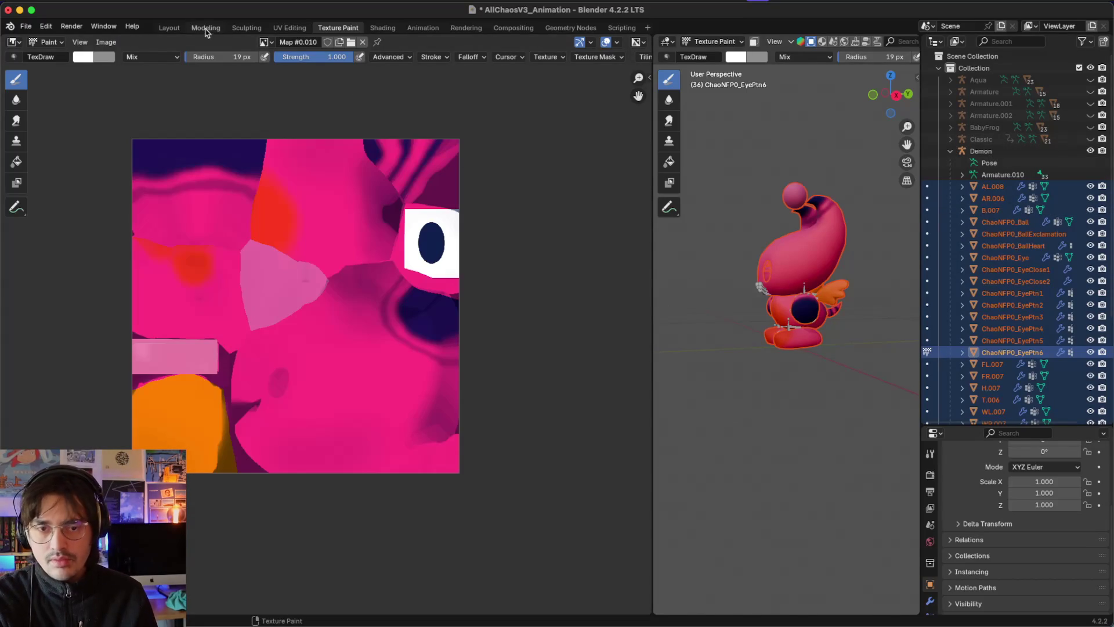
# Step: In Layout, hide the selected chao meshes and the Demon rig, then make AL.008 active
pyautogui.click(169, 29)
pyautogui.press('h')
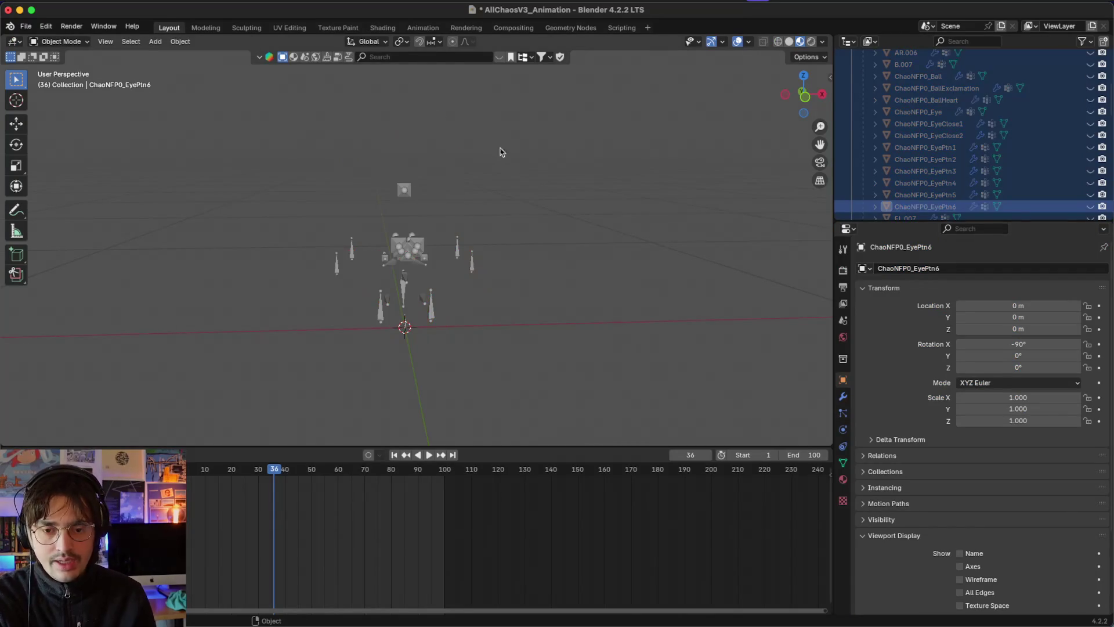
pyautogui.scroll(5, 928, 145)
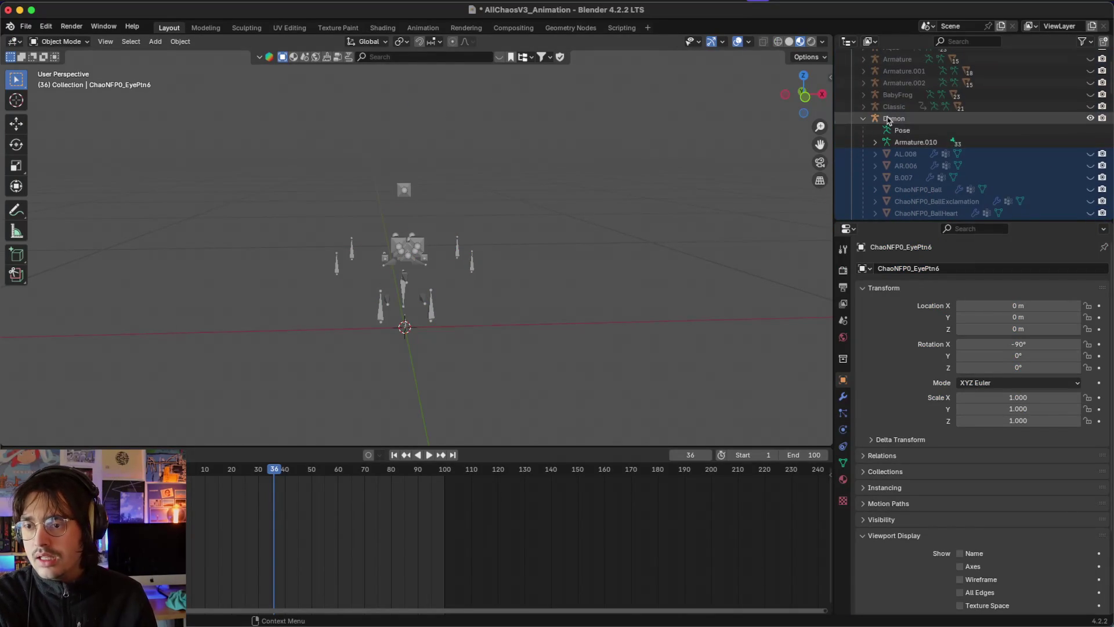
pyautogui.click(894, 118)
pyautogui.press('h')
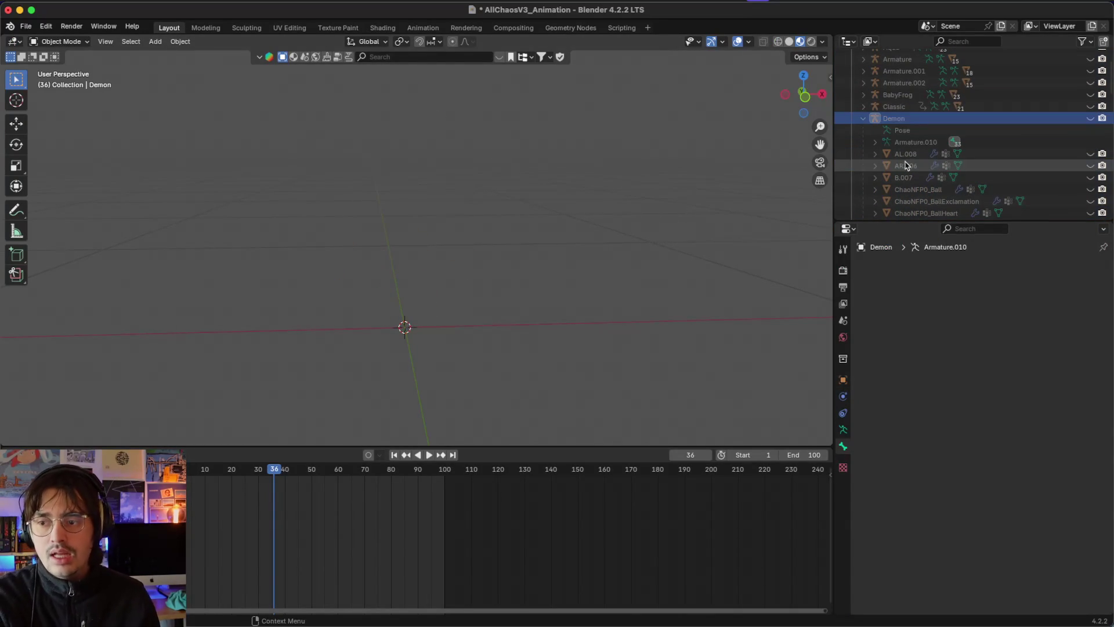
pyautogui.click(905, 154)
# Step: Show the hidden body parts, EyeClose1–2 and EyePtn1–4 objects again
pyautogui.scroll(-8, 909, 174)
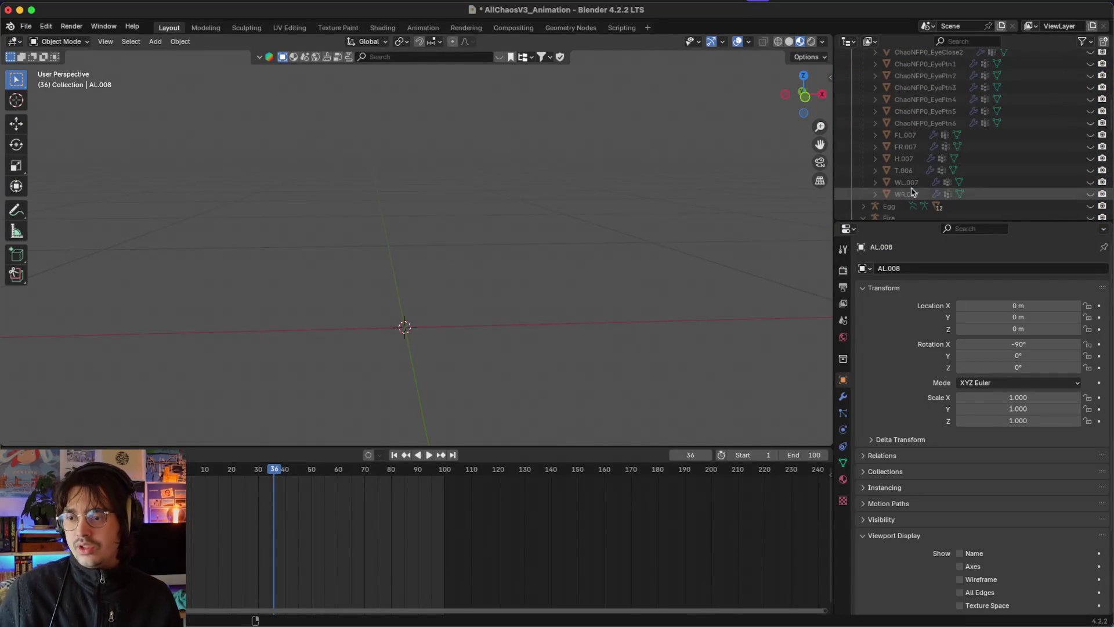
pyautogui.scroll(1, 973, 160)
pyautogui.scroll(-1, 973, 160)
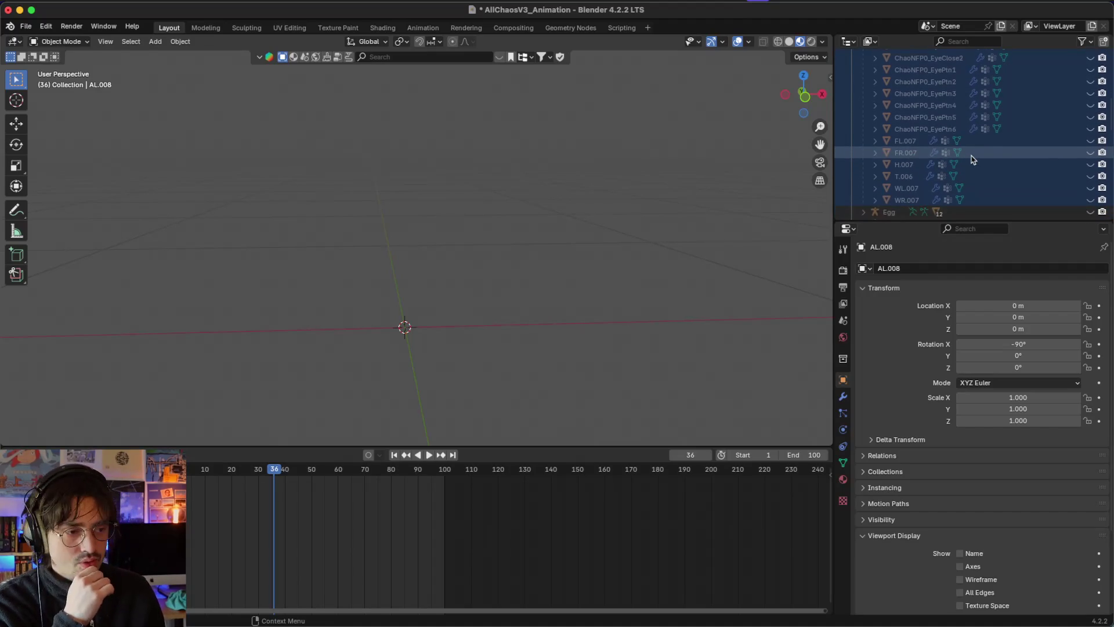
pyautogui.moveTo(1090, 199); pyautogui.dragTo(1090, 117)
pyautogui.scroll(5, 1090, 128)
pyautogui.click(1091, 92)
pyautogui.click(1091, 104)
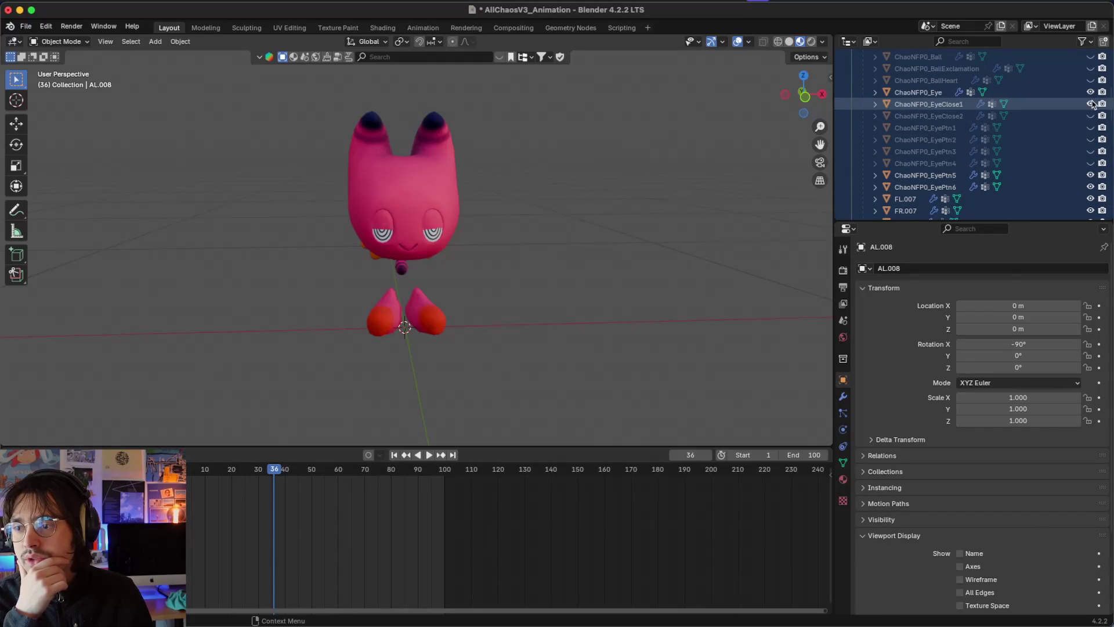
pyautogui.click(1091, 115)
pyautogui.click(1091, 128)
pyautogui.click(1091, 163)
pyautogui.click(1091, 152)
pyautogui.click(1091, 140)
# Step: Show arms AL.008 and AR.006, Ball, BallExclamation, BallHeart, belly B.007 and the Demon rig
pyautogui.scroll(4, 1091, 141)
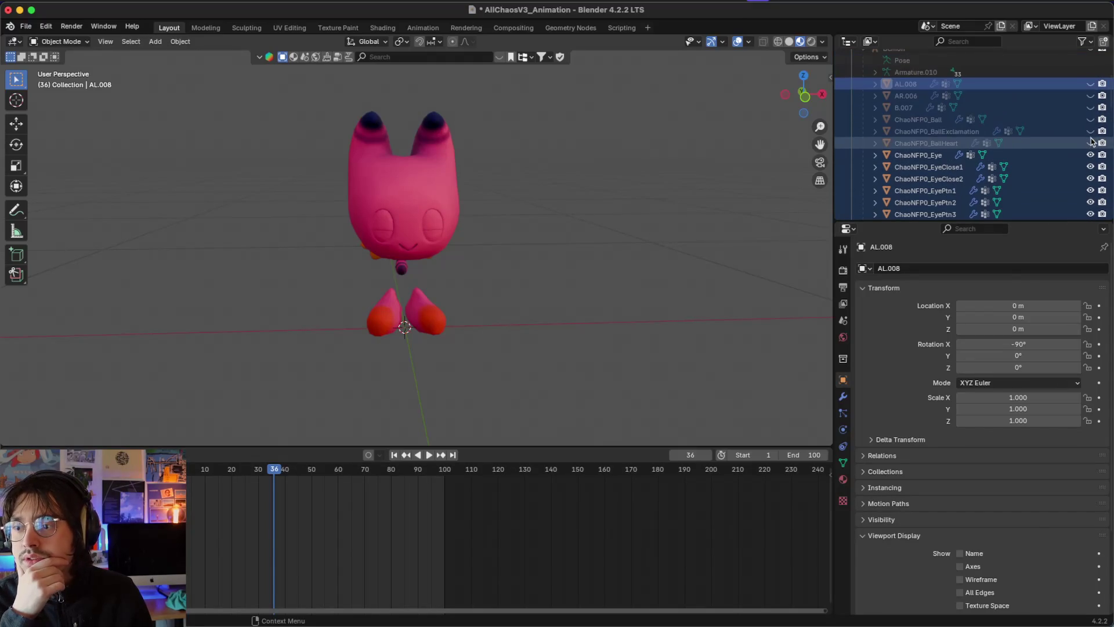
pyautogui.click(1091, 84)
pyautogui.click(1090, 95)
pyautogui.click(1091, 119)
pyautogui.click(1091, 131)
pyautogui.click(1091, 143)
pyautogui.click(1090, 108)
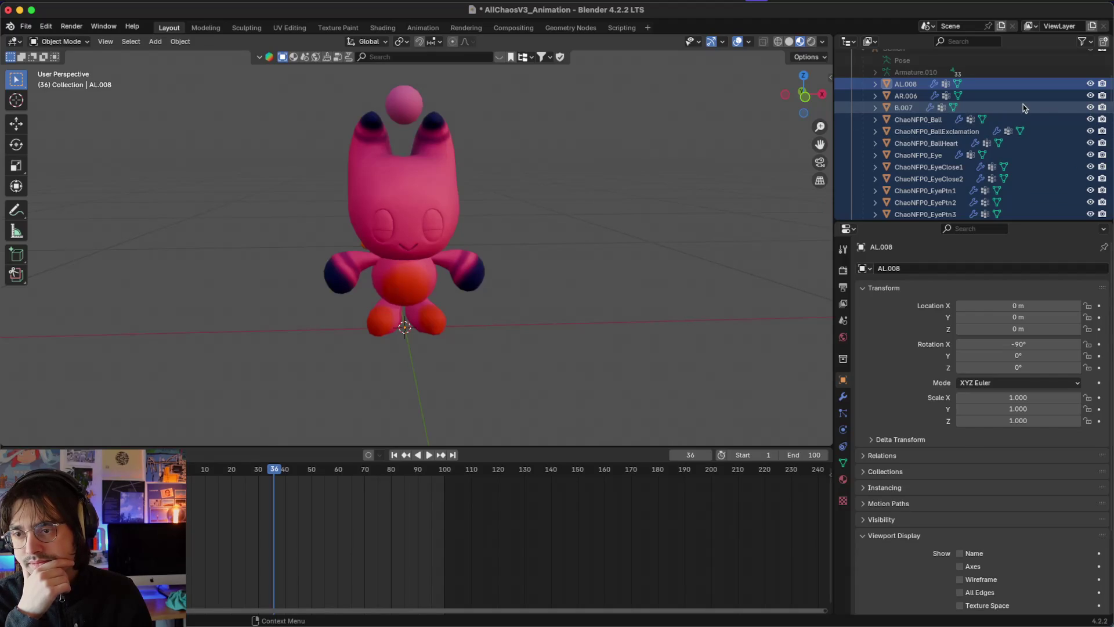
pyautogui.scroll(5, 1090, 134)
pyautogui.click(1089, 151)
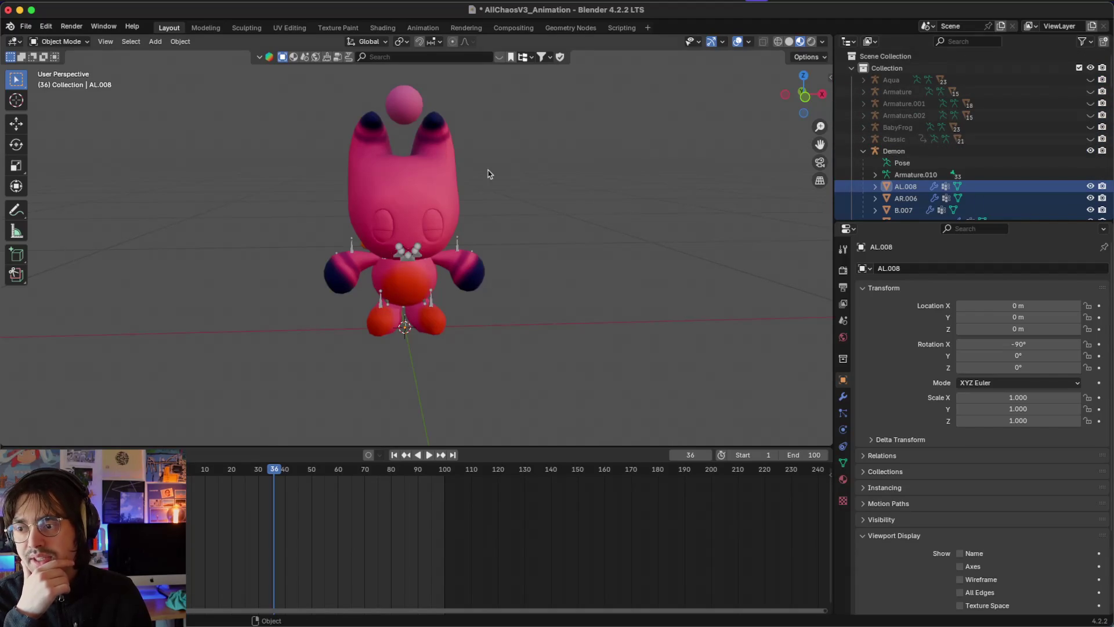
# Step: Select all the demon chao's objects, orbit around them, then switch to Texture Paint
pyautogui.hscroll(-5, 481, 174)
pyautogui.hscroll(-2, 467, 177)
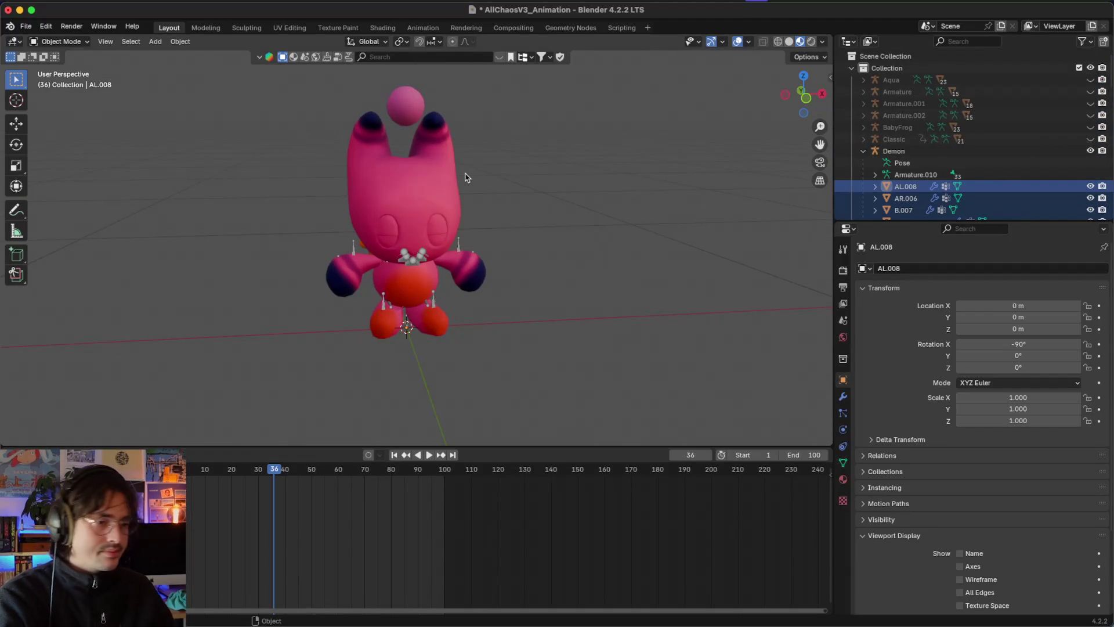
pyautogui.hscroll(-2, 464, 192)
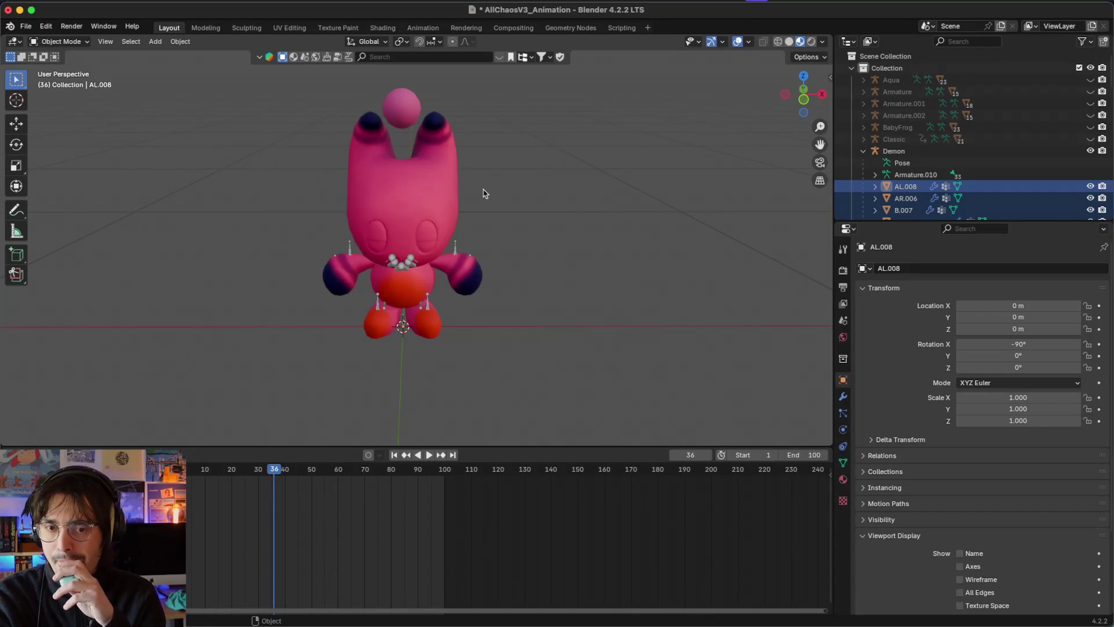
pyautogui.hscroll(-10, 479, 194)
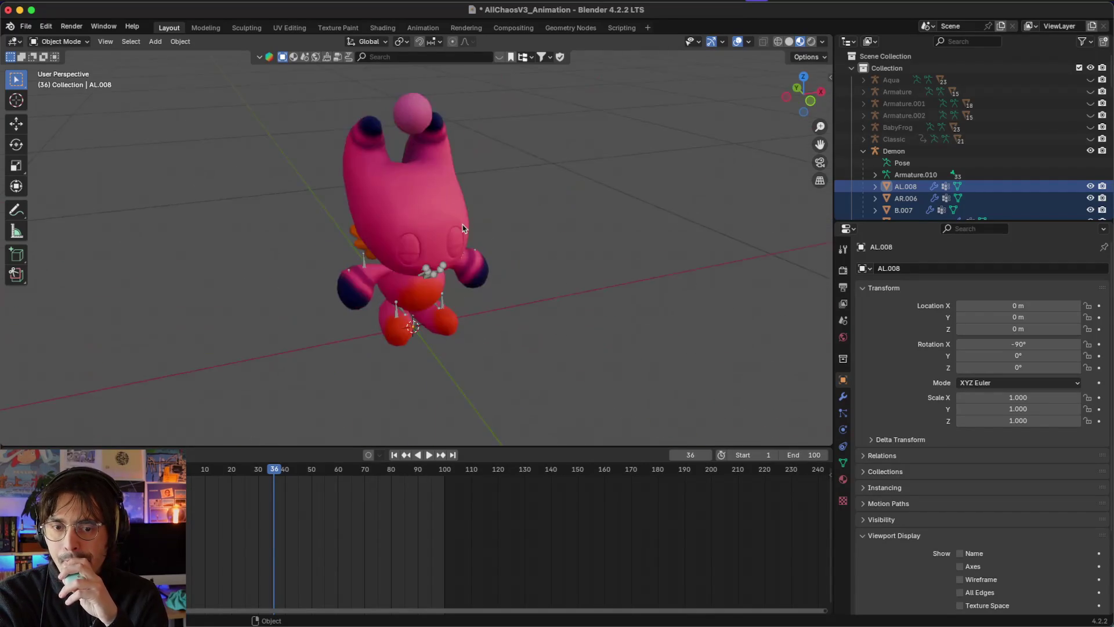
pyautogui.hscroll(-10, 464, 228)
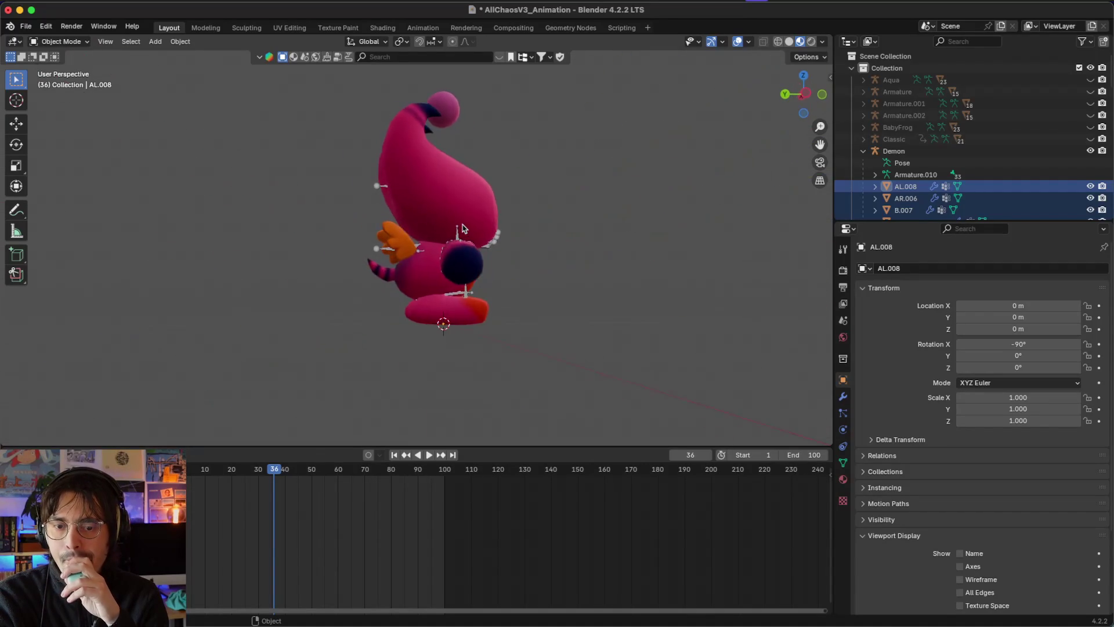
pyautogui.hscroll(-10, 585, 266)
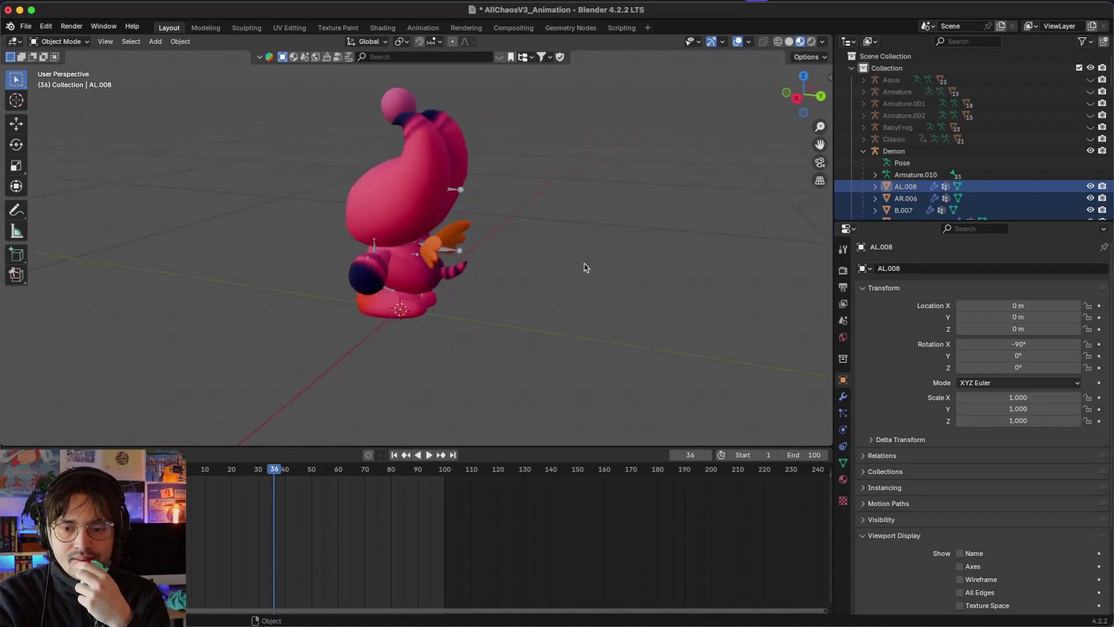
pyautogui.hscroll(-3, 585, 266)
pyautogui.hscroll(-10, 585, 266)
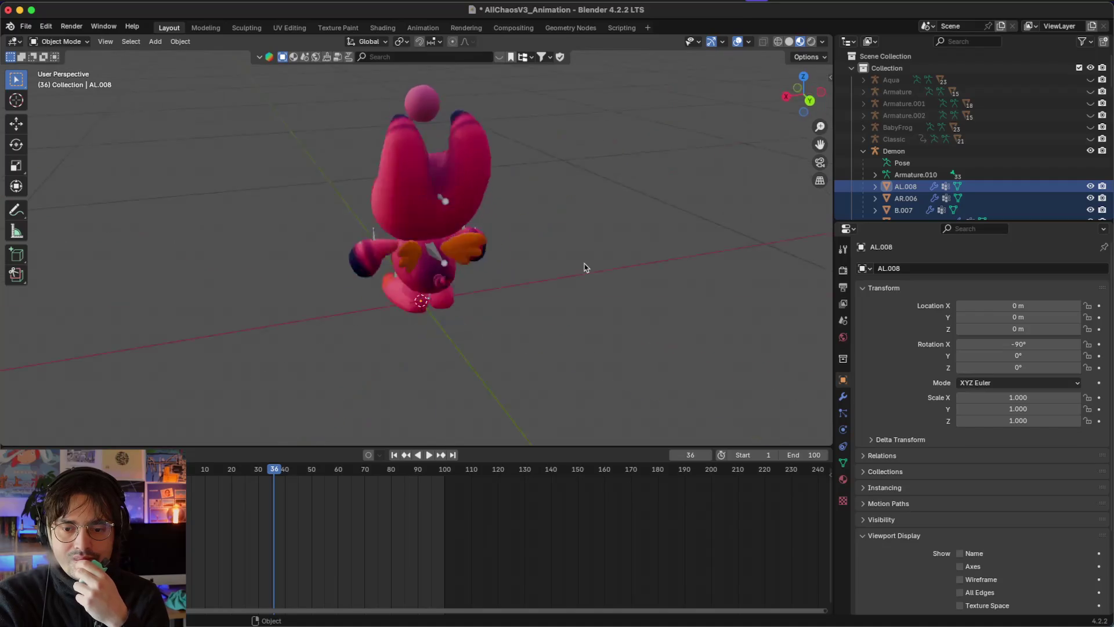
pyautogui.hscroll(-10, 380, 259)
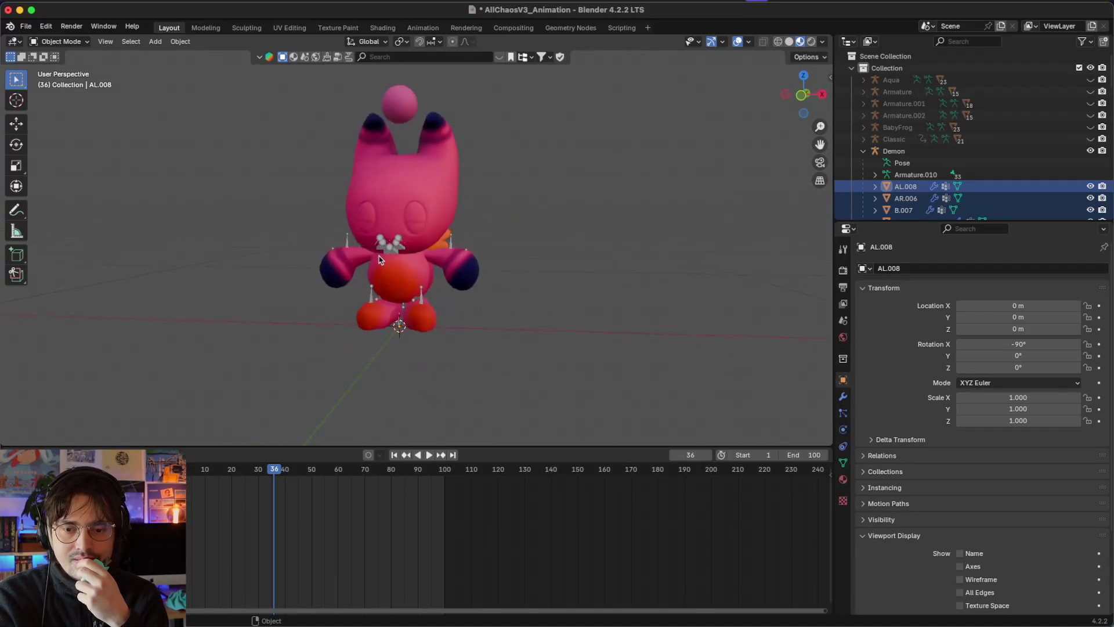
pyautogui.hscroll(-8, 381, 260)
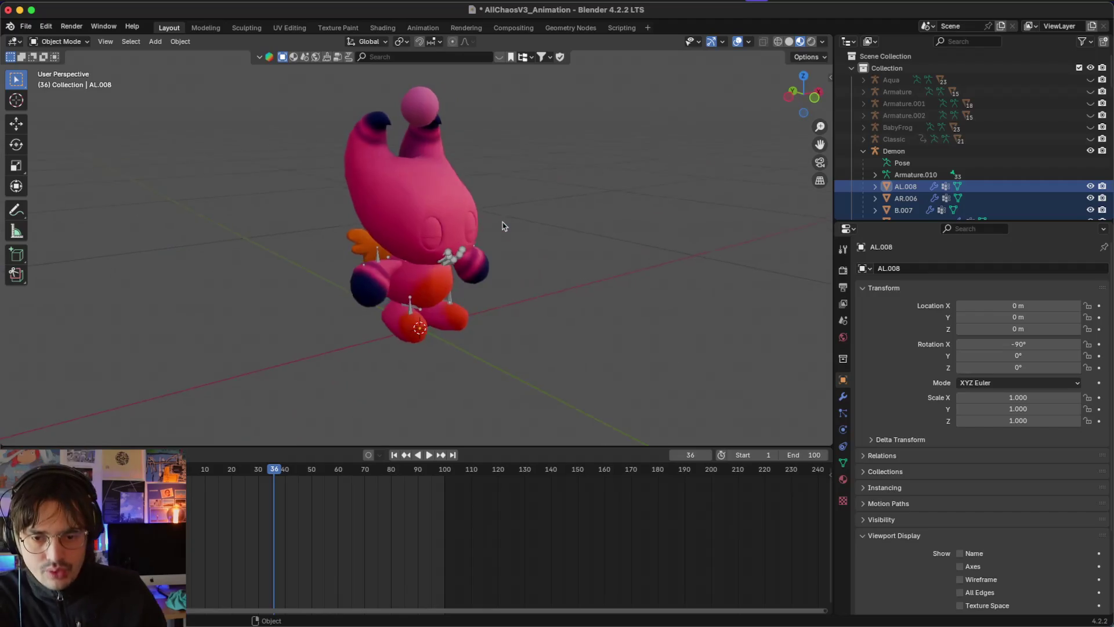
pyautogui.press('a')
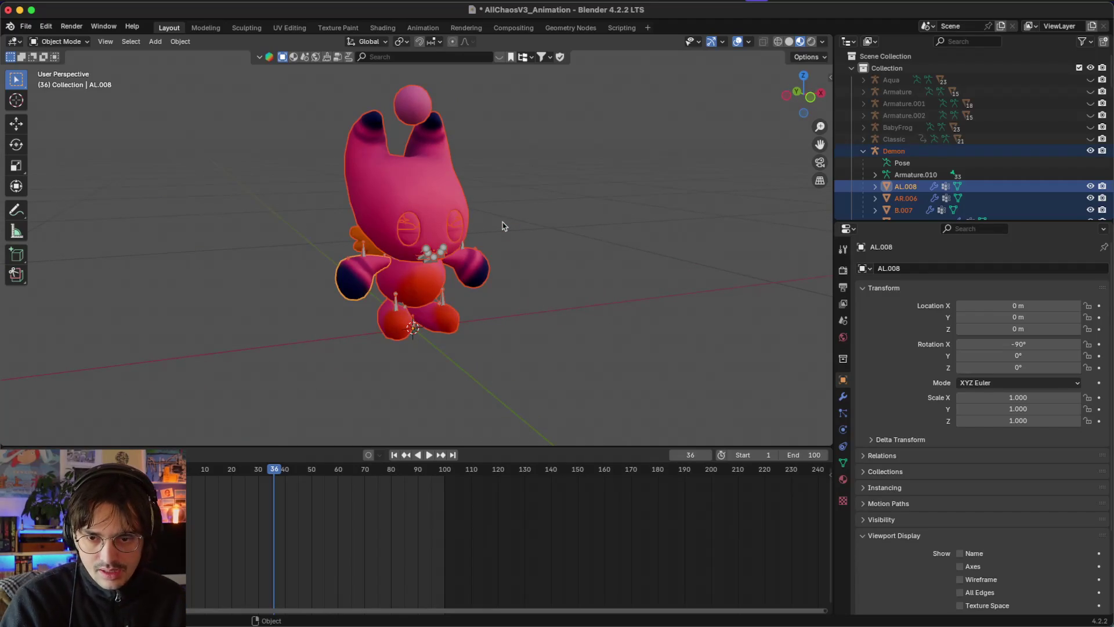
pyautogui.hscroll(-6, 504, 227)
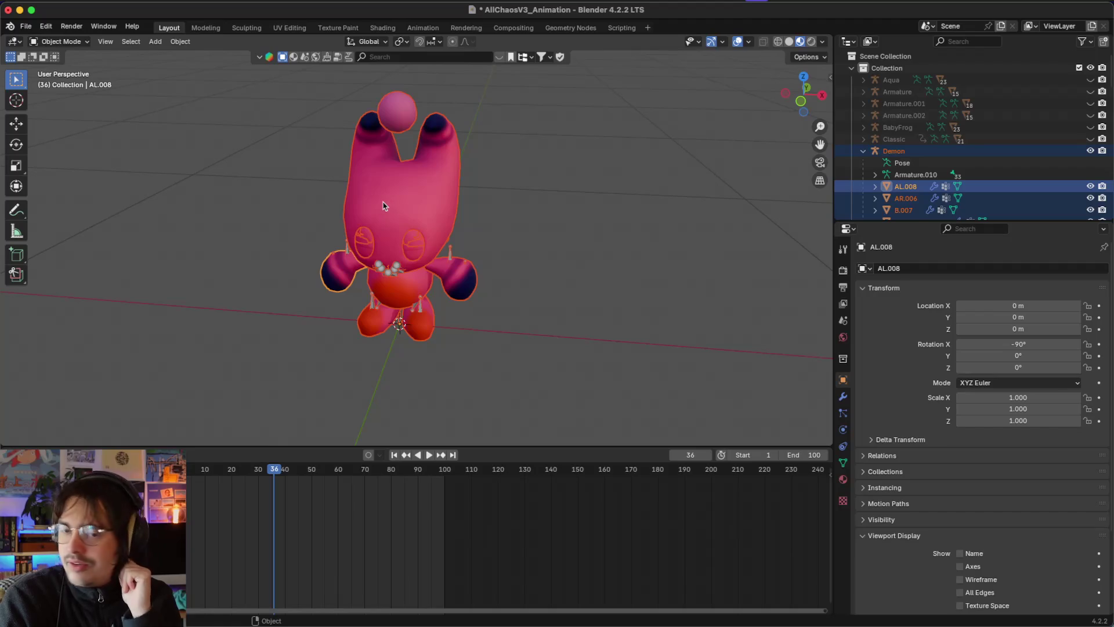
pyautogui.hscroll(-5, 382, 205)
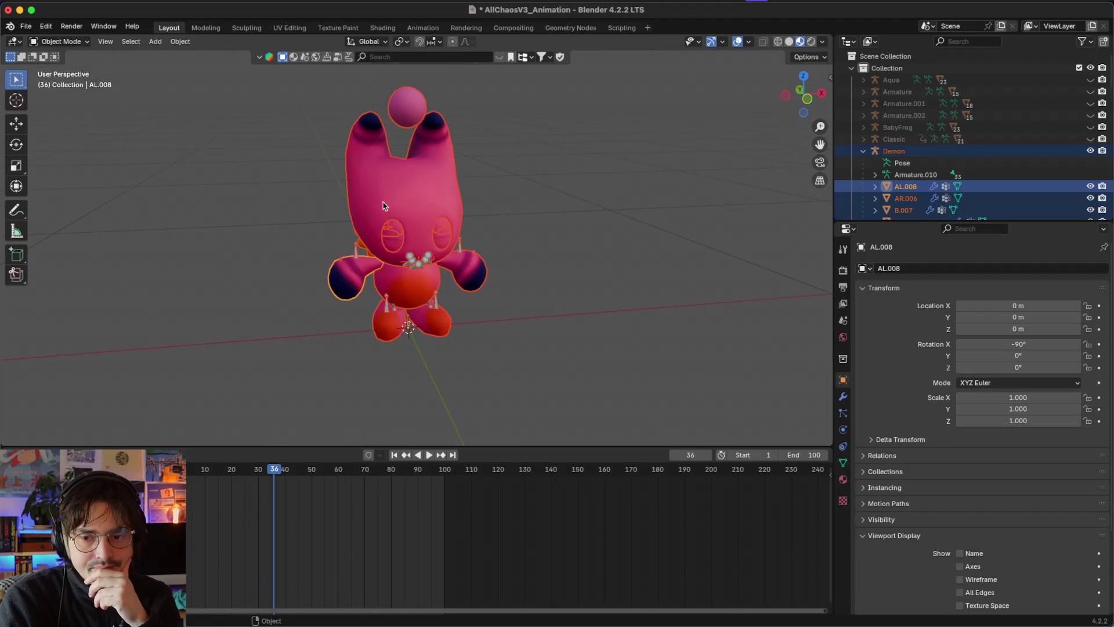
pyautogui.hscroll(-8, 382, 206)
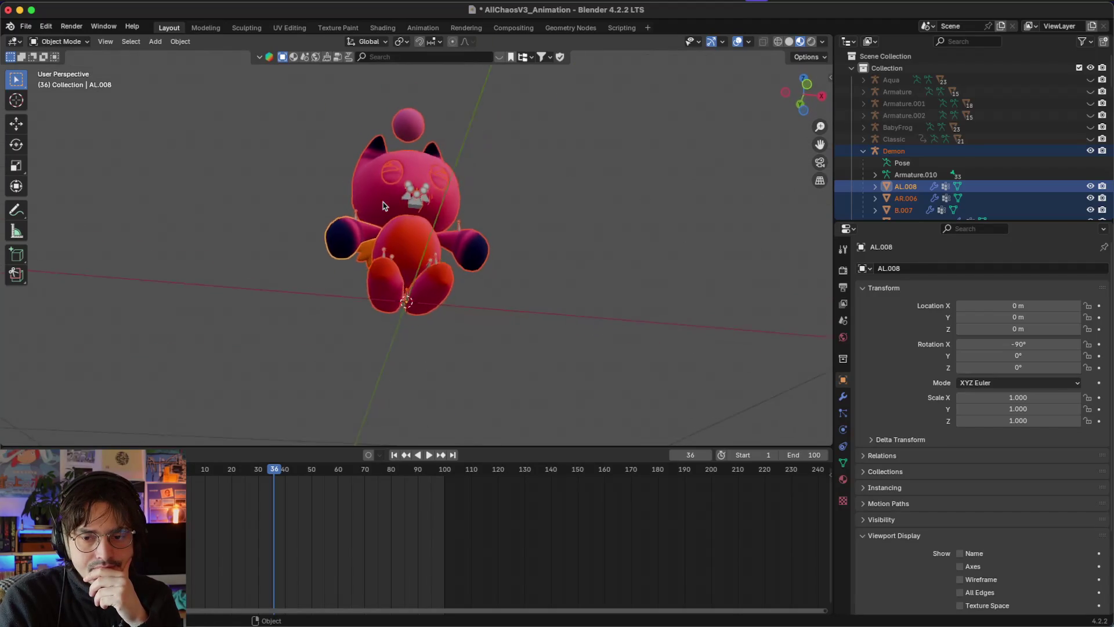
pyautogui.hscroll(-8, 383, 206)
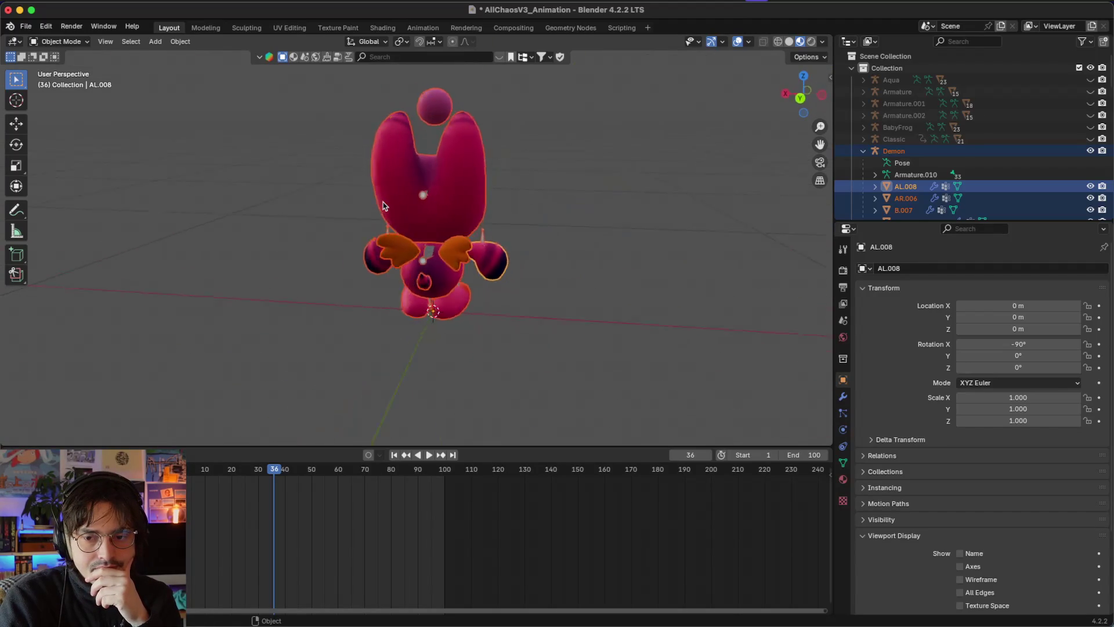
pyautogui.scroll(6, 383, 206)
pyautogui.scroll(-8, 382, 205)
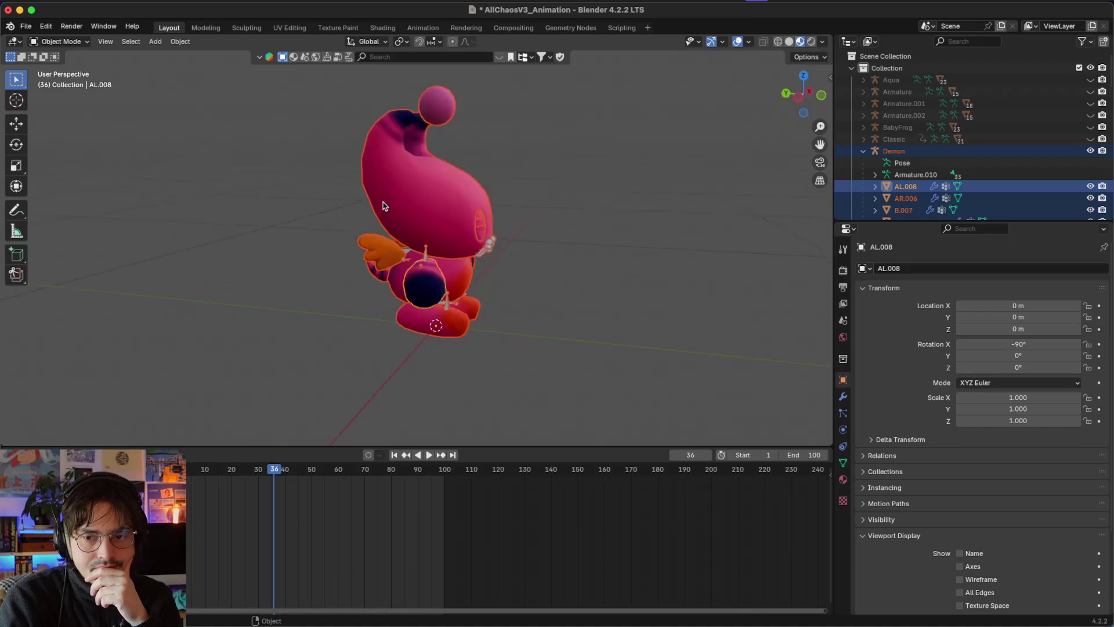
pyautogui.click(335, 28)
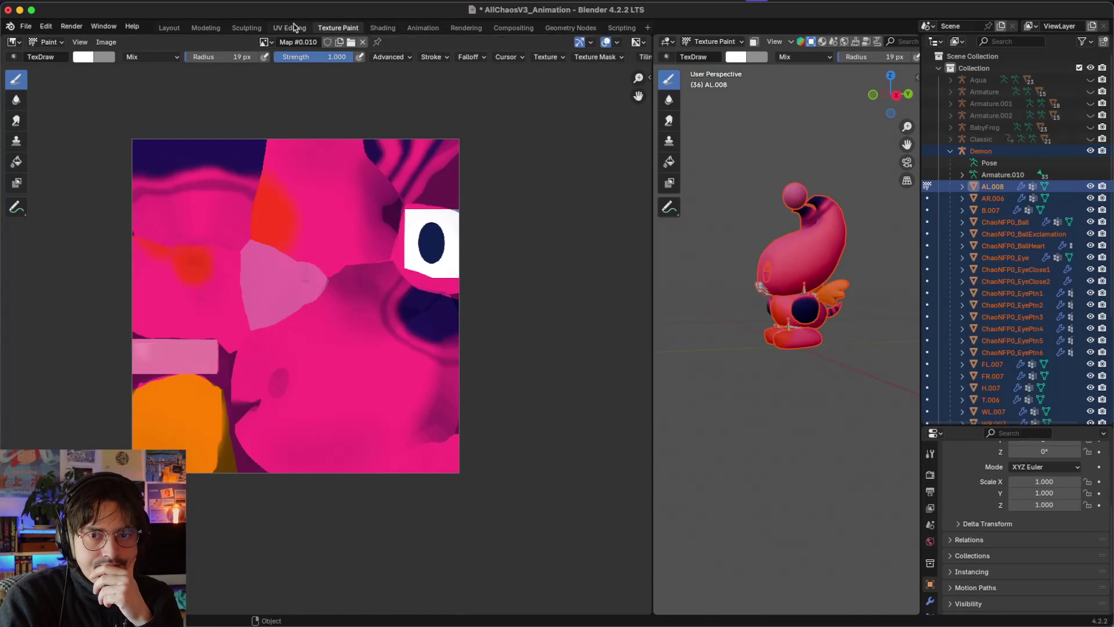
# Step: In the UV Editing workspace, select the whole mesh and view the model from the front
pyautogui.click(294, 28)
pyautogui.press('a')
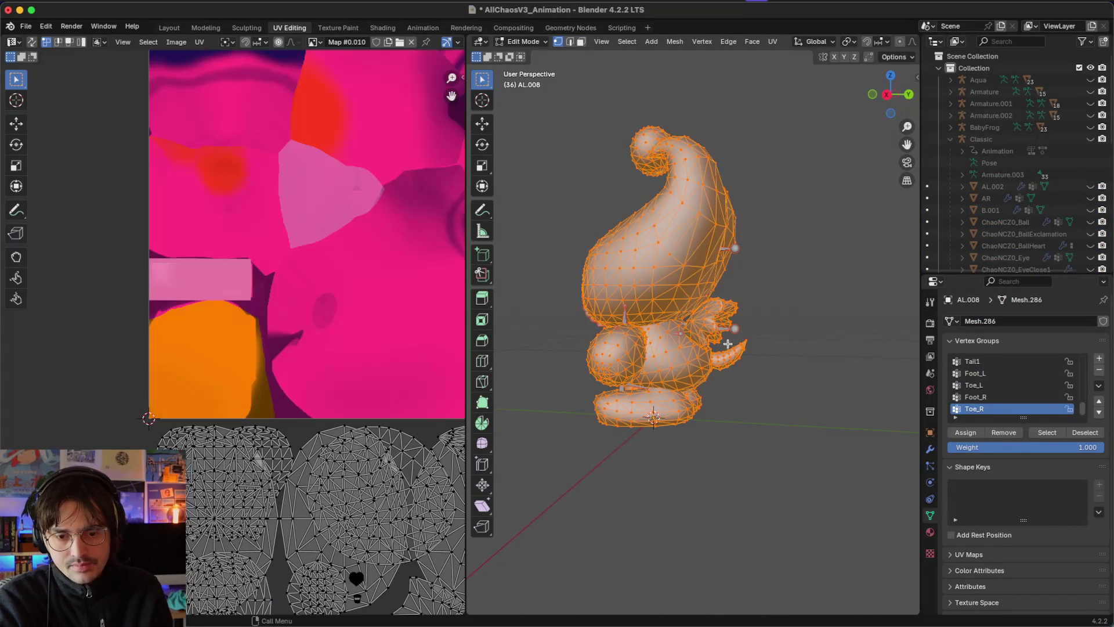
pyautogui.press('KP_1')
pyautogui.scroll(-5, 248, 450)
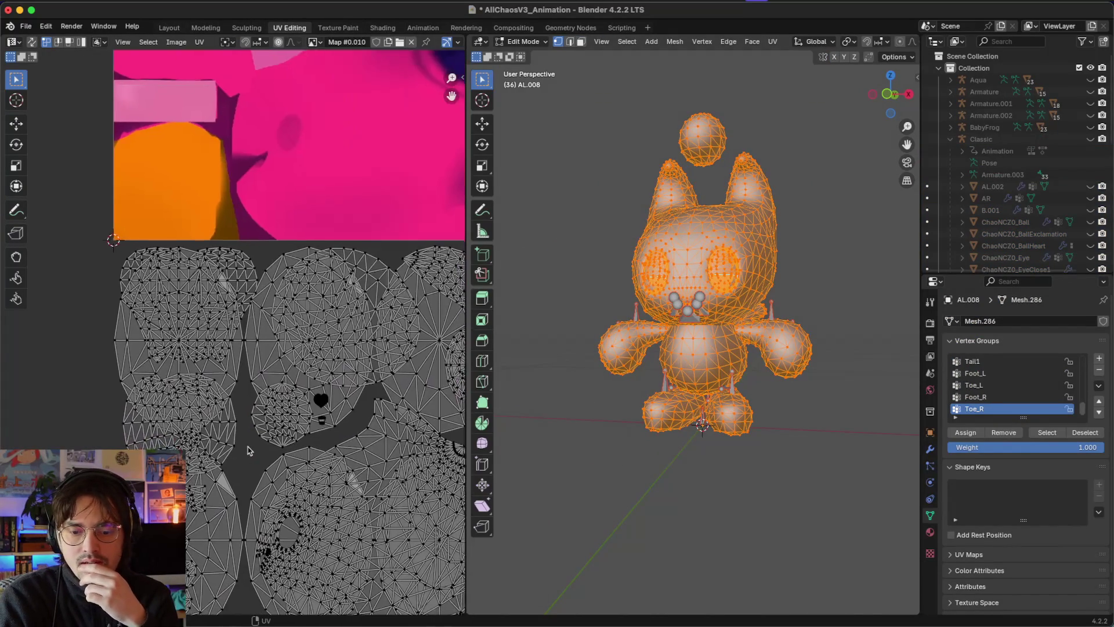
pyautogui.hscroll(3, 249, 450)
pyautogui.scroll(-2, 248, 450)
pyautogui.scroll(-8, 1006, 193)
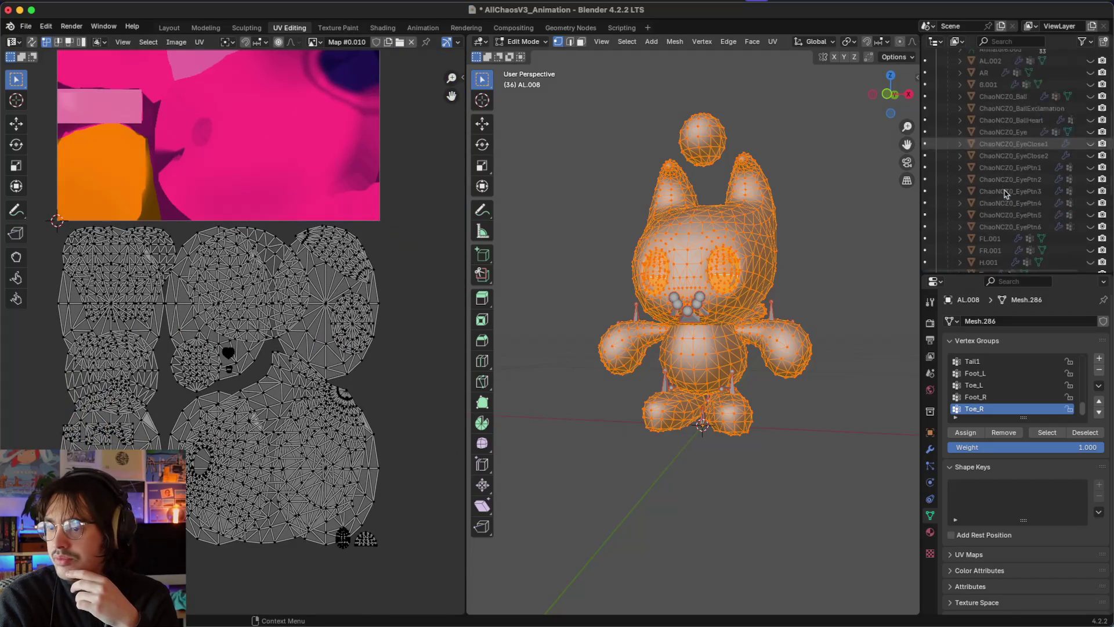
# Step: Frame the Demon objects in the outliner, make ChaoNFP0_Eye active, and reselect the whole mesh
pyautogui.press('.')
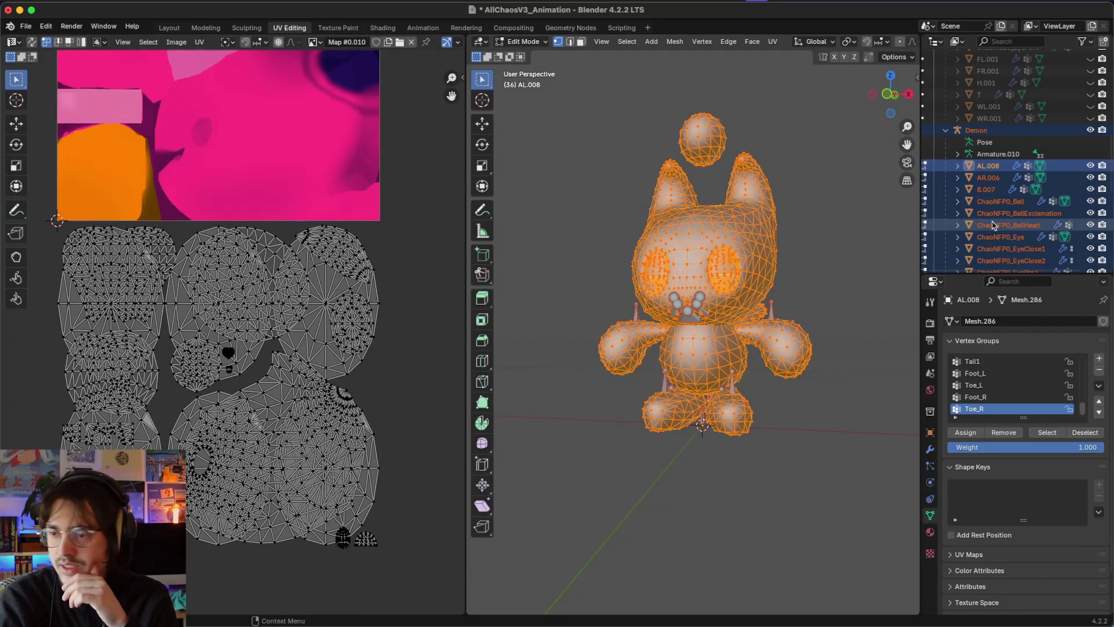
pyautogui.scroll(-2, 992, 224)
pyautogui.click(995, 218)
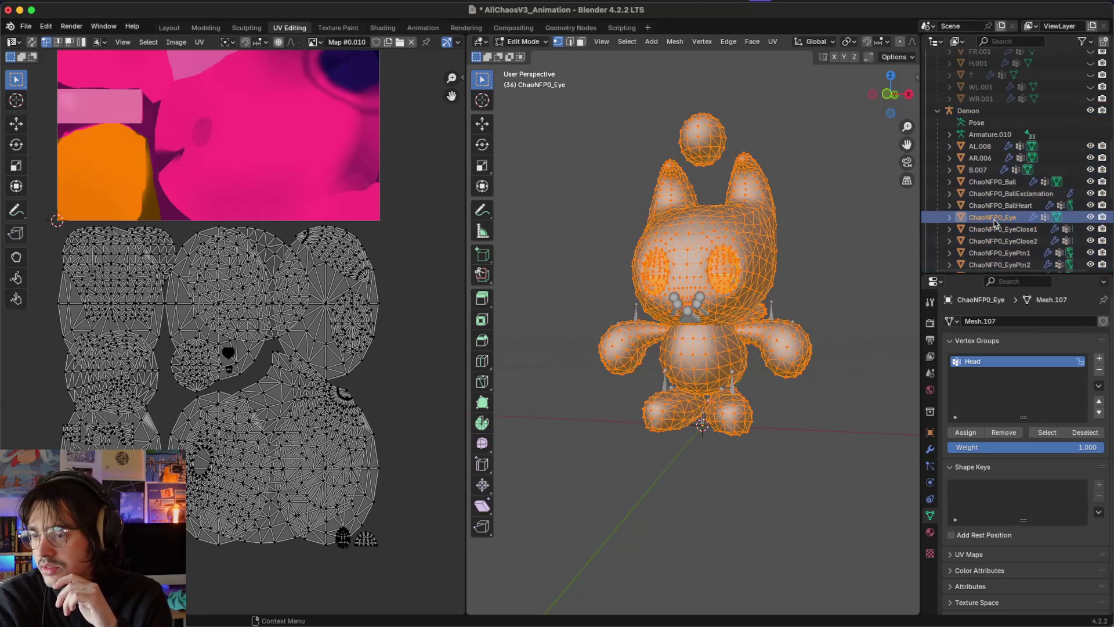
pyautogui.scroll(-2, 995, 229)
pyautogui.scroll(-1, 994, 246)
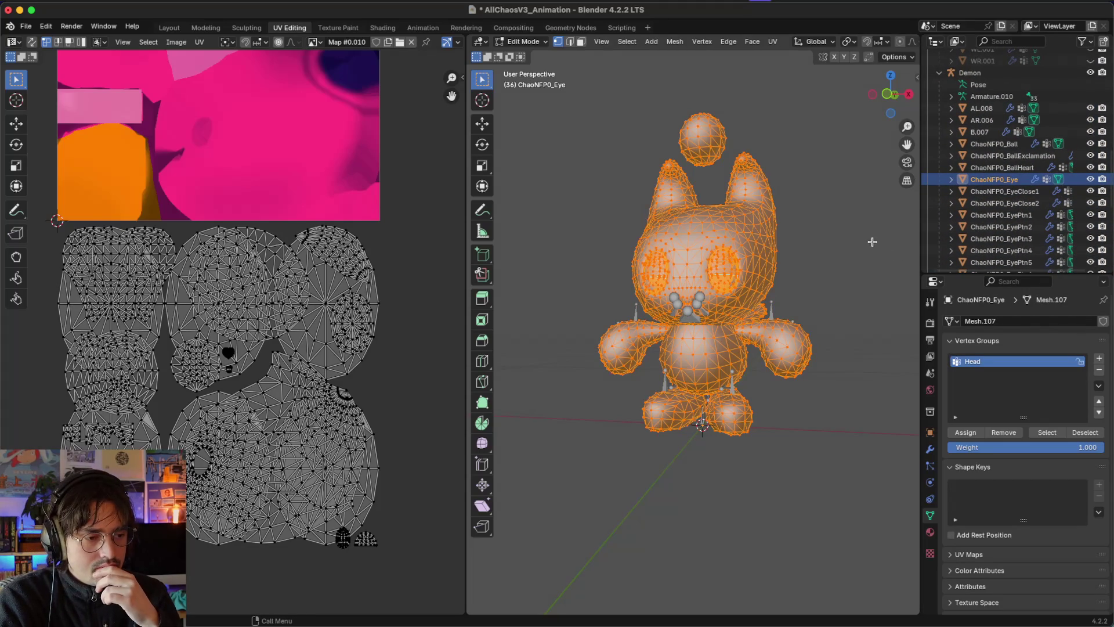
pyautogui.hotkey('alt', 'a')
pyautogui.press('a')
pyautogui.scroll(-5, 853, 235)
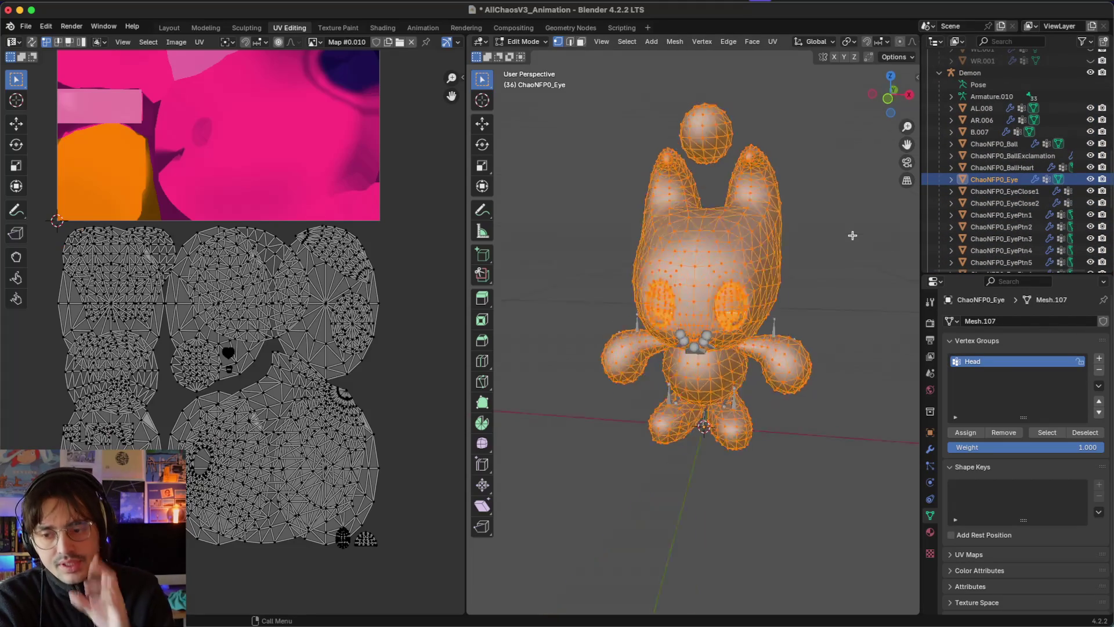
pyautogui.scroll(5, 852, 235)
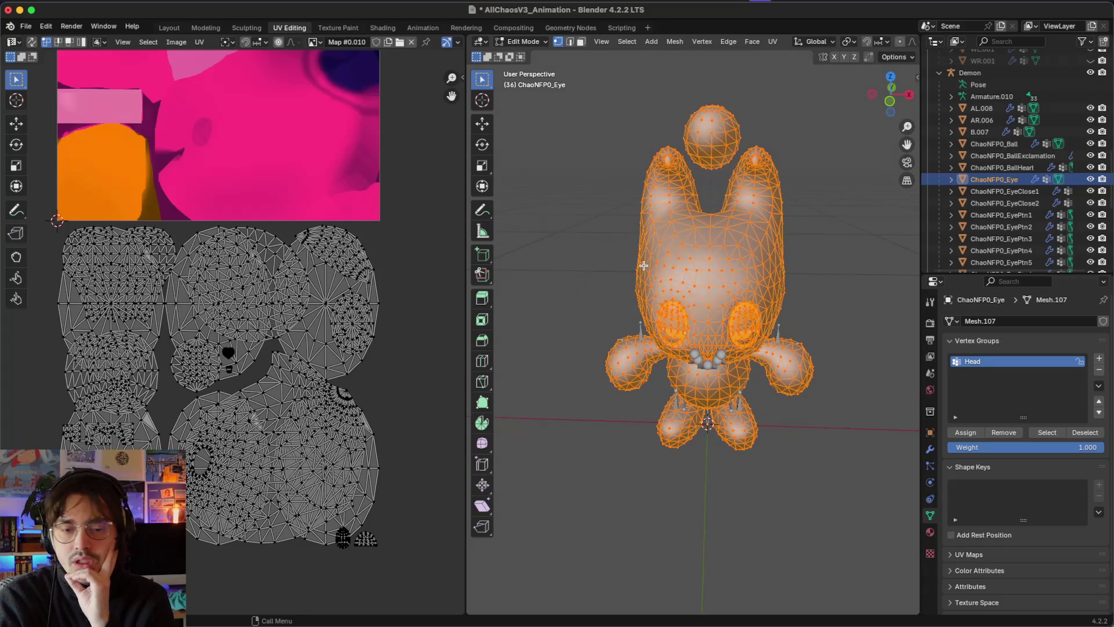
# Step: Move all UV islands up 1 unit along Y, fit the image in view, and deselect
pyautogui.moveTo(396, 227)
pyautogui.mouseDown()
pyautogui.moveTo(232, 308)
pyautogui.moveTo(174, 355)
pyautogui.moveTo(252, 355)
pyautogui.mouseUp()
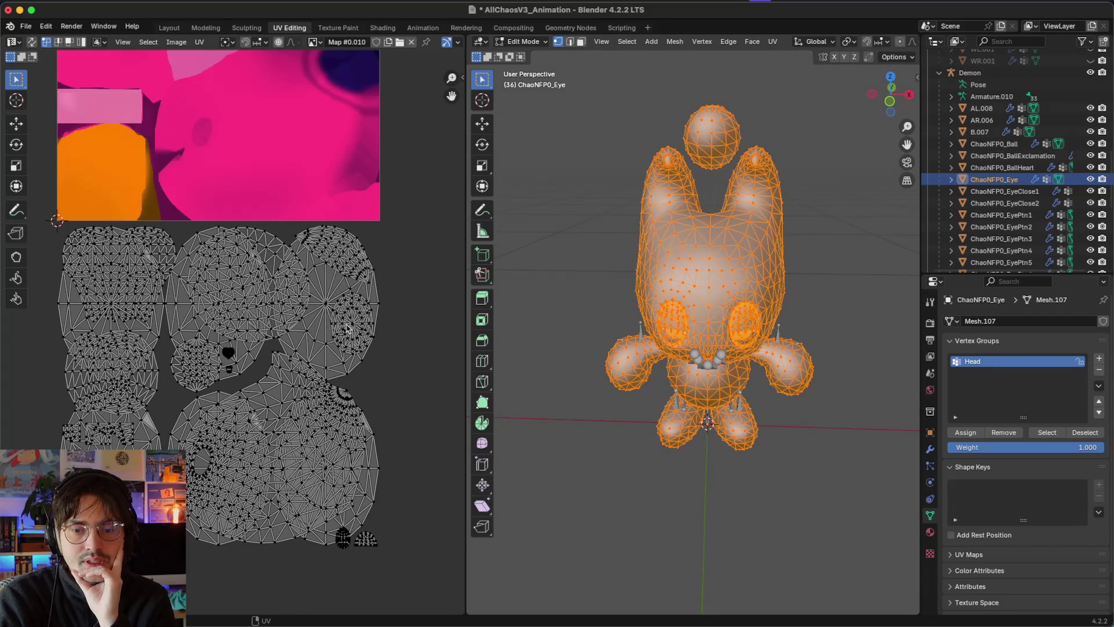
pyautogui.press('a')
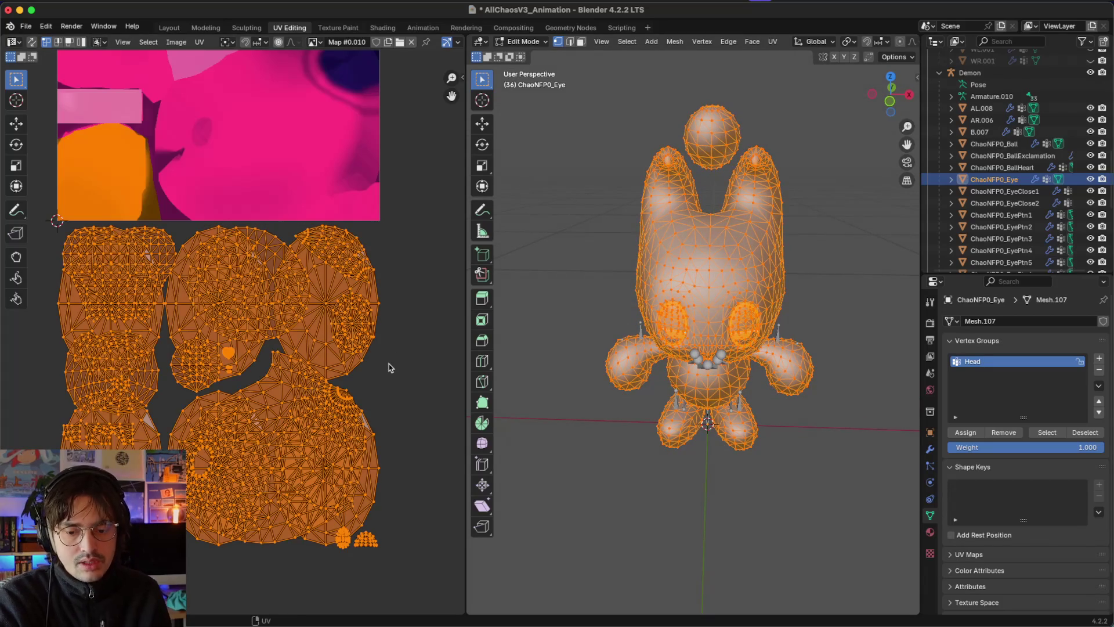
pyautogui.scroll(-1, 388, 367)
pyautogui.press('g')
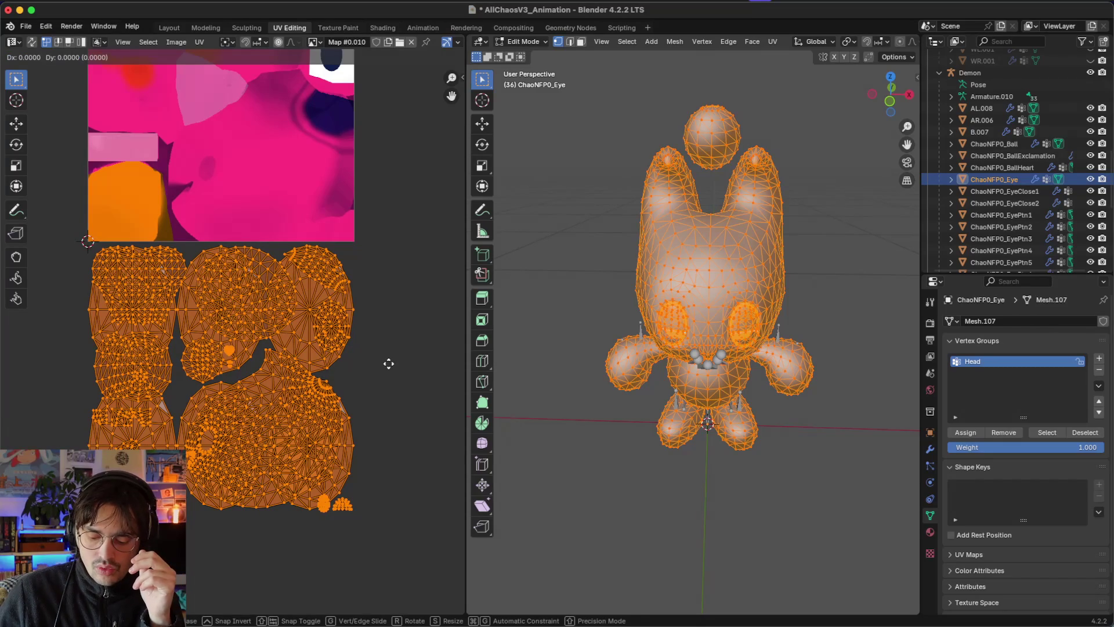
pyautogui.press('y')
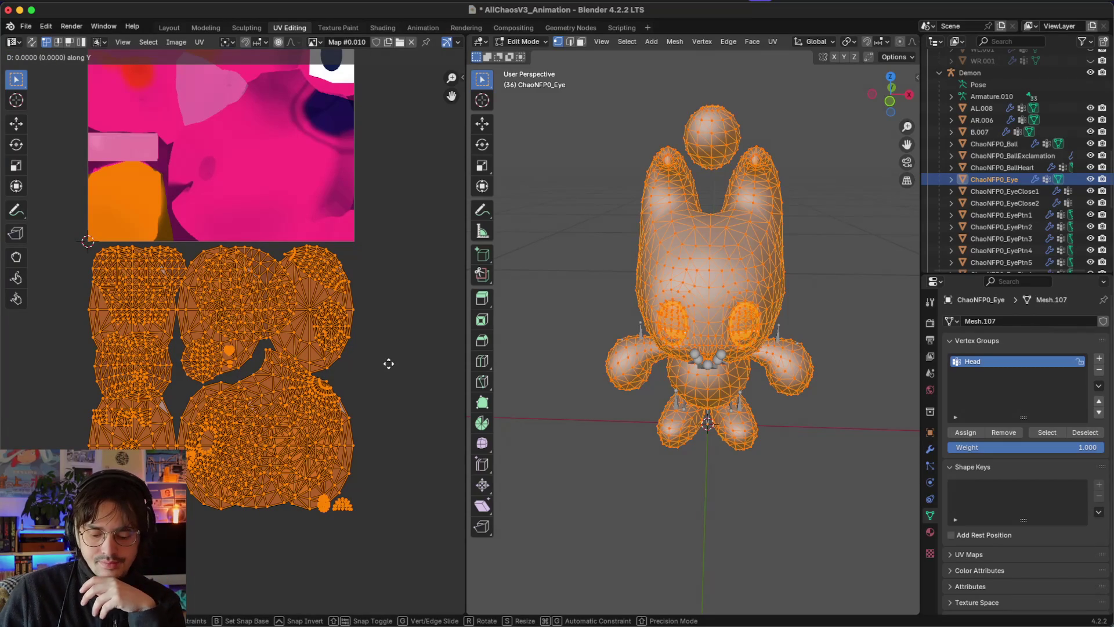
pyautogui.write('1')
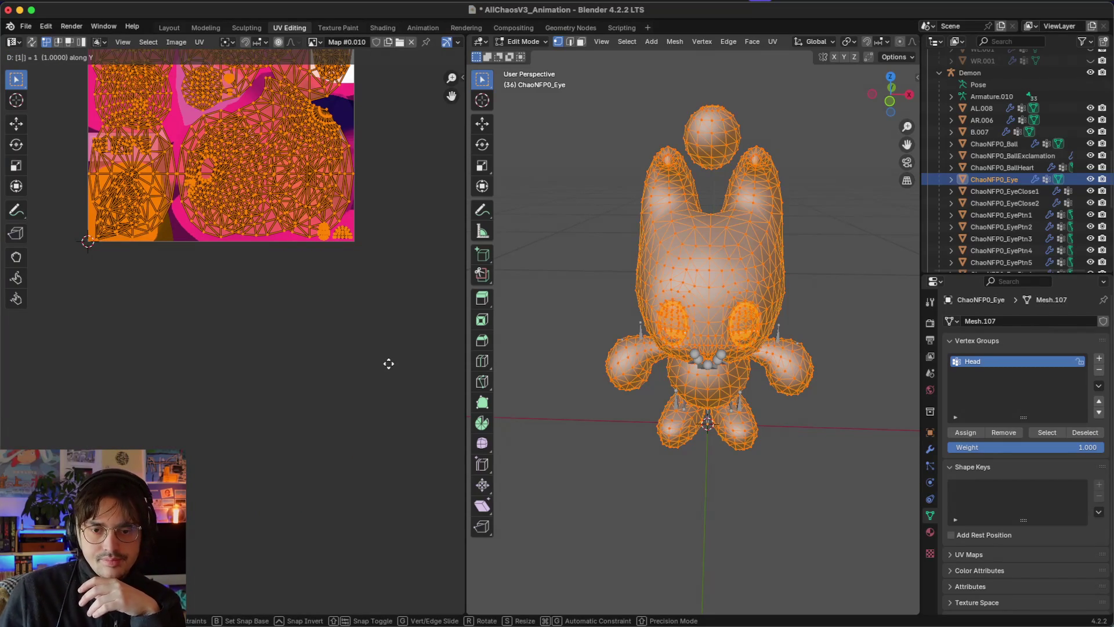
pyautogui.press('Return')
pyautogui.press('Home')
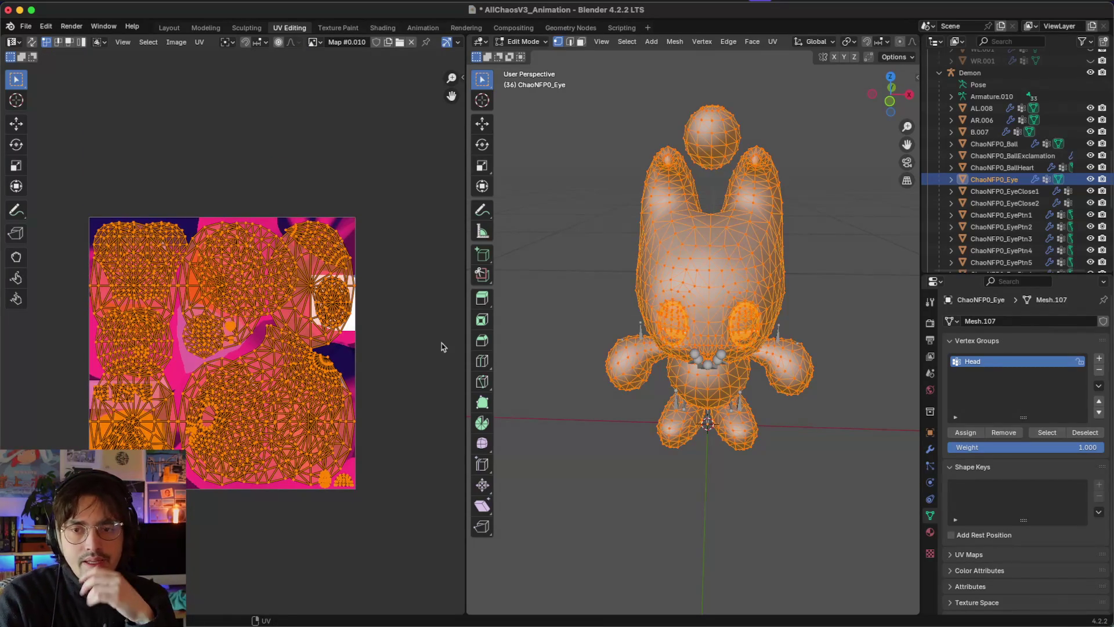
pyautogui.hotkey('alt', 'a')
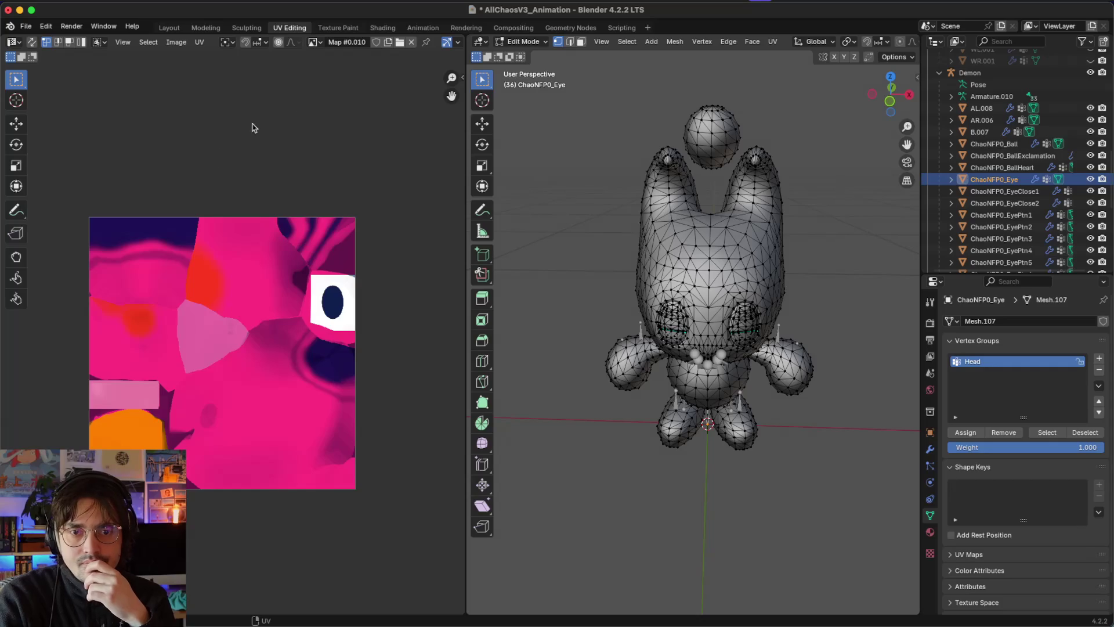
pyautogui.click(339, 28)
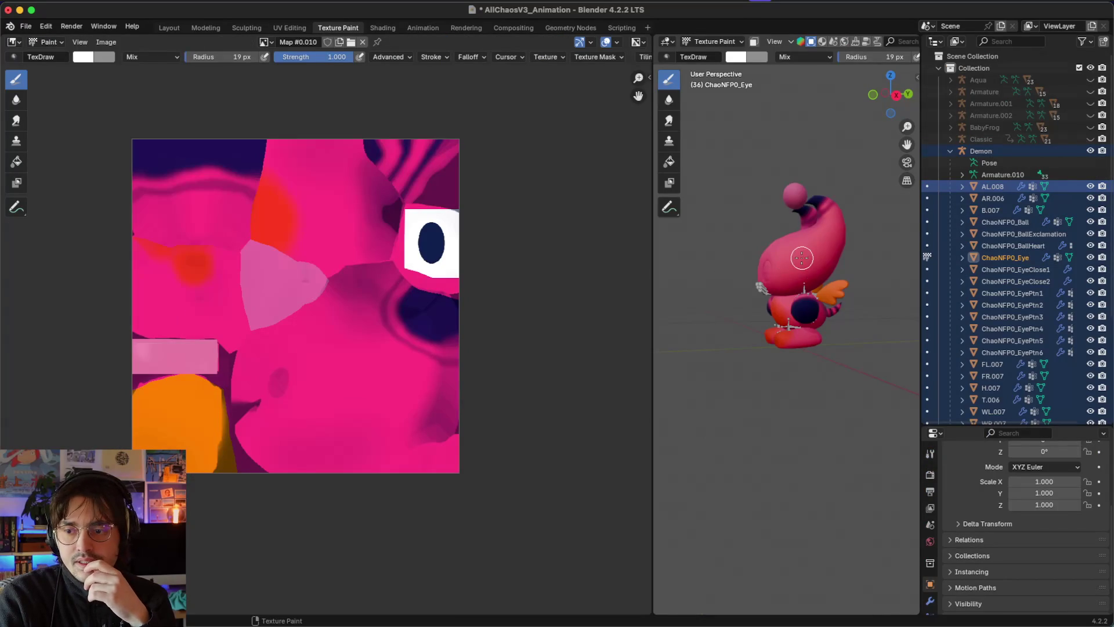
# Step: Select every object under Demon in Object Mode, then enter Edit Mode with all elements selected
pyautogui.hscroll(-5, 774, 253)
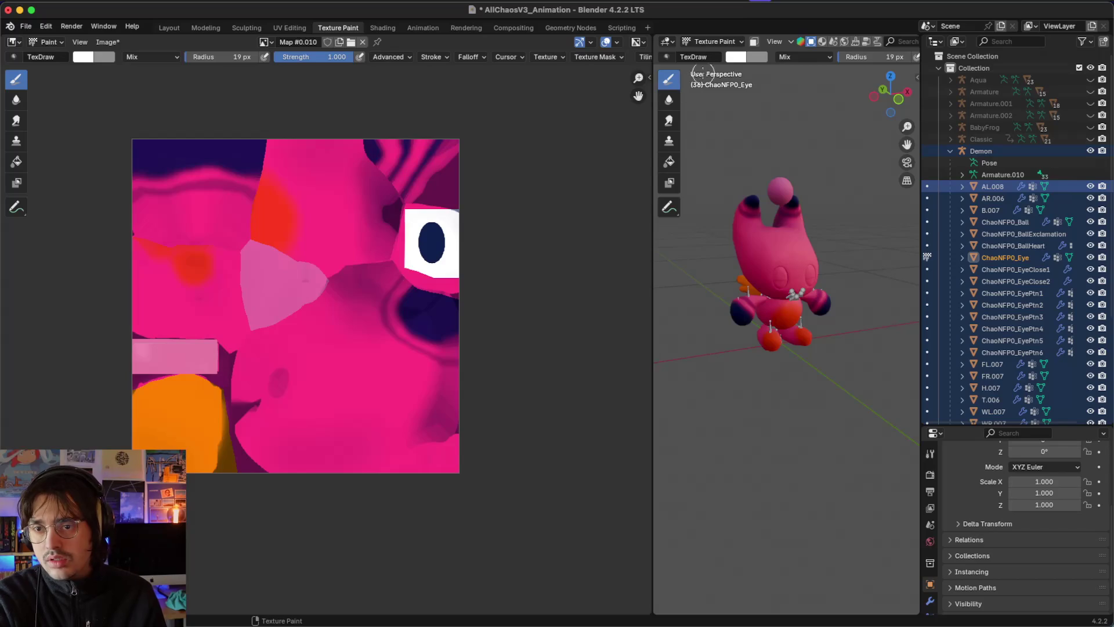
pyautogui.click(714, 42)
pyautogui.click(711, 70)
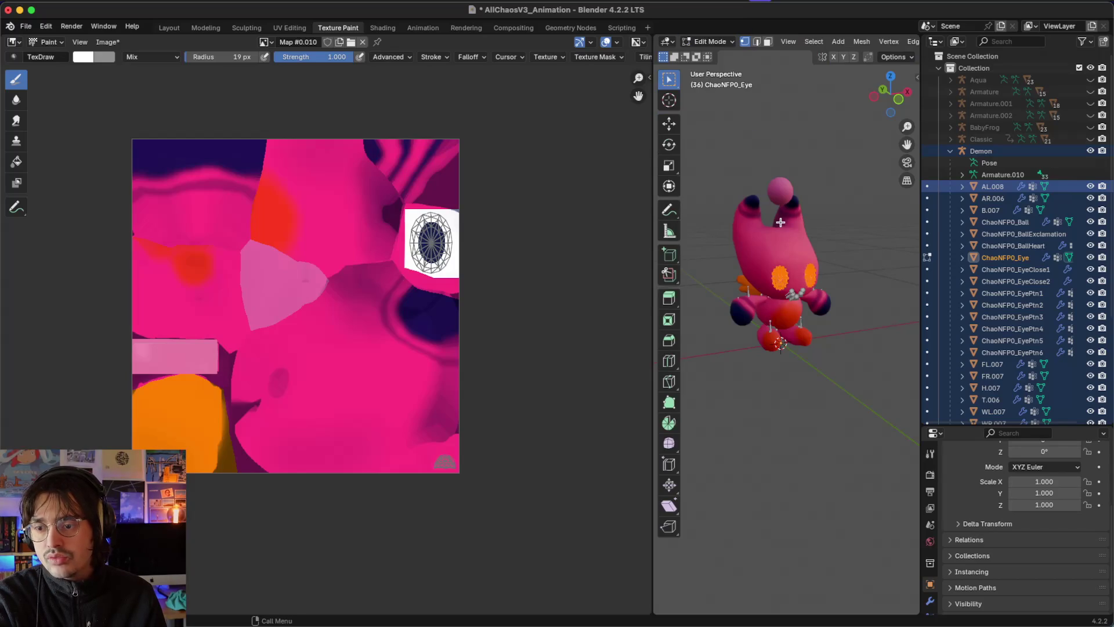
pyautogui.click(854, 252)
pyautogui.click(714, 42)
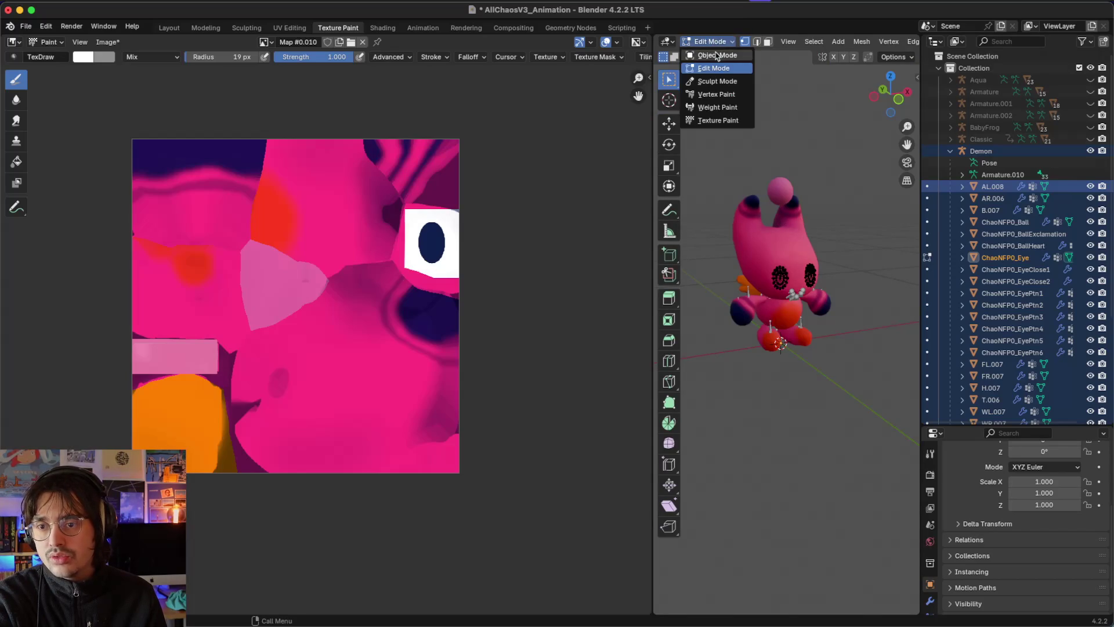
pyautogui.click(715, 57)
pyautogui.press('a')
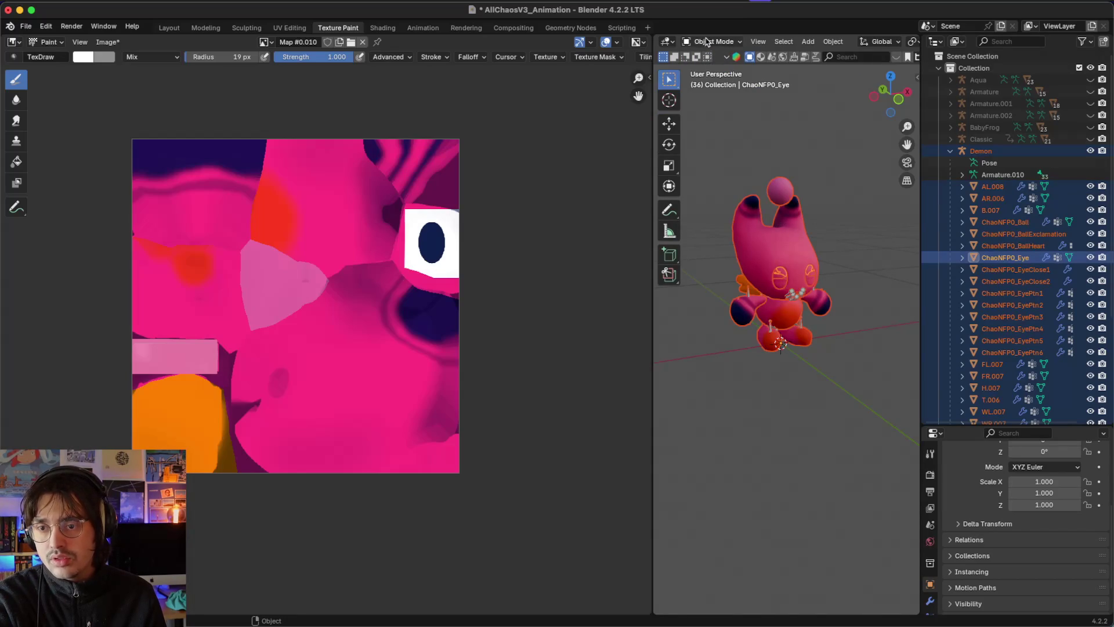
pyautogui.click(707, 41)
pyautogui.click(706, 75)
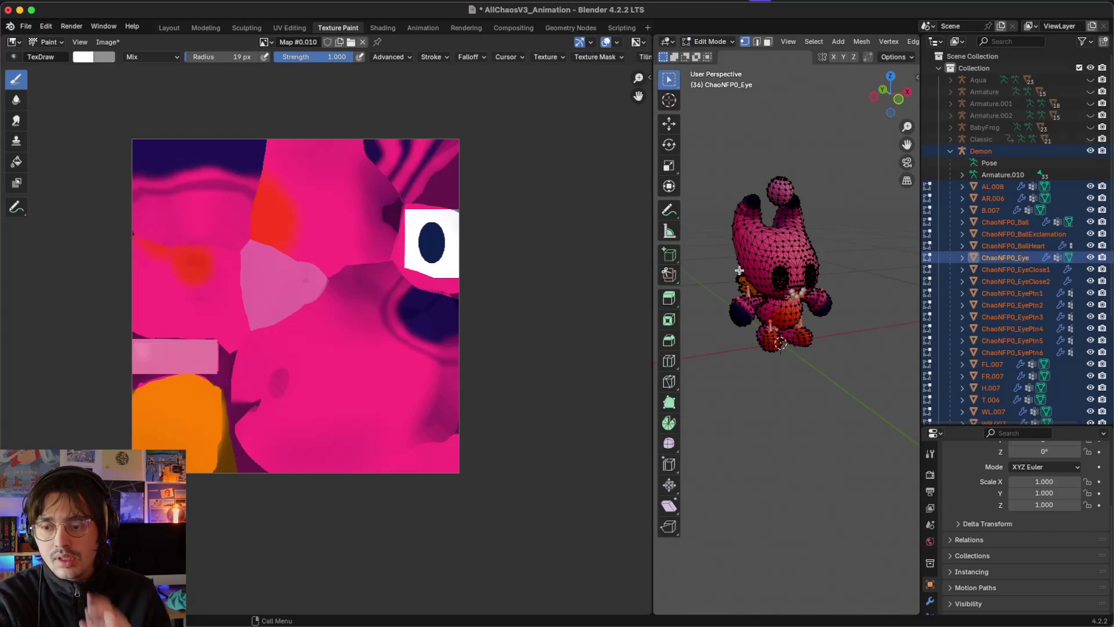
pyautogui.press('a')
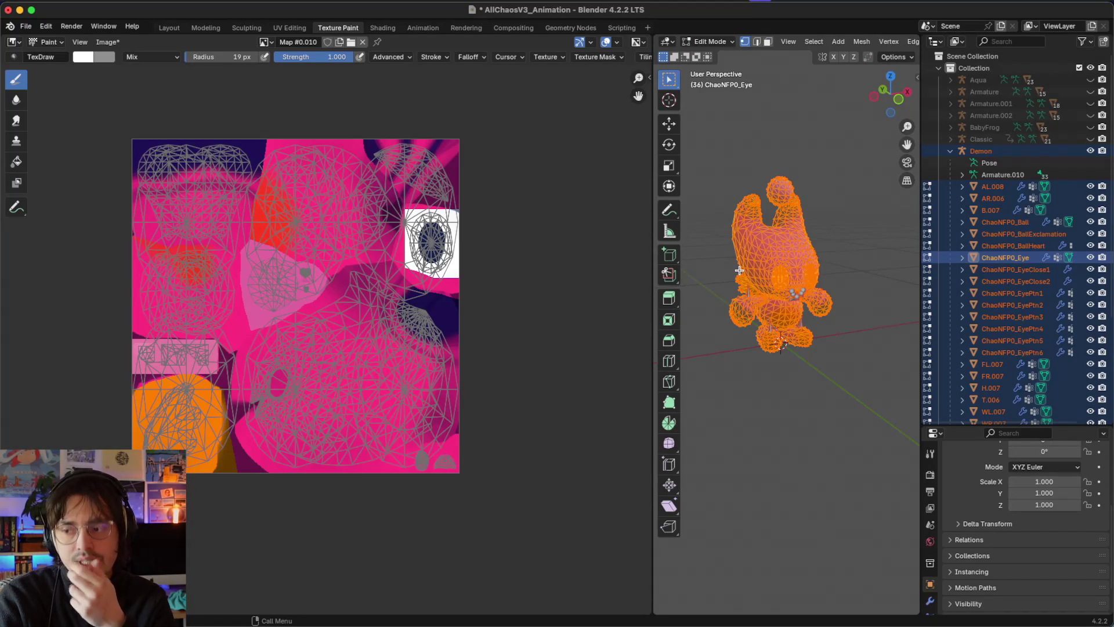
# Step: Select the whole foot mesh FL.007, then return to Object Mode
pyautogui.scroll(3, 234, 274)
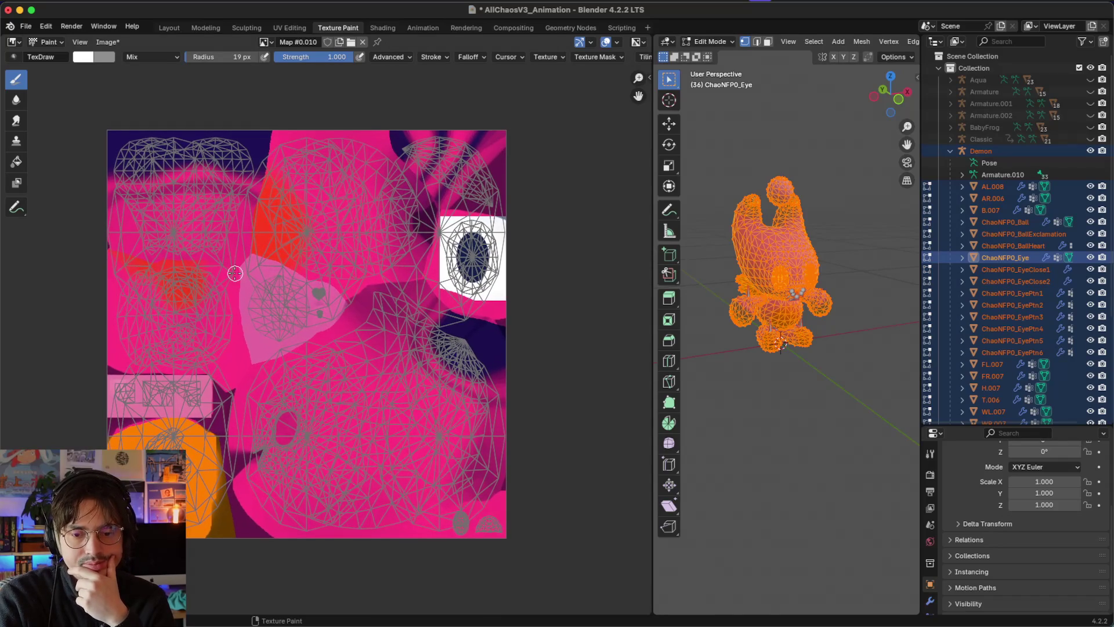
pyautogui.scroll(3, 234, 273)
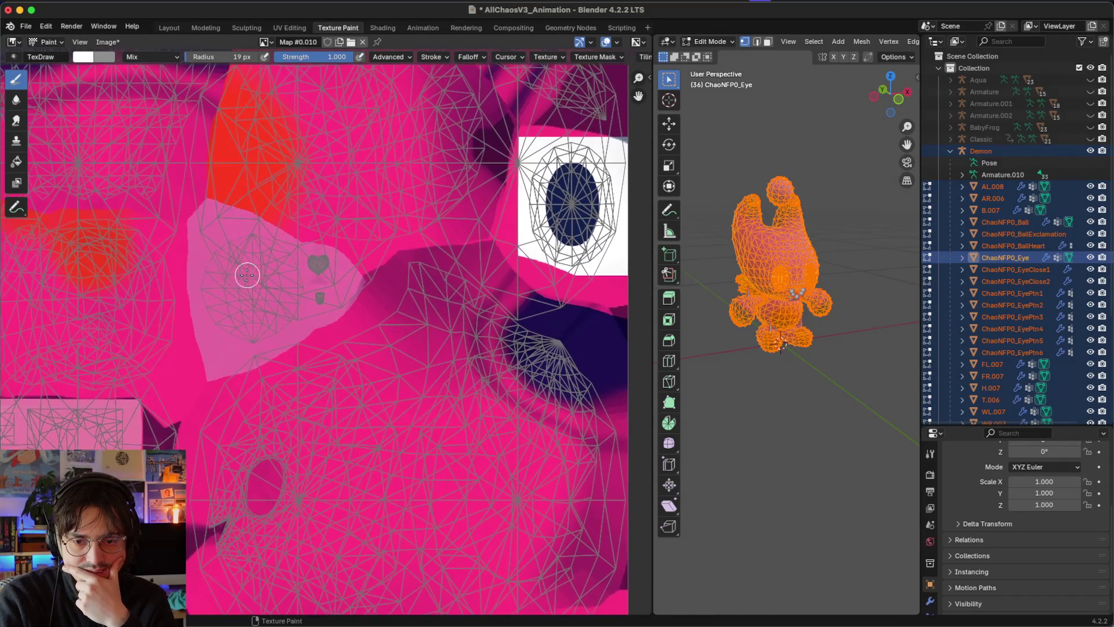
pyautogui.hscroll(-2, 246, 271)
pyautogui.scroll(-5, 246, 275)
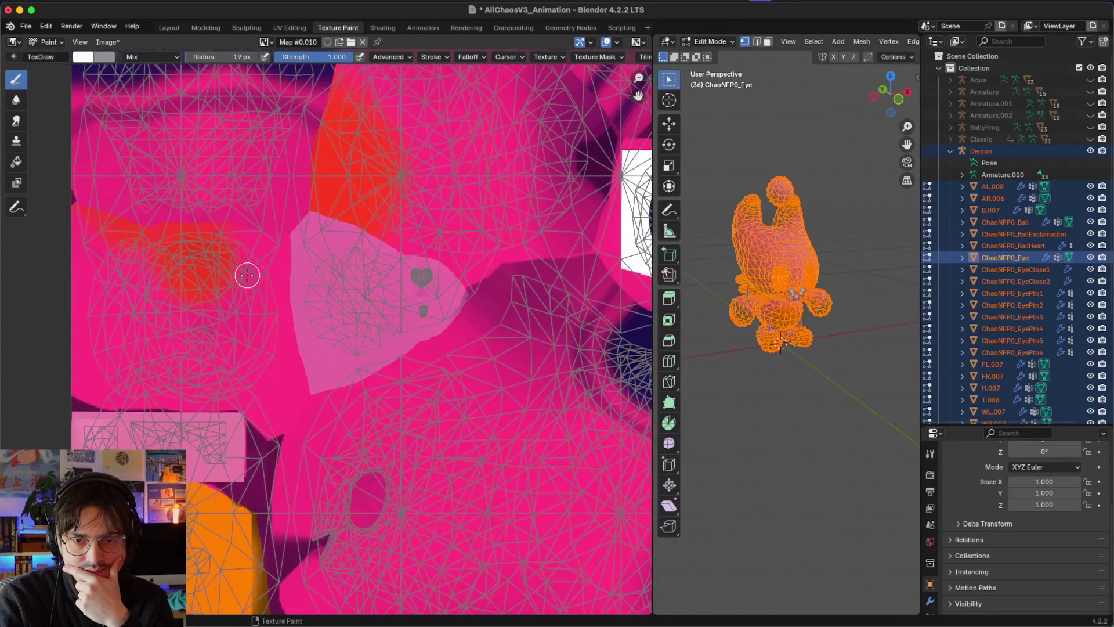
pyautogui.click(771, 351)
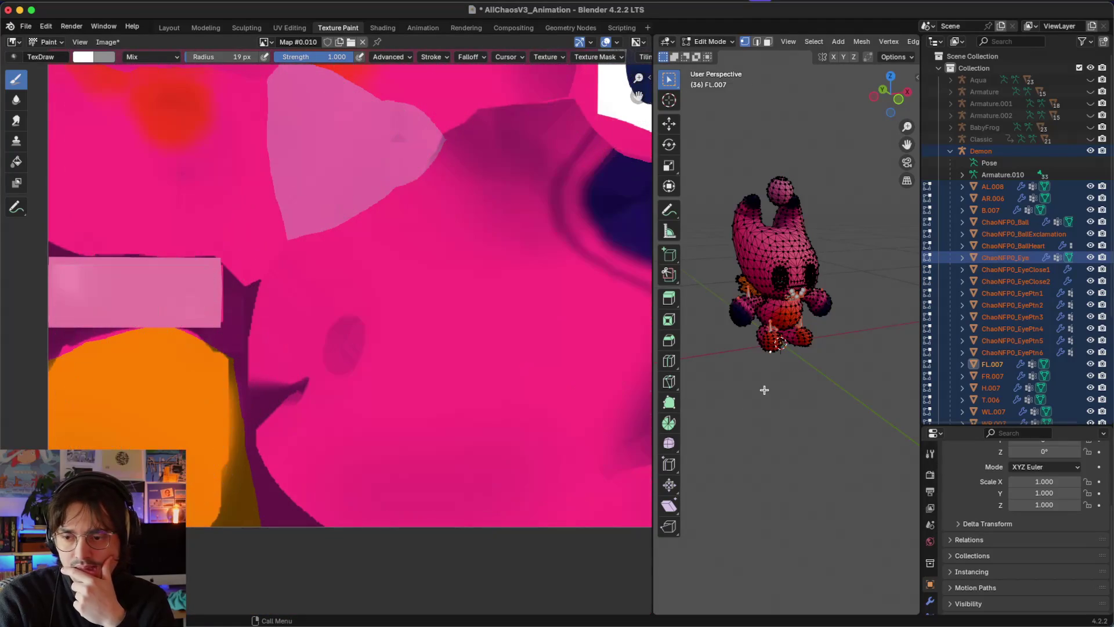
pyautogui.press('a')
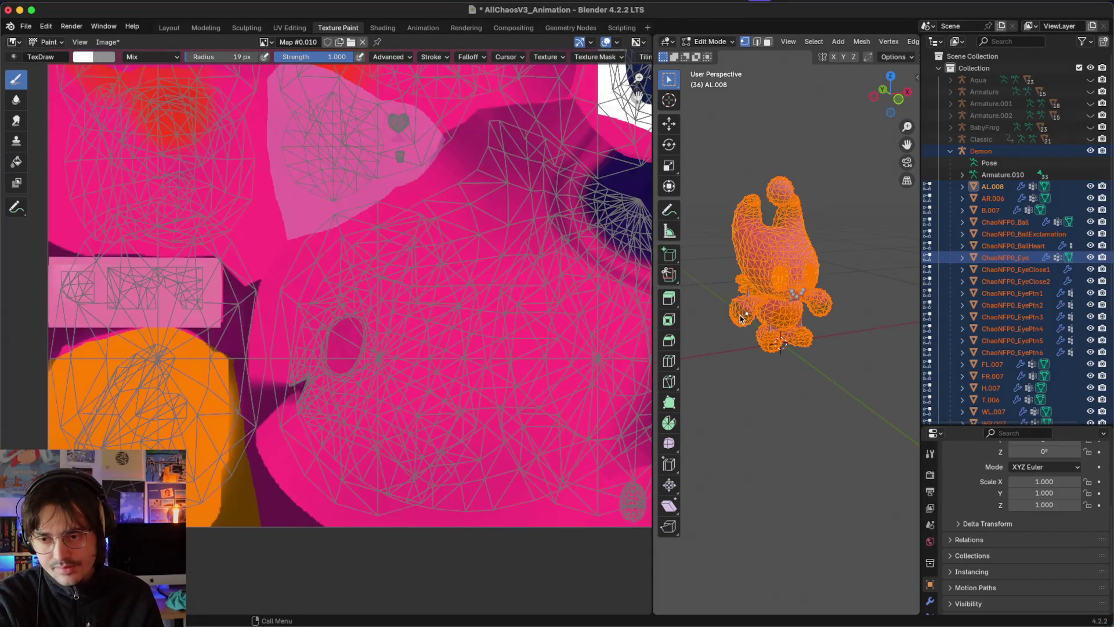
pyautogui.press('Tab')
# Step: Isolate the left arm AL.008 and inspect its UV layout in Edit Mode
pyautogui.keyDown('shift'); pyautogui.click(745, 327); pyautogui.keyUp('shift')
pyautogui.click(745, 328)
pyautogui.click(746, 314)
pyautogui.press('Tab')
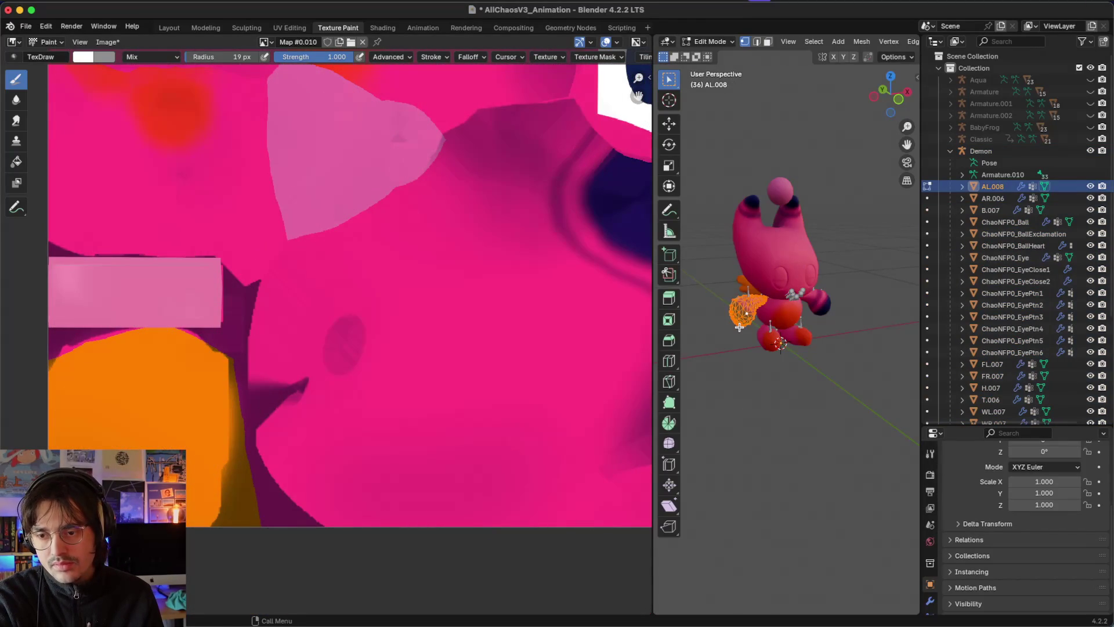
pyautogui.scroll(-5, 424, 273)
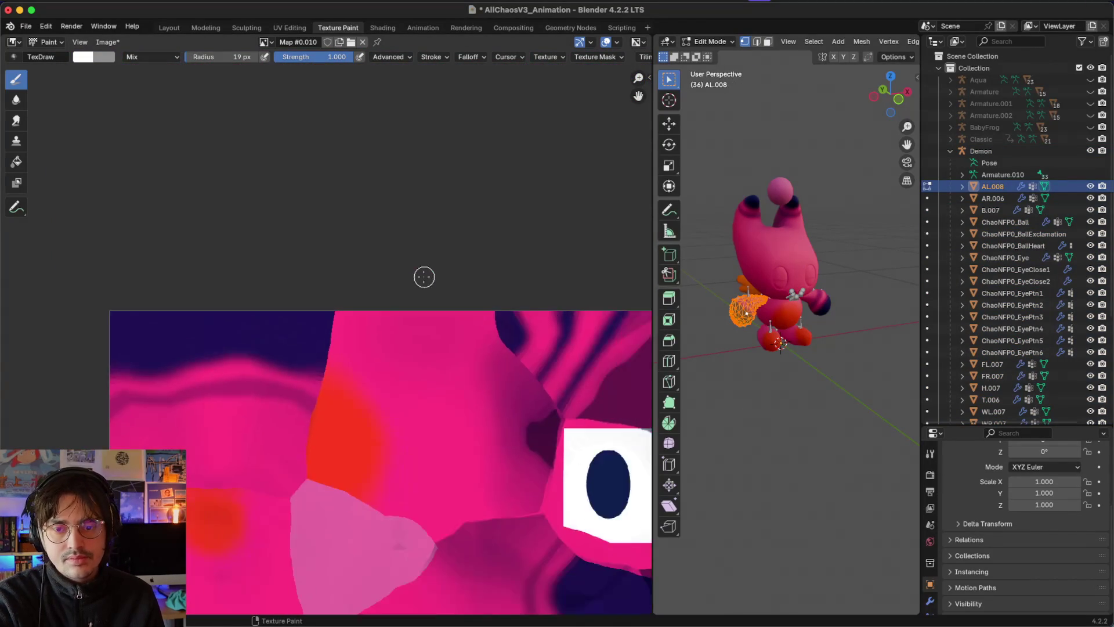
pyautogui.hscroll(-5, 782, 388)
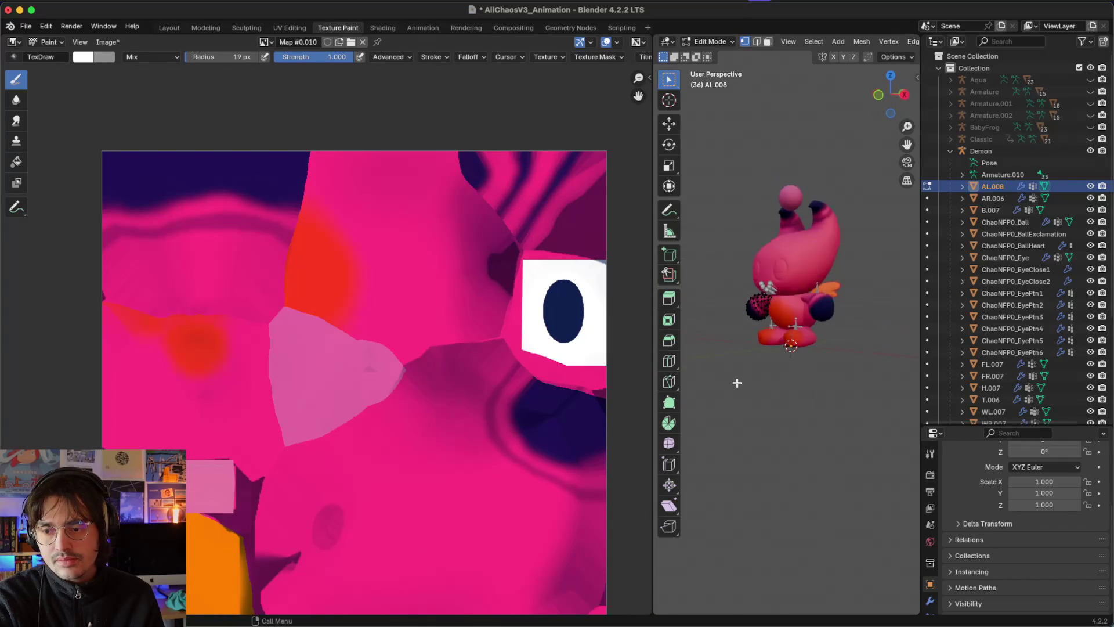
pyautogui.press('Tab')
# Step: Inspect the head H.007's UVs, then put the right arm AR.006 into Edit Mode
pyautogui.click(826, 322)
pyautogui.press('a')
pyautogui.click(850, 338)
pyautogui.click(813, 242)
pyautogui.press('Tab')
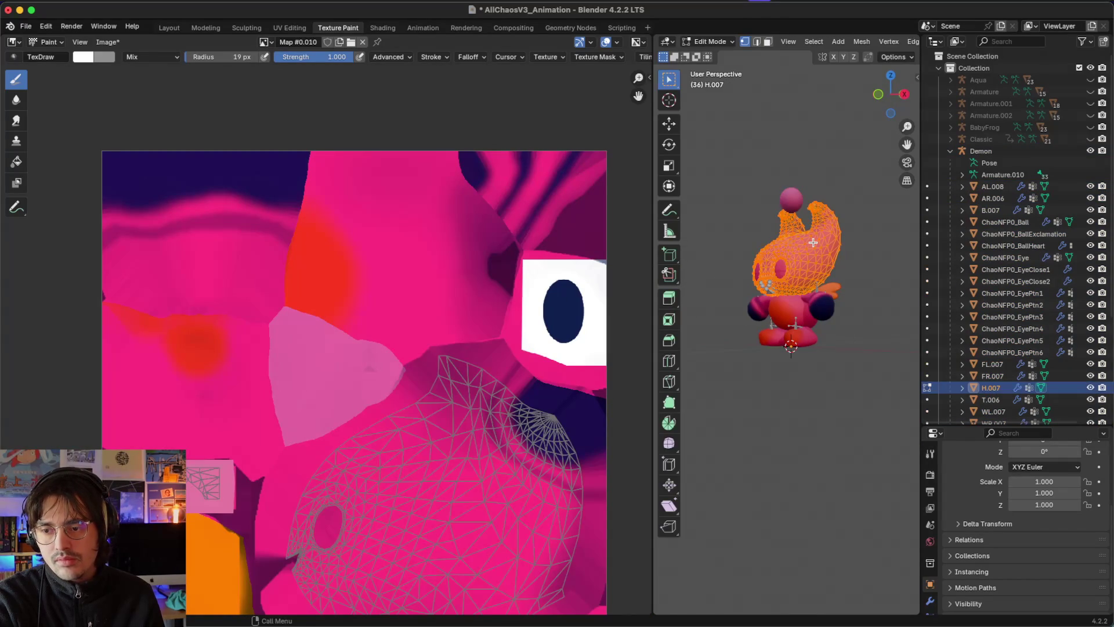
pyautogui.click(865, 340)
pyautogui.press('a')
pyautogui.click(838, 327)
pyautogui.press('Tab')
pyautogui.click(829, 314)
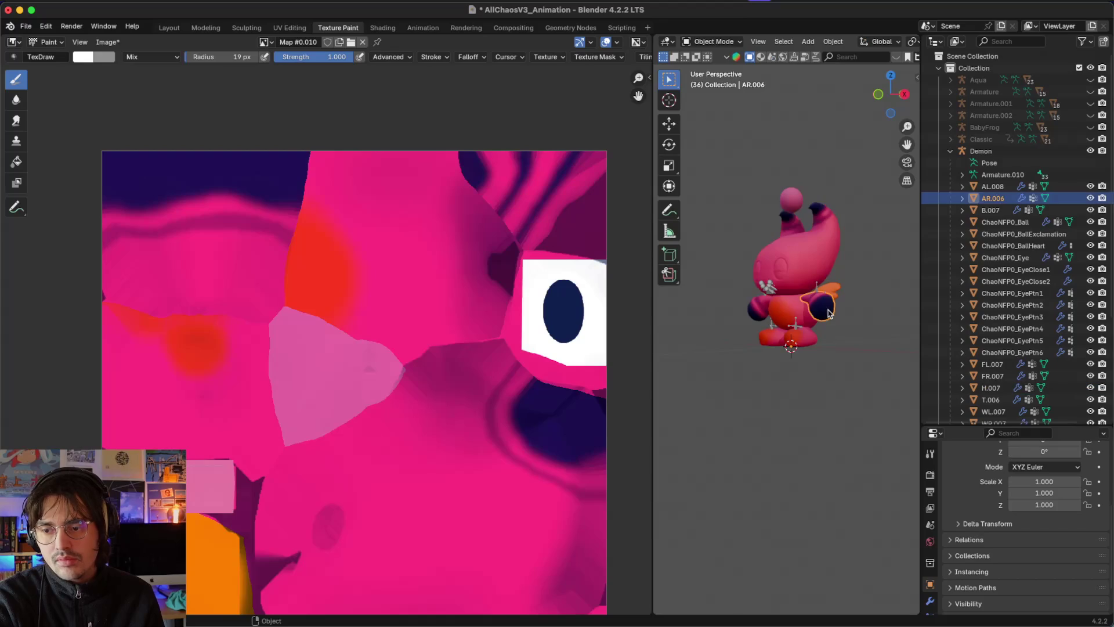
pyautogui.press('Tab')
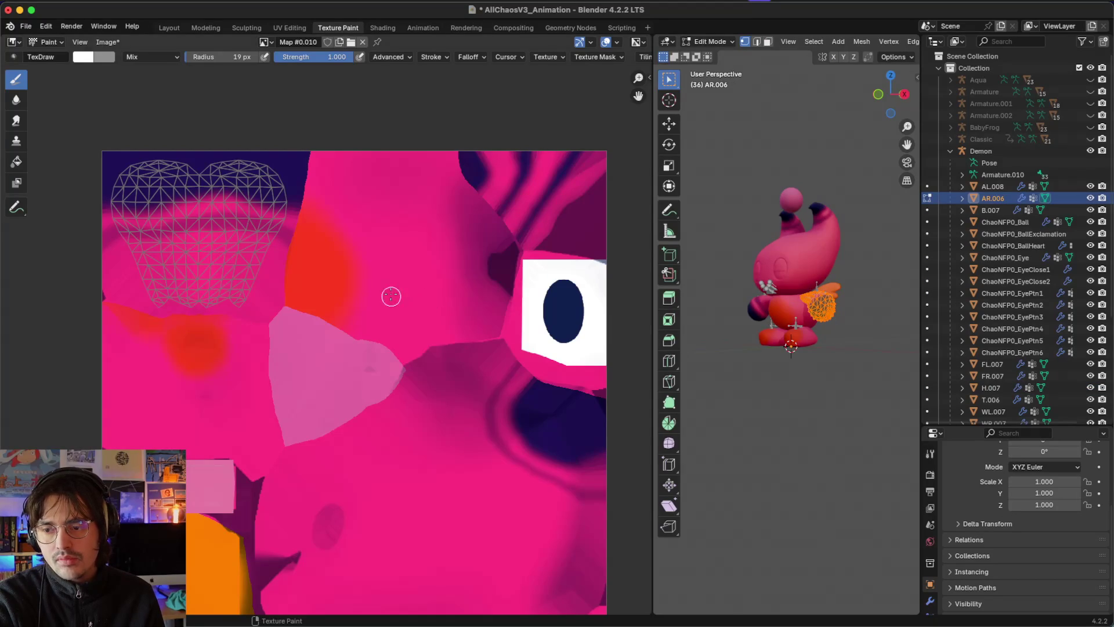
pyautogui.click(830, 367)
pyautogui.press('a')
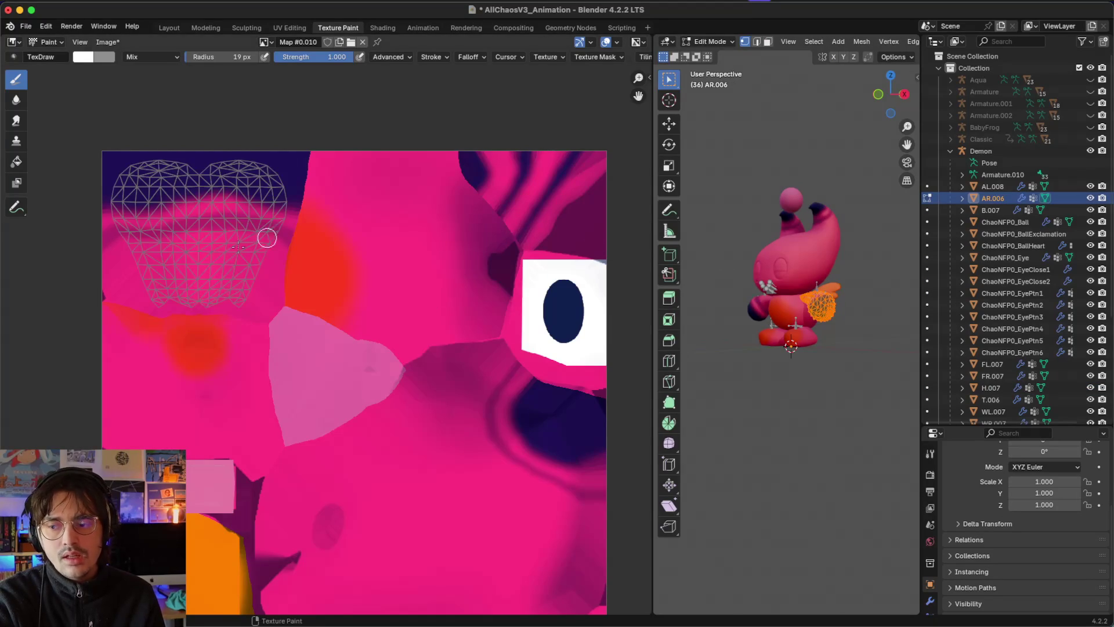
pyautogui.hscroll(-2, 222, 251)
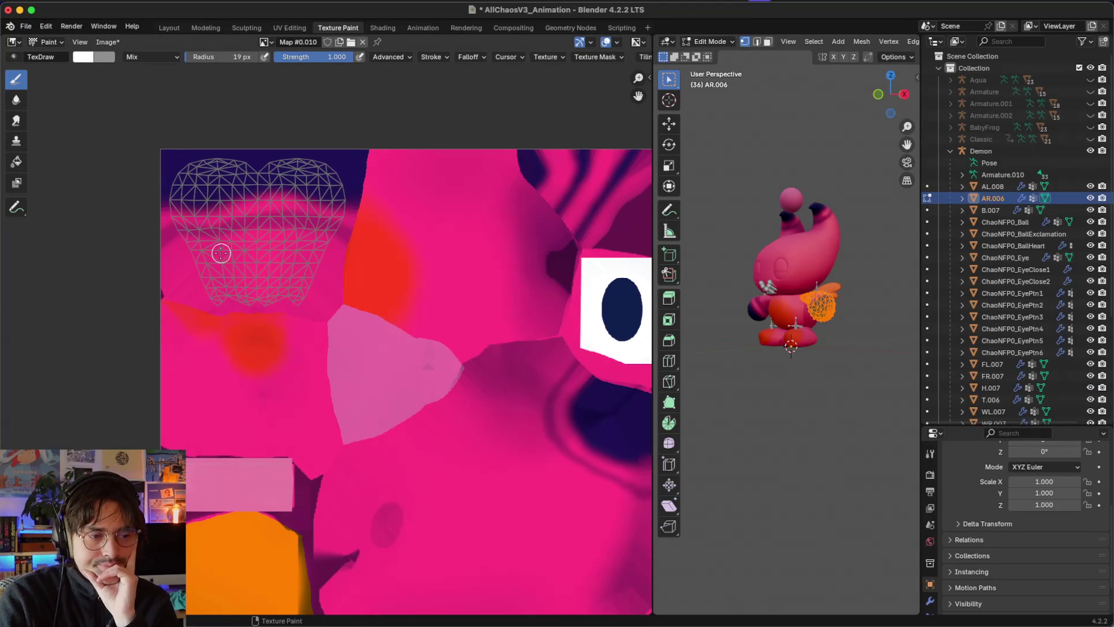
pyautogui.scroll(5, 322, 199)
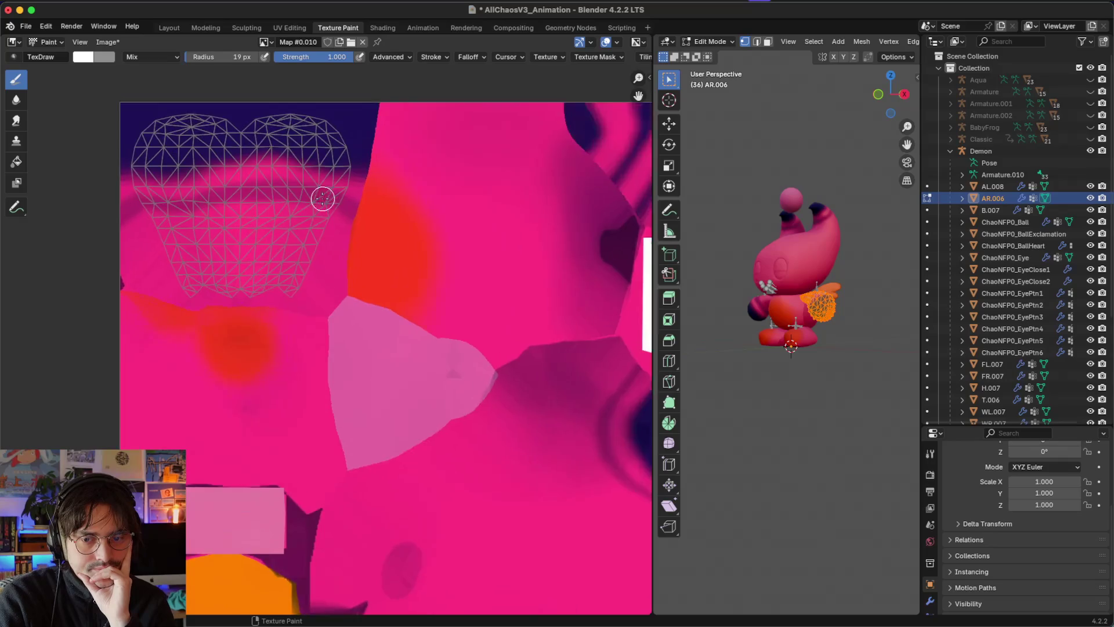
pyautogui.scroll(5, 323, 198)
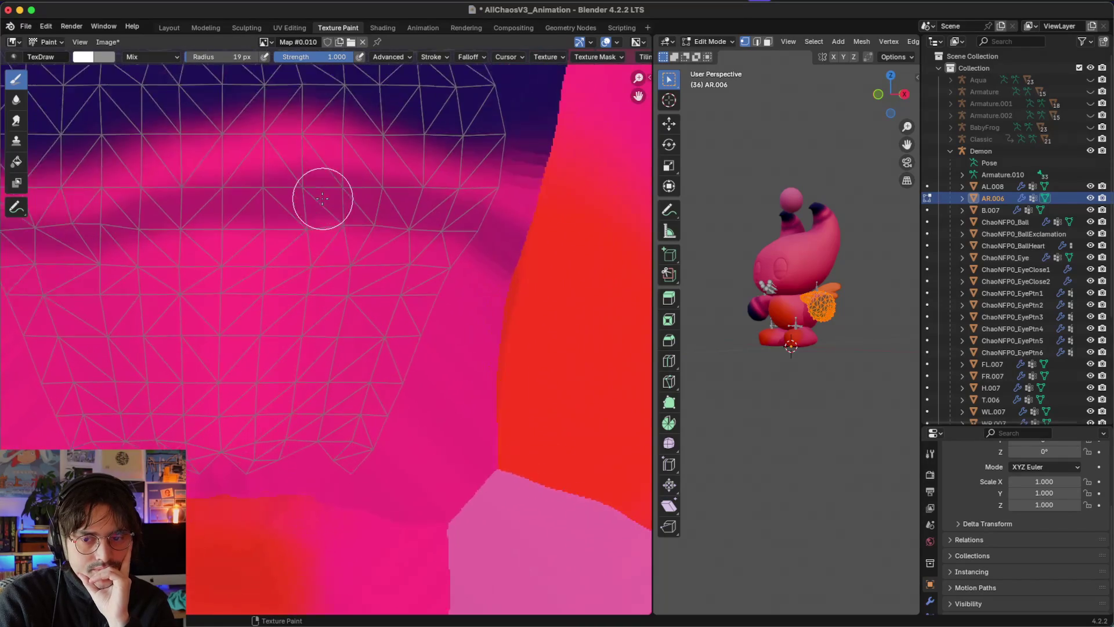
pyautogui.scroll(1, 323, 199)
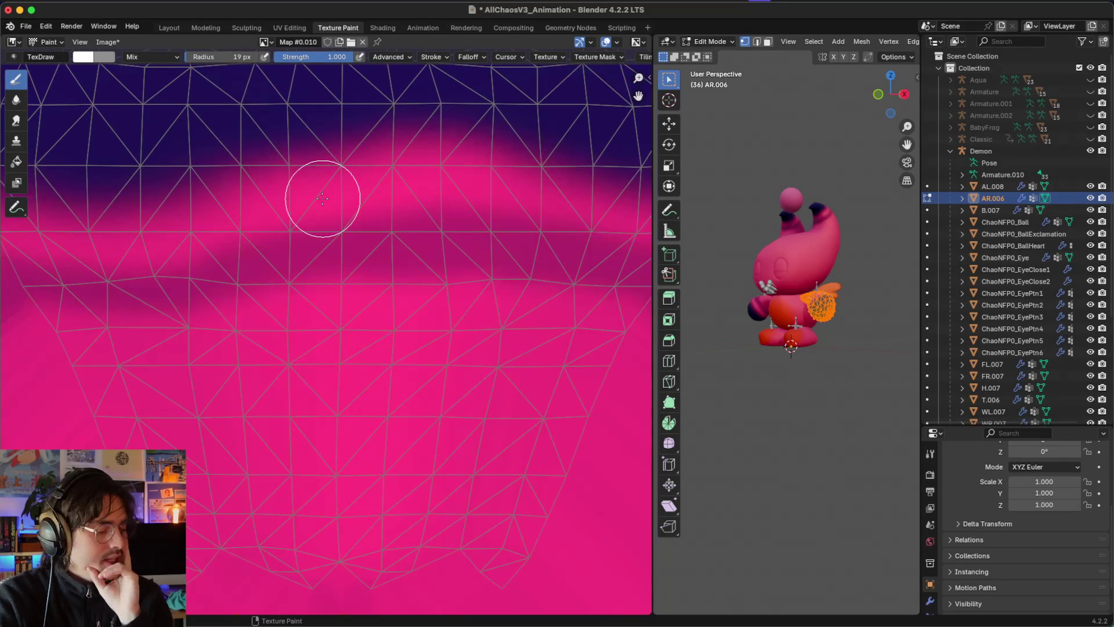
pyautogui.scroll(-4, 323, 199)
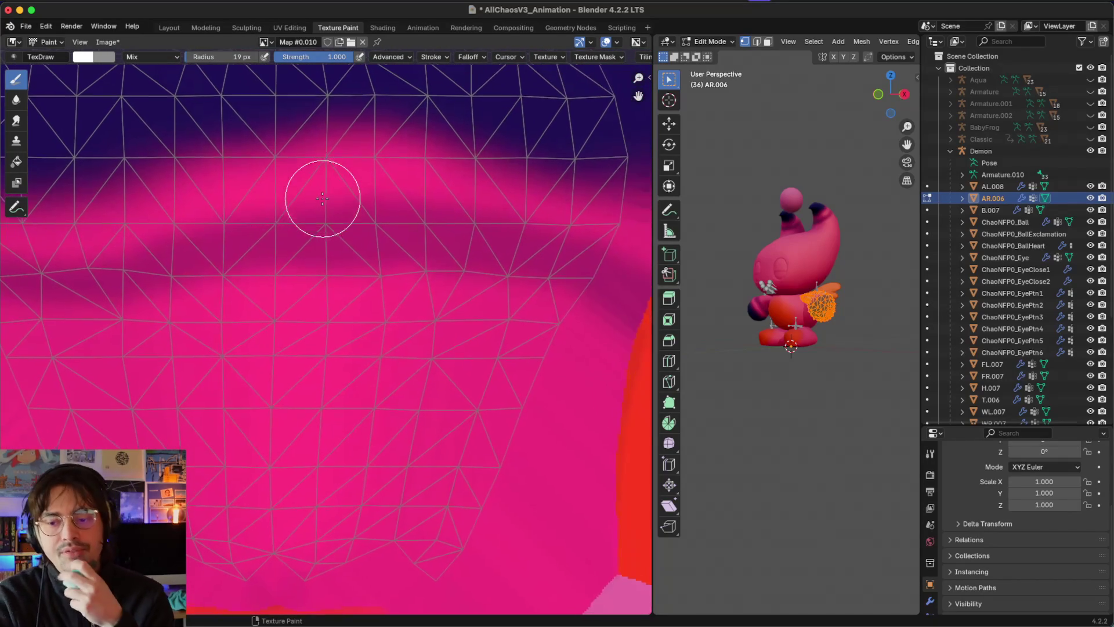
pyautogui.scroll(-2, 322, 199)
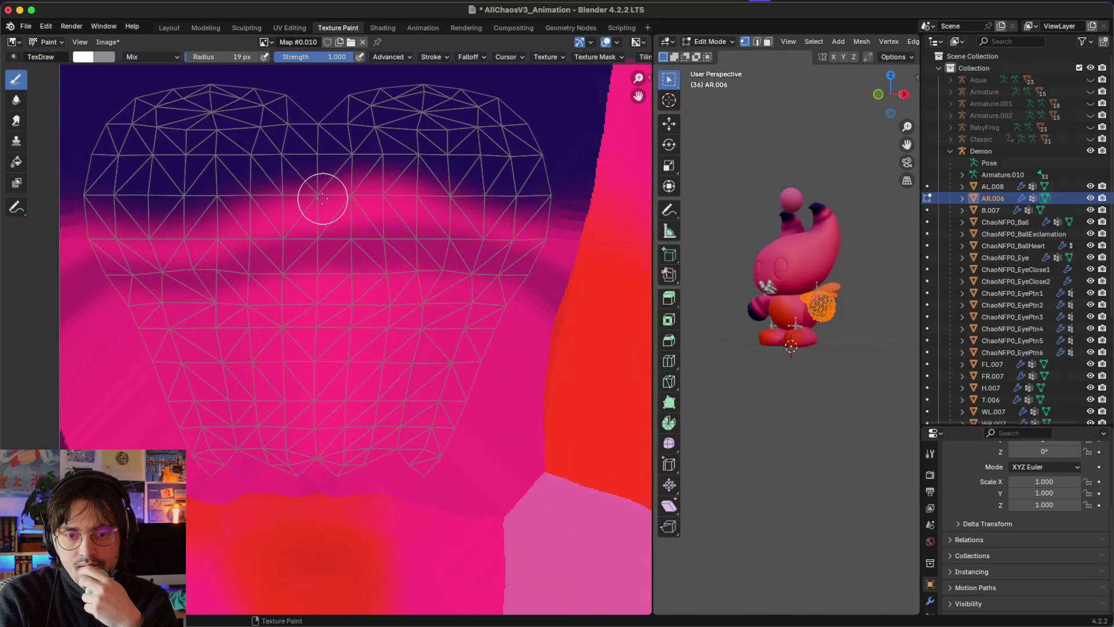
pyautogui.scroll(-2, 323, 199)
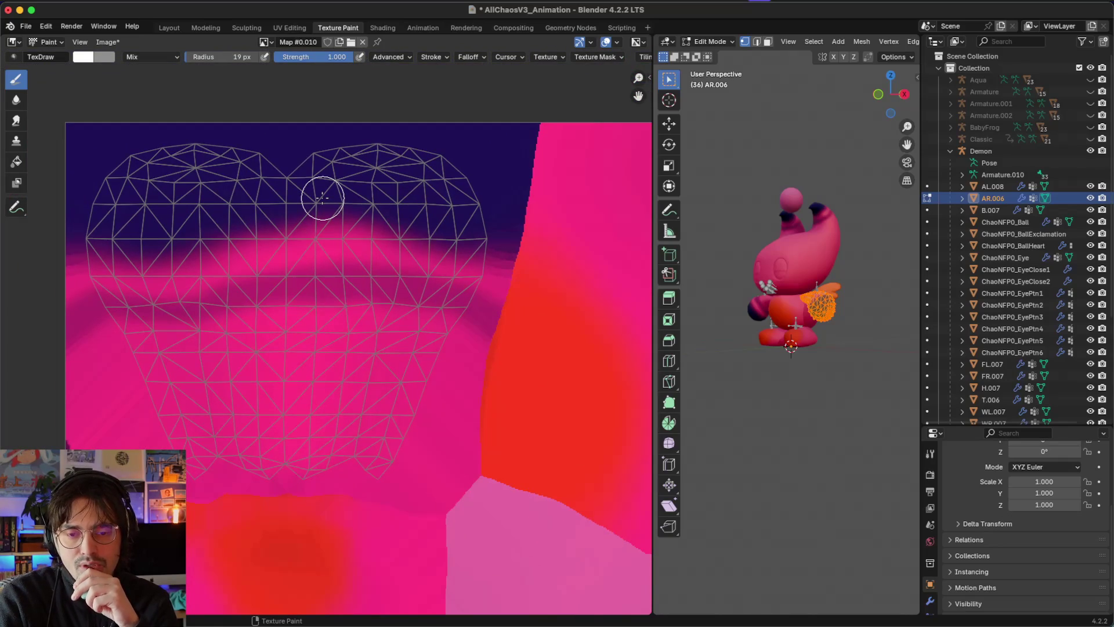
pyautogui.scroll(-3, 323, 198)
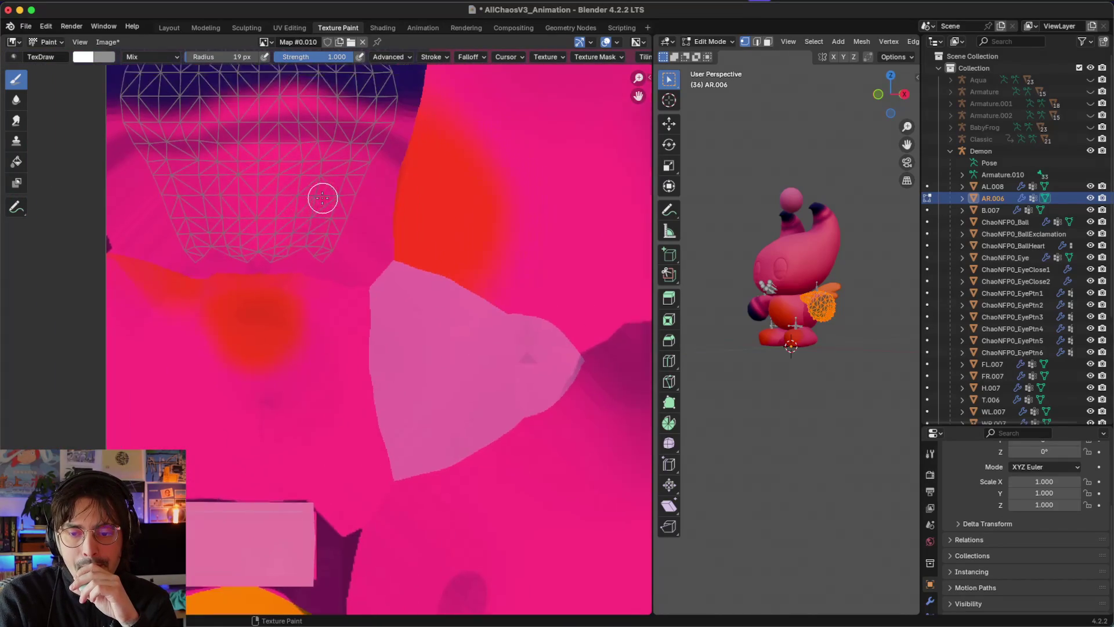
pyautogui.scroll(-1, 323, 198)
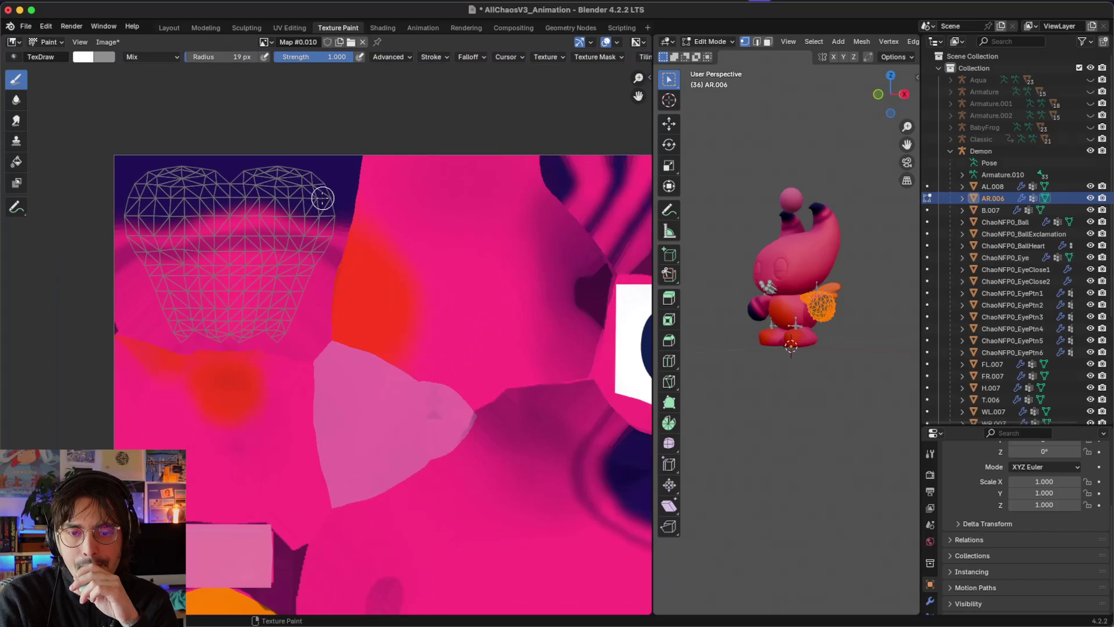
pyautogui.click(81, 58)
pyautogui.press('Escape')
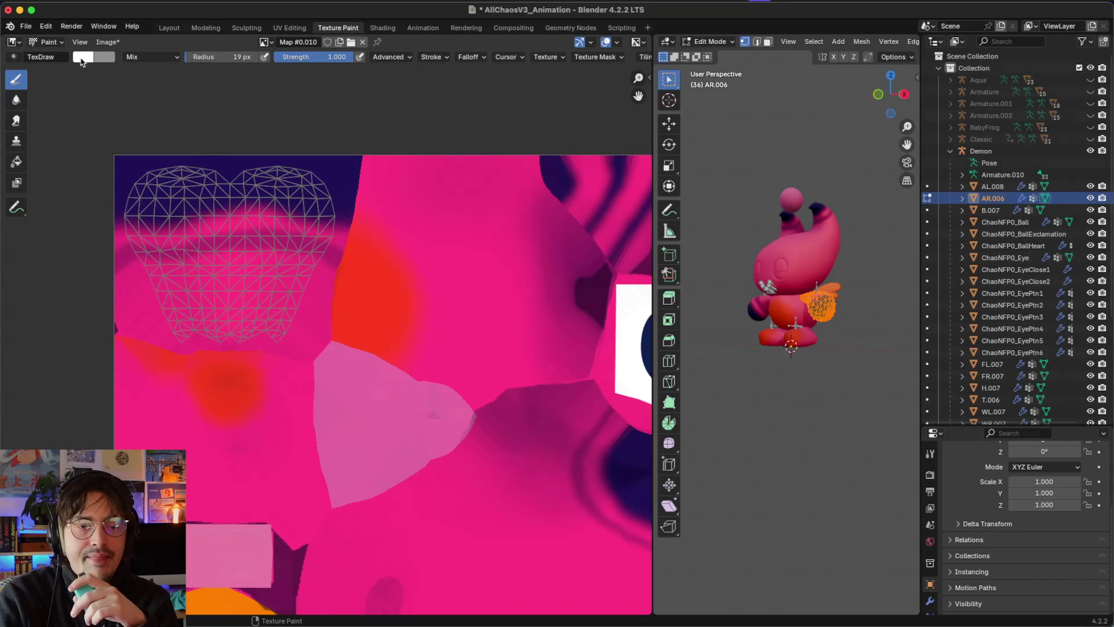
pyautogui.press('super+Tab')
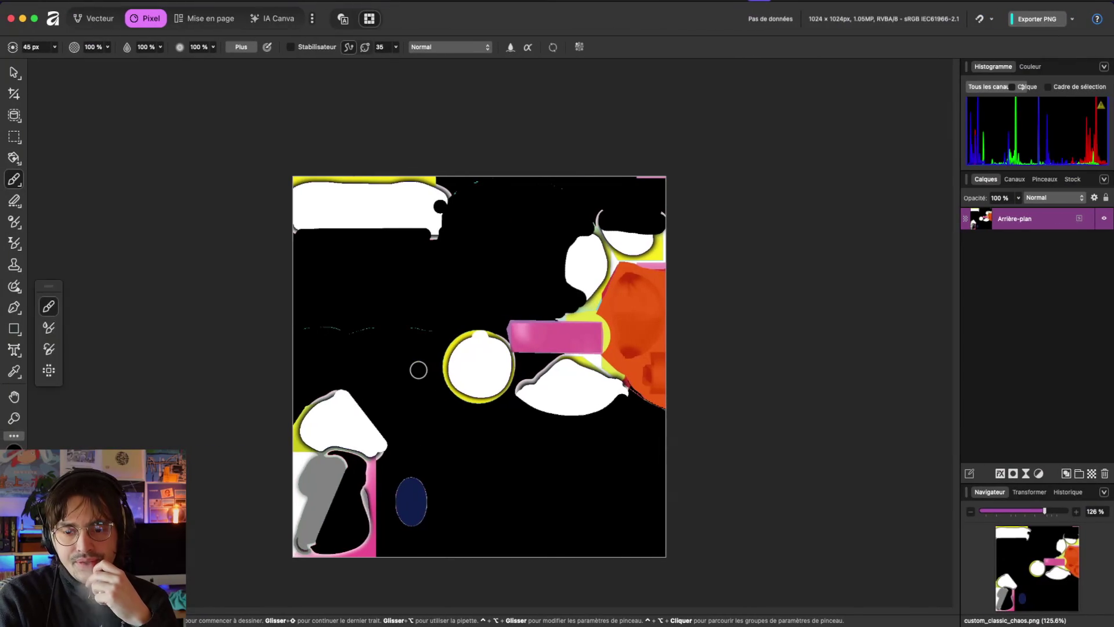
pyautogui.press('super+Tab')
pyautogui.scroll(-1, 418, 337)
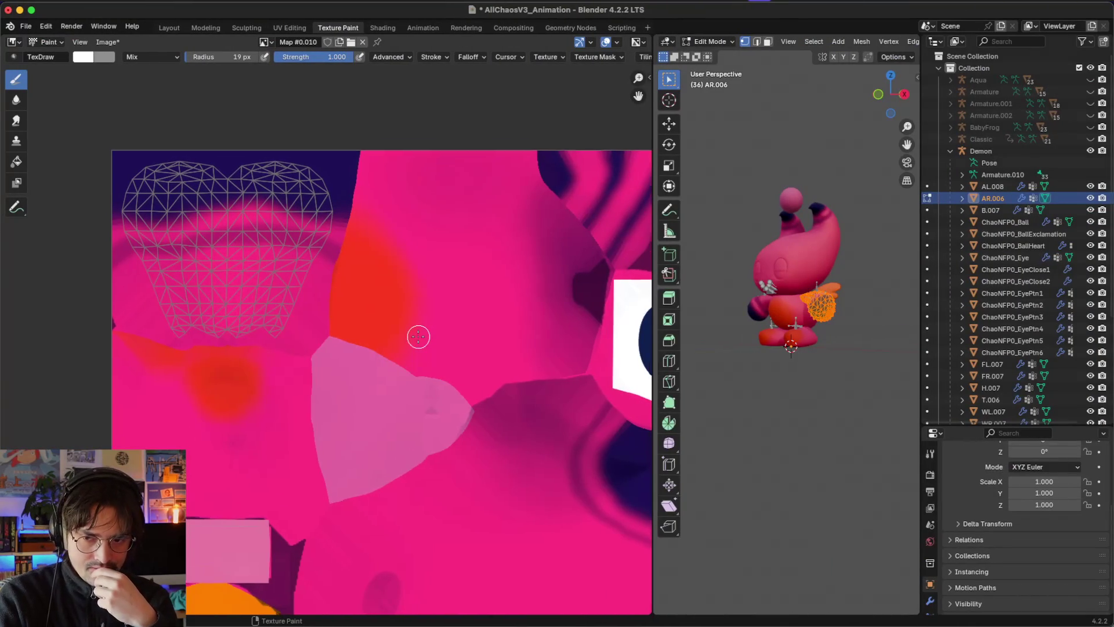
pyautogui.scroll(3, 248, 205)
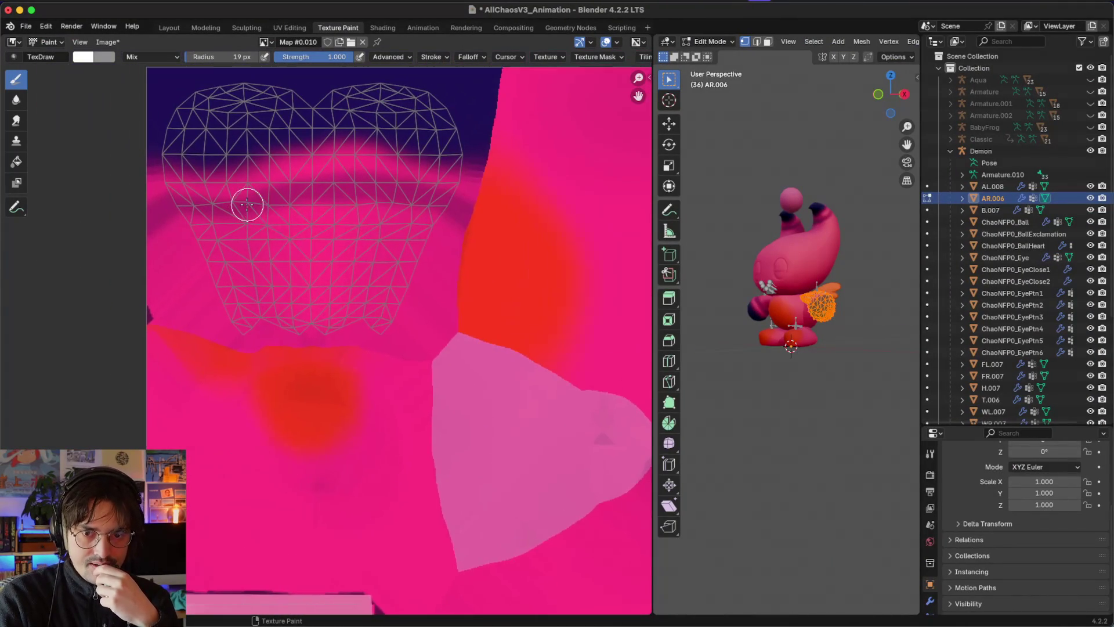
pyautogui.scroll(3, 247, 204)
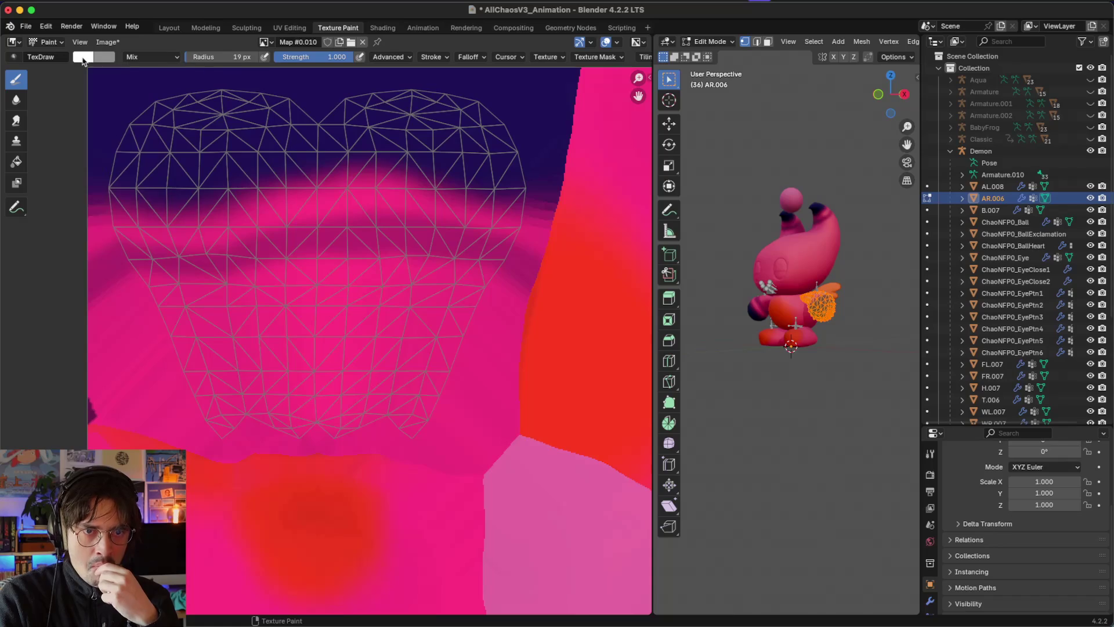
pyautogui.moveTo(398, 418); pyautogui.dragTo(310, 405)
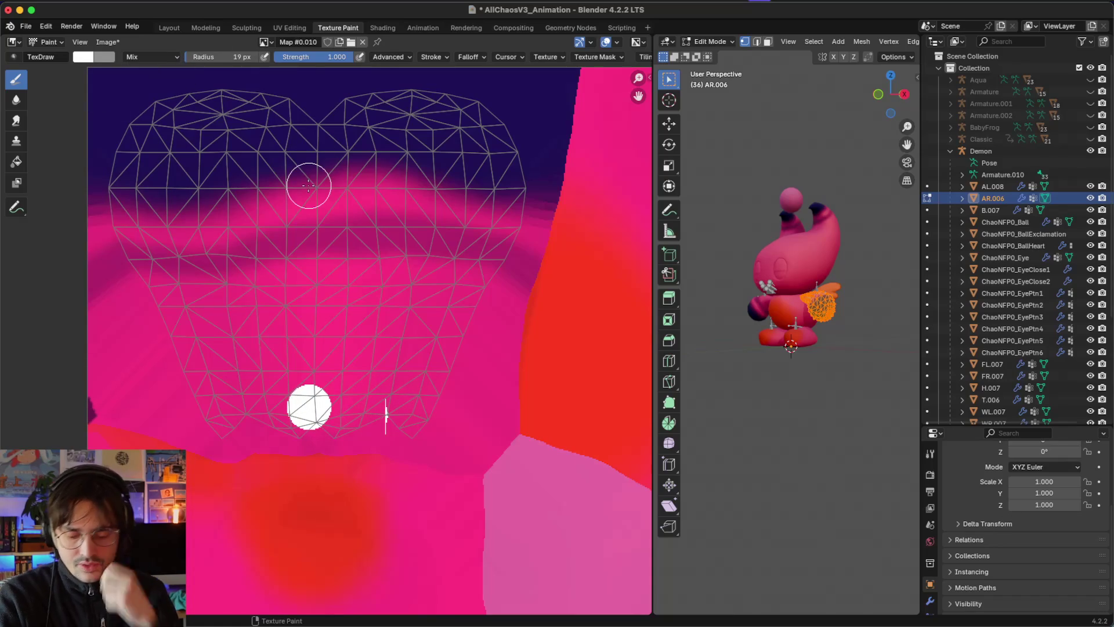
pyautogui.hotkey('ctrl', 'z')
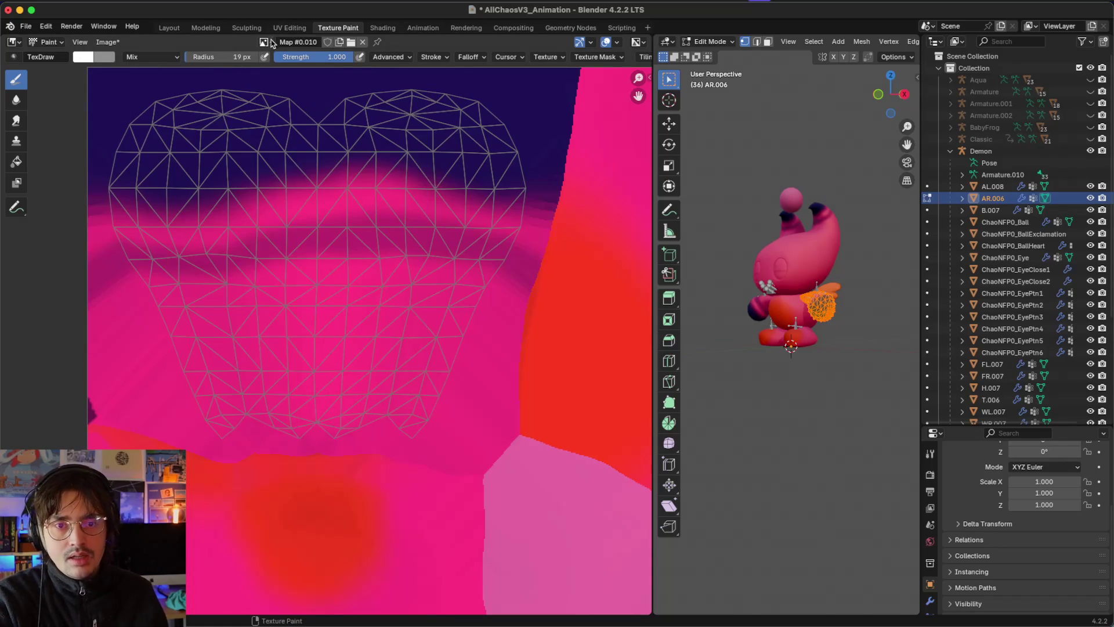
pyautogui.click(264, 43)
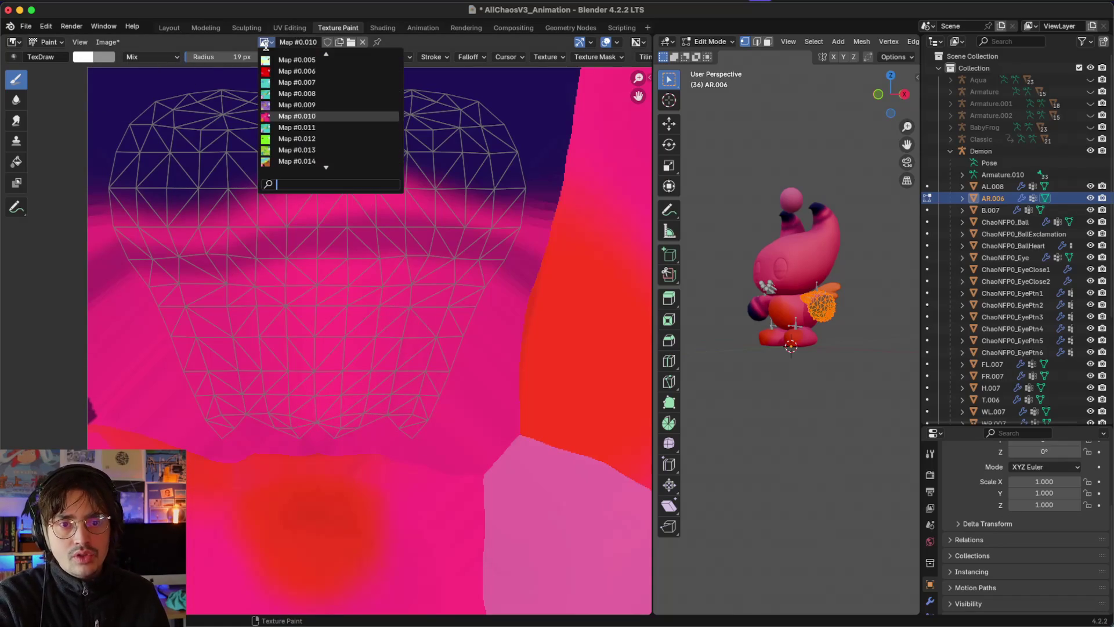
pyautogui.click(107, 42)
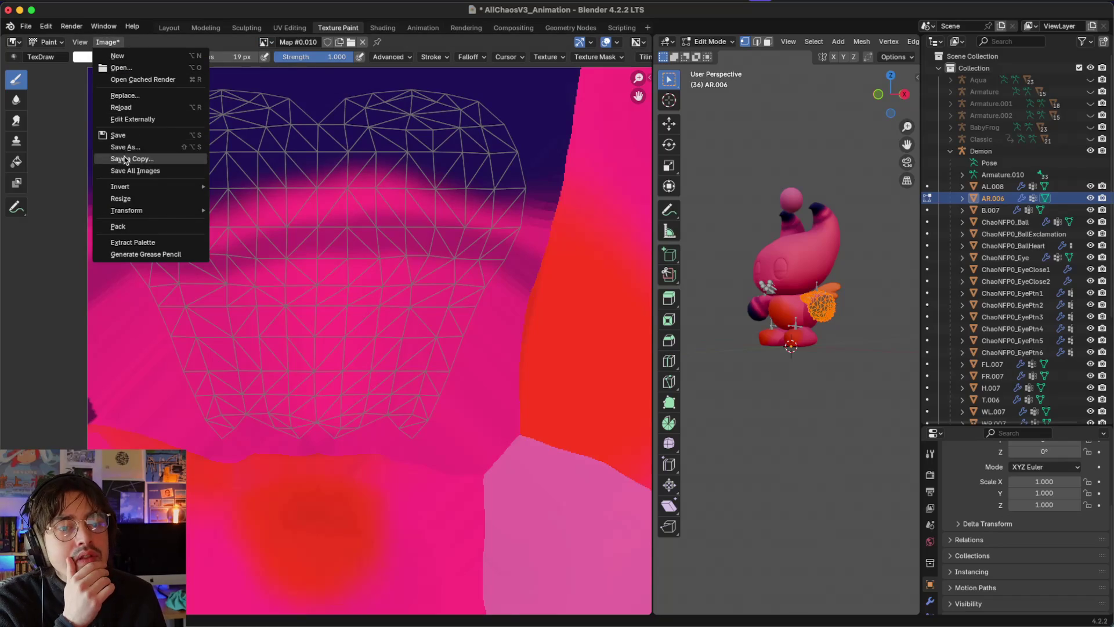
# Step: Save the painted texture as a new chaos PNG in the Rescue Chao images folder
pyautogui.click(129, 150)
pyautogui.scroll(-5, 214, 339)
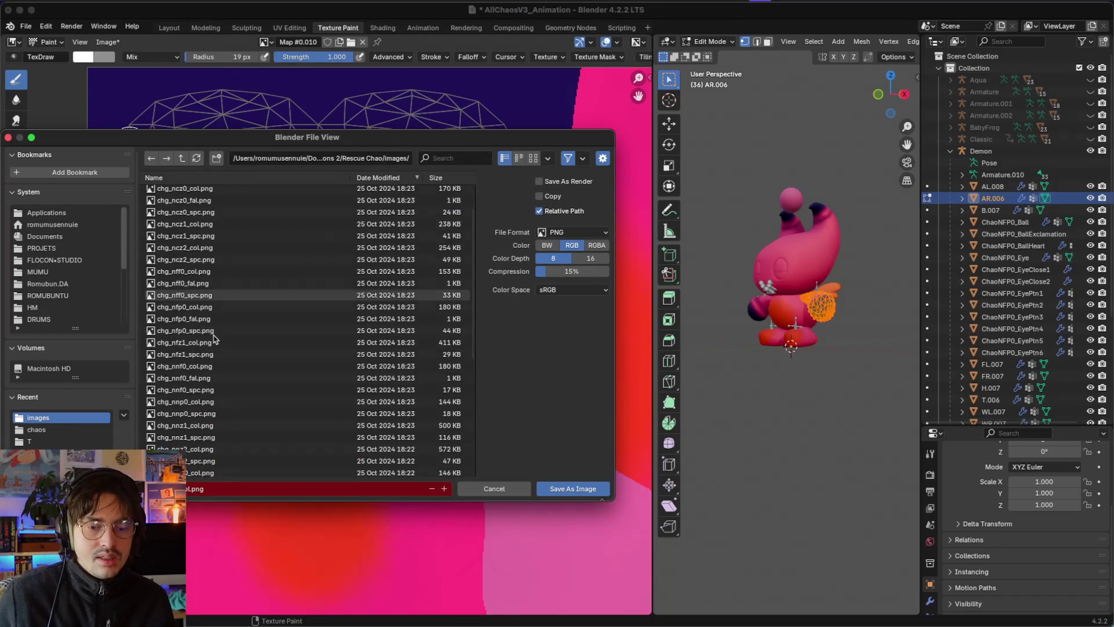
pyautogui.scroll(5, 214, 339)
pyautogui.write('on_chaos')
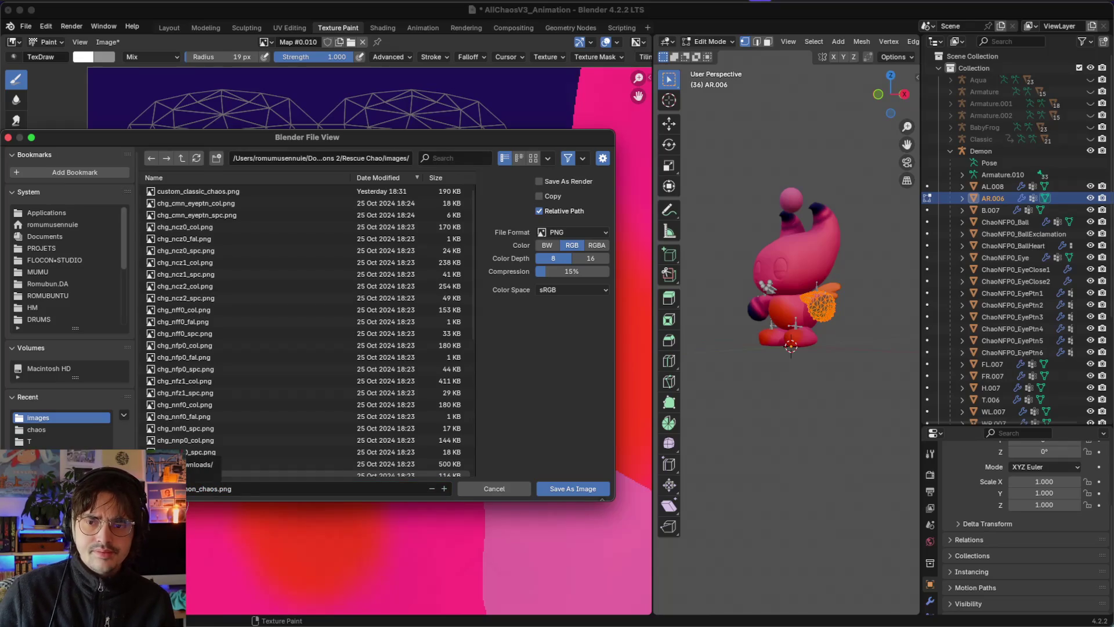
pyautogui.press('Return')
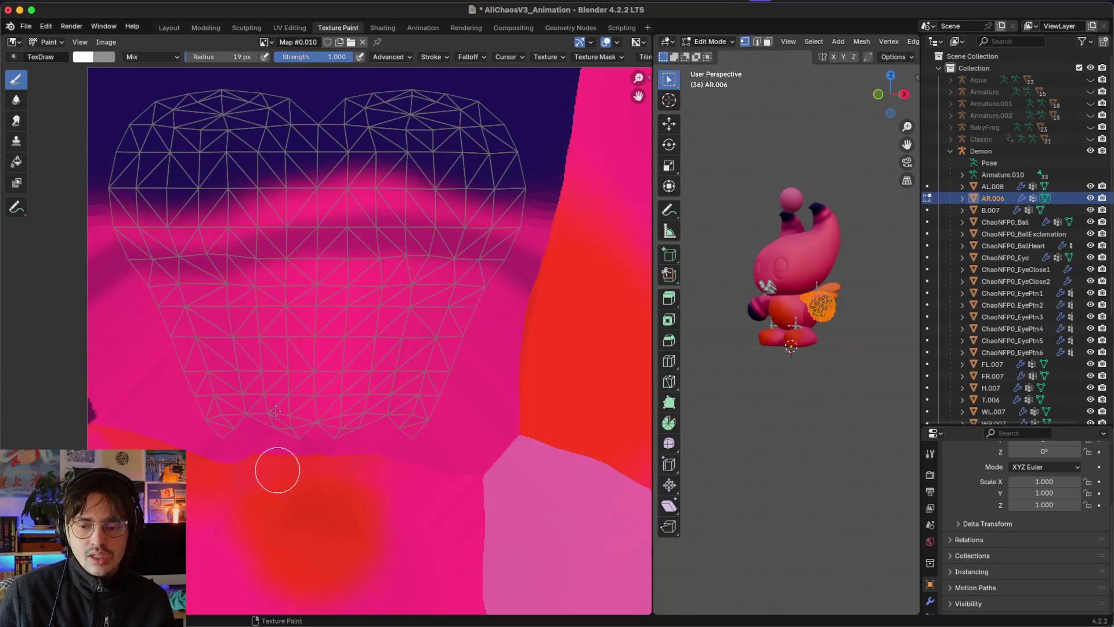
# Step: Undo the stray white dot and set the brush Stroke Method to Airbrush
pyautogui.scroll(5, 276, 238)
pyautogui.scroll(1, 276, 238)
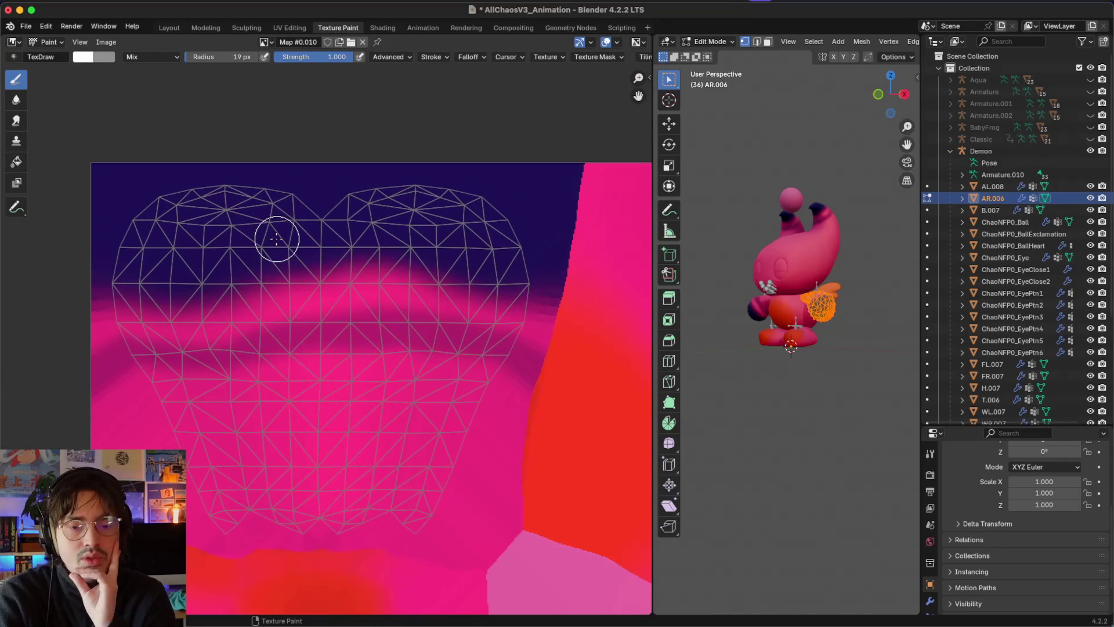
pyautogui.moveTo(191, 235)
pyautogui.mouseDown()
pyautogui.moveTo(174, 244)
pyautogui.moveTo(268, 217)
pyautogui.mouseUp()
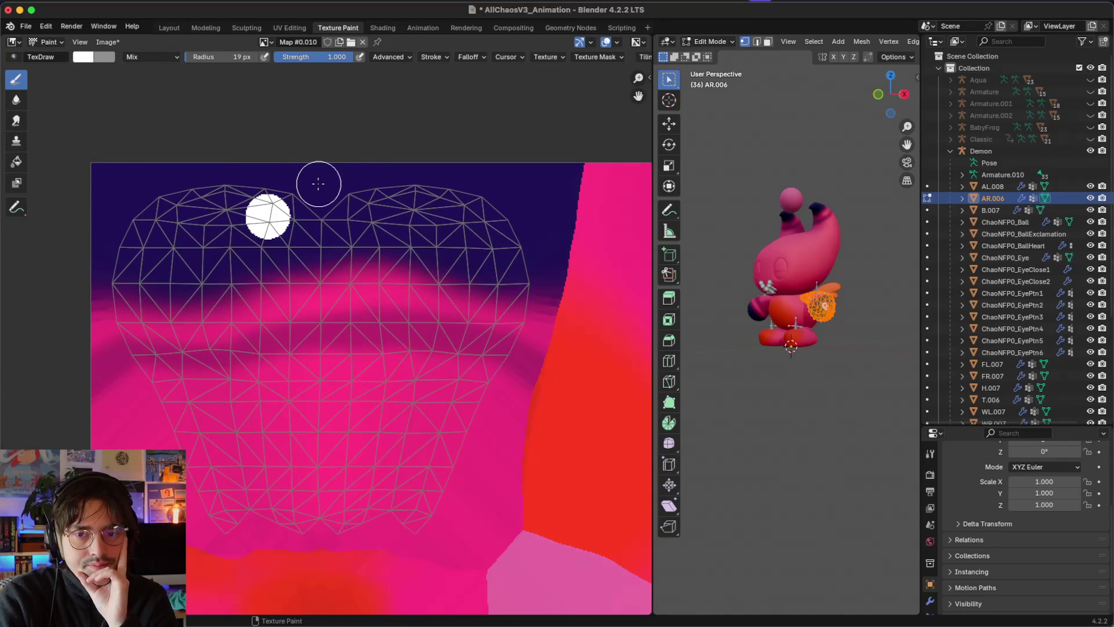
pyautogui.hotkey('ctrl', 'z')
pyautogui.click(445, 56)
pyautogui.click(447, 79)
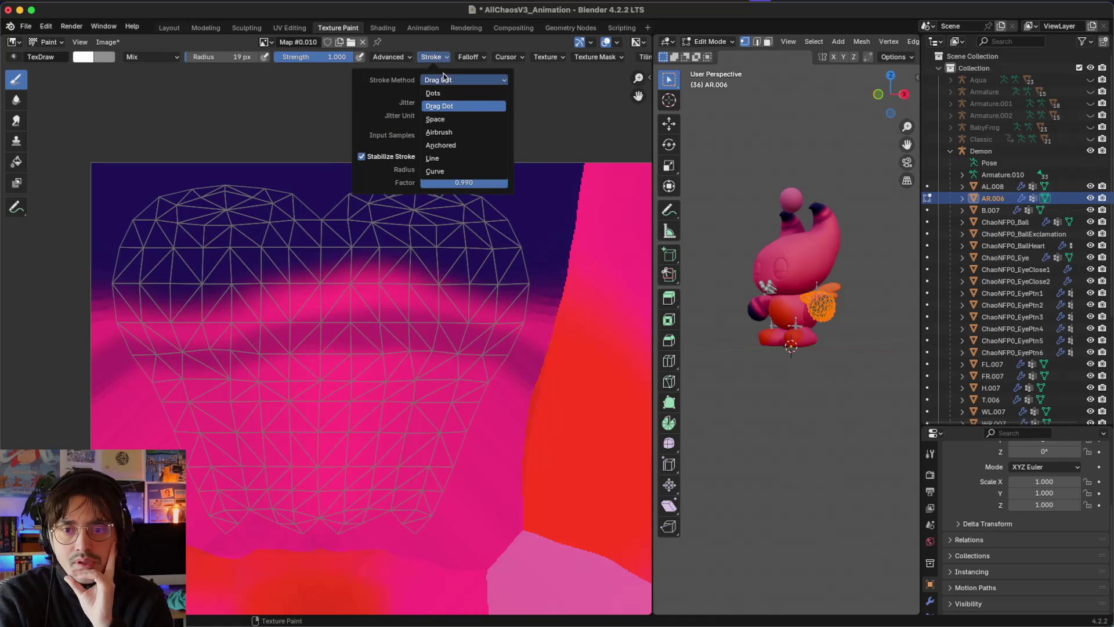
pyautogui.click(457, 138)
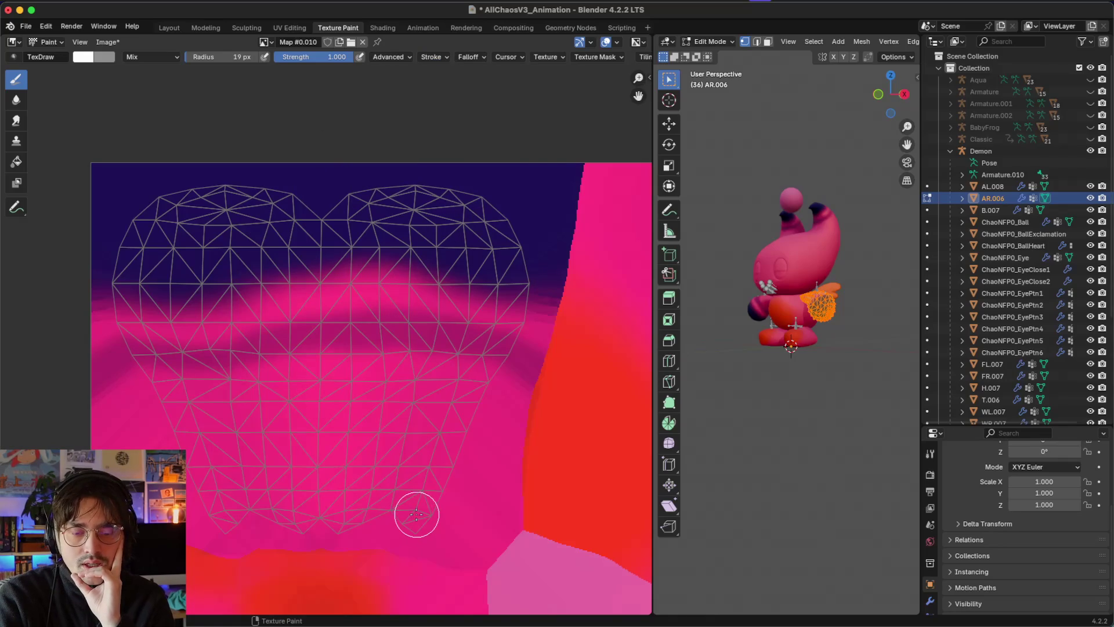
# Step: Paint a broad white band across the right top lobe, adjusting stroke stabilizing between strokes
pyautogui.hotkey('ctrl', 'Left')
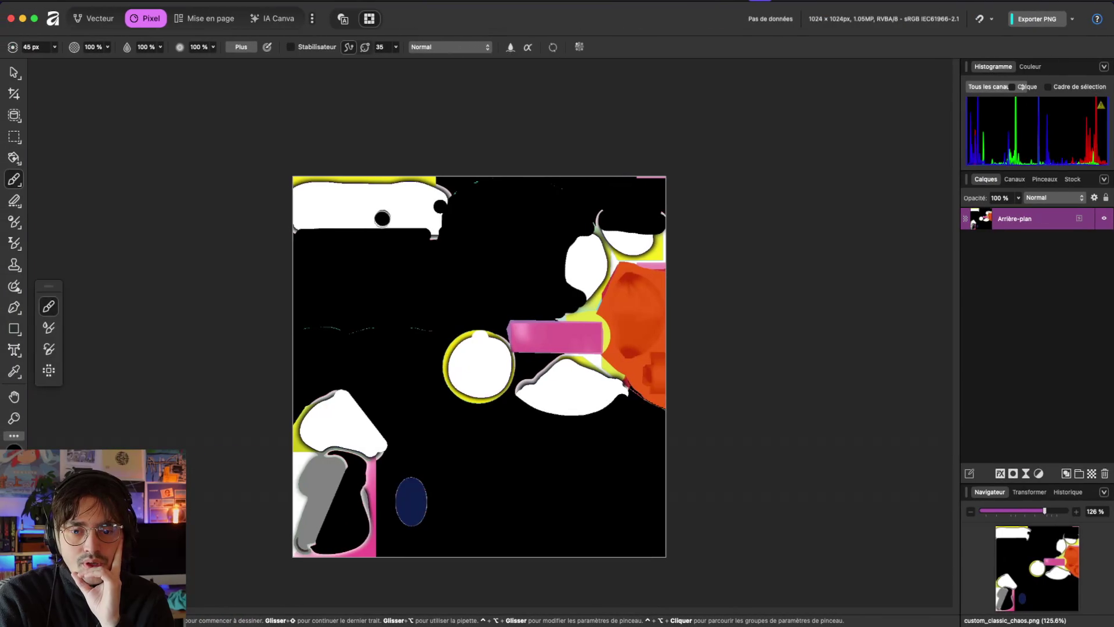
pyautogui.hotkey('ctrl', 'Right')
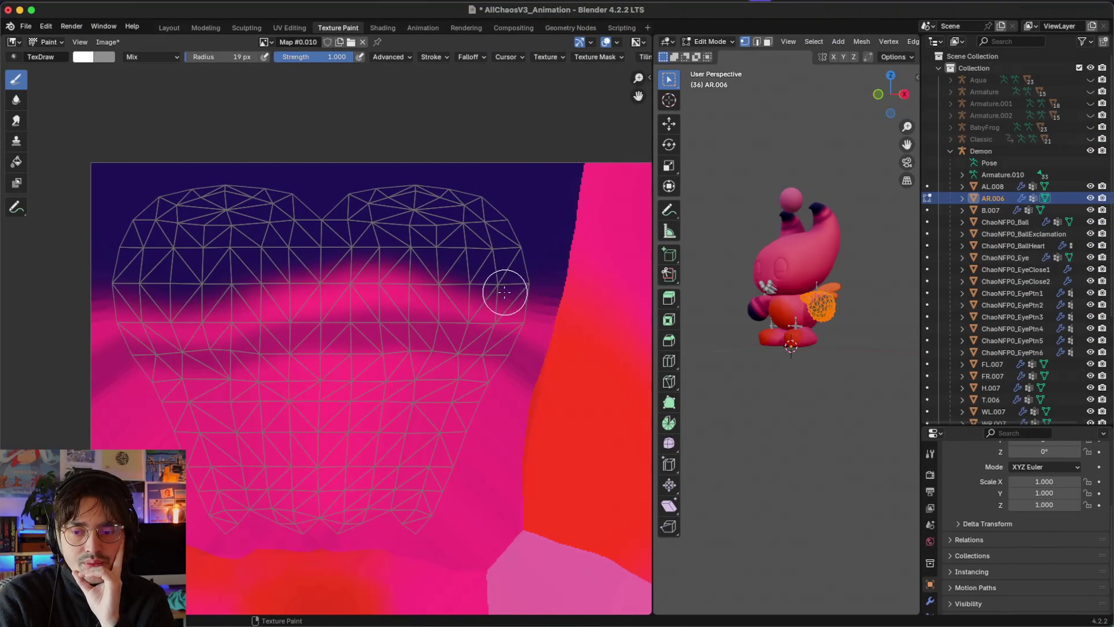
pyautogui.click(505, 293)
pyautogui.click(472, 271)
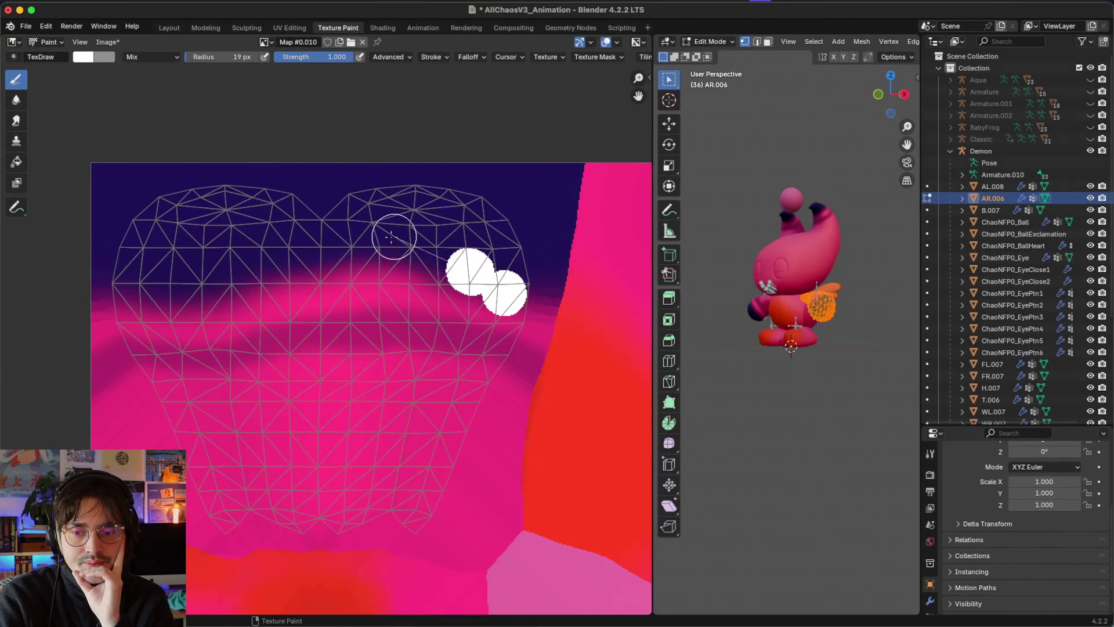
pyautogui.moveTo(455, 264); pyautogui.dragTo(493, 295)
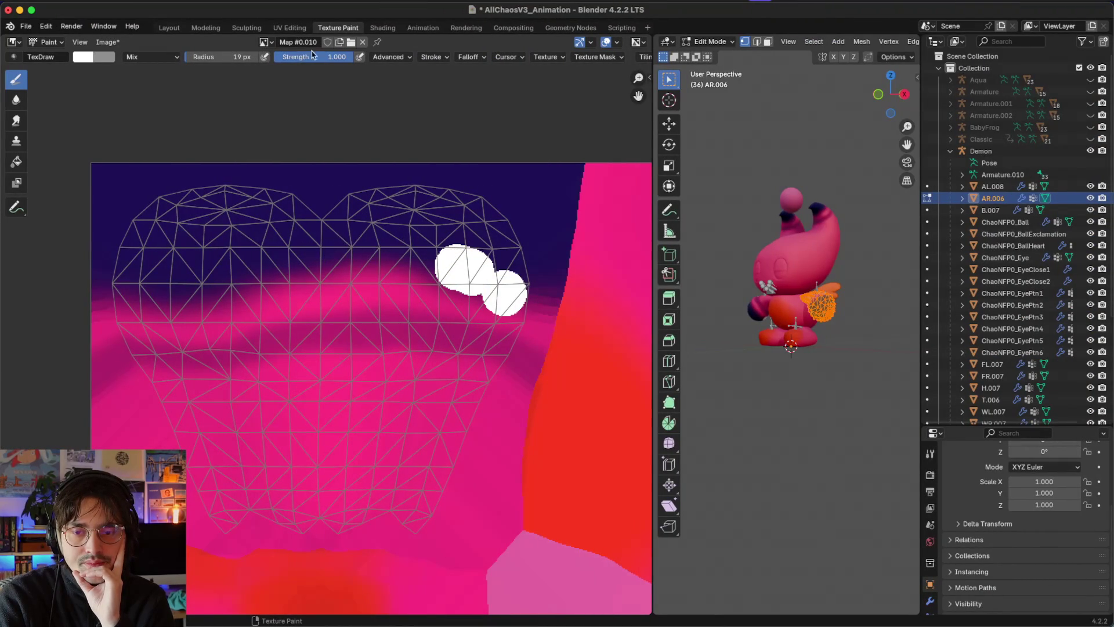
pyautogui.click(421, 58)
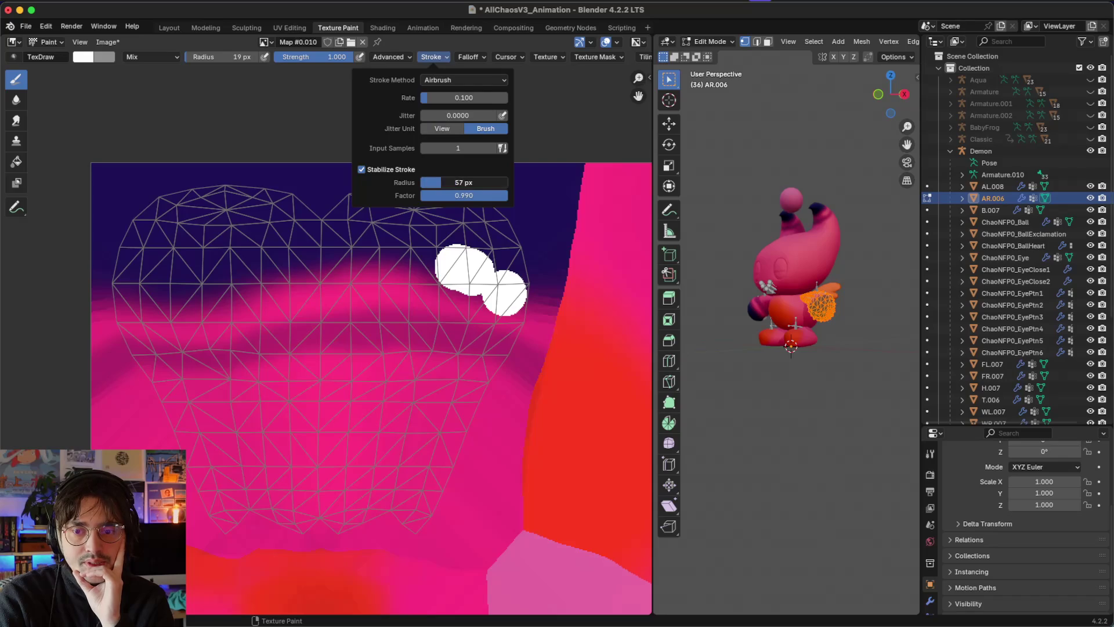
pyautogui.moveTo(460, 264)
pyautogui.mouseDown()
pyautogui.moveTo(423, 236)
pyautogui.moveTo(308, 218)
pyautogui.moveTo(308, 176)
pyautogui.moveTo(336, 182)
pyautogui.moveTo(412, 238)
pyautogui.mouseUp()
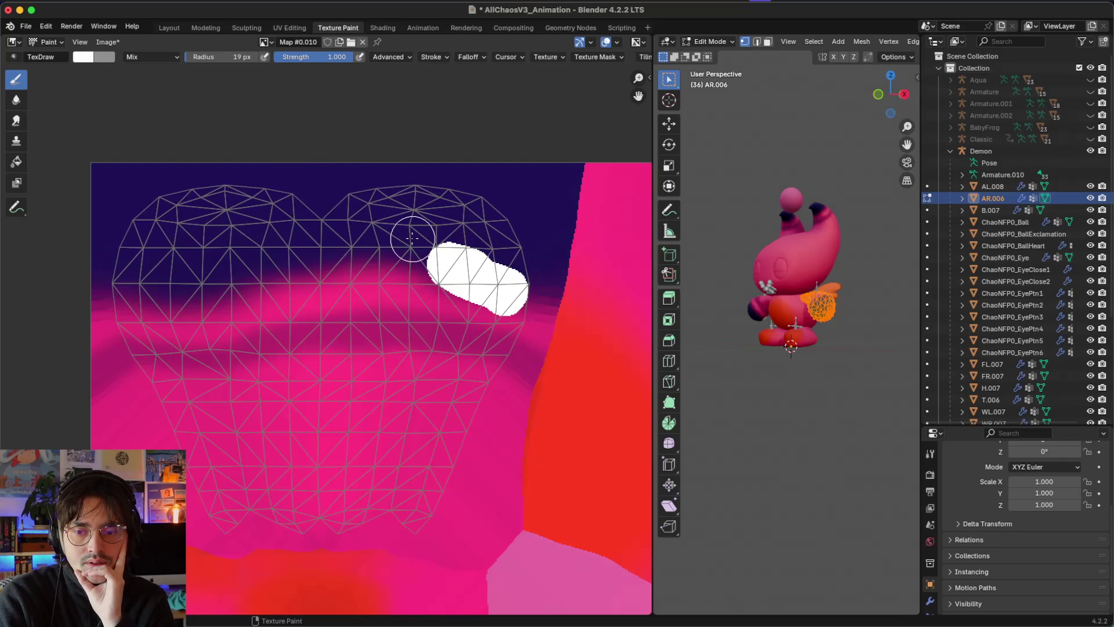
pyautogui.click(437, 57)
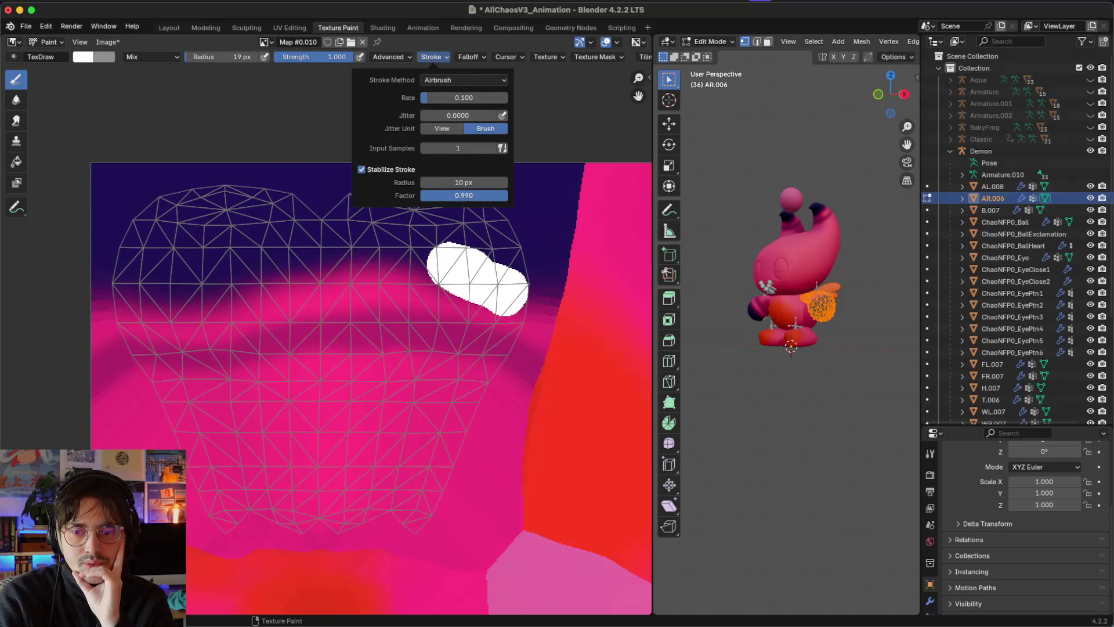
pyautogui.moveTo(515, 250); pyautogui.dragTo(434, 208)
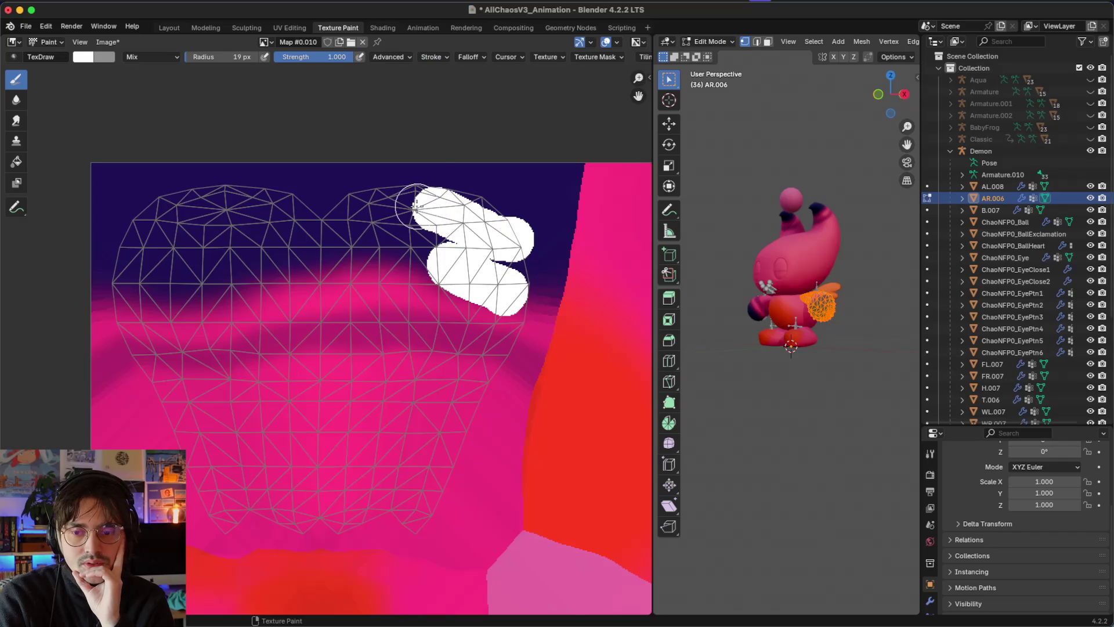
pyautogui.click(430, 57)
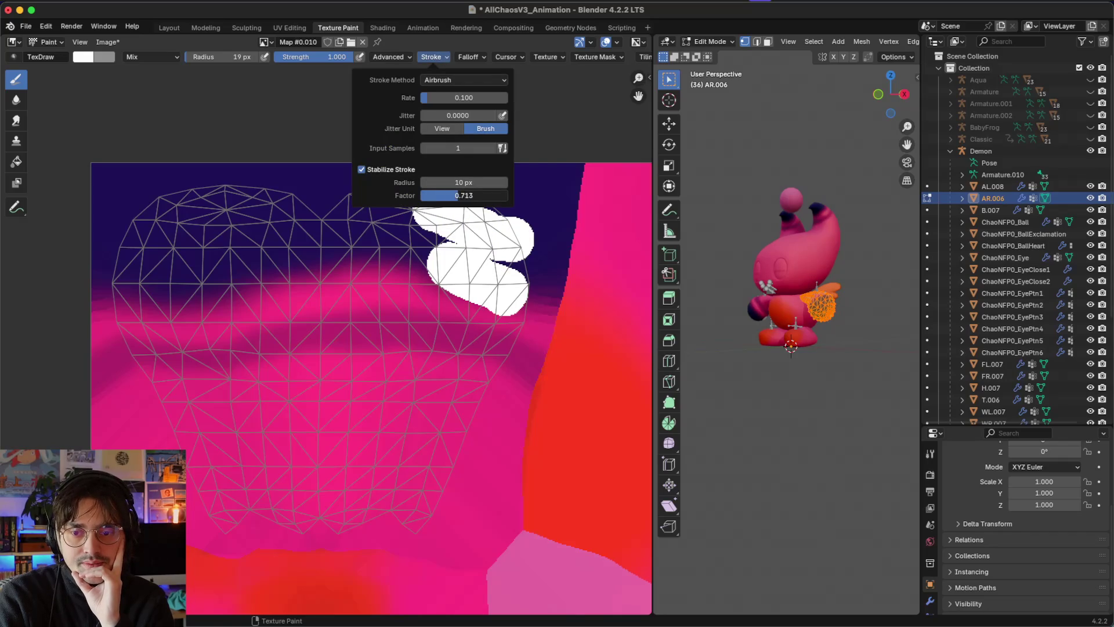
pyautogui.moveTo(430, 250)
pyautogui.mouseDown()
pyautogui.moveTo(317, 255)
pyautogui.moveTo(205, 295)
pyautogui.moveTo(109, 271)
pyautogui.moveTo(174, 204)
pyautogui.moveTo(213, 199)
pyautogui.moveTo(307, 218)
pyautogui.moveTo(305, 244)
pyautogui.moveTo(248, 239)
pyautogui.moveTo(148, 262)
pyautogui.mouseUp()
# Step: Paint white across the gap and notch between the two top lobes of the head UVs
pyautogui.moveTo(310, 246)
pyautogui.mouseDown()
pyautogui.moveTo(348, 212)
pyautogui.moveTo(400, 194)
pyautogui.moveTo(458, 194)
pyautogui.moveTo(505, 222)
pyautogui.mouseUp()
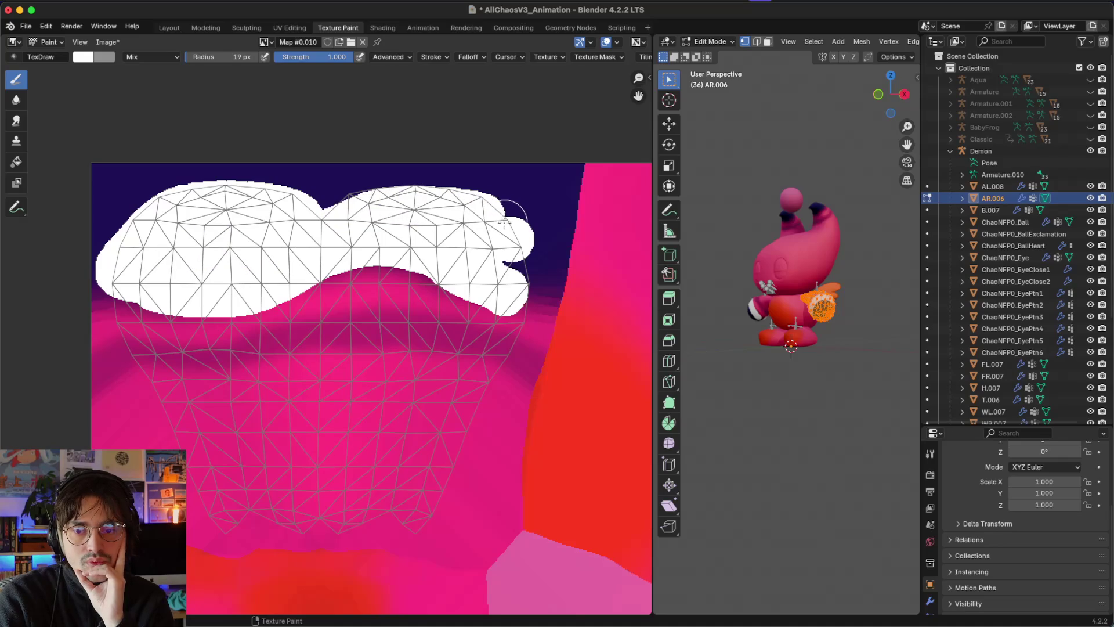
pyautogui.moveTo(388, 198); pyautogui.dragTo(305, 209)
pyautogui.scroll(-3, 395, 265)
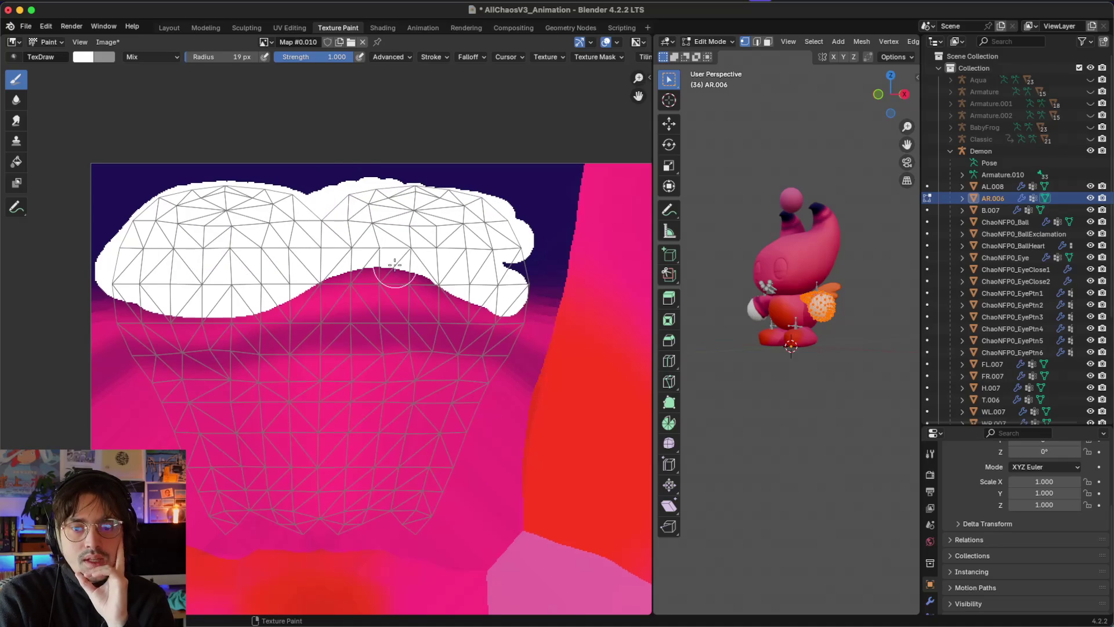
pyautogui.scroll(-2, 395, 265)
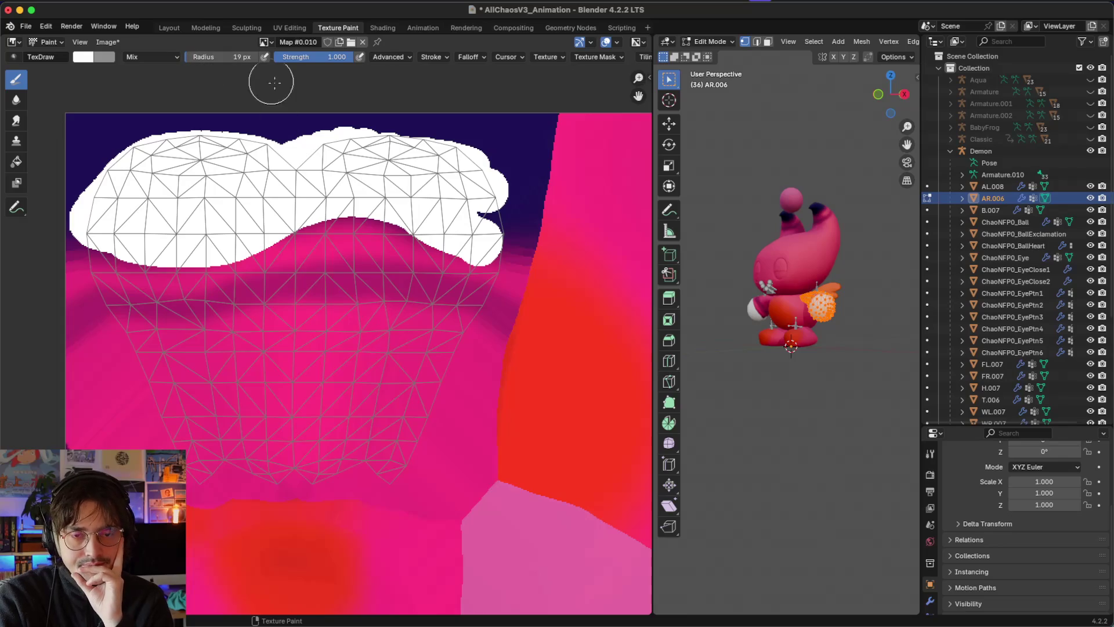
pyautogui.hscroll(-4, 289, 258)
pyautogui.scroll(-2, 289, 258)
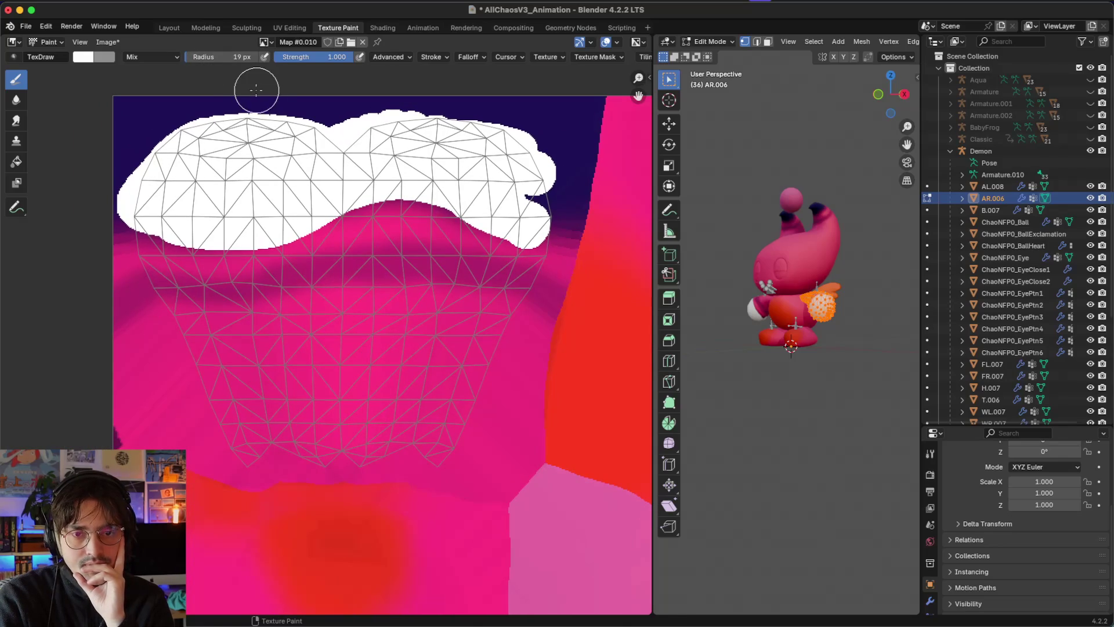
pyautogui.click(88, 59)
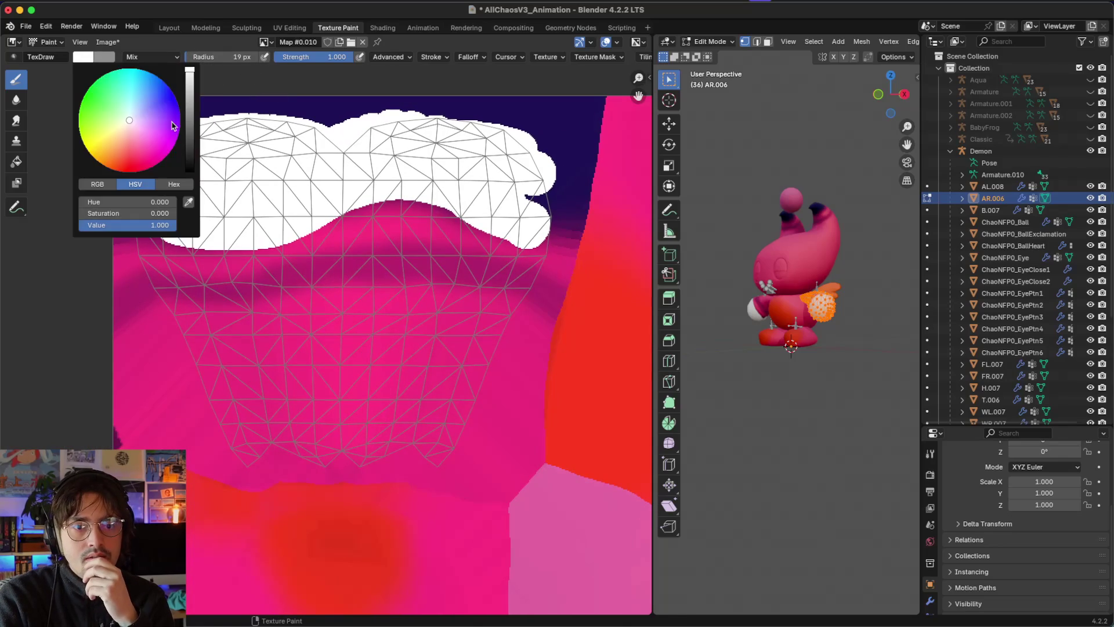
# Step: Set the brush colour Value to 0 and paint the lower head area black
pyautogui.moveTo(190, 141); pyautogui.dragTo(190, 172)
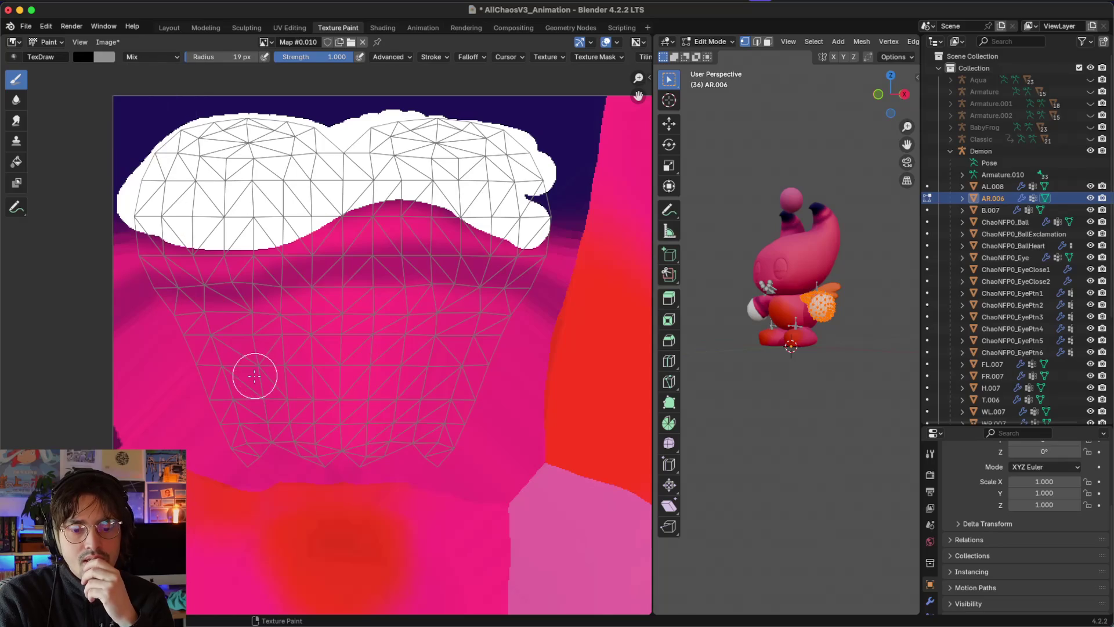
pyautogui.moveTo(238, 448)
pyautogui.mouseDown()
pyautogui.moveTo(445, 443)
pyautogui.moveTo(462, 392)
pyautogui.moveTo(412, 411)
pyautogui.moveTo(303, 393)
pyautogui.moveTo(248, 398)
pyautogui.moveTo(215, 436)
pyautogui.moveTo(286, 419)
pyautogui.moveTo(220, 403)
pyautogui.moveTo(146, 244)
pyautogui.moveTo(263, 256)
pyautogui.moveTo(313, 241)
pyautogui.mouseUp()
pyautogui.moveTo(362, 215)
pyautogui.mouseDown()
pyautogui.moveTo(418, 208)
pyautogui.moveTo(516, 249)
pyautogui.moveTo(531, 235)
pyautogui.moveTo(541, 244)
pyautogui.moveTo(544, 260)
pyautogui.moveTo(497, 304)
pyautogui.moveTo(472, 378)
pyautogui.moveTo(306, 386)
pyautogui.moveTo(226, 366)
pyautogui.moveTo(210, 272)
pyautogui.moveTo(182, 284)
pyautogui.moveTo(386, 259)
pyautogui.moveTo(363, 241)
pyautogui.moveTo(496, 278)
pyautogui.moveTo(410, 367)
pyautogui.moveTo(291, 368)
pyautogui.moveTo(249, 355)
pyautogui.moveTo(255, 301)
pyautogui.moveTo(436, 288)
pyautogui.moveTo(458, 309)
pyautogui.moveTo(371, 351)
pyautogui.moveTo(279, 338)
pyautogui.moveTo(398, 316)
pyautogui.moveTo(398, 278)
pyautogui.mouseUp()
# Step: Switch the brush back to white and smooth the white-black boundary along the band
pyautogui.scroll(3, 136, 121)
pyautogui.click(81, 43)
pyautogui.click(84, 56)
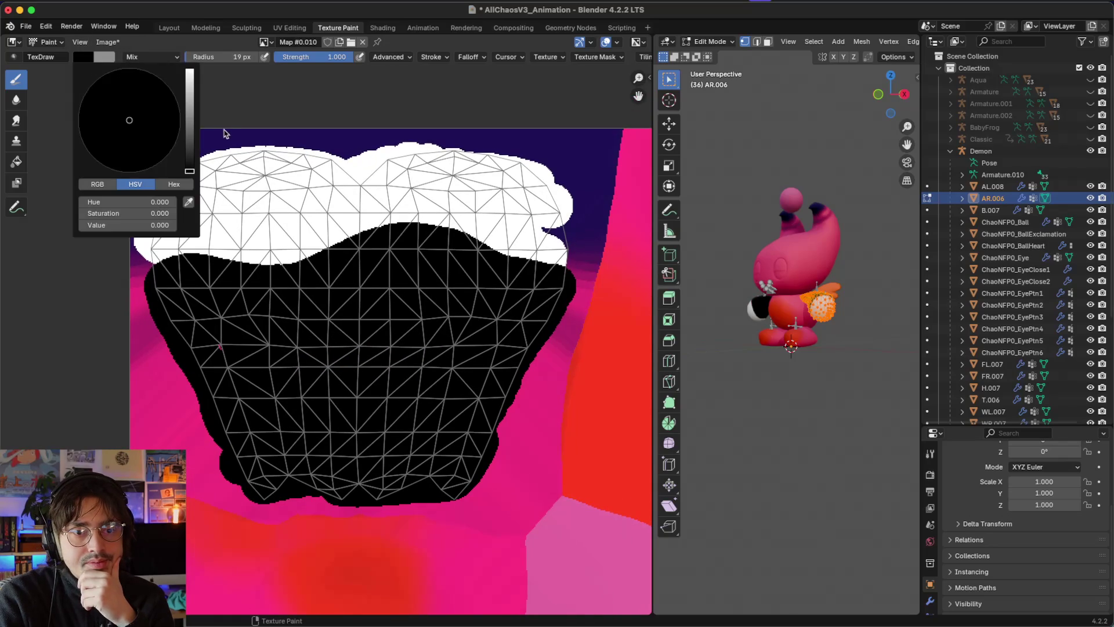
pyautogui.moveTo(187, 109); pyautogui.dragTo(189, 71)
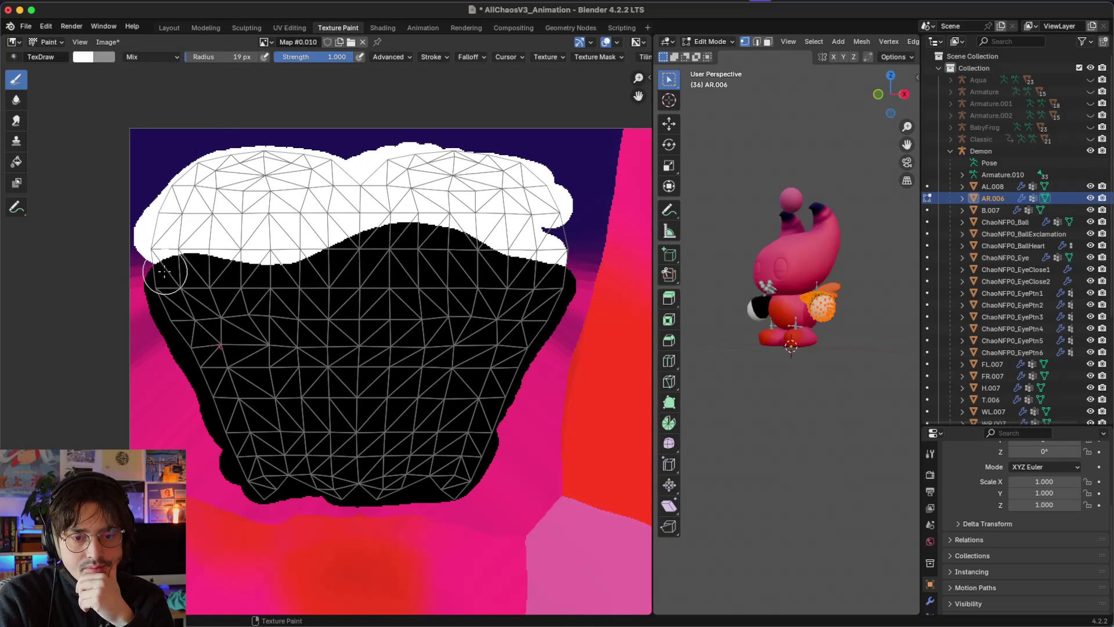
pyautogui.moveTo(170, 254)
pyautogui.mouseDown()
pyautogui.moveTo(255, 261)
pyautogui.moveTo(318, 248)
pyautogui.mouseUp()
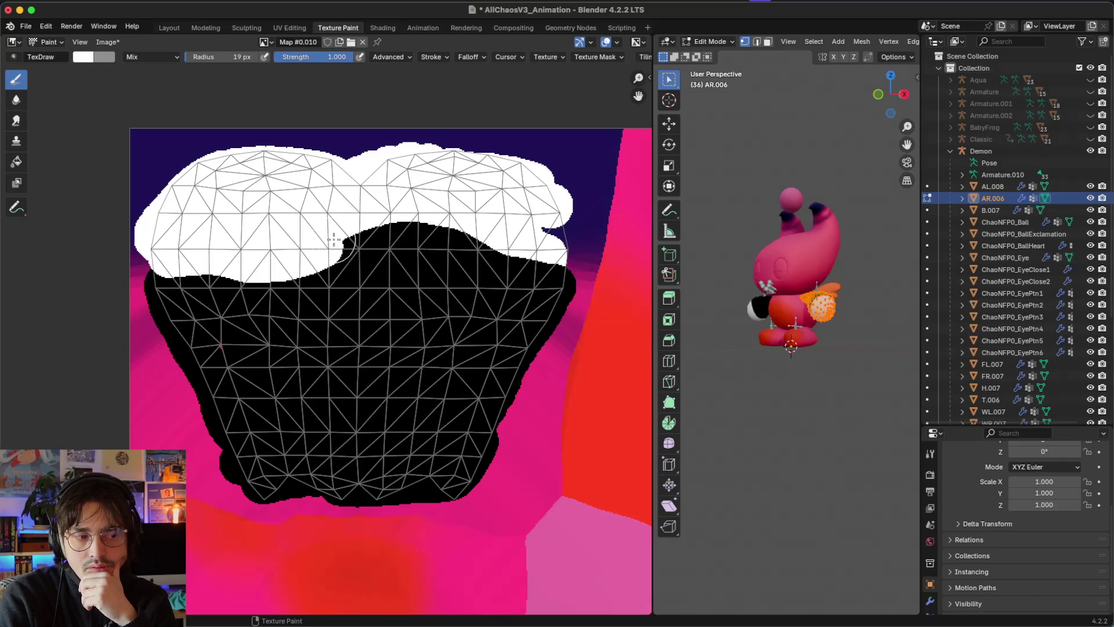
pyautogui.moveTo(405, 231)
pyautogui.mouseDown()
pyautogui.moveTo(542, 260)
pyautogui.moveTo(578, 254)
pyautogui.moveTo(543, 228)
pyautogui.mouseUp()
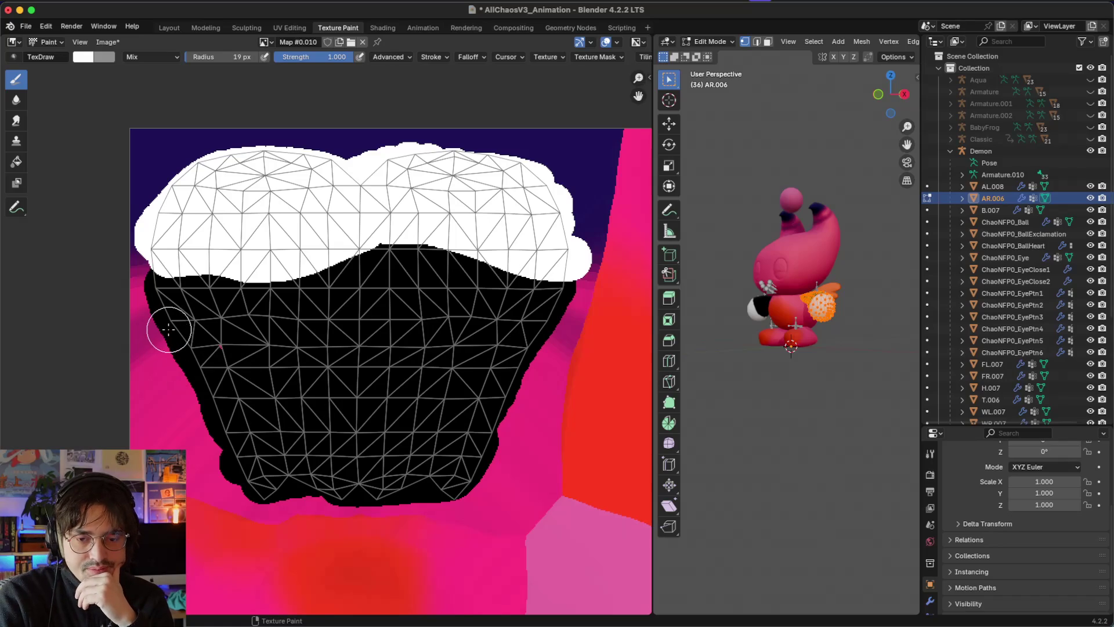
# Step: Repaint a thin white stripe across the black area using an 11 px brush radius
pyautogui.moveTo(168, 329)
pyautogui.mouseDown()
pyautogui.moveTo(241, 311)
pyautogui.moveTo(287, 316)
pyautogui.mouseUp()
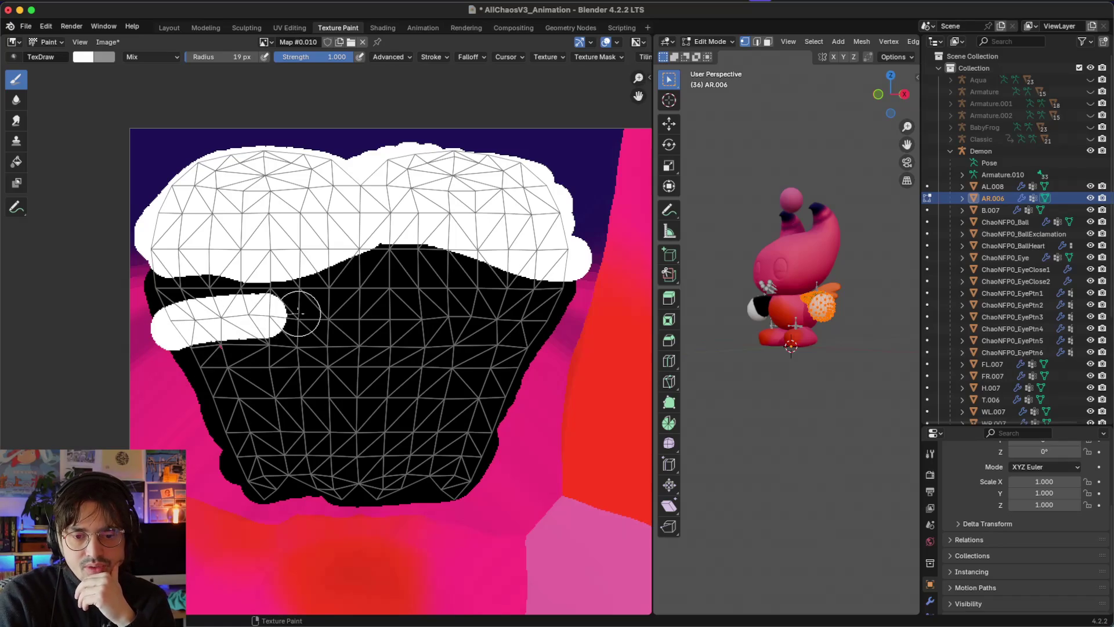
pyautogui.hotkey('ctrl', 'z')
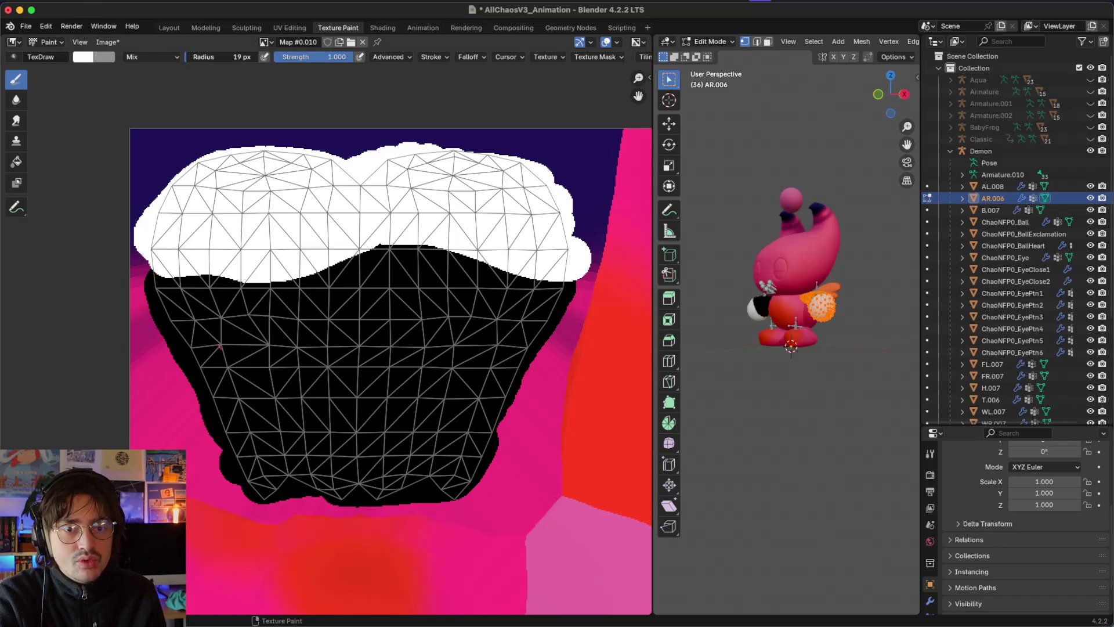
pyautogui.moveTo(187, 57)
pyautogui.mouseDown()
pyautogui.moveTo(200, 58)
pyautogui.moveTo(185, 62)
pyautogui.mouseUp()
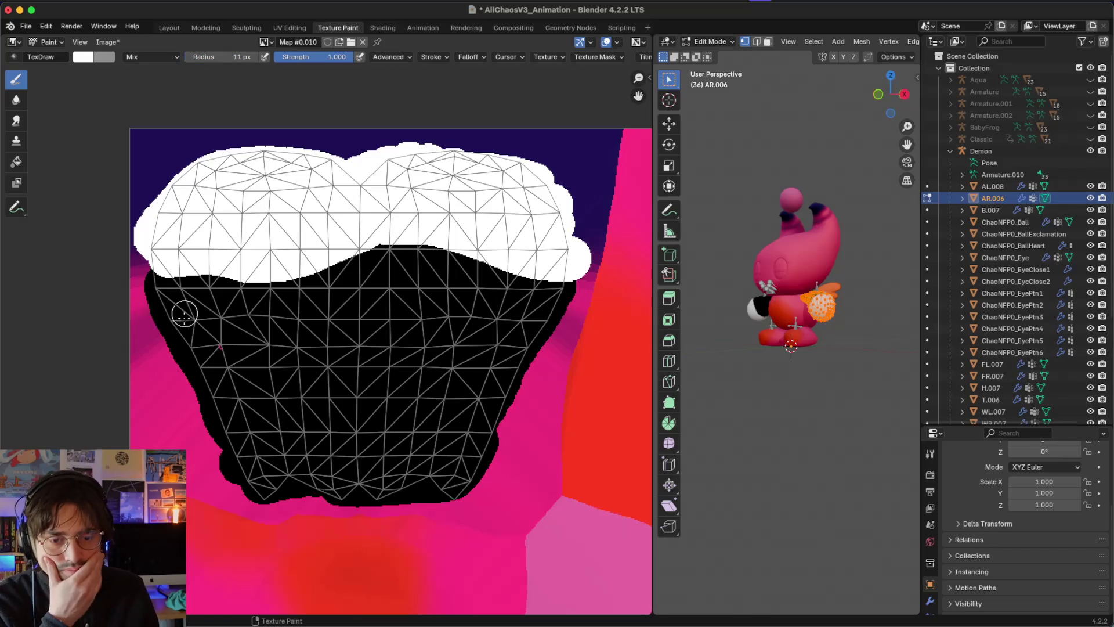
pyautogui.moveTo(173, 327)
pyautogui.mouseDown()
pyautogui.moveTo(308, 335)
pyautogui.moveTo(436, 312)
pyautogui.moveTo(494, 322)
pyautogui.moveTo(544, 353)
pyautogui.mouseUp()
pyautogui.hscroll(5, 734, 336)
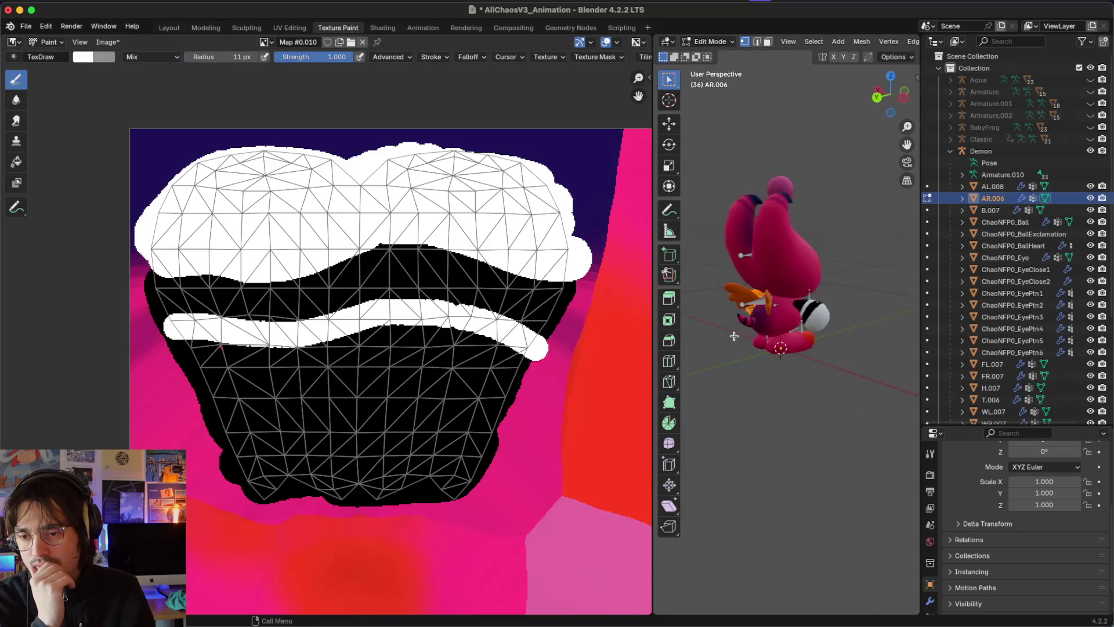
pyautogui.scroll(-2, 323, 451)
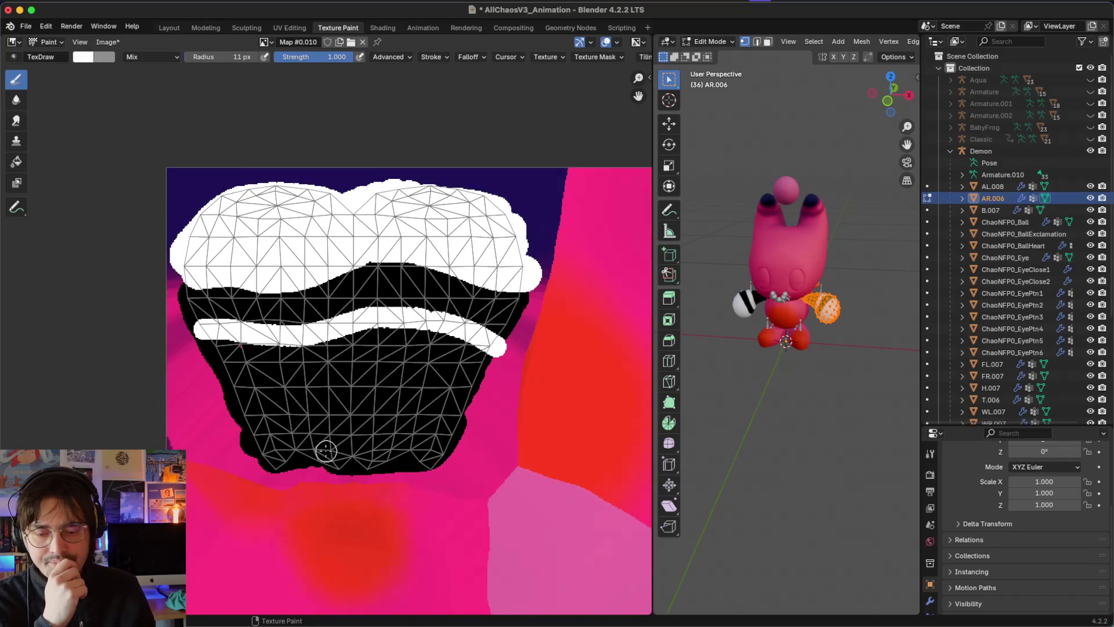
pyautogui.scroll(-2, 326, 451)
pyautogui.press('Tab')
pyautogui.hscroll(2, 326, 451)
pyautogui.scroll(-1, 326, 451)
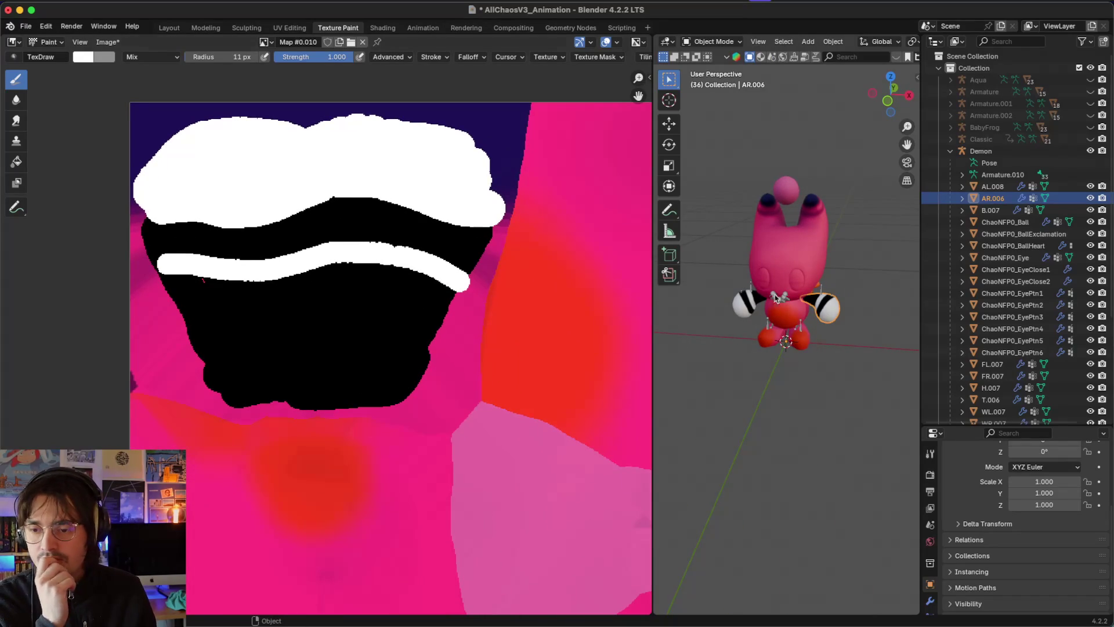
pyautogui.hscroll(-5, 787, 363)
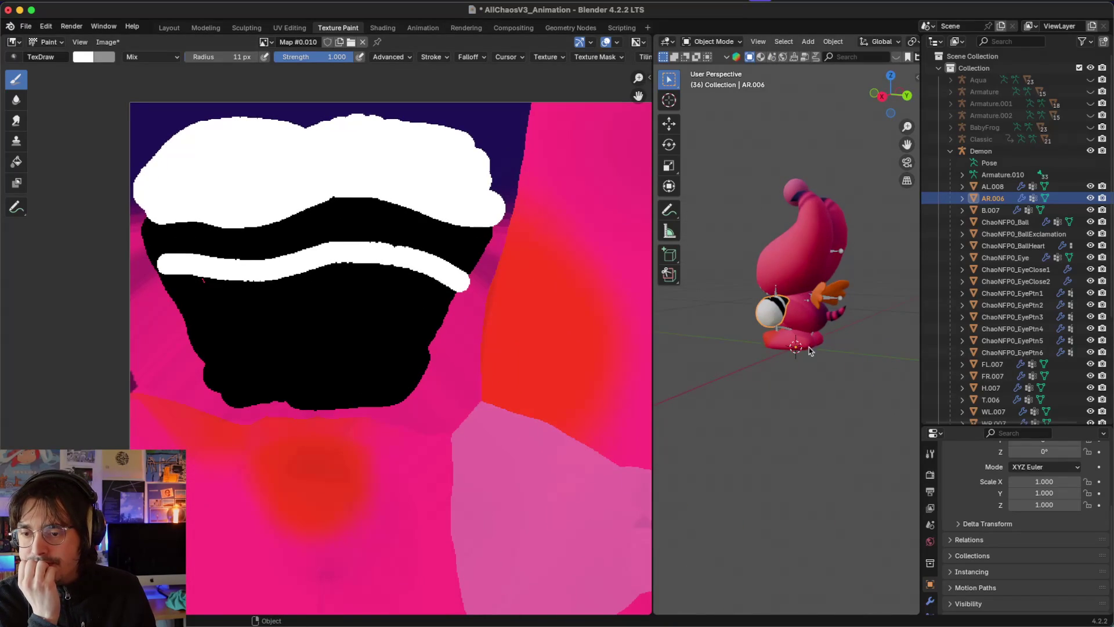
pyautogui.click(836, 319)
# Step: Put the tail T.006 in Edit Mode and zoom the image editor onto its fan-shaped UV island
pyautogui.press('Tab')
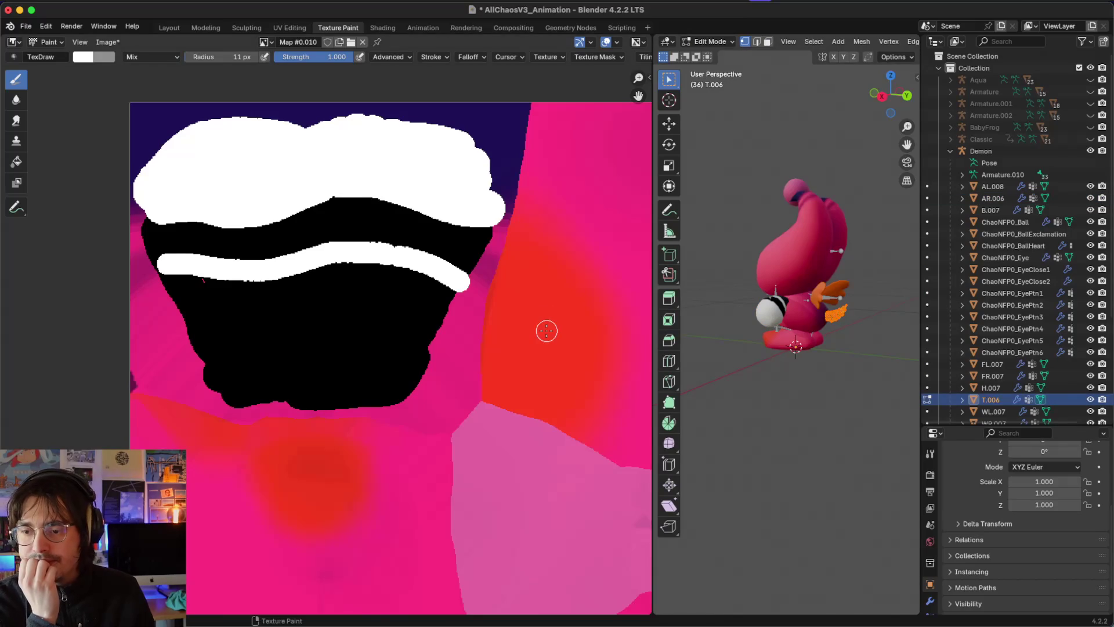
pyautogui.scroll(-2, 547, 330)
pyautogui.scroll(-3, 546, 330)
pyautogui.hscroll(5, 547, 331)
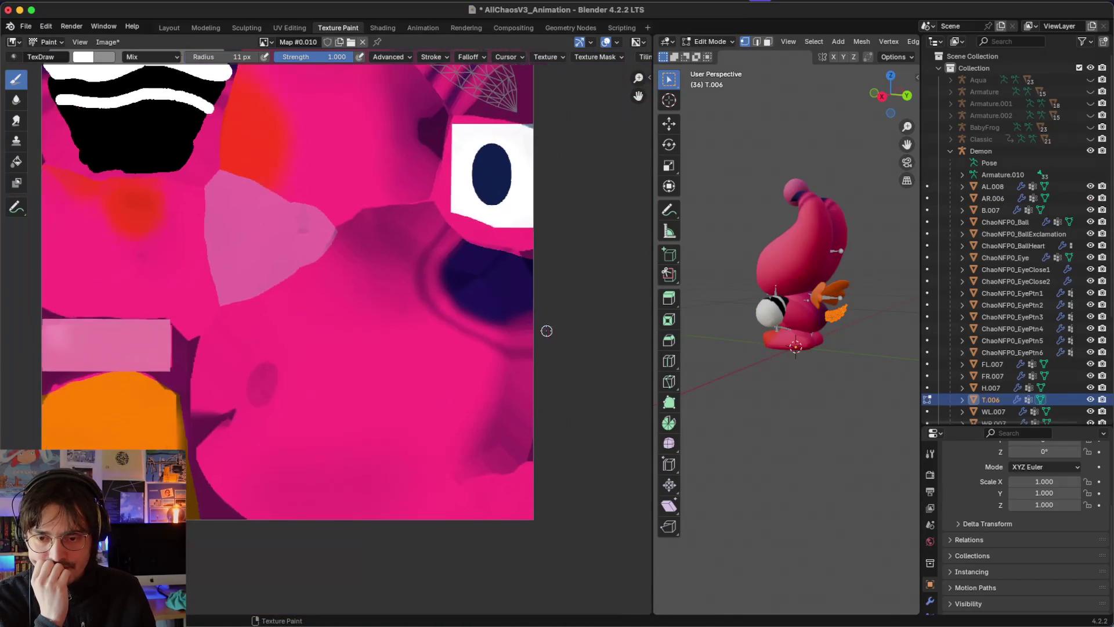
pyautogui.scroll(3, 547, 330)
pyautogui.hscroll(-2, 546, 331)
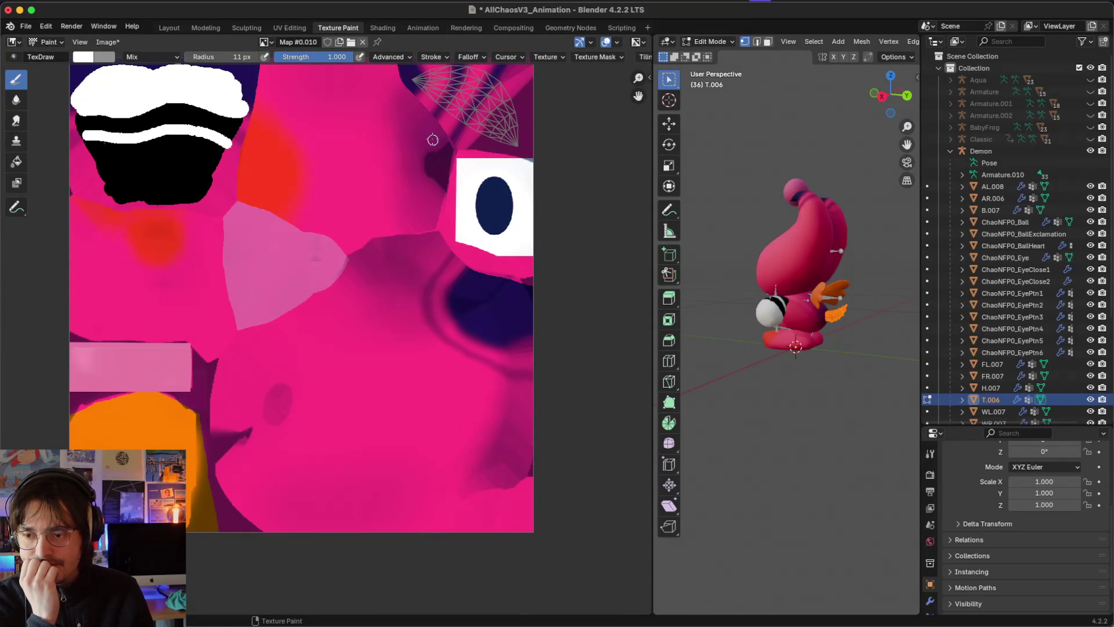
pyautogui.scroll(4, 433, 140)
pyautogui.scroll(4, 477, 189)
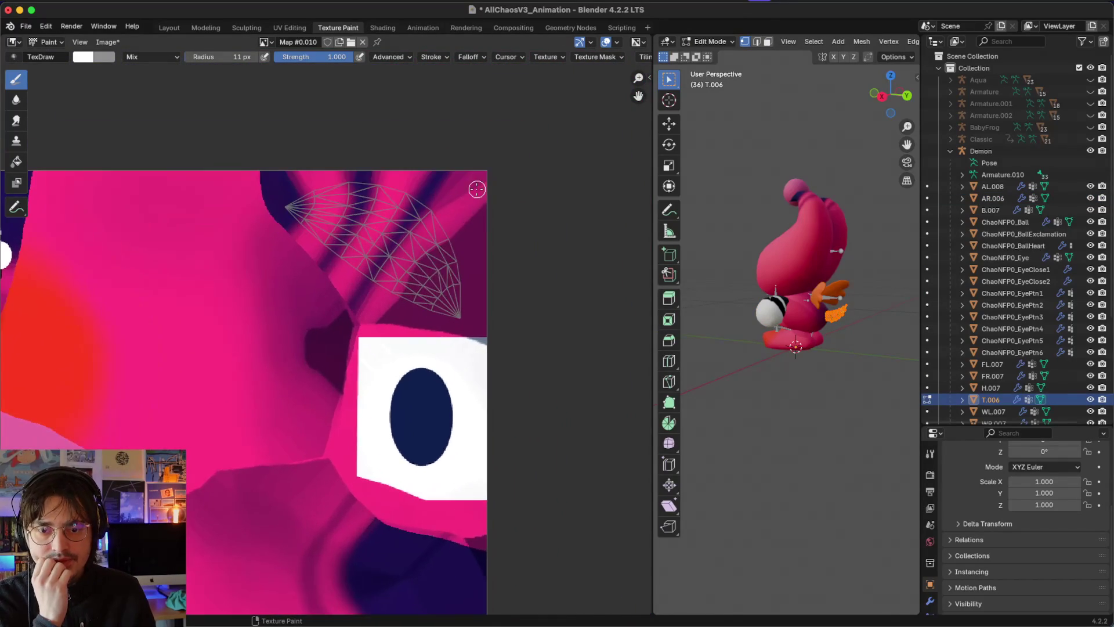
pyautogui.scroll(5, 476, 189)
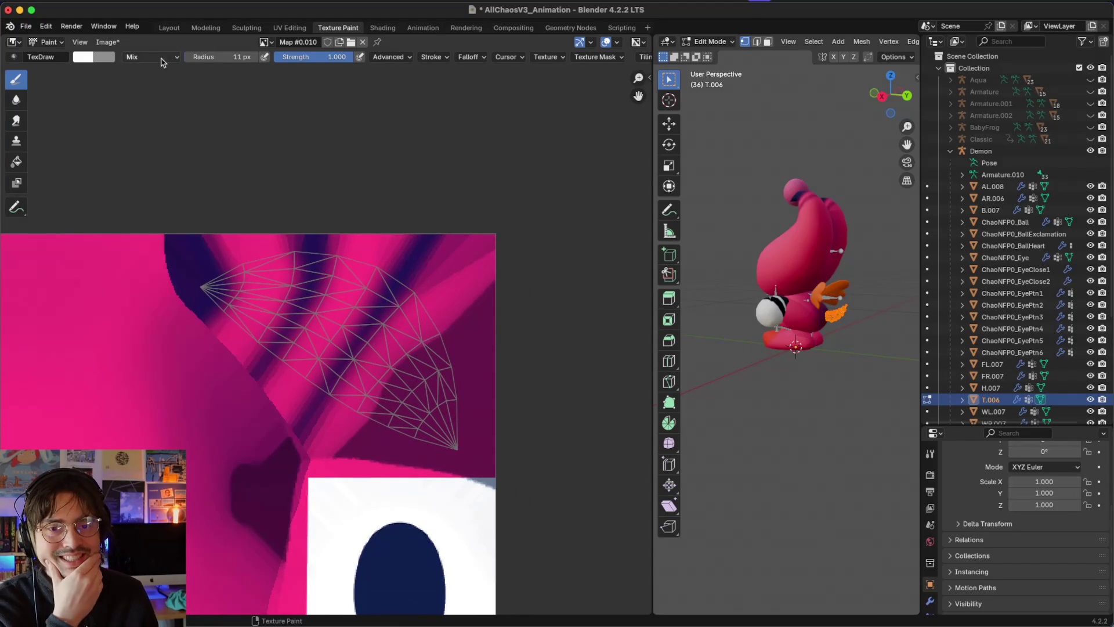
pyautogui.click(86, 58)
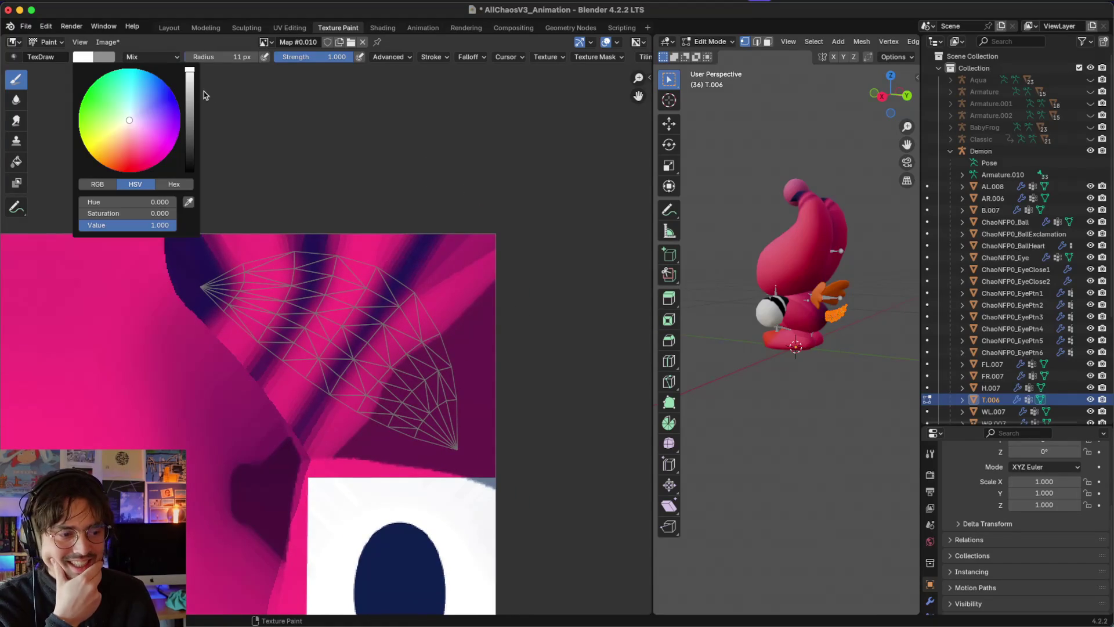
# Step: Set the brush to black with a 54 px radius and fill the tail's UV island
pyautogui.moveTo(187, 92); pyautogui.dragTo(189, 172)
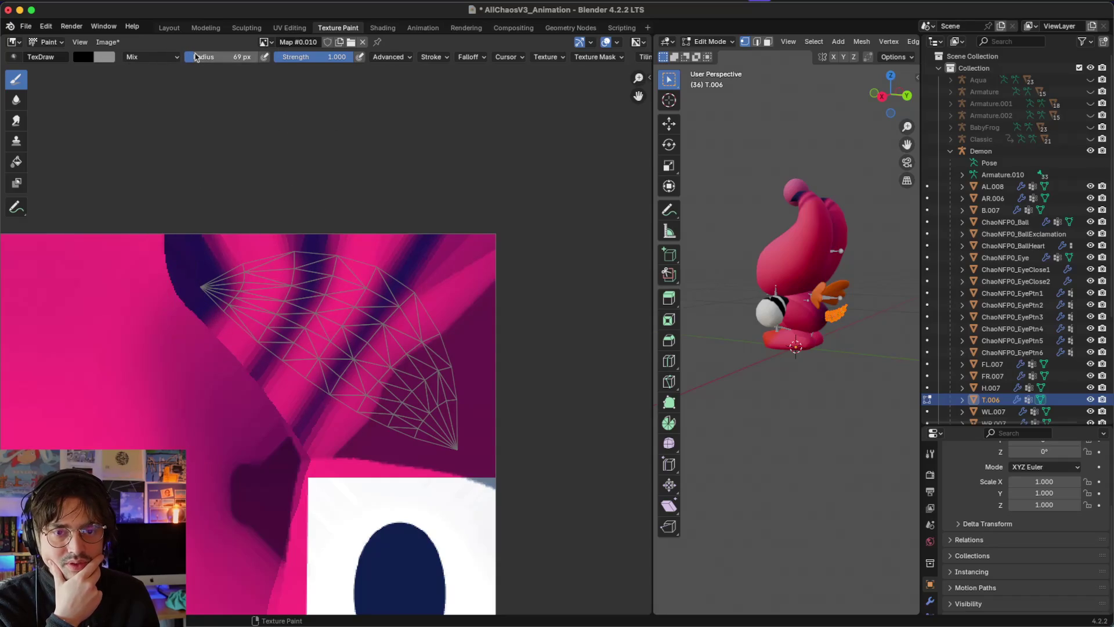
pyautogui.moveTo(227, 57); pyautogui.dragTo(223, 57)
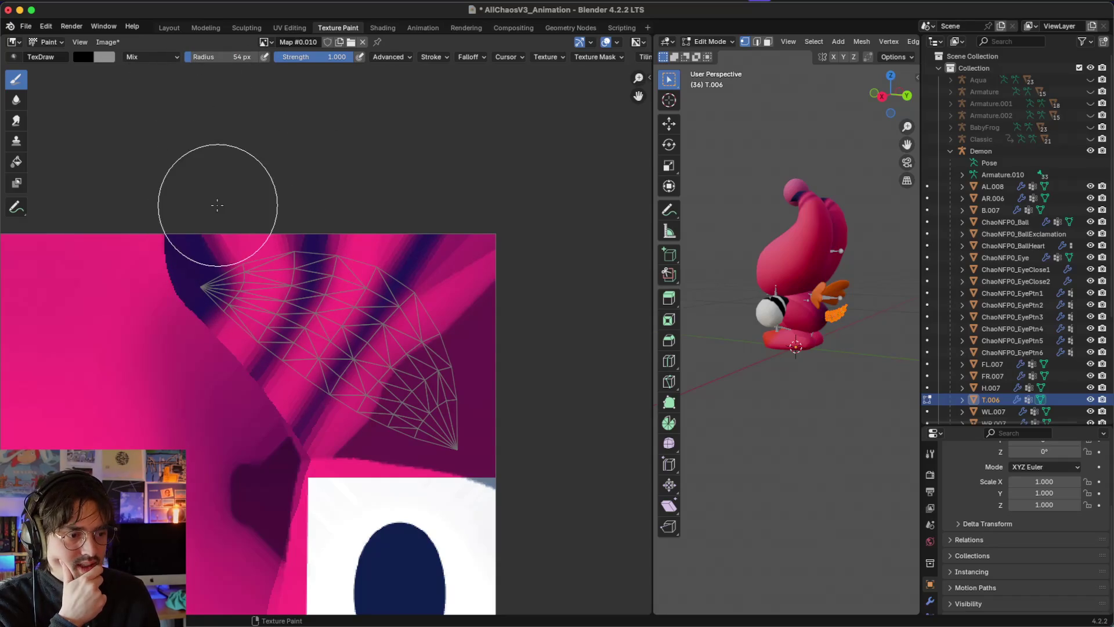
pyautogui.moveTo(249, 250)
pyautogui.mouseDown()
pyautogui.moveTo(278, 273)
pyautogui.moveTo(242, 261)
pyautogui.moveTo(232, 237)
pyautogui.mouseUp()
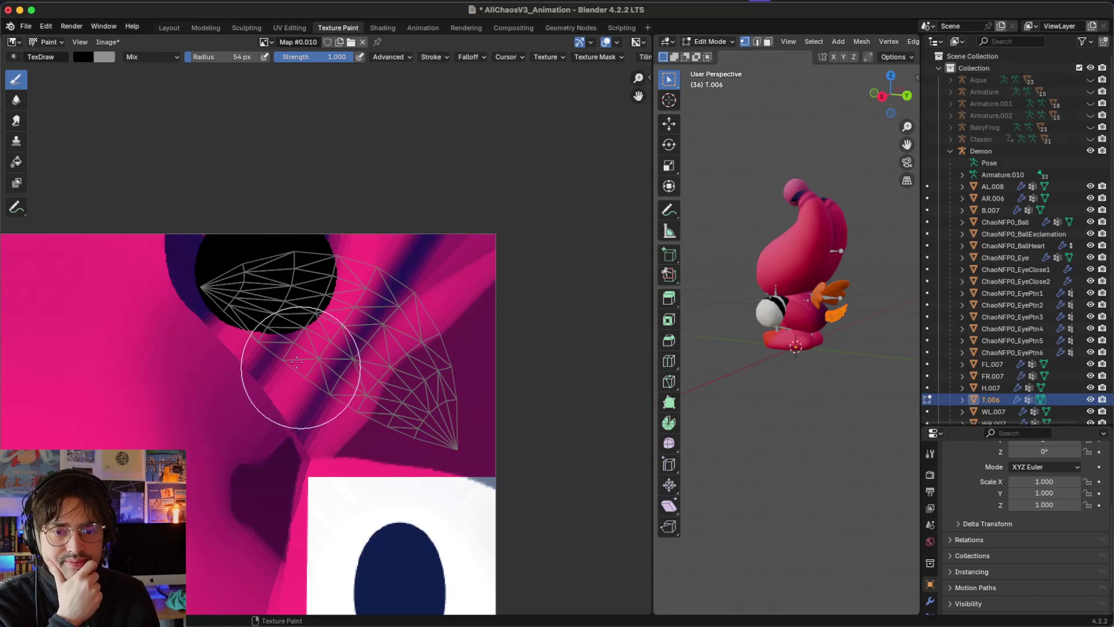
pyautogui.moveTo(357, 297)
pyautogui.mouseDown()
pyautogui.moveTo(403, 340)
pyautogui.moveTo(439, 403)
pyautogui.moveTo(284, 300)
pyautogui.mouseUp()
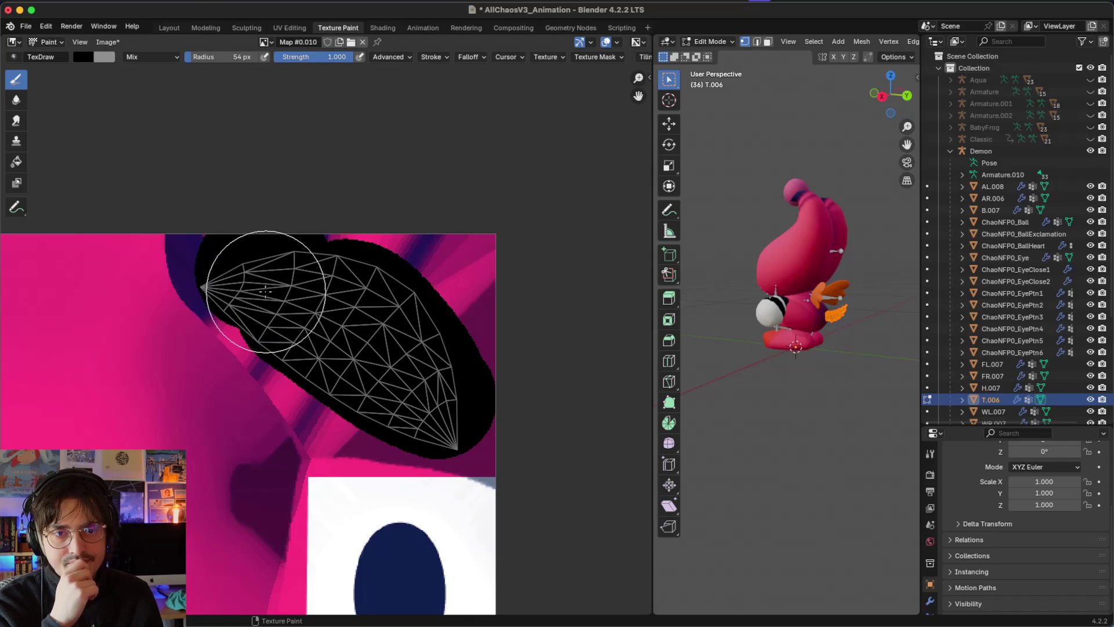
pyautogui.hscroll(-10, 265, 291)
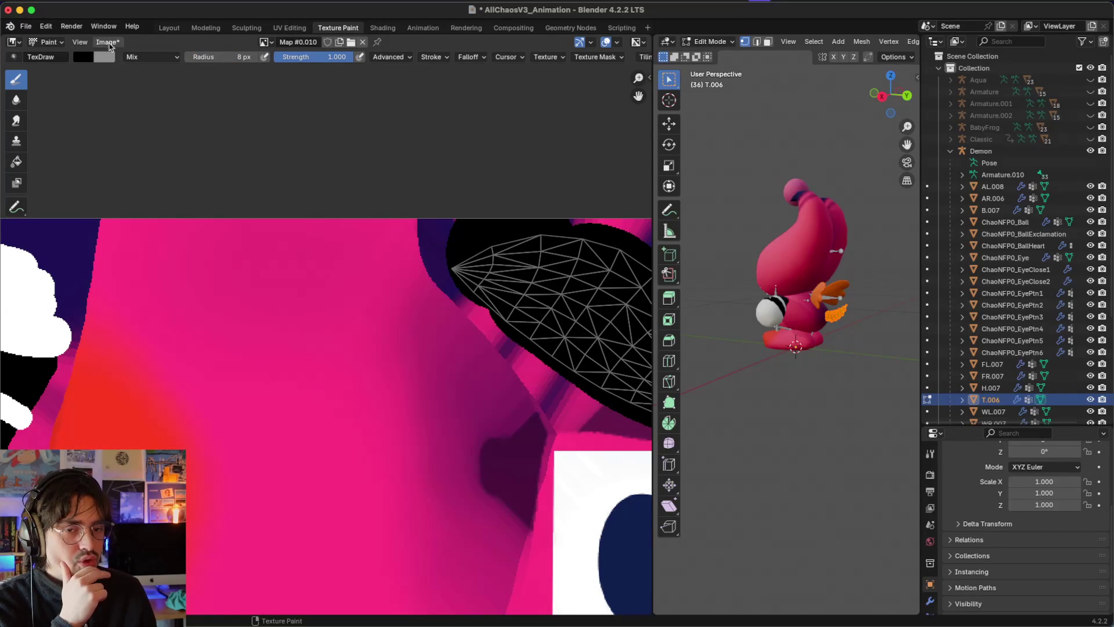
# Step: Switch the brush to white and paint two diagonal stripes and the left tip on the black tail
pyautogui.click(81, 58)
pyautogui.moveTo(190, 120); pyautogui.dragTo(189, 71)
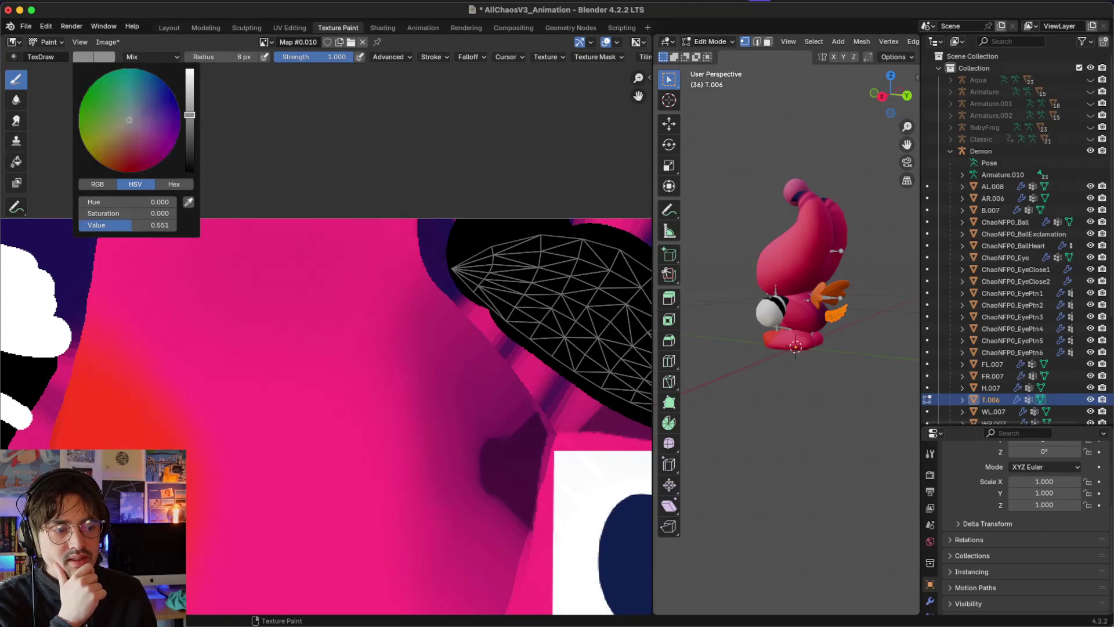
pyautogui.hscroll(5, 370, 241)
pyautogui.hscroll(3, 461, 255)
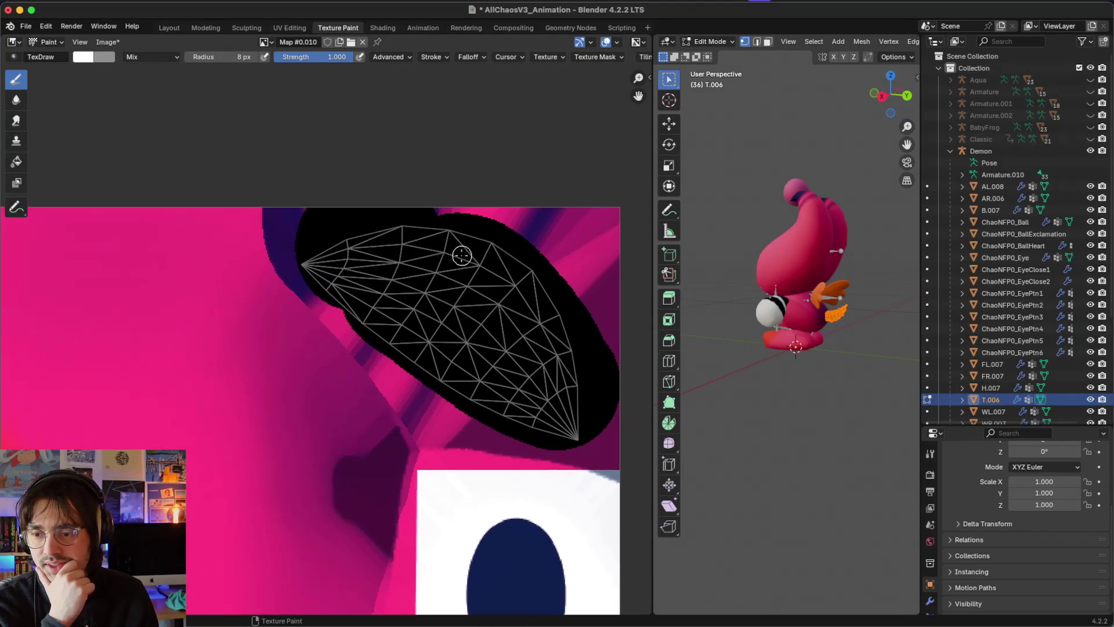
pyautogui.scroll(1, 464, 253)
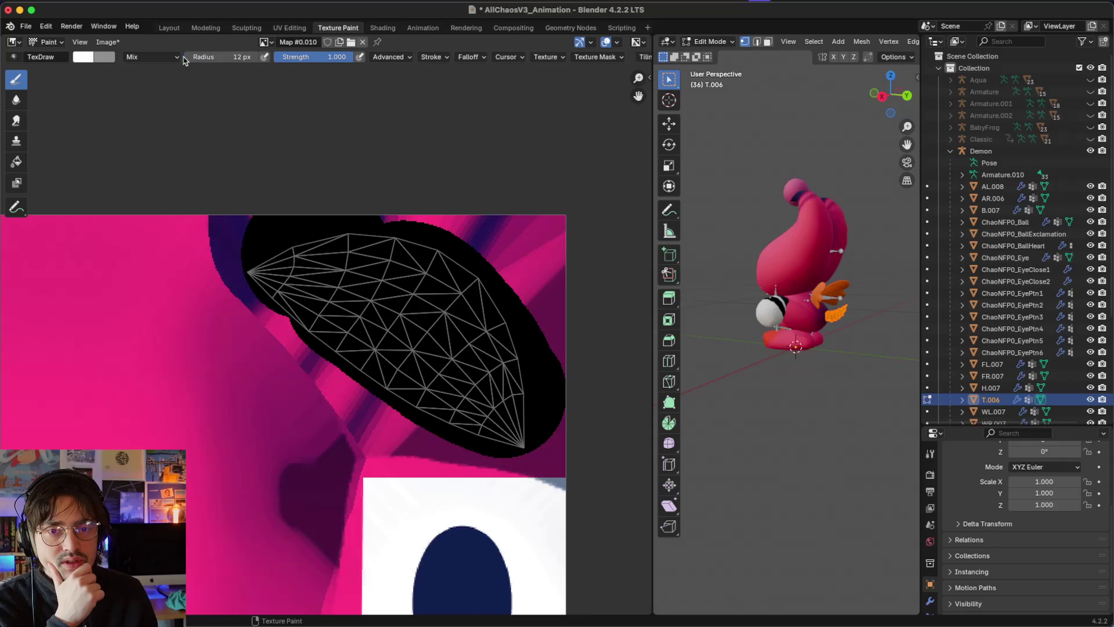
pyautogui.moveTo(469, 251)
pyautogui.mouseDown()
pyautogui.moveTo(413, 339)
pyautogui.moveTo(386, 355)
pyautogui.moveTo(364, 419)
pyautogui.mouseUp()
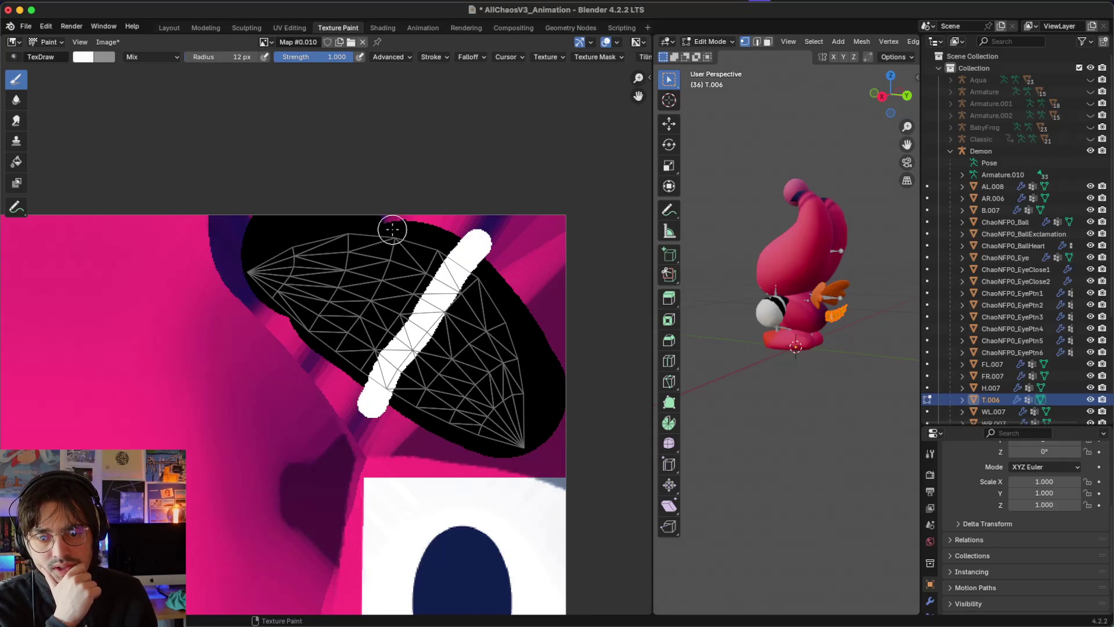
pyautogui.moveTo(387, 237); pyautogui.dragTo(306, 354)
pyautogui.moveTo(298, 244)
pyautogui.mouseDown()
pyautogui.moveTo(284, 279)
pyautogui.moveTo(264, 290)
pyautogui.moveTo(256, 273)
pyautogui.moveTo(273, 258)
pyautogui.mouseUp()
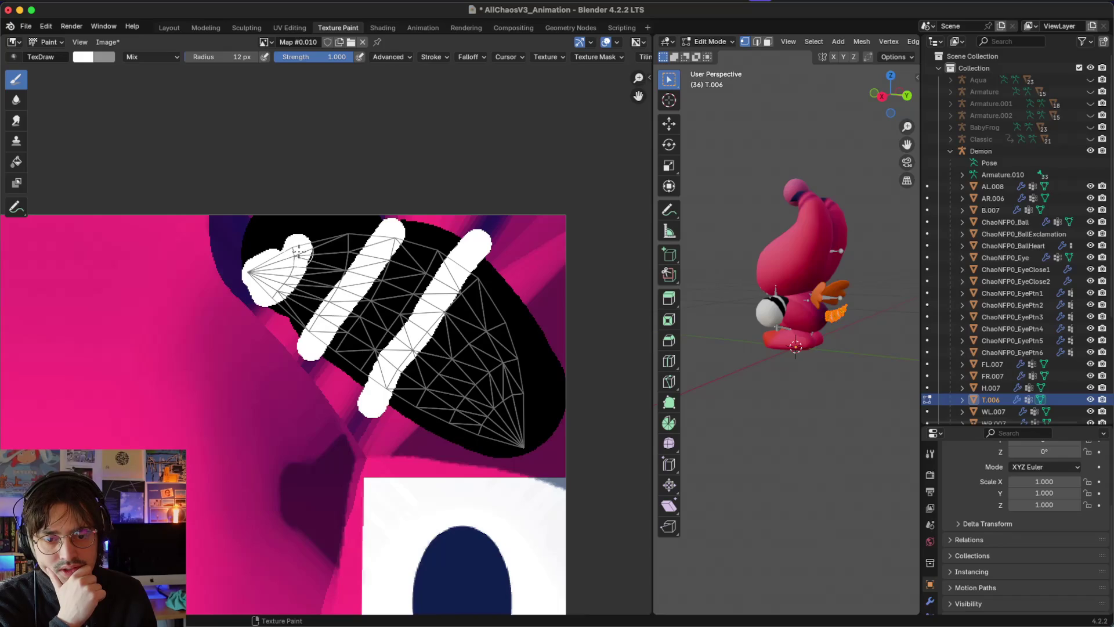
pyautogui.moveTo(308, 231); pyautogui.dragTo(308, 223)
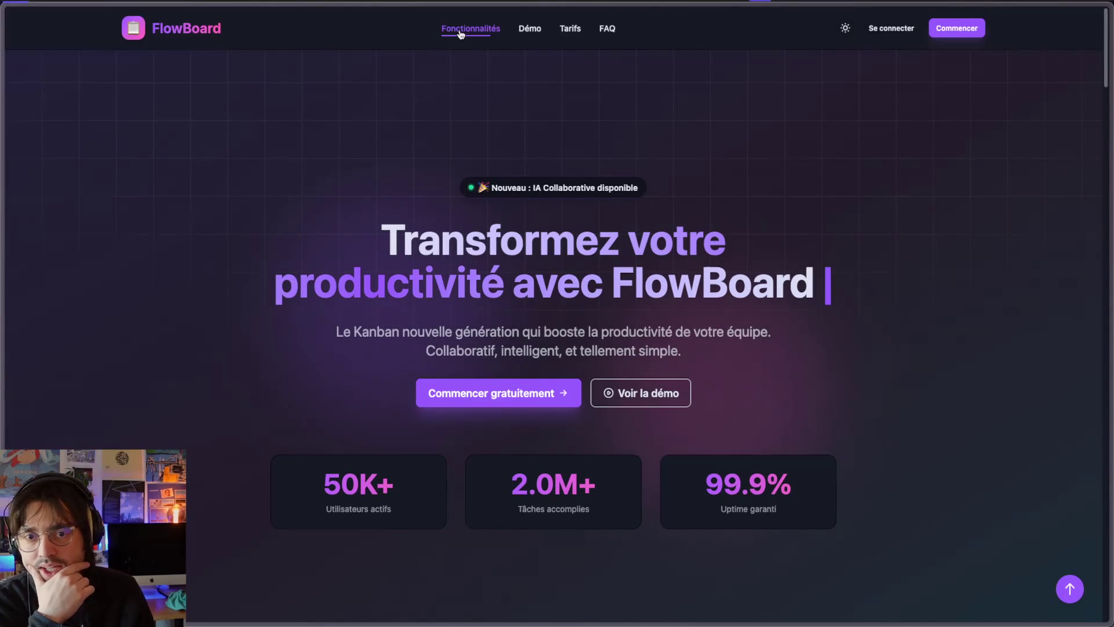
pyautogui.scroll(-10, 455, 238)
pyautogui.scroll(-3, 456, 238)
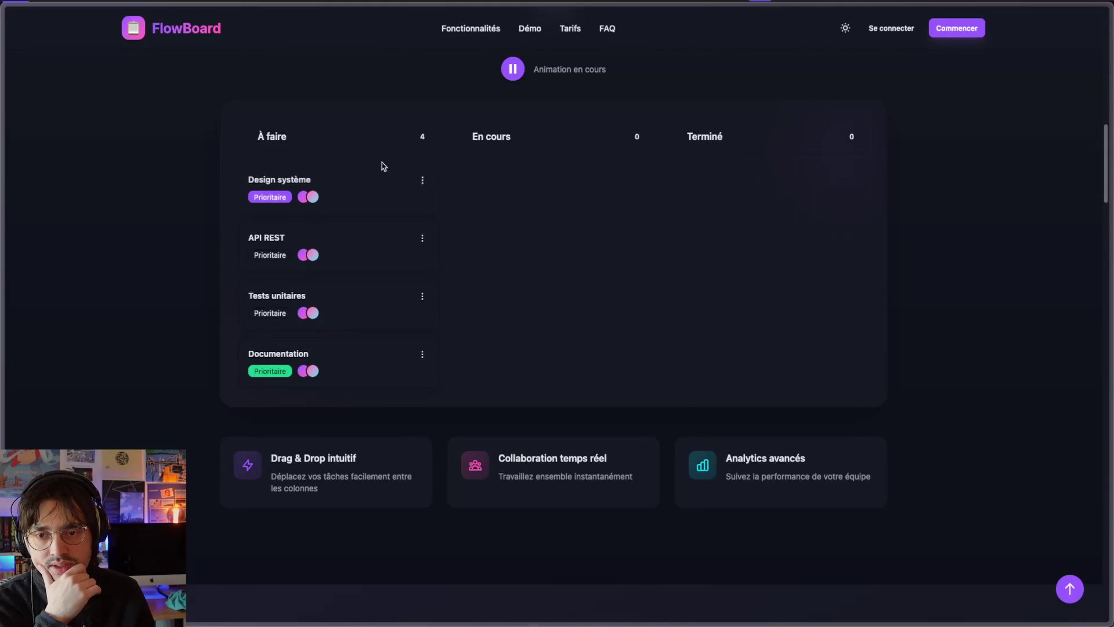
pyautogui.click(513, 69)
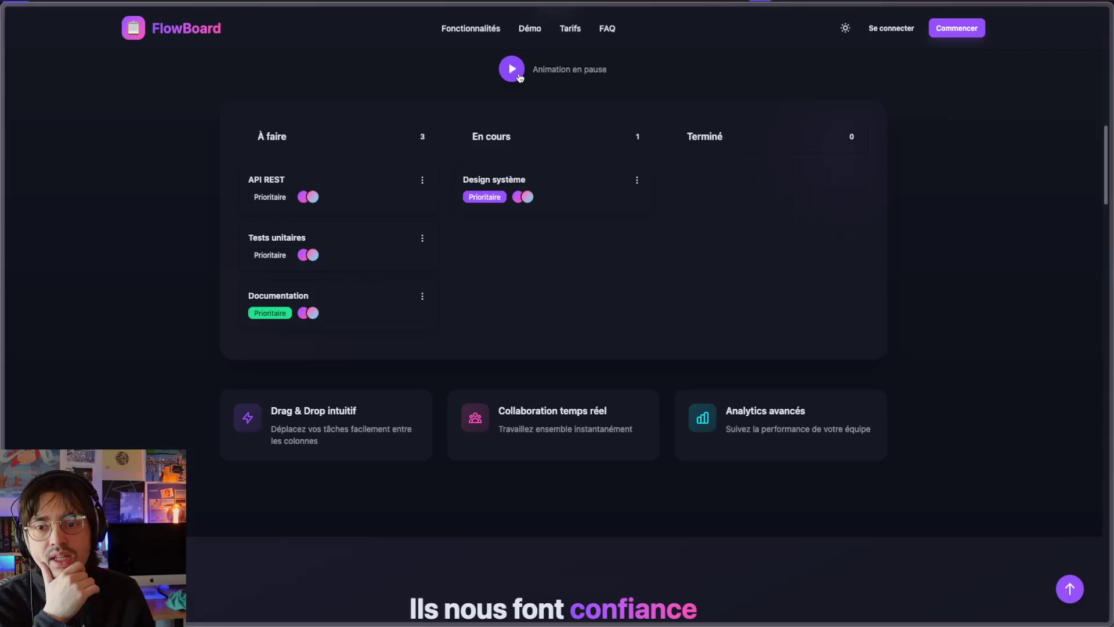
pyautogui.scroll(-2, 504, 277)
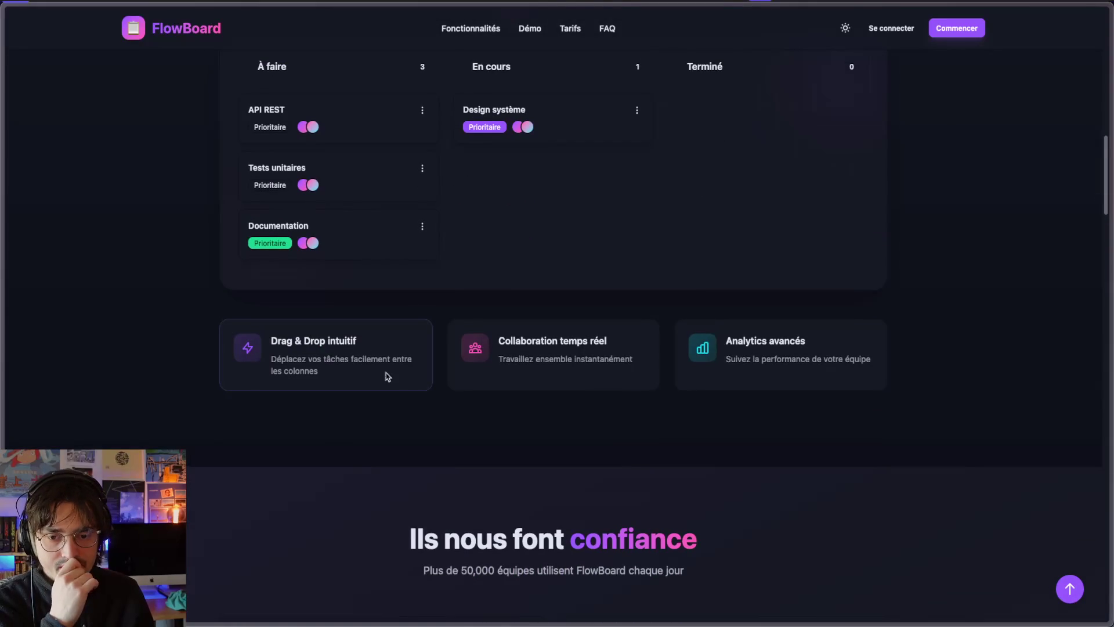
pyautogui.scroll(-10, 385, 376)
pyautogui.scroll(-20, 401, 332)
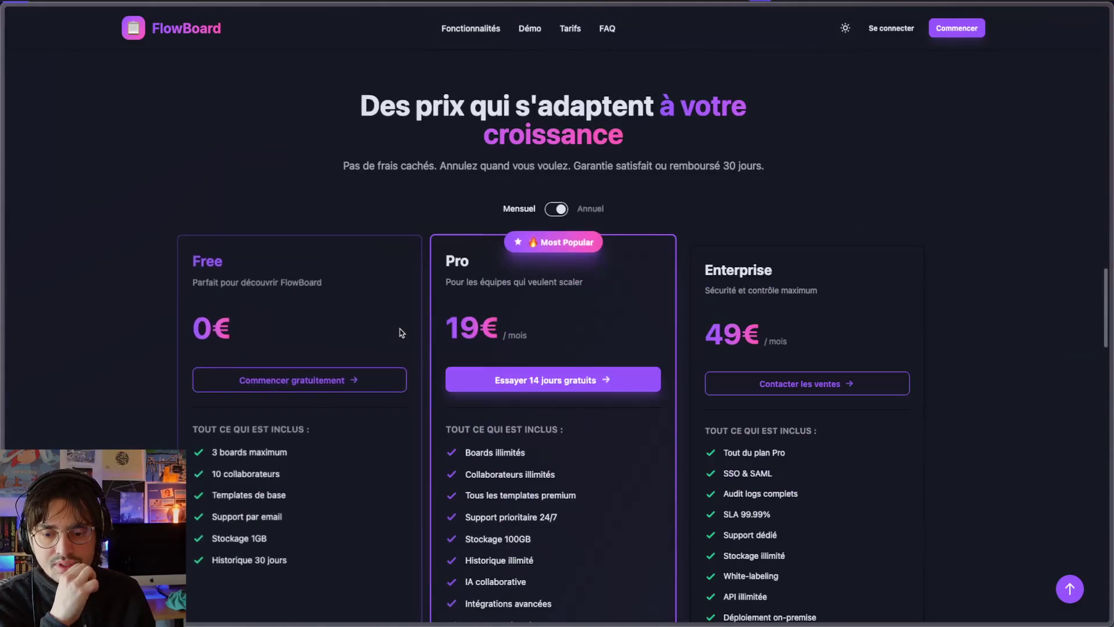
pyautogui.scroll(-3, 401, 332)
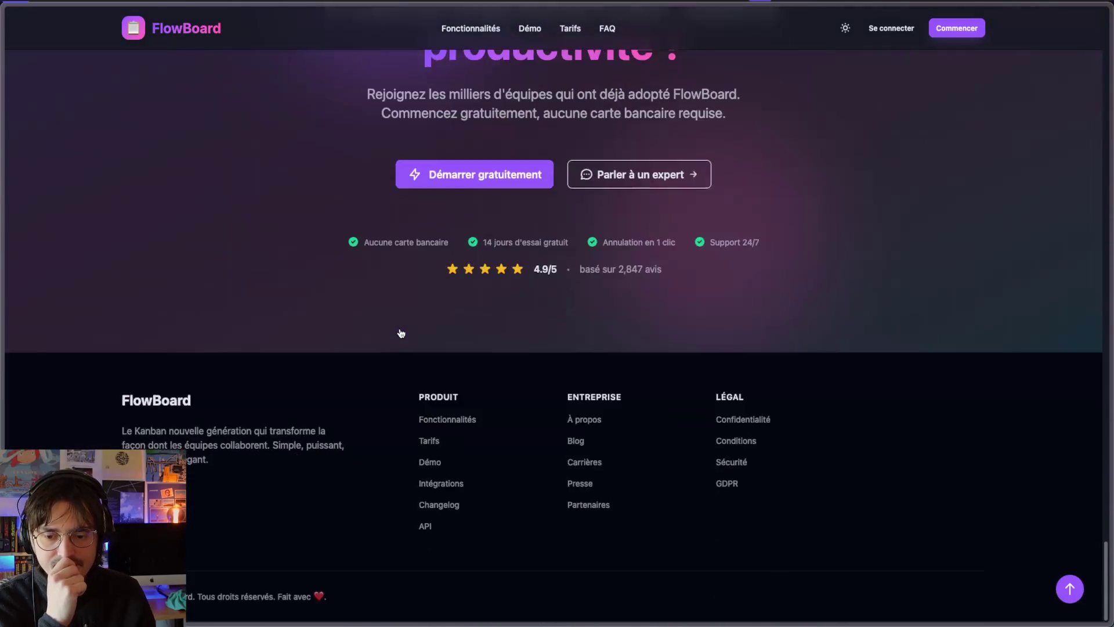
pyautogui.scroll(20, 398, 331)
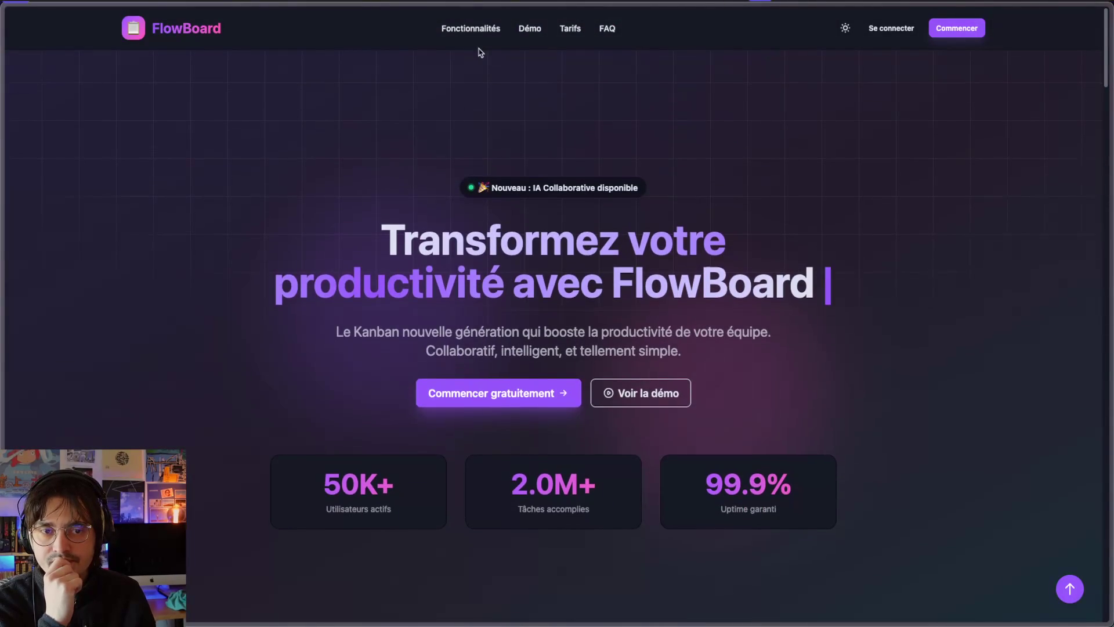
# Step: Jump to FlowBoard's pricing section with the Free, Pro and Enterprise plans via the Tarifs link
pyautogui.click(570, 29)
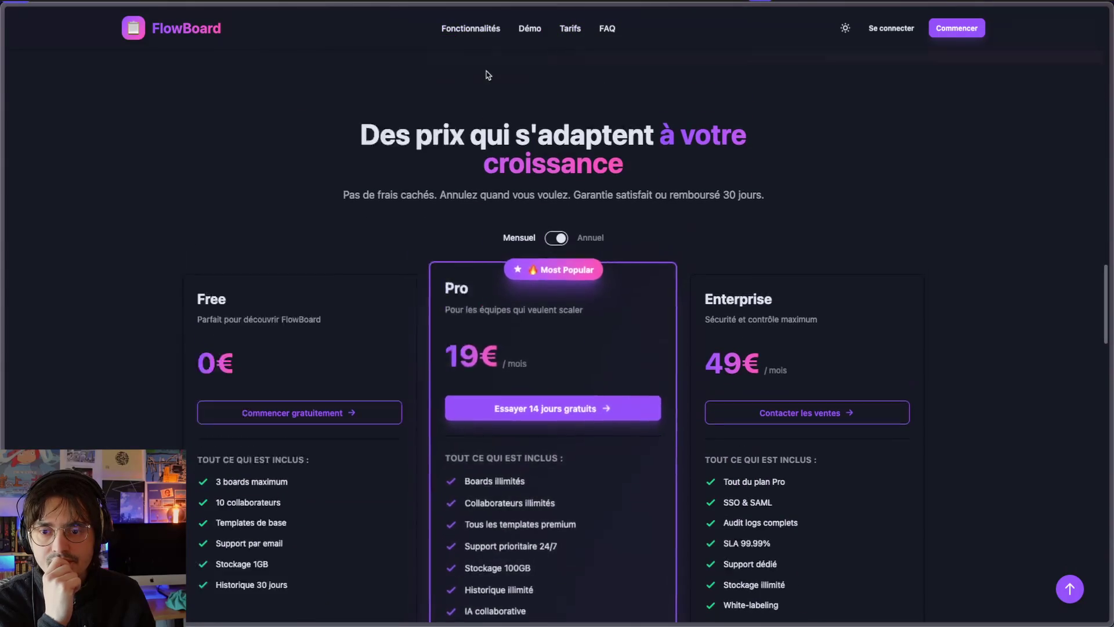
pyautogui.scroll(20, 487, 74)
pyautogui.moveTo(3, 249)
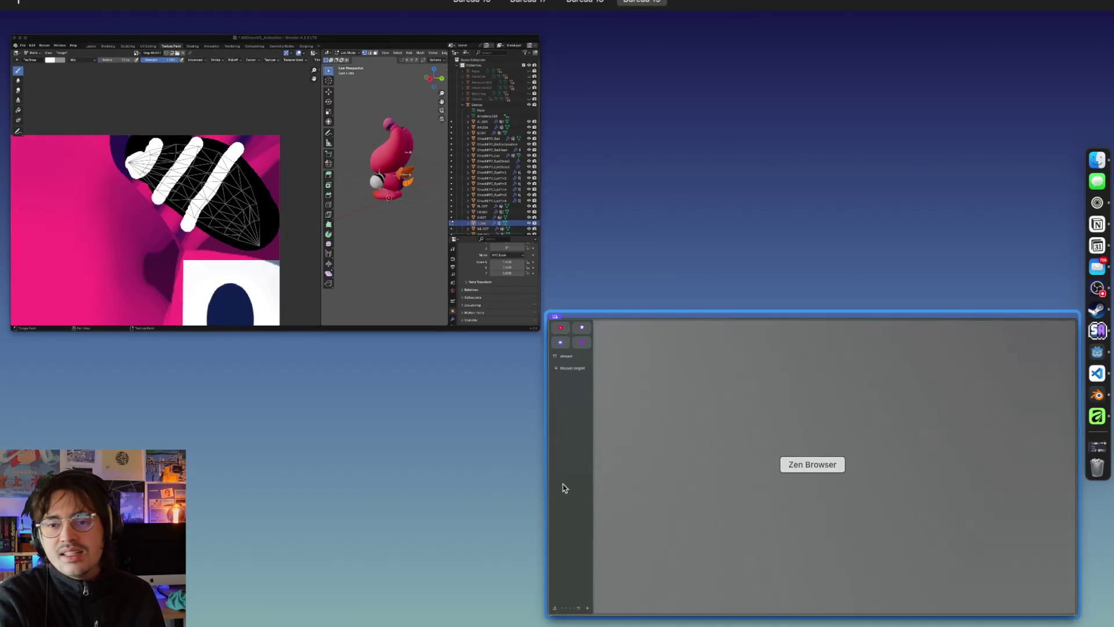
# Step: Add a Bureau 20 desktop, move the browser window onto it, and return to Blender
pyautogui.hotkey('ctrl', 'Up')
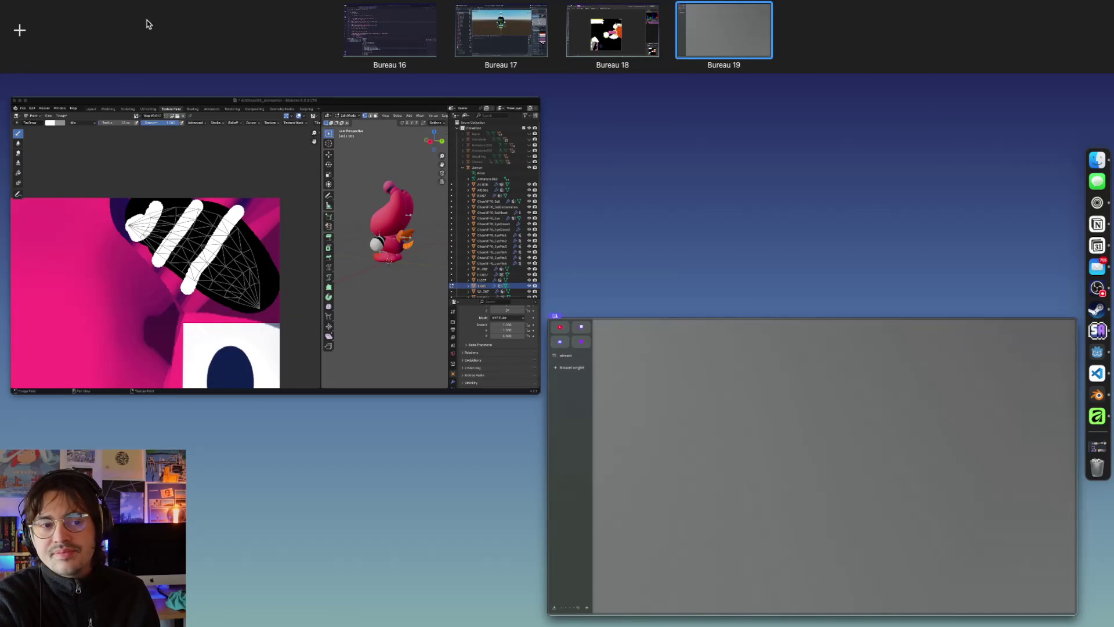
pyautogui.click(20, 30)
pyautogui.moveTo(730, 348)
pyautogui.mouseDown()
pyautogui.moveTo(729, 186)
pyautogui.moveTo(783, 22)
pyautogui.mouseUp()
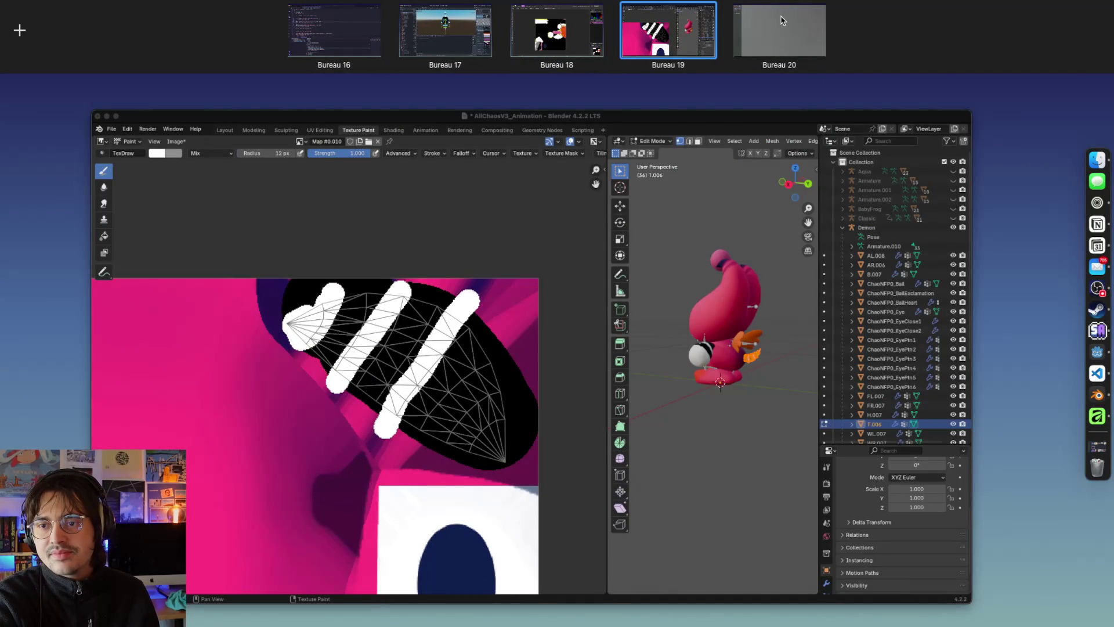
pyautogui.click(781, 21)
pyautogui.hotkey('ctrl', 'Left')
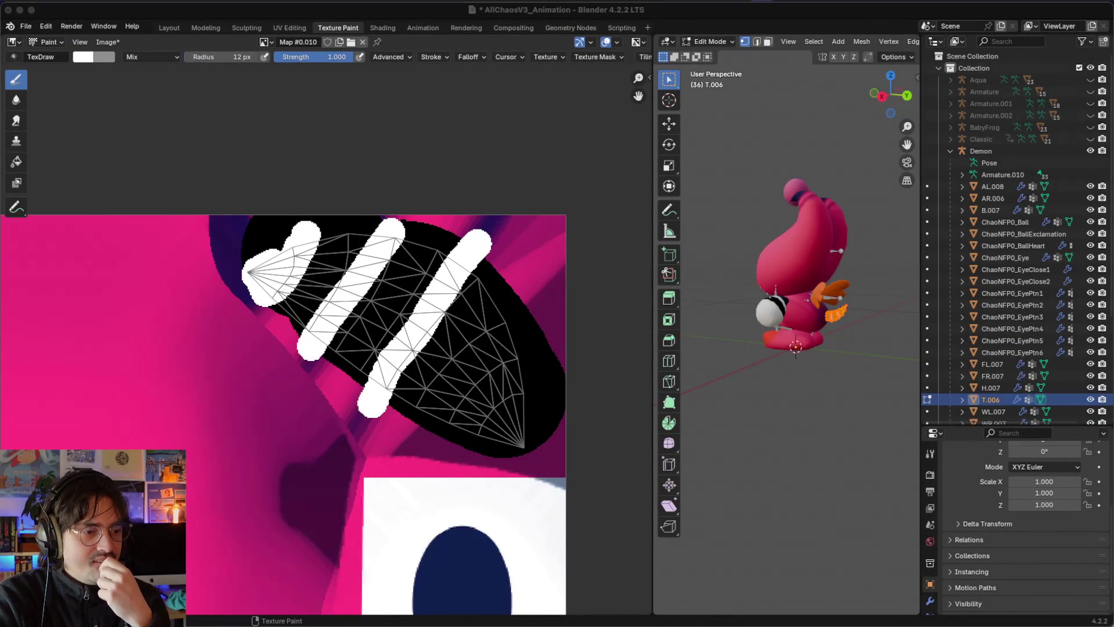
# Step: Clear the mesh selection, return to Object Mode, and orbit the viewport toward the feet
pyautogui.hscroll(5, 813, 330)
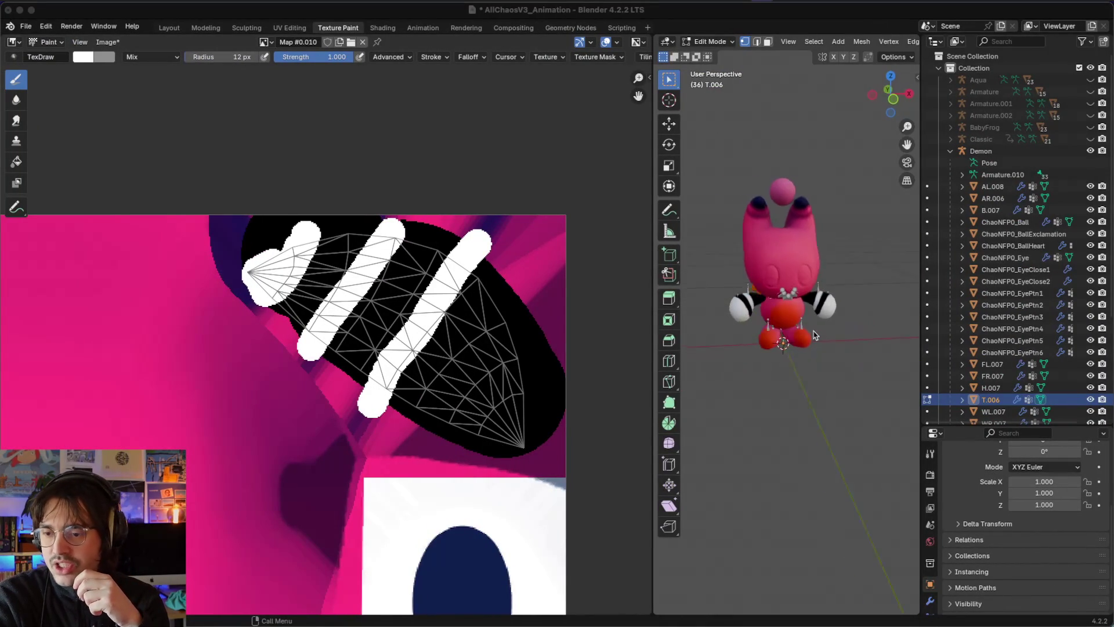
pyautogui.hscroll(5, 820, 335)
pyautogui.click(871, 334)
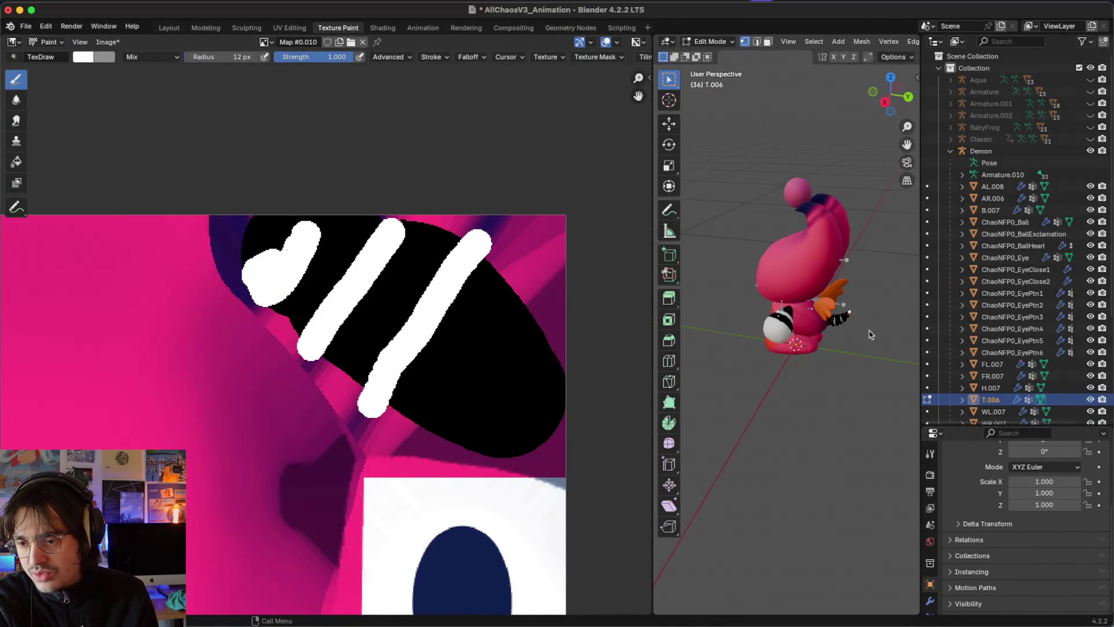
pyautogui.press('Tab')
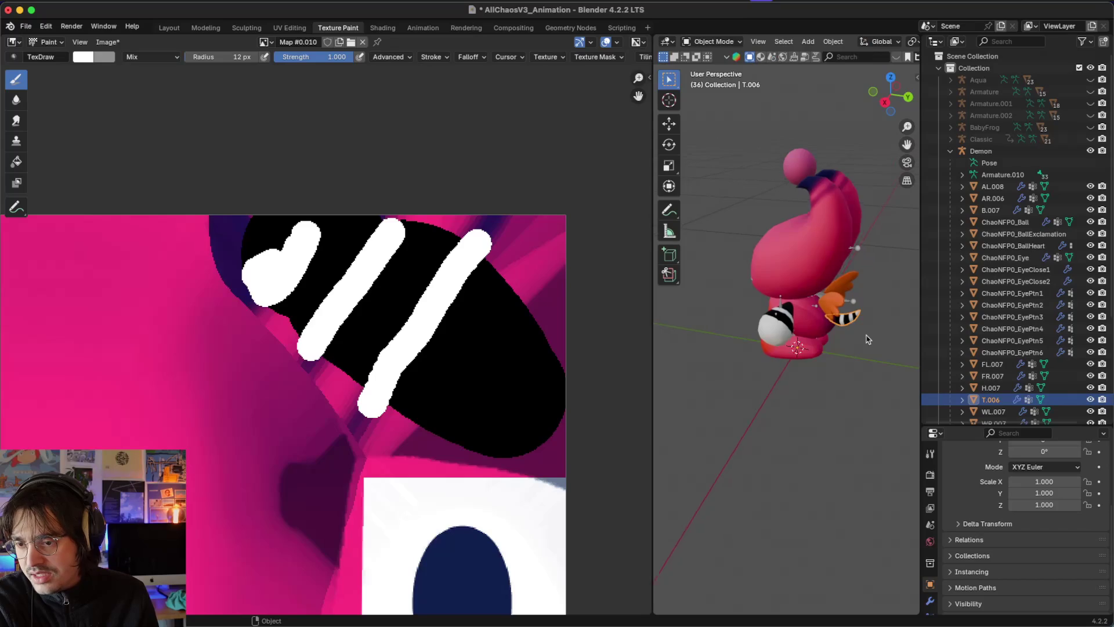
pyautogui.hscroll(3, 867, 339)
pyautogui.hscroll(5, 867, 339)
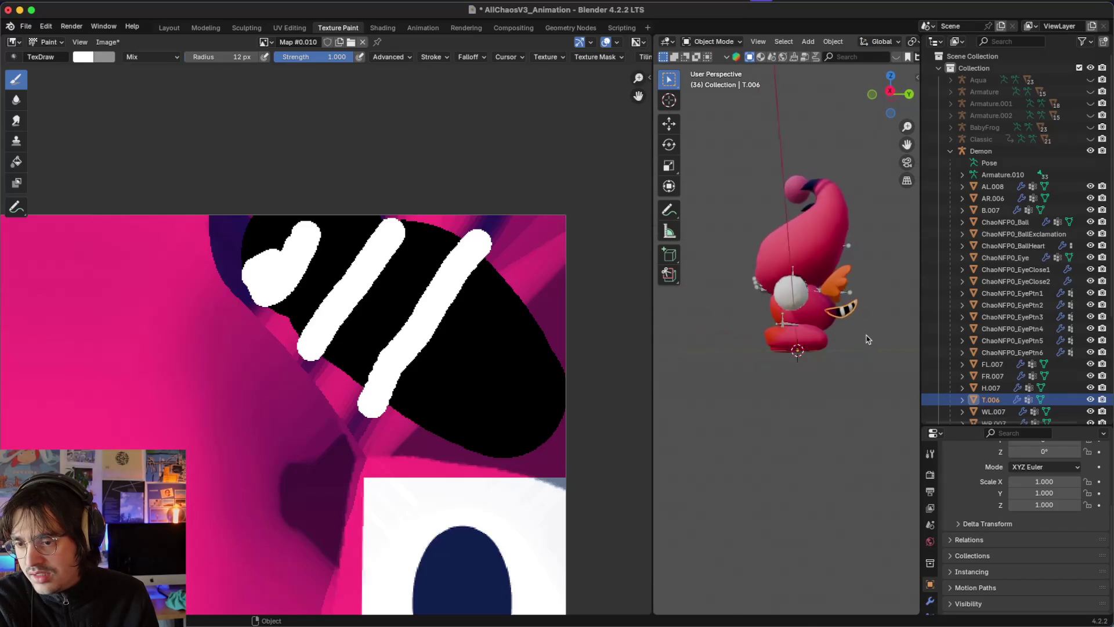
pyautogui.hscroll(5, 868, 339)
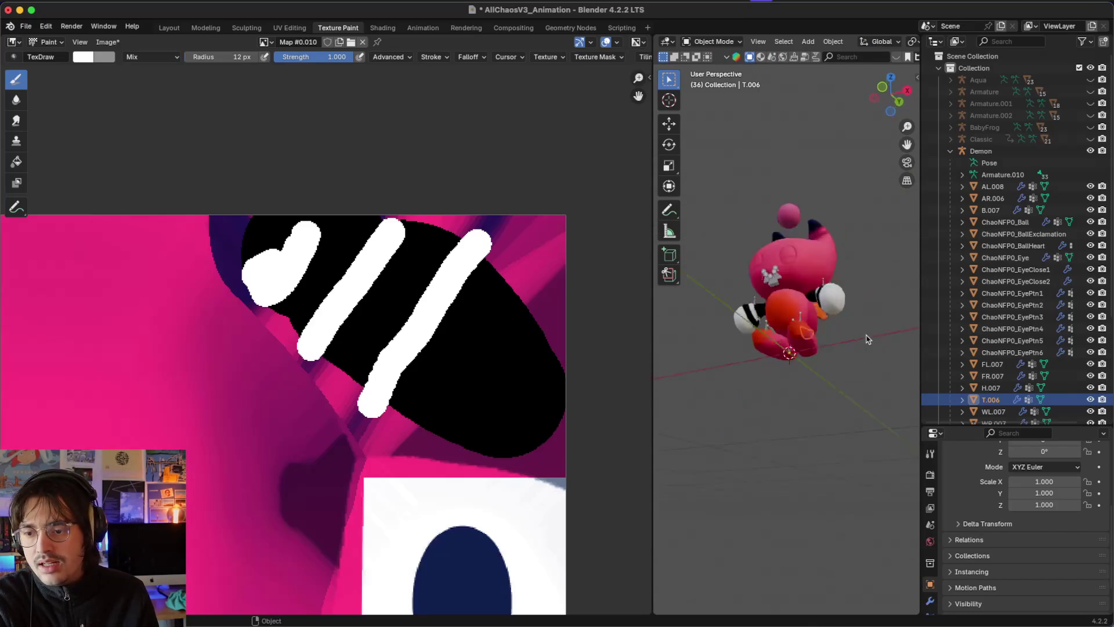
pyautogui.hscroll(4, 867, 340)
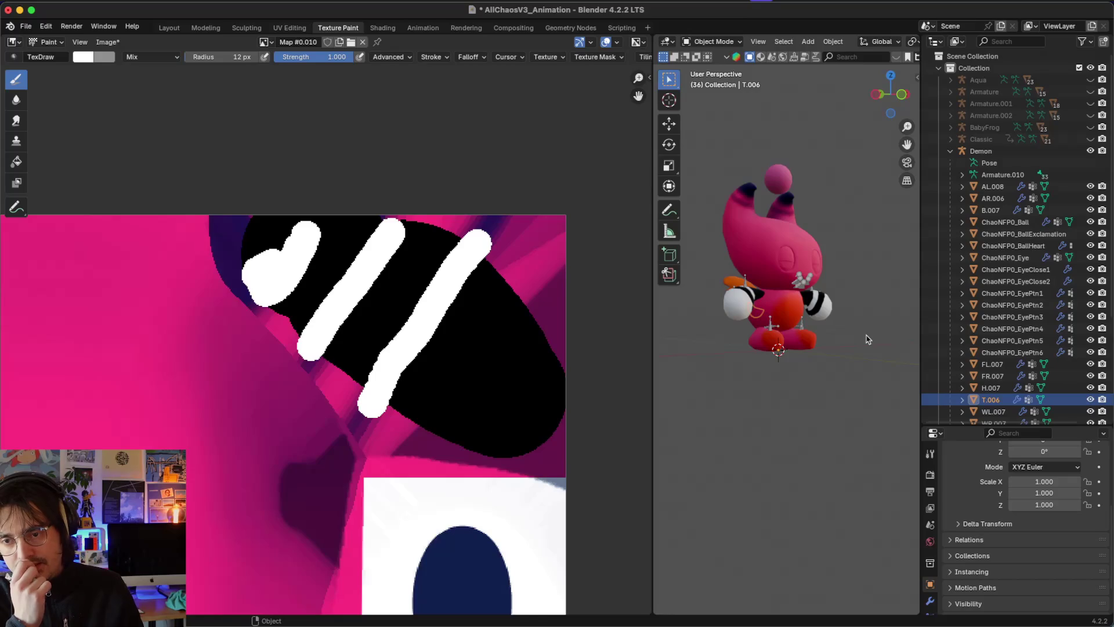
pyautogui.hscroll(4, 868, 339)
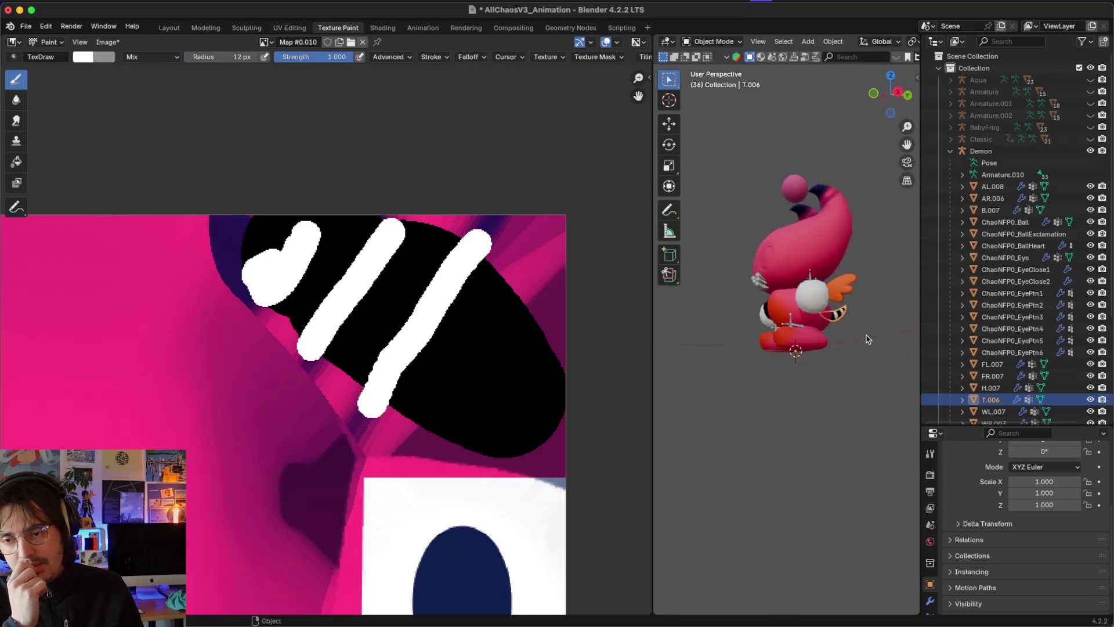
pyautogui.hscroll(4, 867, 339)
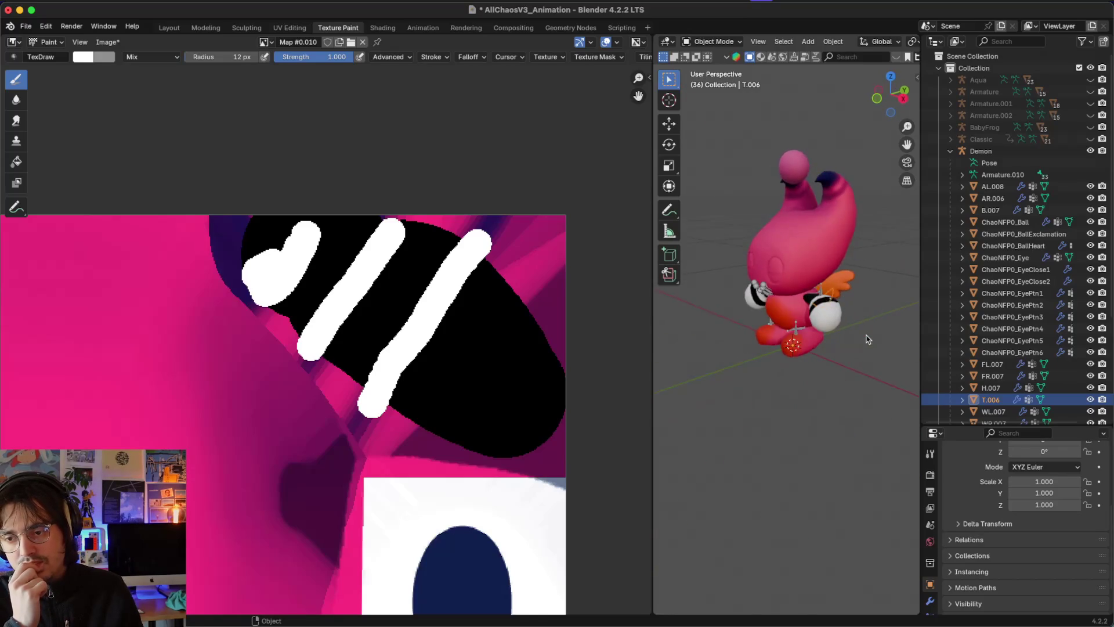
pyautogui.hscroll(5, 867, 339)
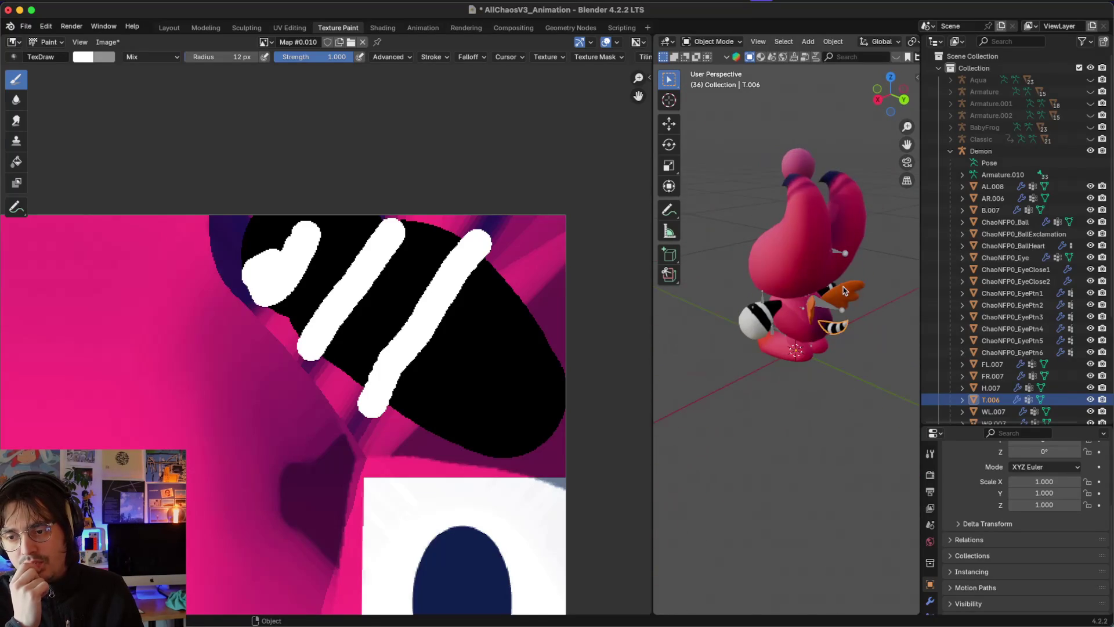
# Step: Select the right foot FR.007 instead of the wing WL.007 and enter Edit Mode
pyautogui.click(844, 290)
pyautogui.hscroll(5, 845, 290)
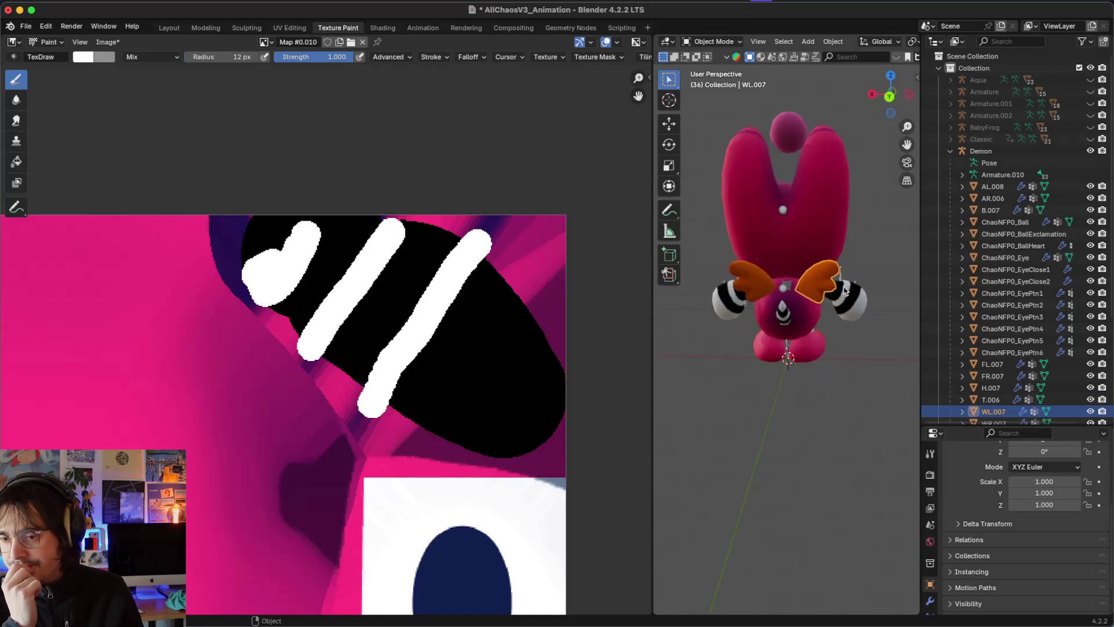
pyautogui.hscroll(5, 844, 290)
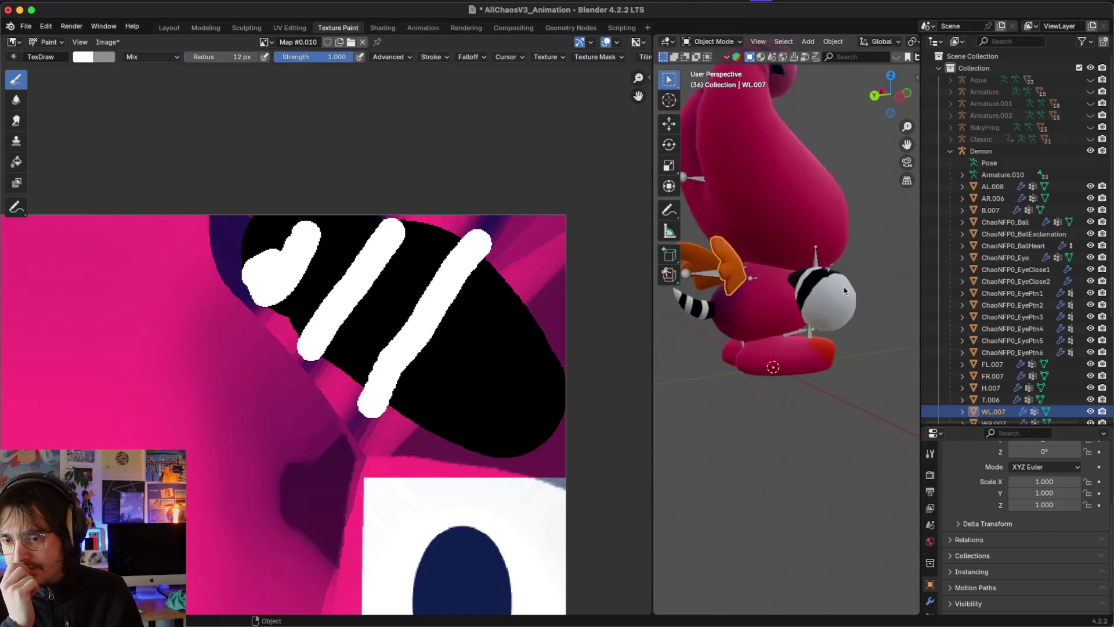
pyautogui.hscroll(5, 843, 287)
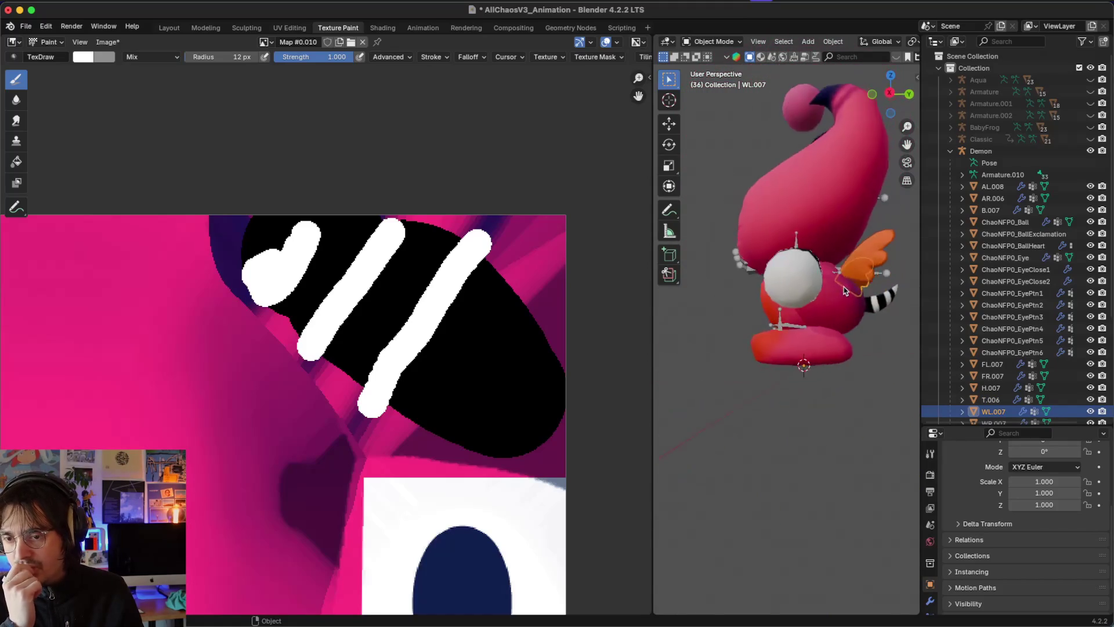
pyautogui.hscroll(2, 844, 290)
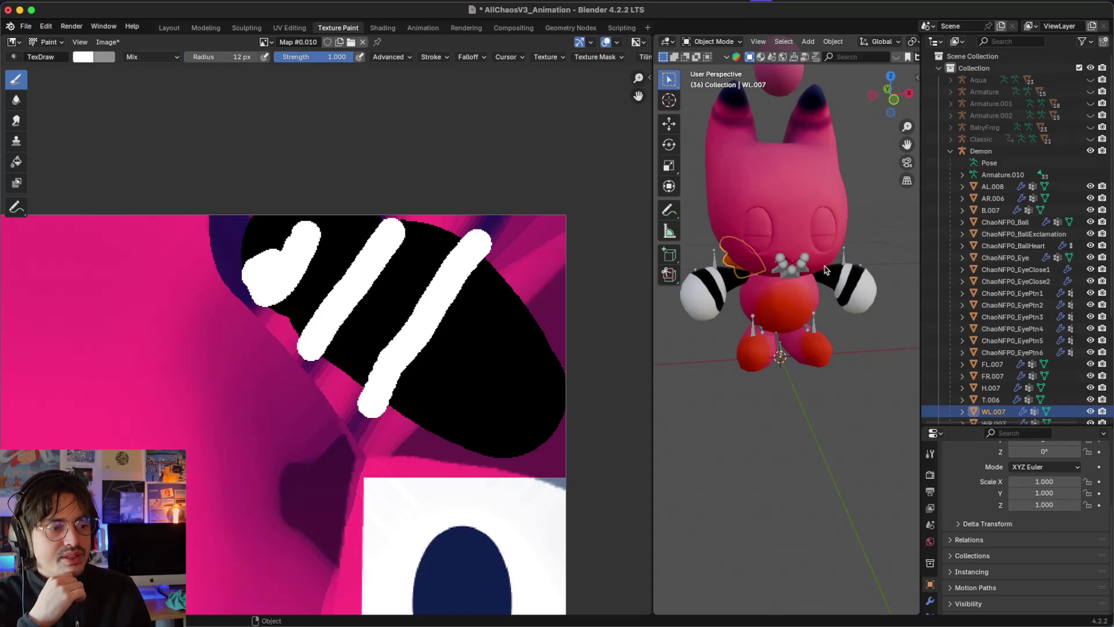
pyautogui.hscroll(5, 850, 253)
pyautogui.hscroll(-5, 850, 253)
pyautogui.click(810, 381)
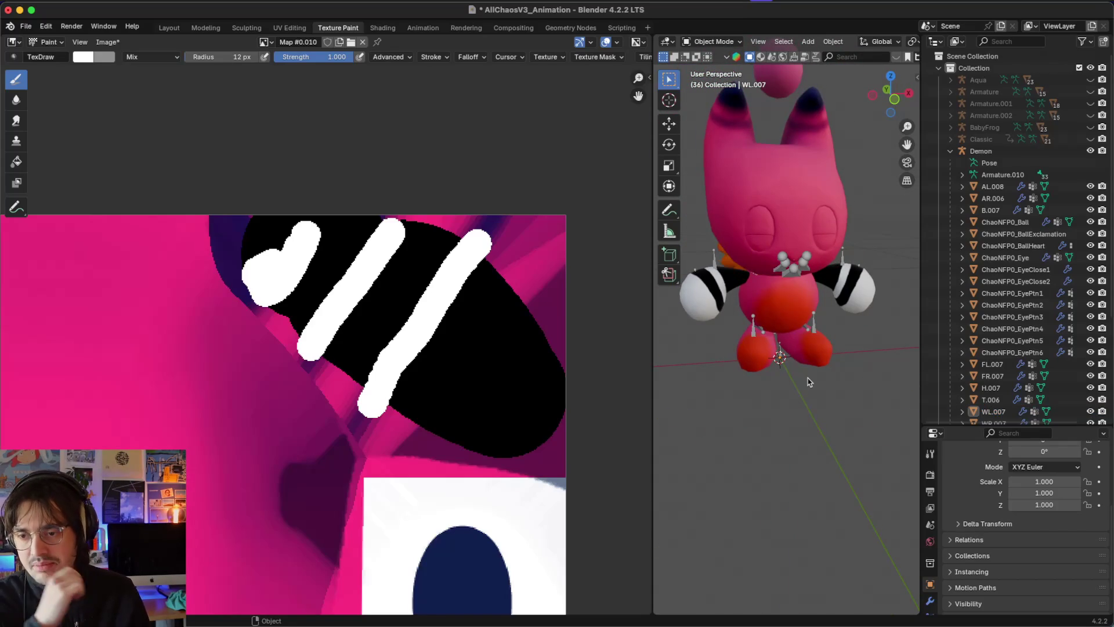
pyautogui.click(810, 337)
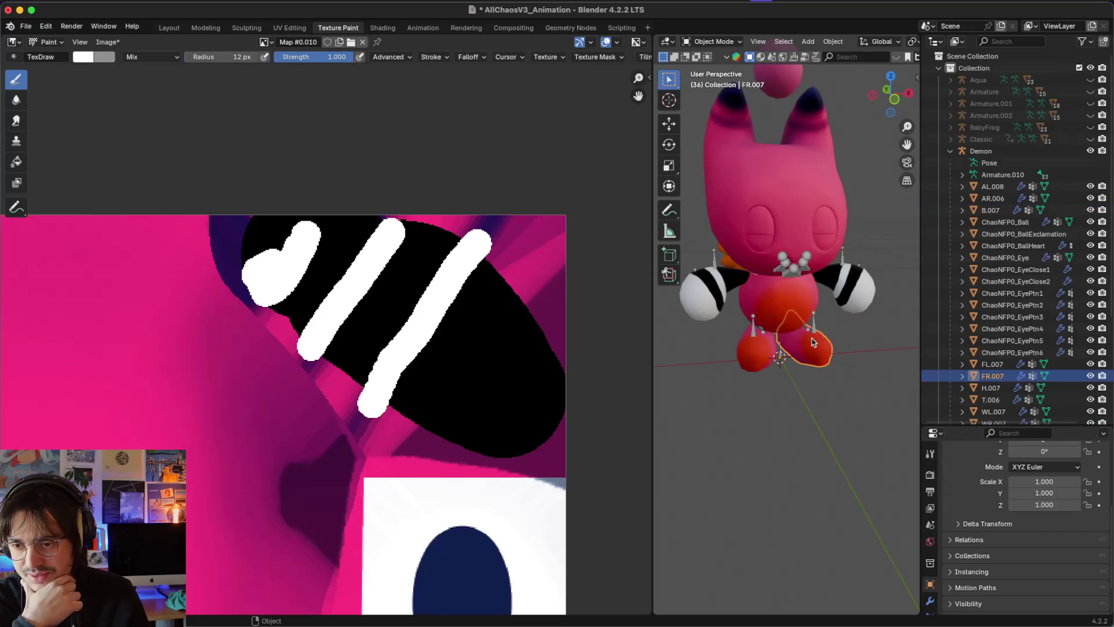
pyautogui.press('Tab')
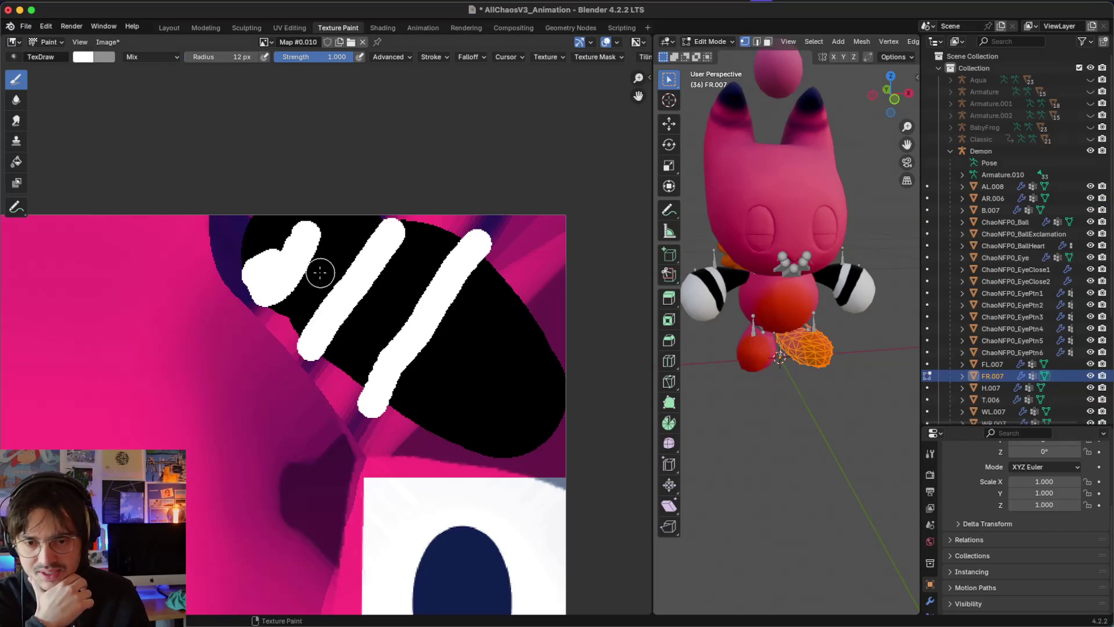
# Step: Zoom the Image Editor onto the right foot's UV outline and orbit the viewport around the foot
pyautogui.scroll(-5, 319, 269)
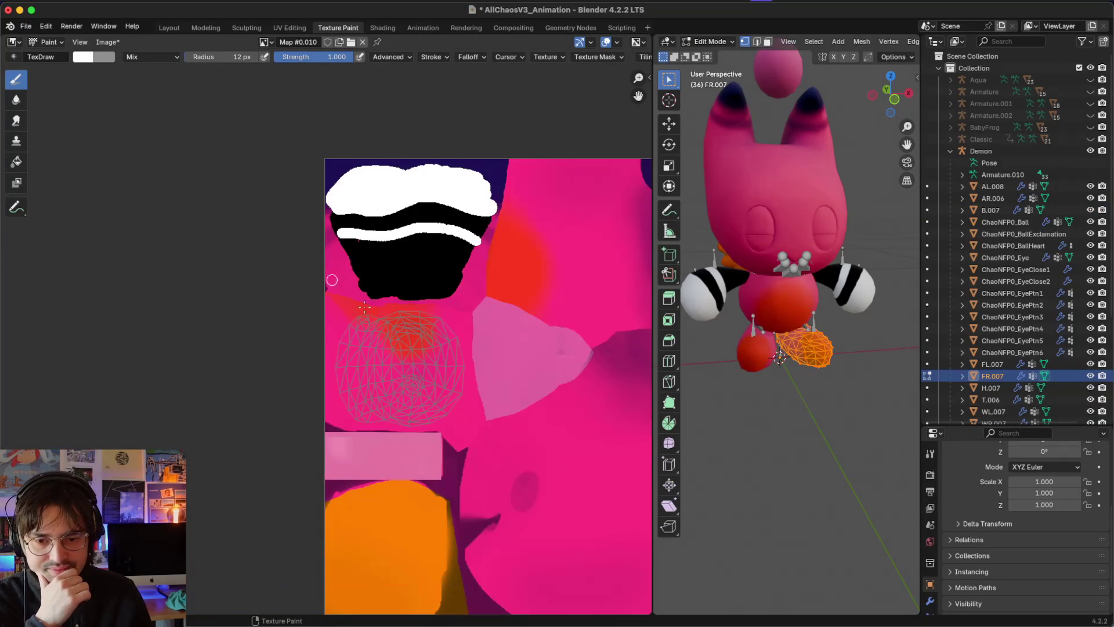
pyautogui.scroll(3, 423, 360)
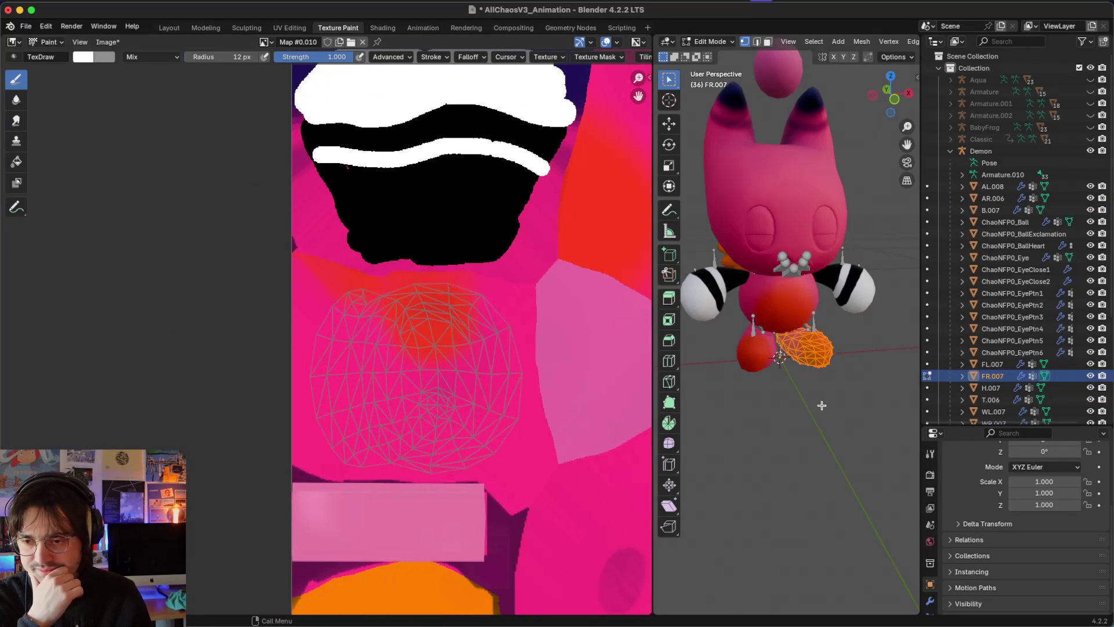
pyautogui.hscroll(-10, 821, 405)
pyautogui.hscroll(-2, 821, 405)
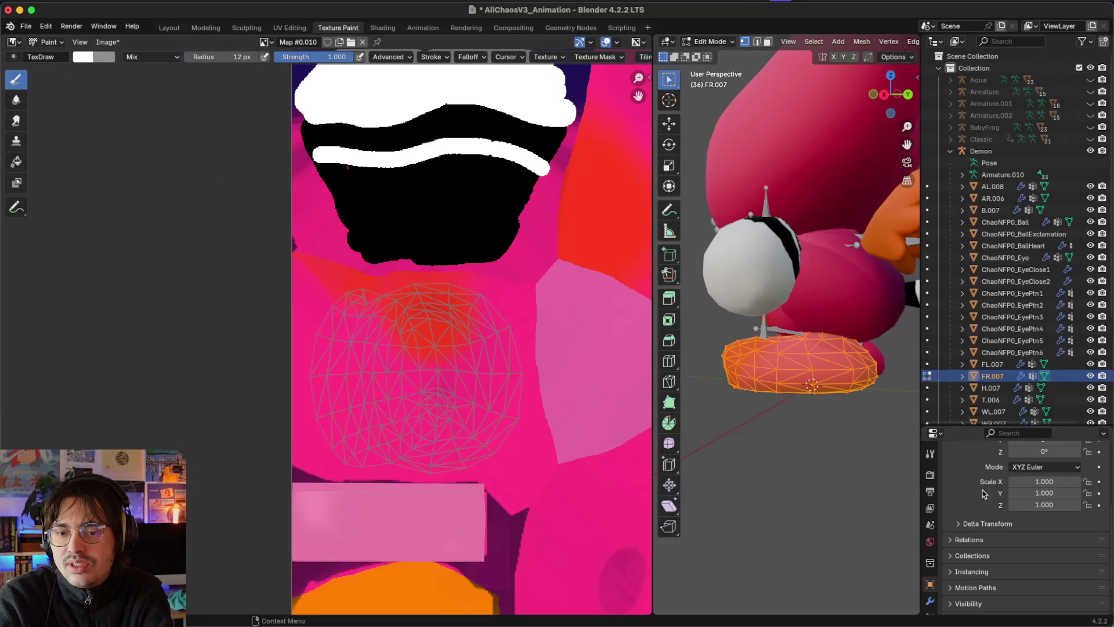
pyautogui.hscroll(-5, 837, 467)
pyautogui.hscroll(-10, 836, 467)
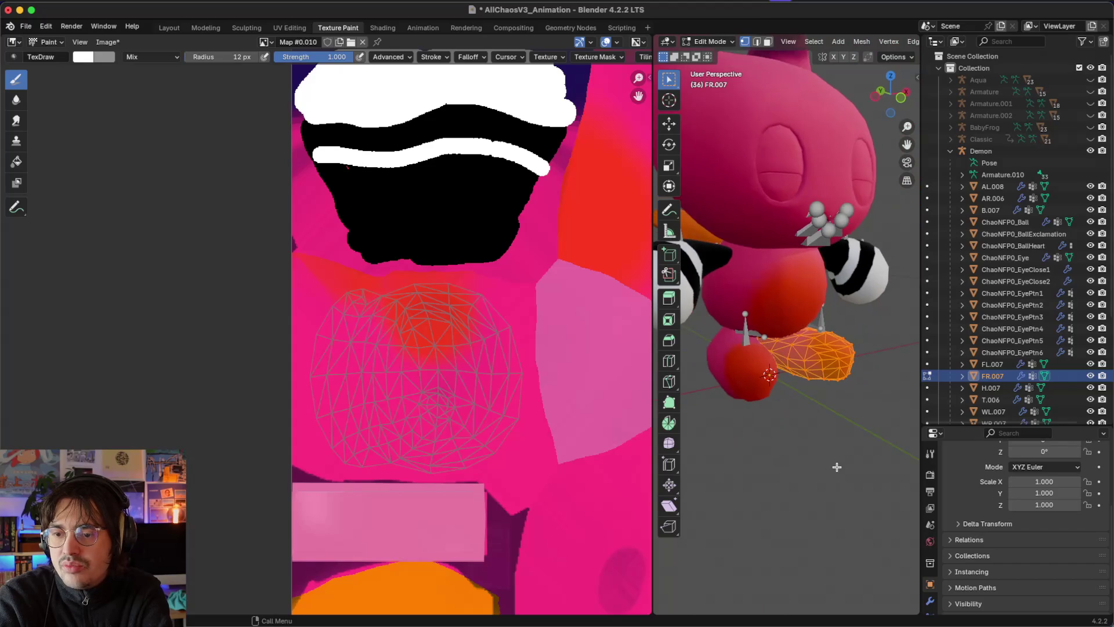
pyautogui.hscroll(-4, 836, 466)
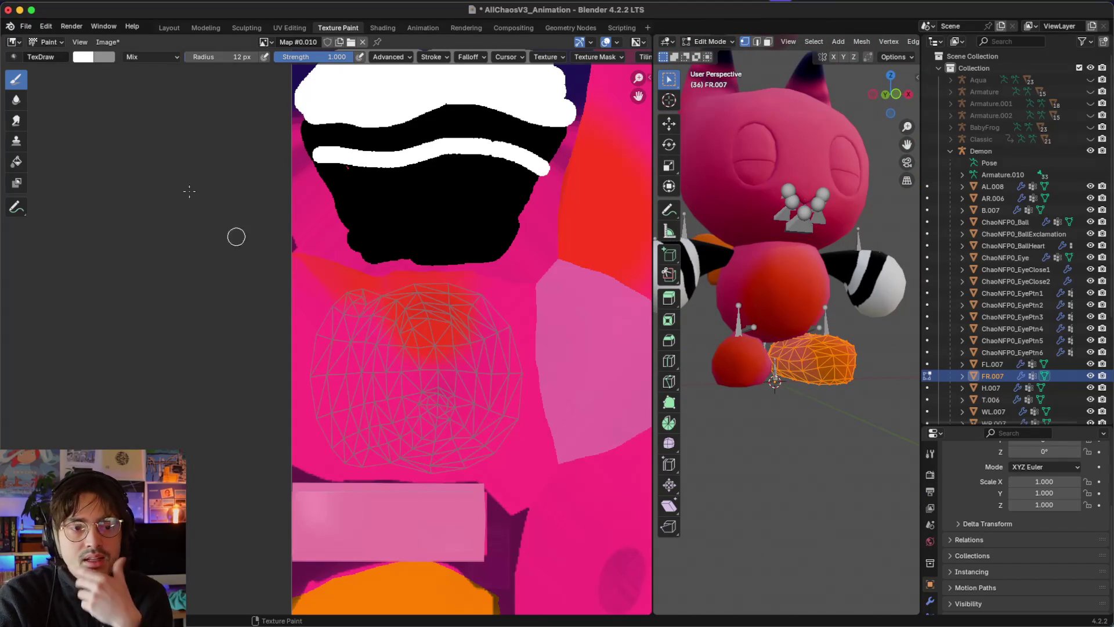
# Step: Paint the foot's UV island black with a larger brush radius
pyautogui.click(82, 60)
pyautogui.moveTo(174, 225); pyautogui.dragTo(79, 225)
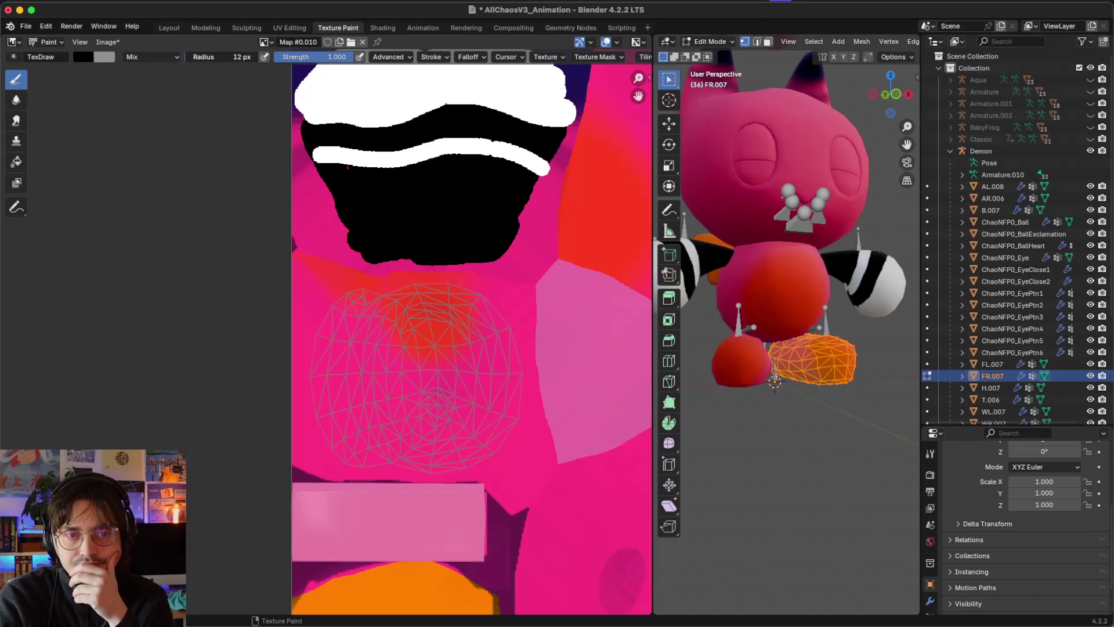
pyautogui.moveTo(221, 57); pyautogui.dragTo(244, 57)
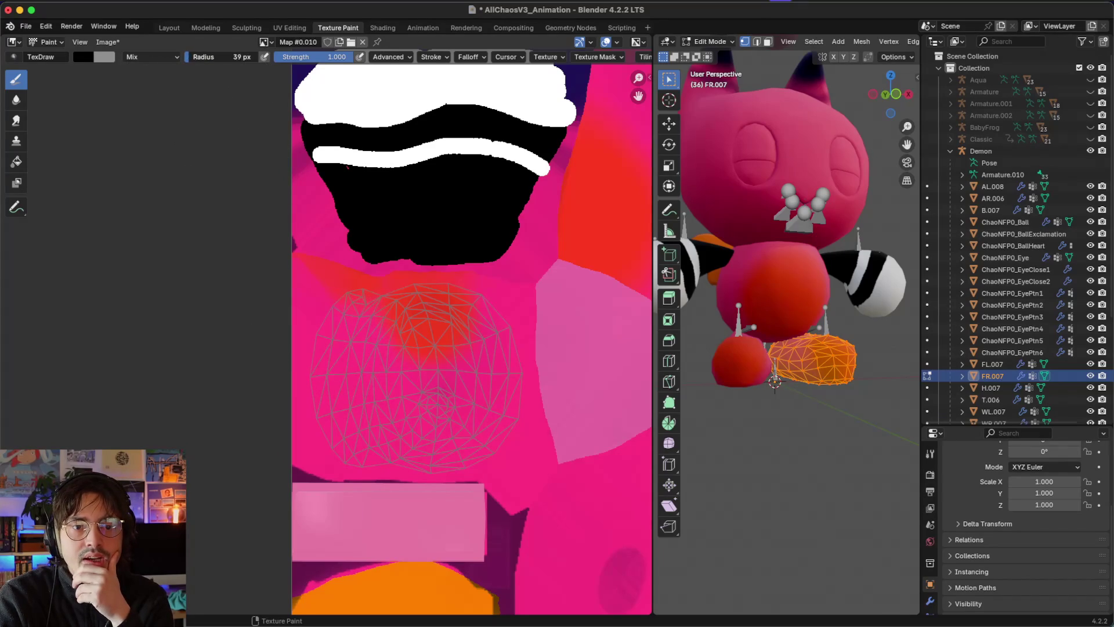
pyautogui.click(340, 322)
pyautogui.moveTo(328, 342)
pyautogui.mouseDown()
pyautogui.moveTo(324, 370)
pyautogui.moveTo(368, 457)
pyautogui.moveTo(461, 454)
pyautogui.moveTo(492, 439)
pyautogui.moveTo(513, 410)
pyautogui.moveTo(497, 343)
pyautogui.moveTo(457, 309)
pyautogui.moveTo(400, 303)
pyautogui.moveTo(368, 320)
pyautogui.moveTo(359, 387)
pyautogui.moveTo(392, 409)
pyautogui.moveTo(458, 415)
pyautogui.moveTo(477, 395)
pyautogui.moveTo(447, 349)
pyautogui.moveTo(401, 356)
pyautogui.moveTo(417, 383)
pyautogui.mouseUp()
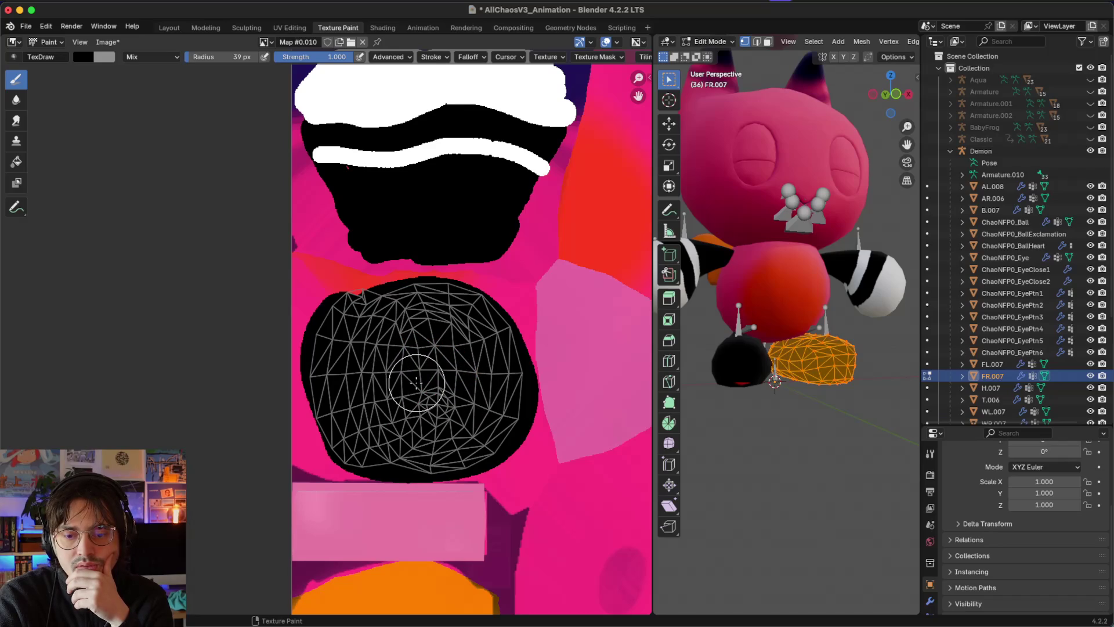
# Step: Paint a white patch across the top edge of the foot island
pyautogui.click(84, 57)
pyautogui.moveTo(189, 107); pyautogui.dragTo(189, 70)
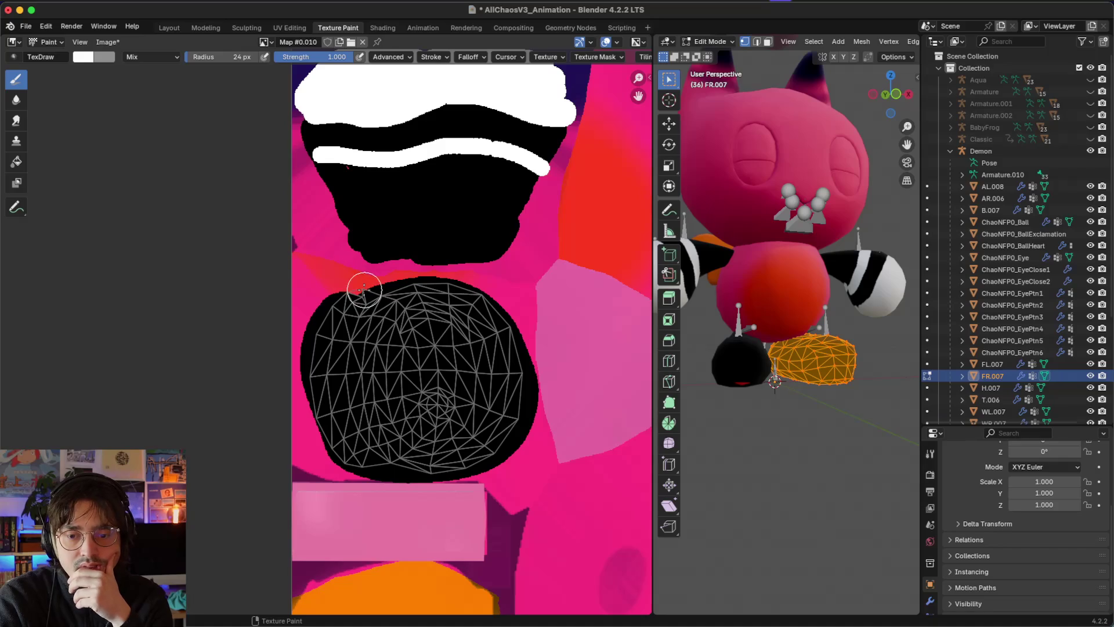
pyautogui.moveTo(365, 288)
pyautogui.mouseDown()
pyautogui.moveTo(439, 330)
pyautogui.moveTo(461, 320)
pyautogui.moveTo(464, 296)
pyautogui.moveTo(397, 283)
pyautogui.moveTo(427, 298)
pyautogui.mouseUp()
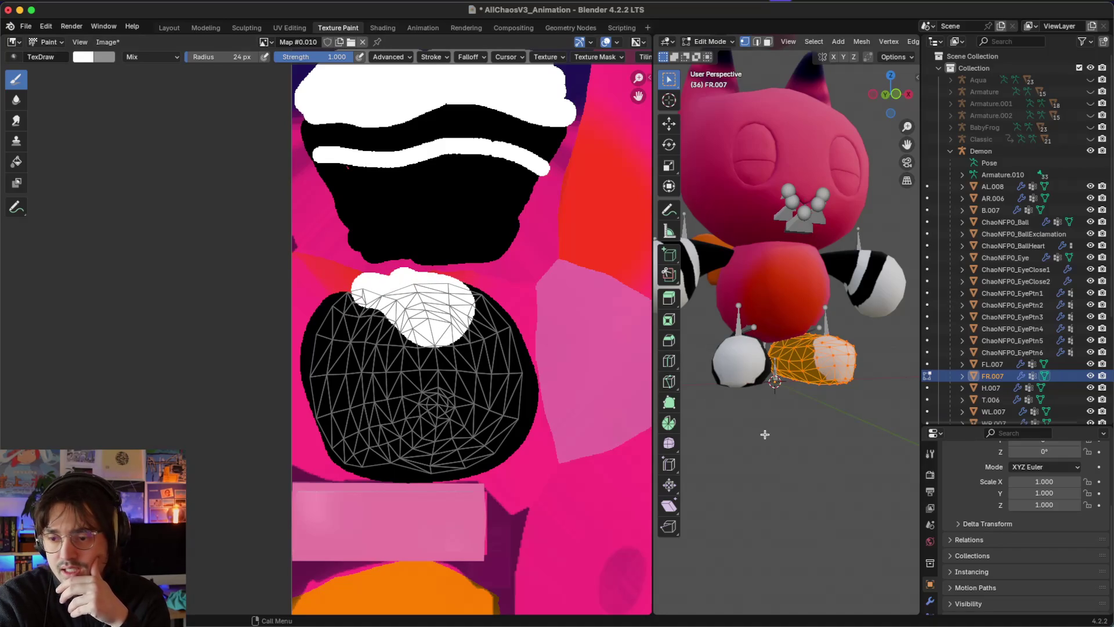
pyautogui.hscroll(-5, 775, 410)
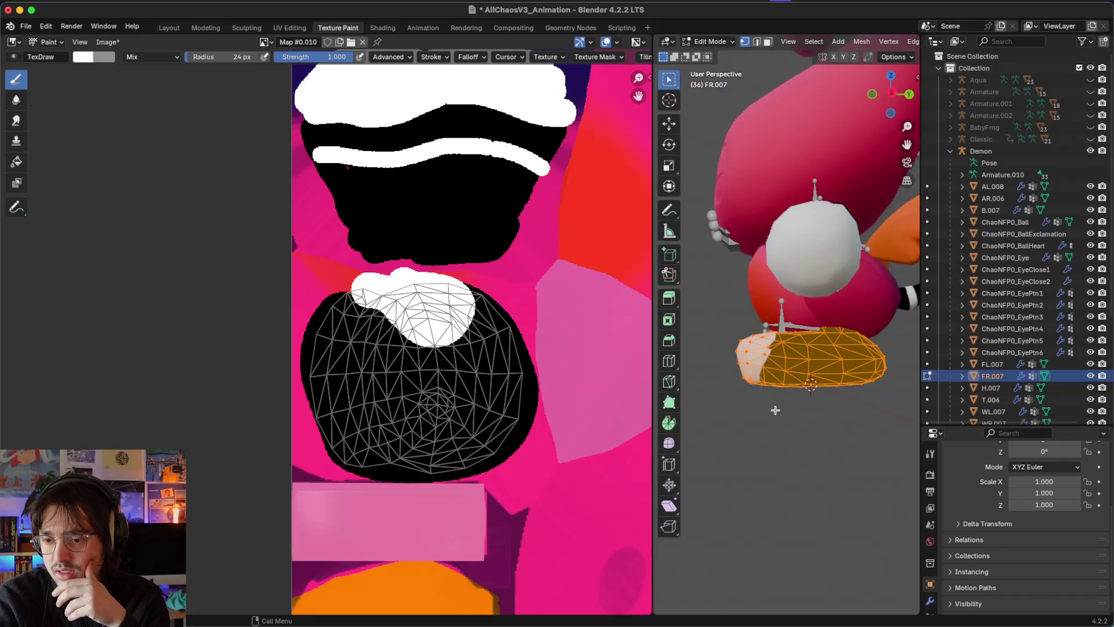
# Step: Extend the white toe cap down and right, then show the brush colour as RGB values
pyautogui.moveTo(388, 325)
pyautogui.mouseDown()
pyautogui.moveTo(409, 342)
pyautogui.moveTo(461, 345)
pyautogui.moveTo(475, 308)
pyautogui.moveTo(464, 277)
pyautogui.mouseUp()
pyautogui.hscroll(-2, 767, 355)
pyautogui.hscroll(-10, 766, 355)
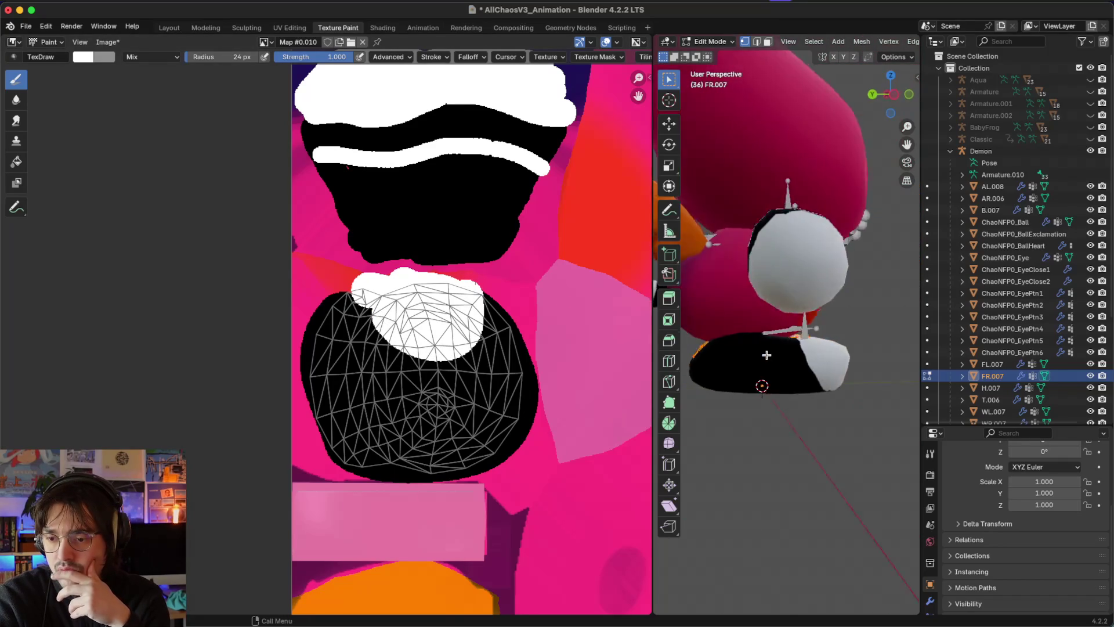
pyautogui.hscroll(-10, 767, 355)
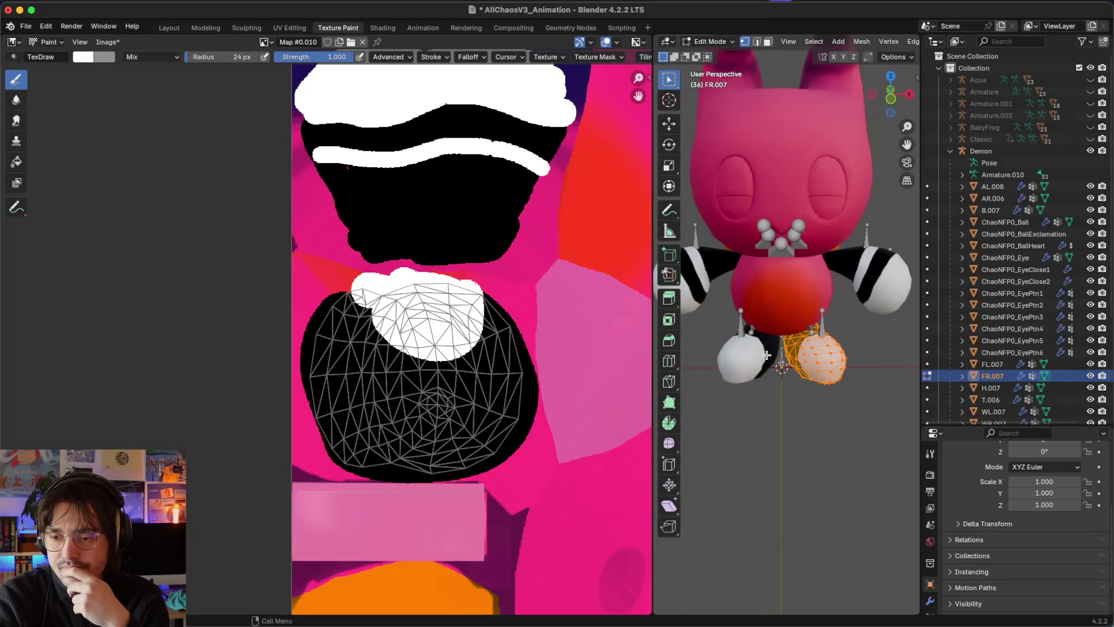
pyautogui.scroll(-2, 522, 368)
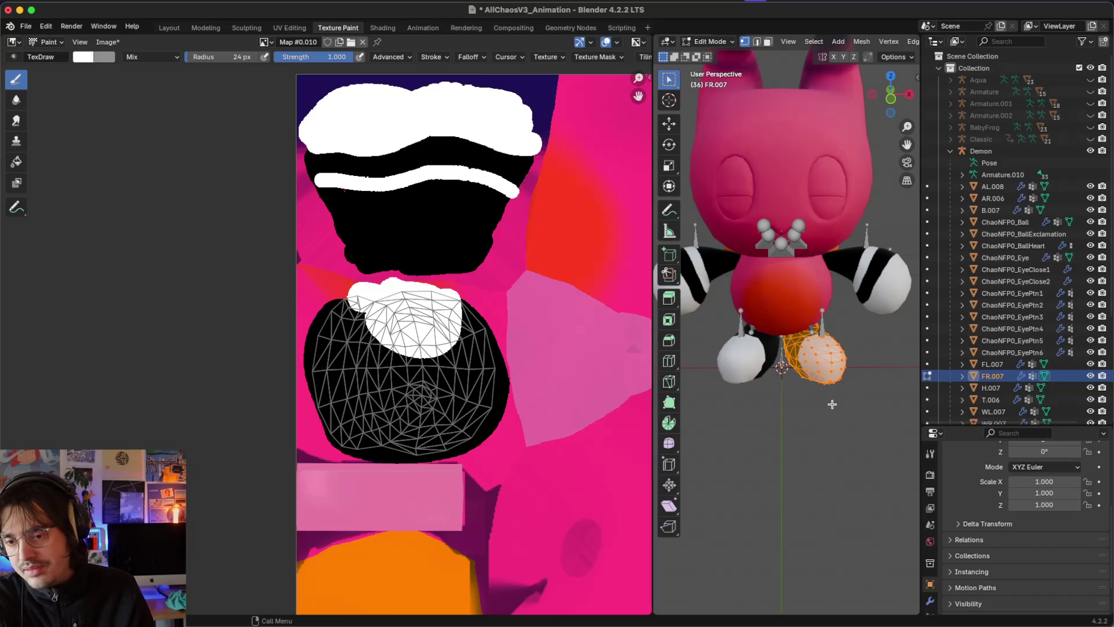
pyautogui.click(90, 58)
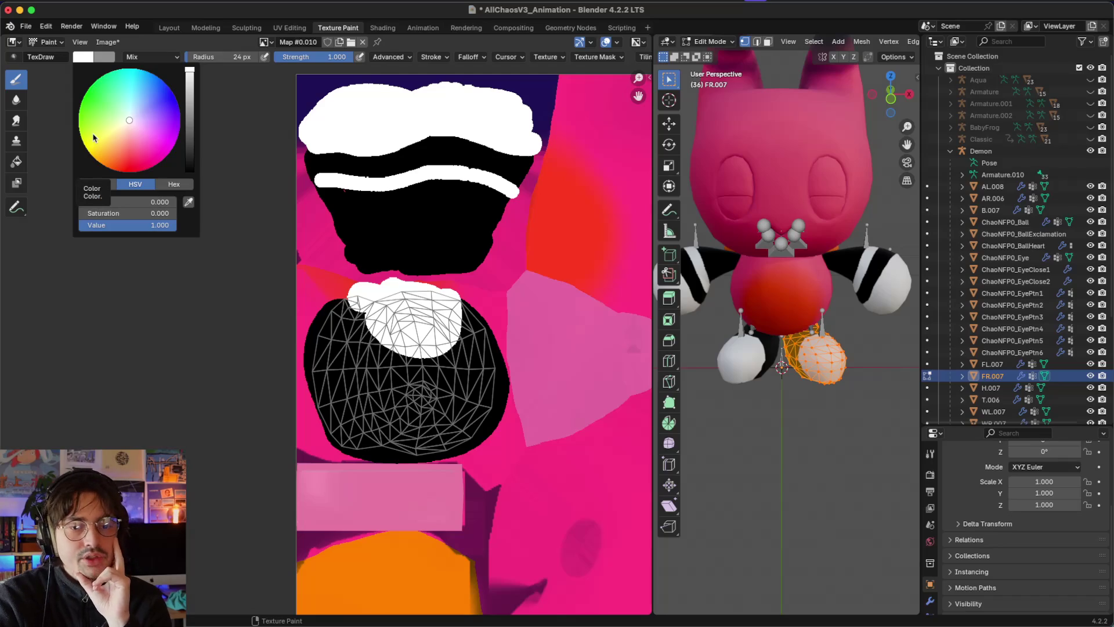
pyautogui.click(97, 184)
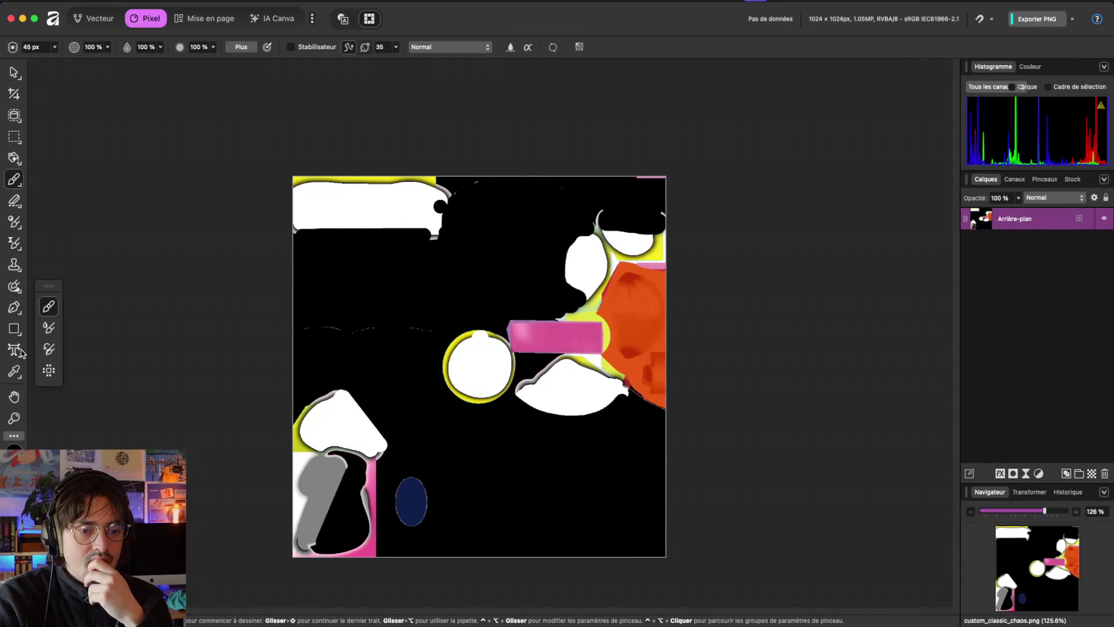
# Step: Sample the foot patch grey (R 130, G 130, B 130) from the Affinity Photo reference
pyautogui.click(14, 371)
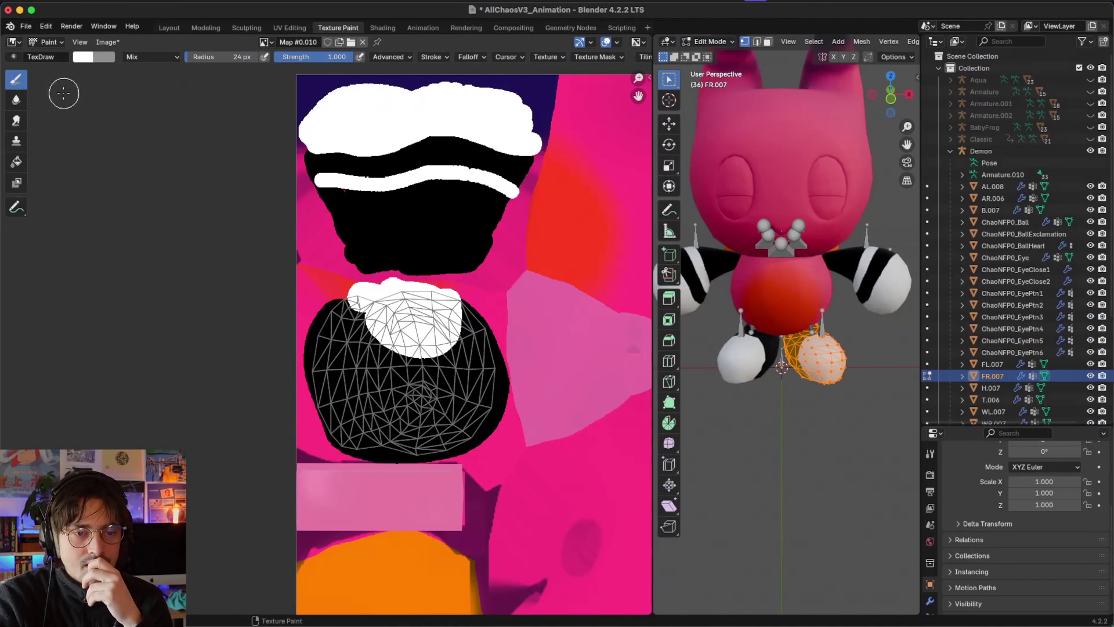
pyautogui.click(106, 58)
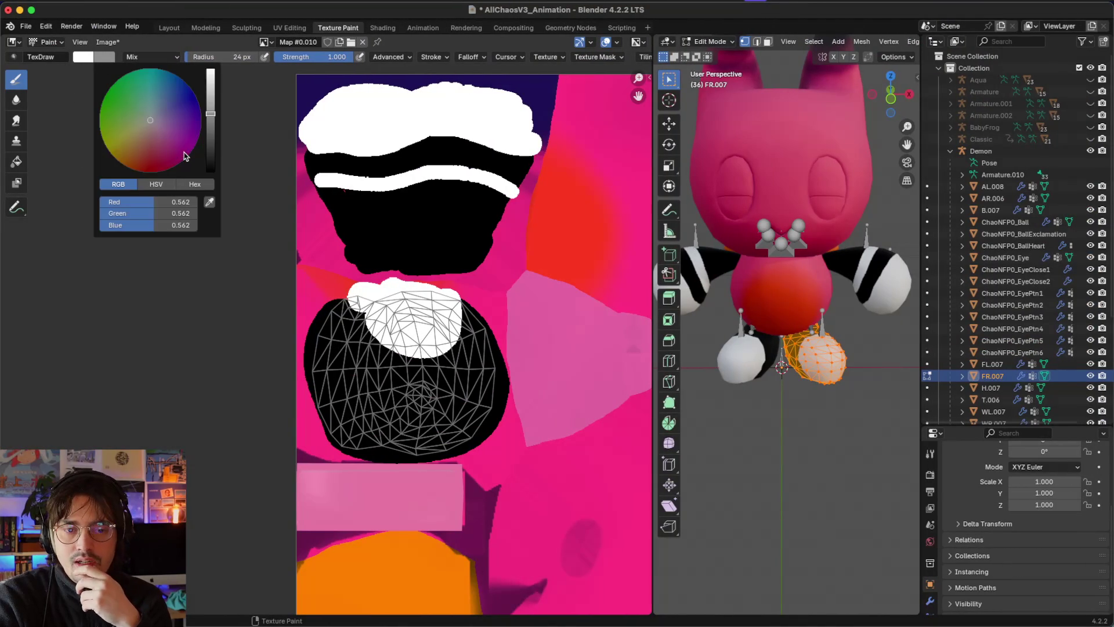
pyautogui.hotkey('ctrl', 'Left')
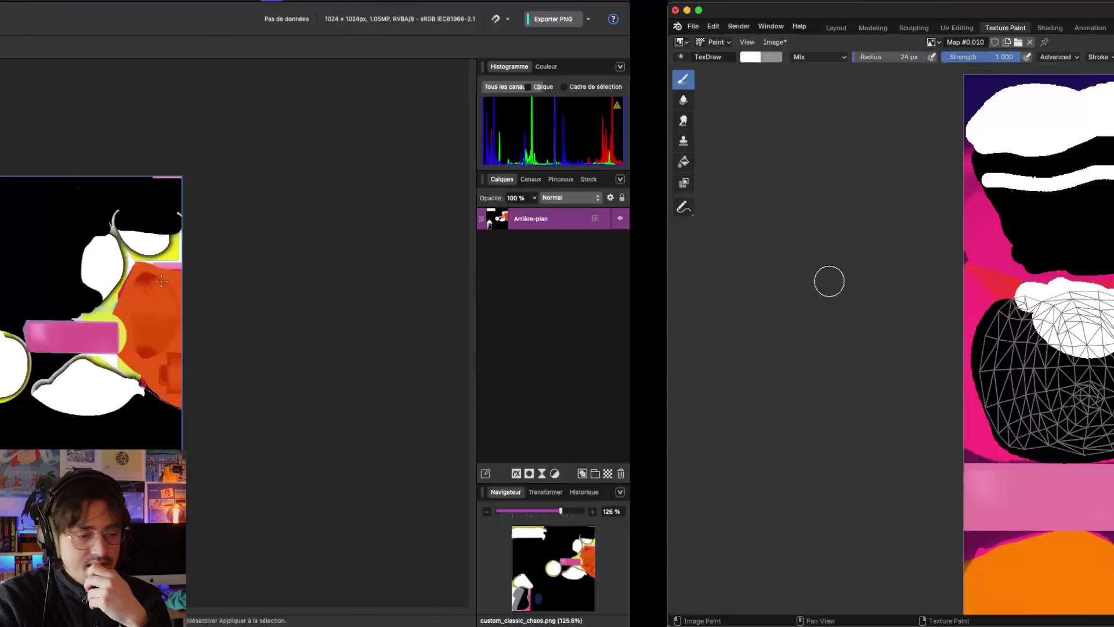
pyautogui.moveTo(335, 500); pyautogui.dragTo(327, 489)
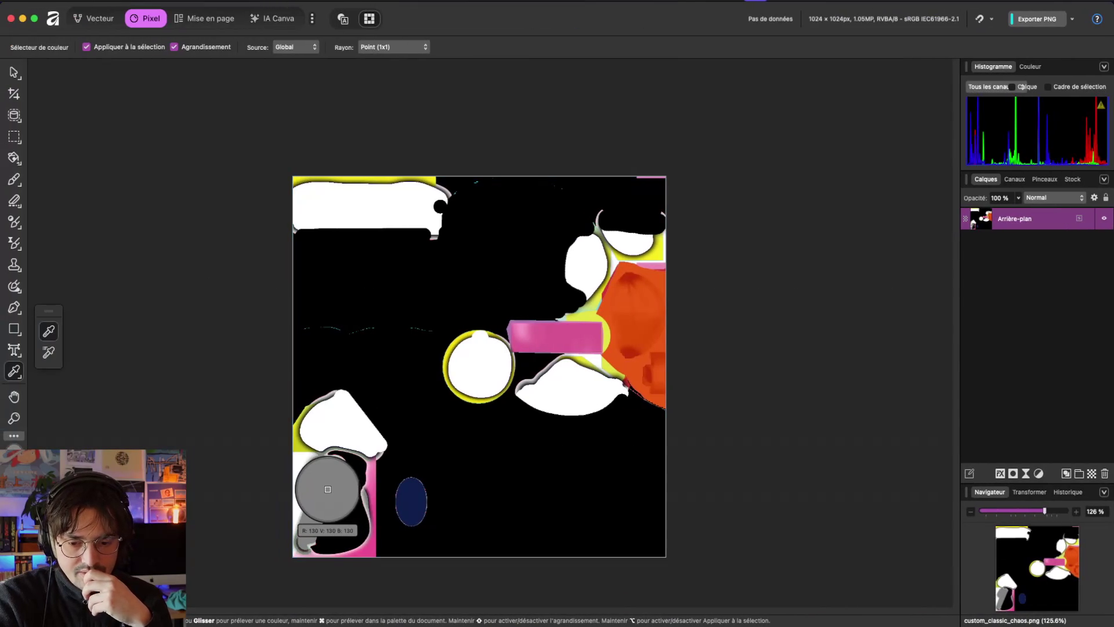
pyautogui.hotkey('ctrl', 'Right')
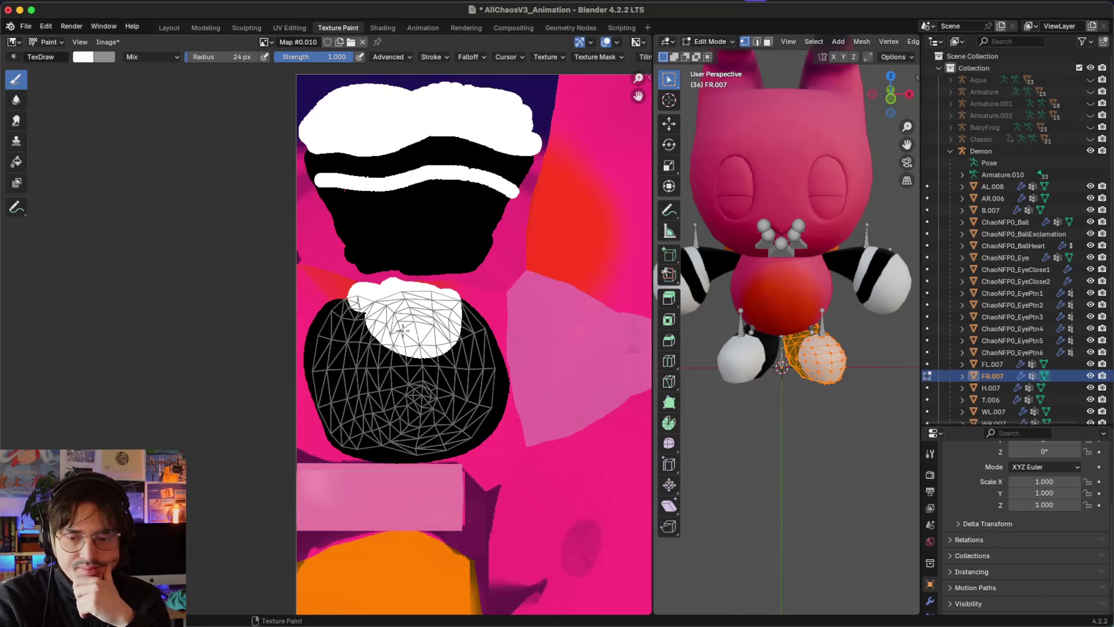
# Step: Compare Blender's primary and secondary brush colour values against the Affinity reference grey
pyautogui.scroll(2, 408, 315)
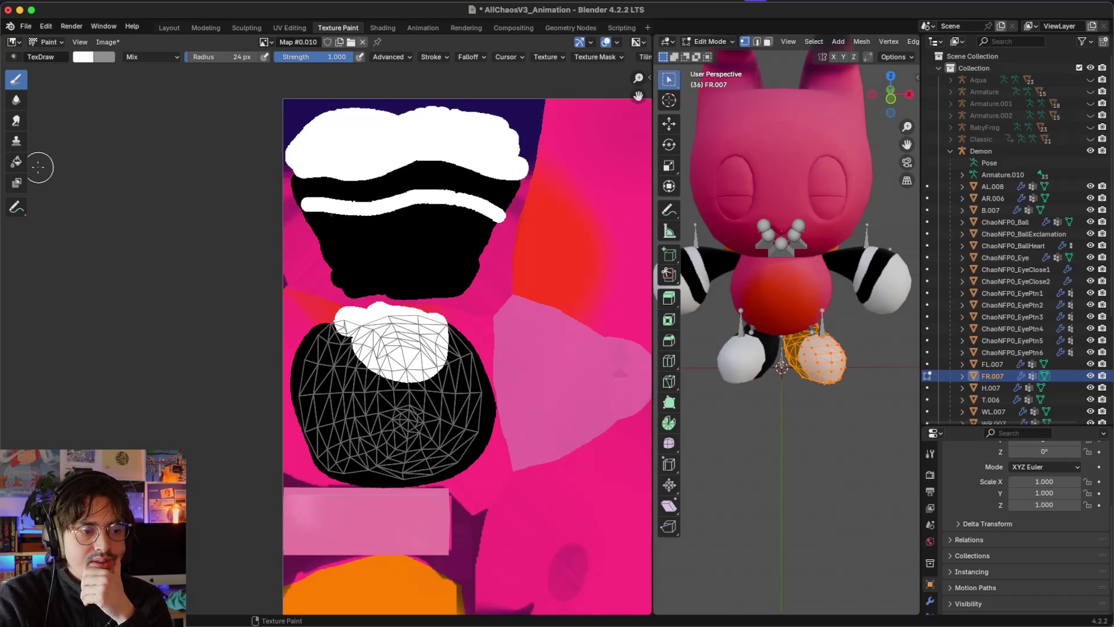
pyautogui.click(93, 58)
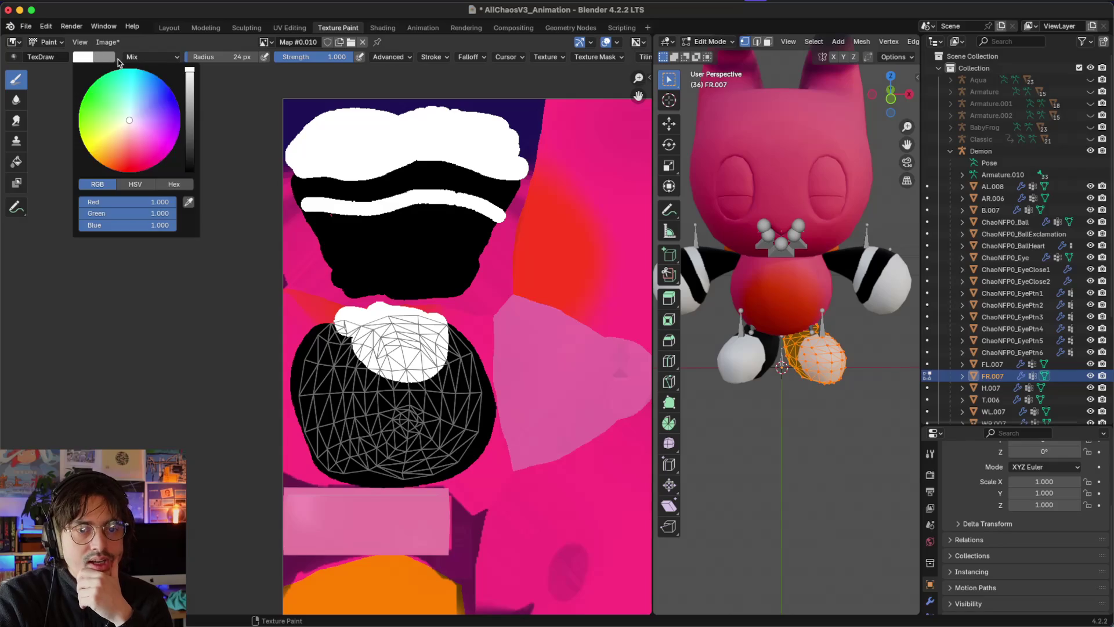
pyautogui.click(105, 58)
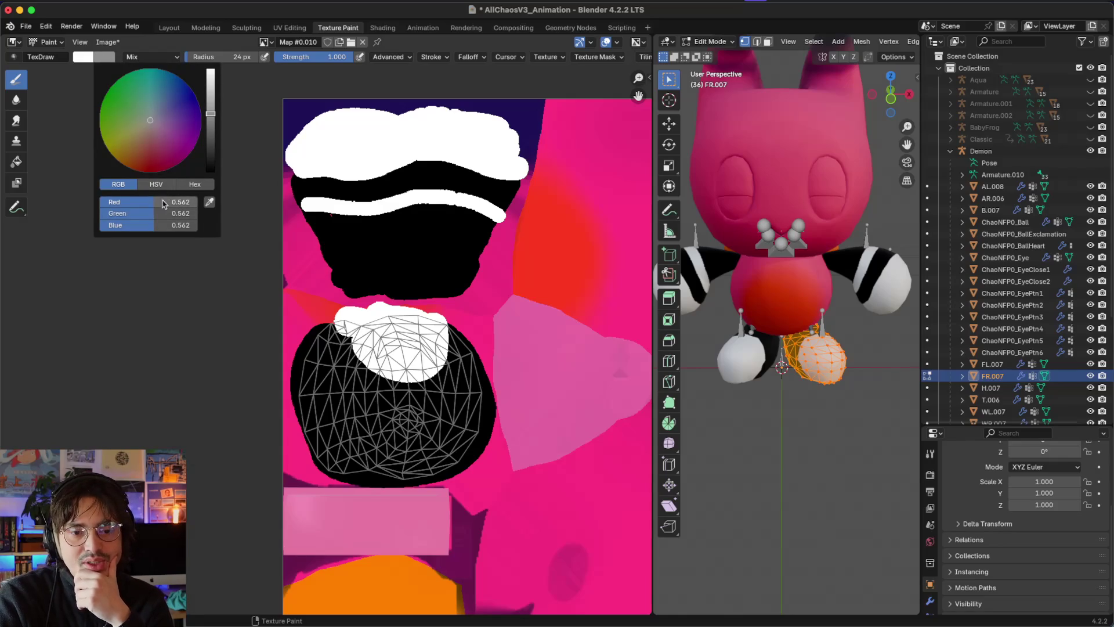
pyautogui.hotkey('ctrl', 'Left')
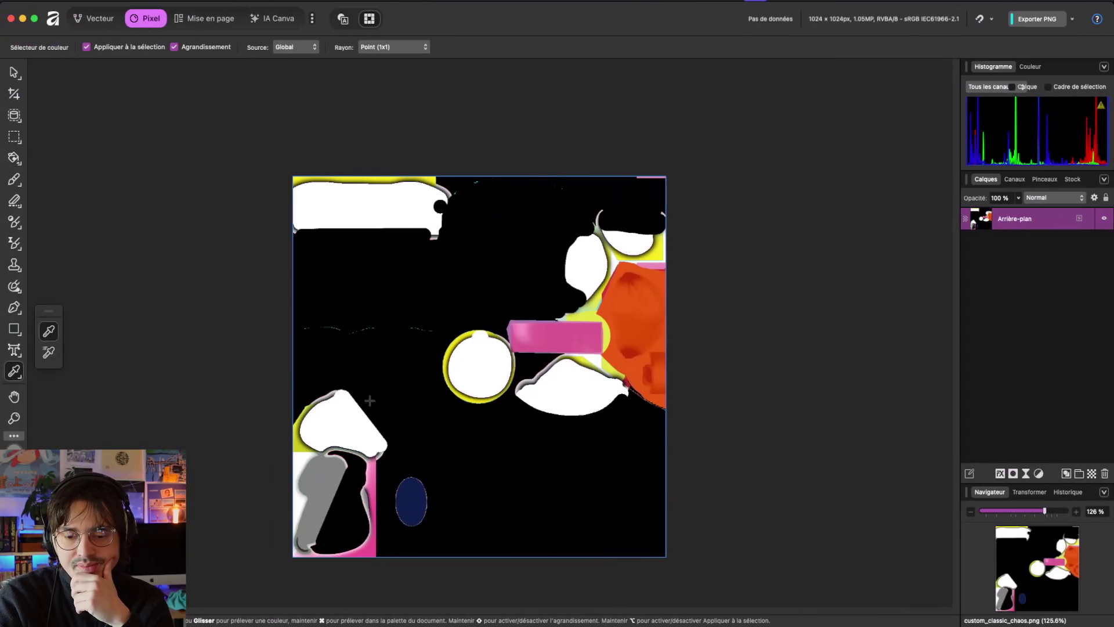
pyautogui.hotkey('ctrl', 'Right')
pyautogui.hotkey('alt', 'space')
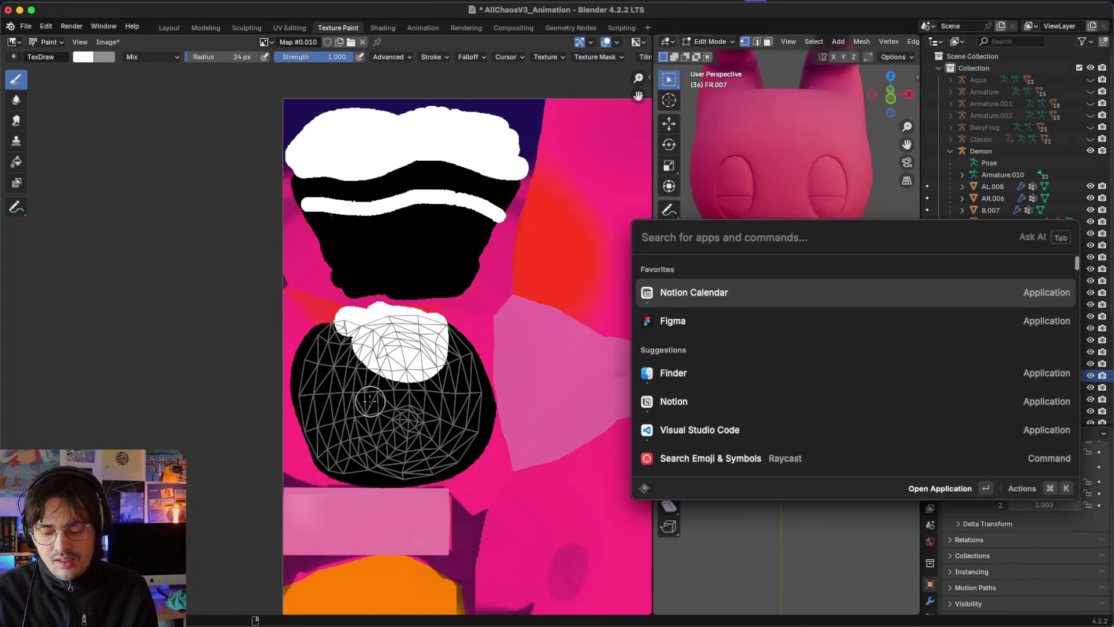
pyautogui.write('14')
pyautogui.write('3/')
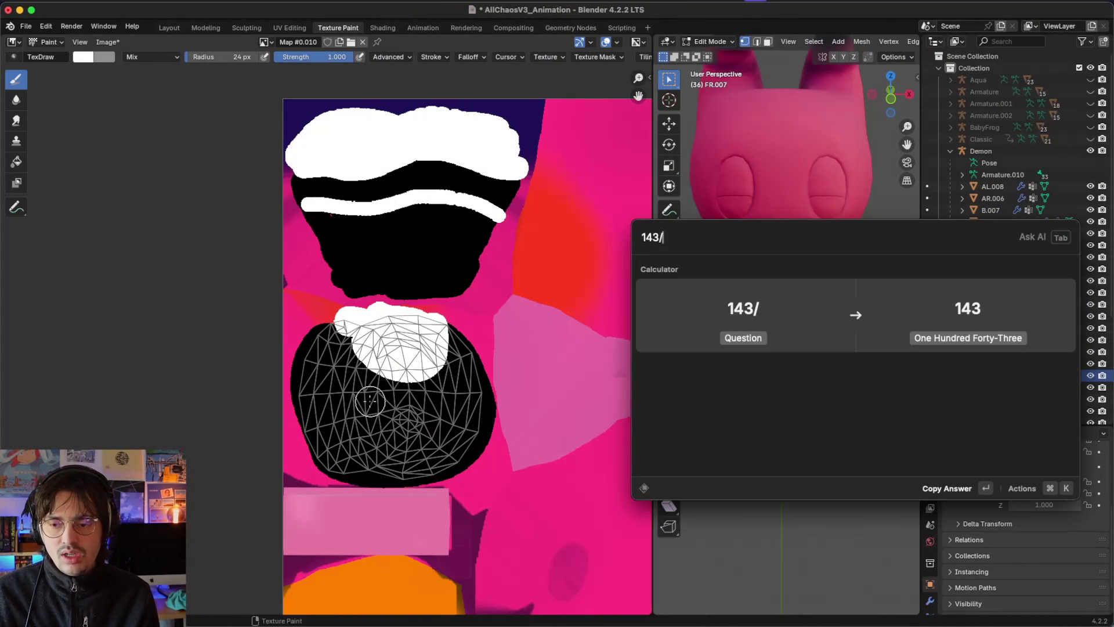
pyautogui.write('15')
pyautogui.press('BackSpace')
pyautogui.press('BackSpace')
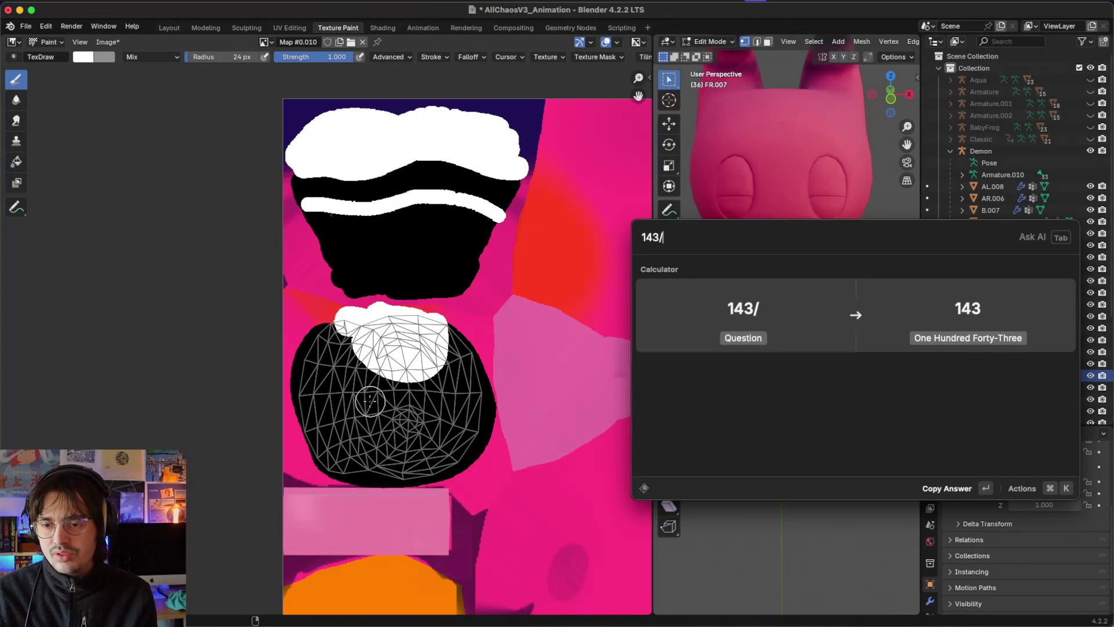
pyautogui.write('255')
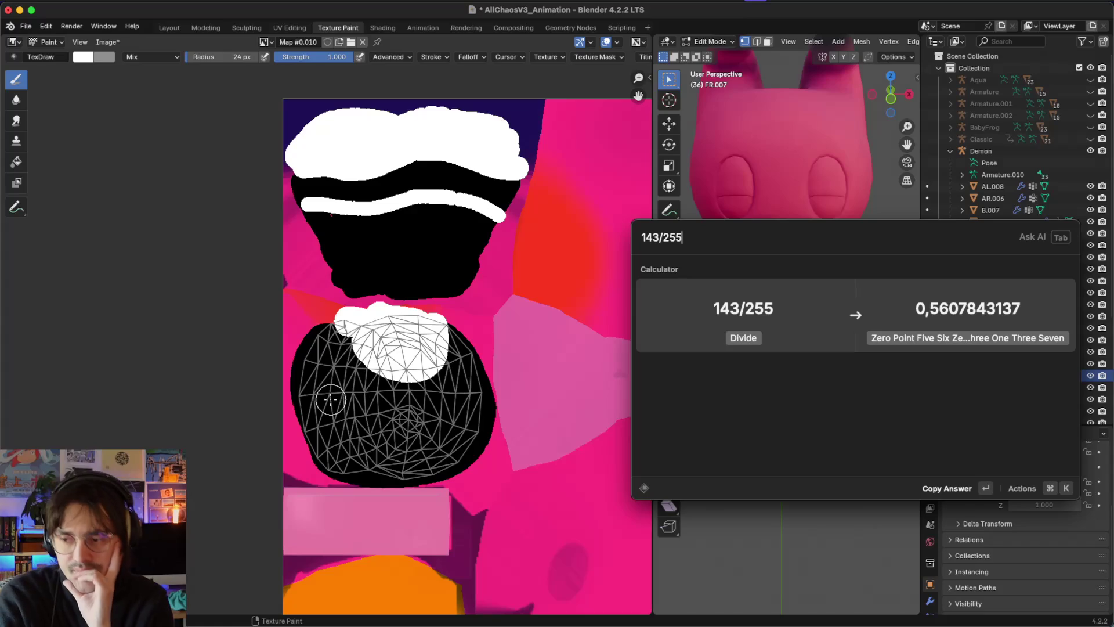
pyautogui.click(100, 58)
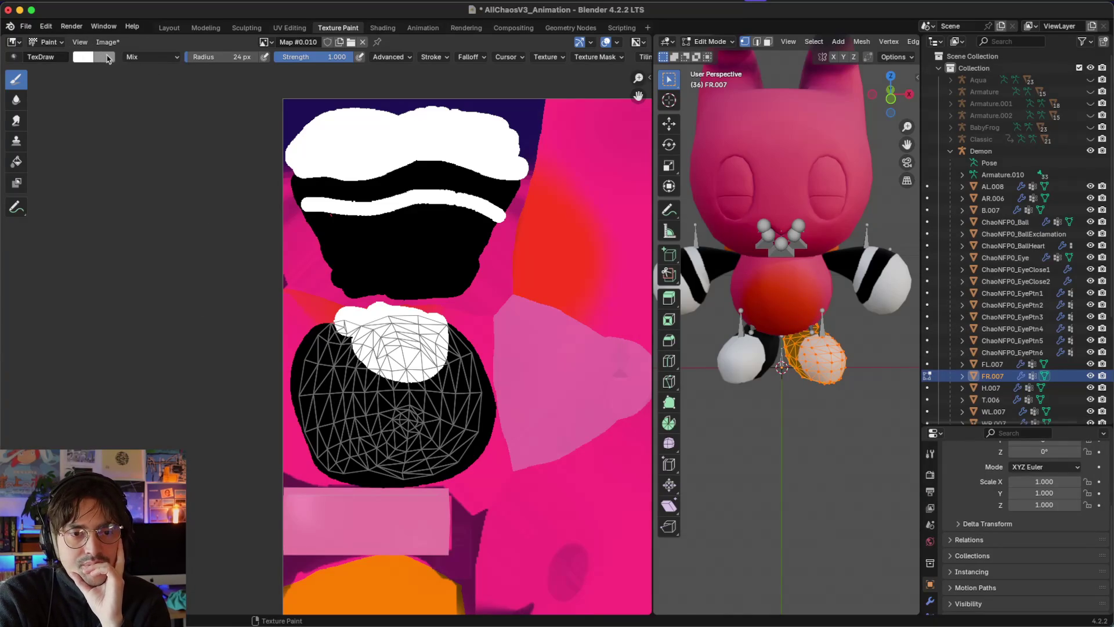
# Step: Darken the primary brush colour from white to grey 0.540
pyautogui.click(107, 59)
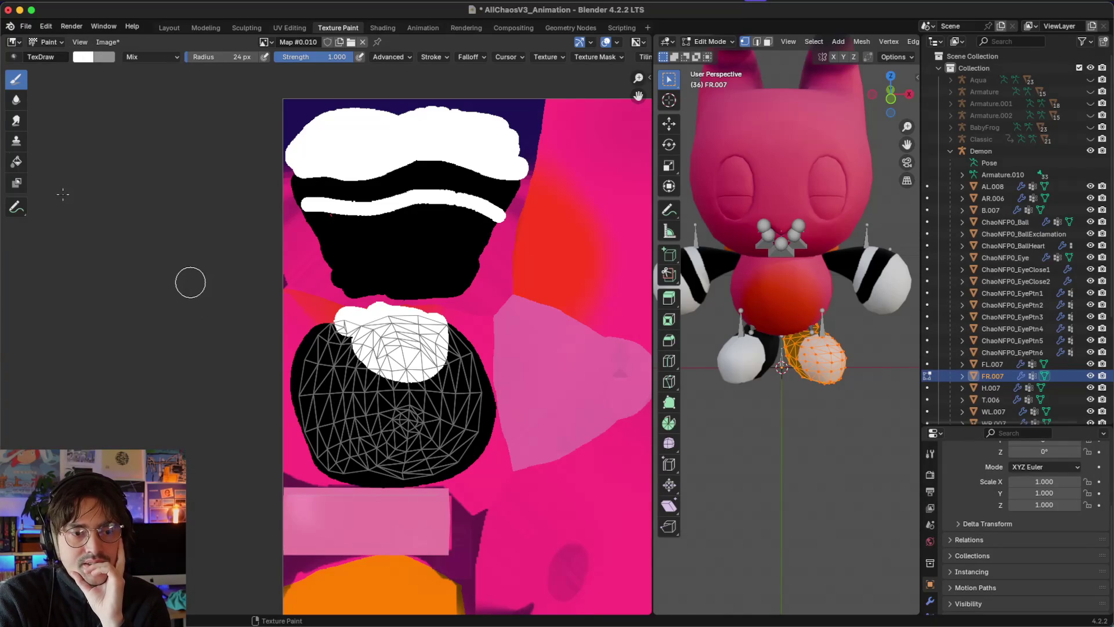
pyautogui.click(109, 62)
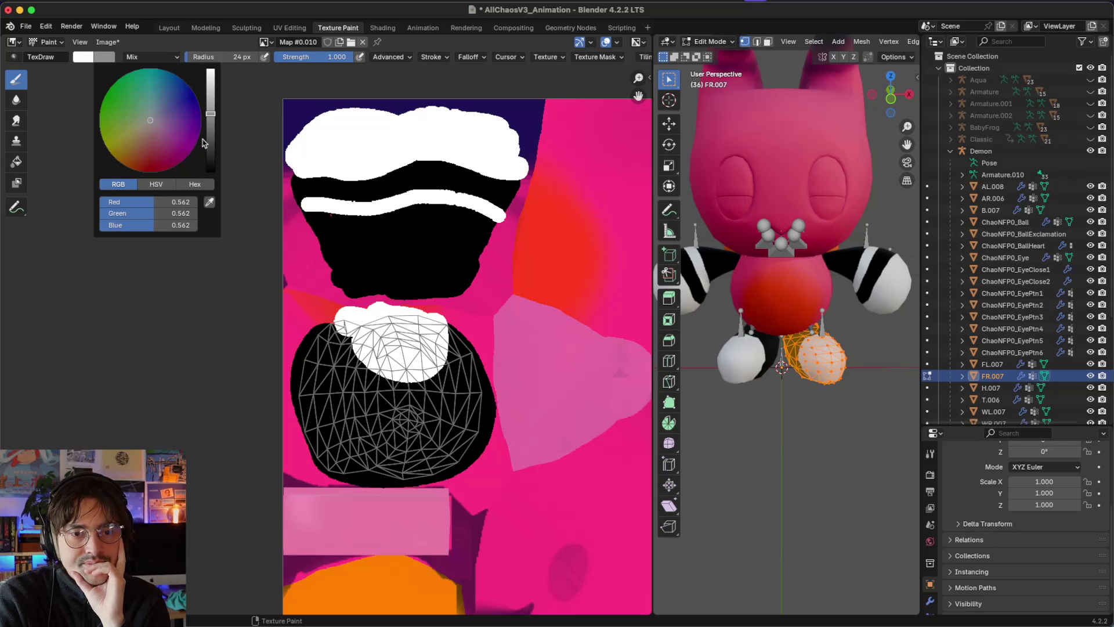
pyautogui.click(77, 58)
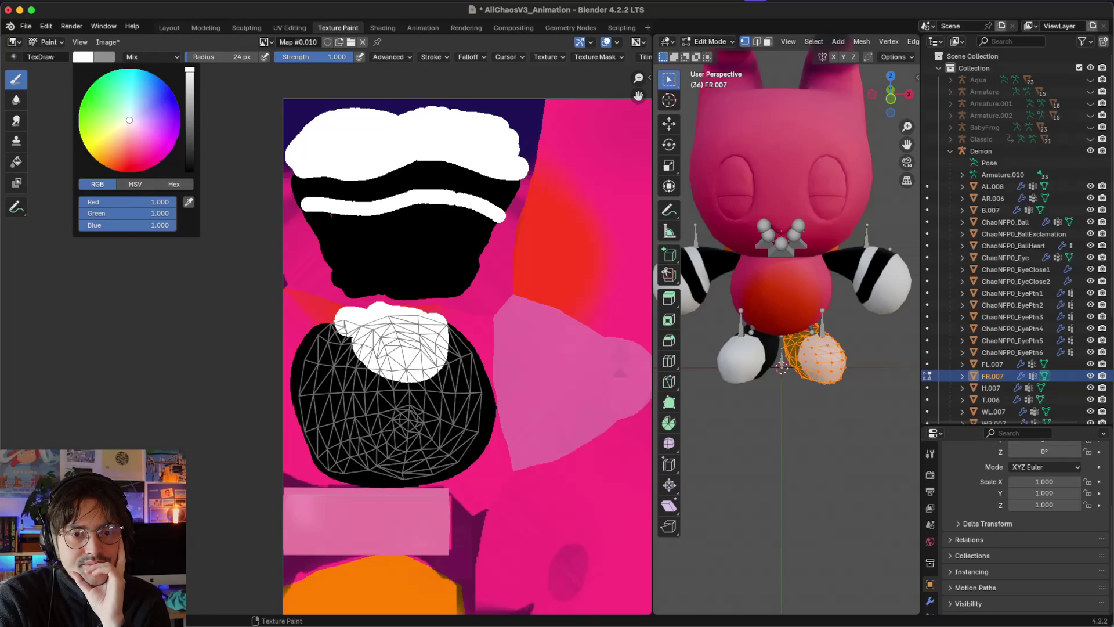
pyautogui.click(190, 116)
# Step: Flood-fill the white toe cap with grey and return the foot to Object Mode
pyautogui.click(23, 162)
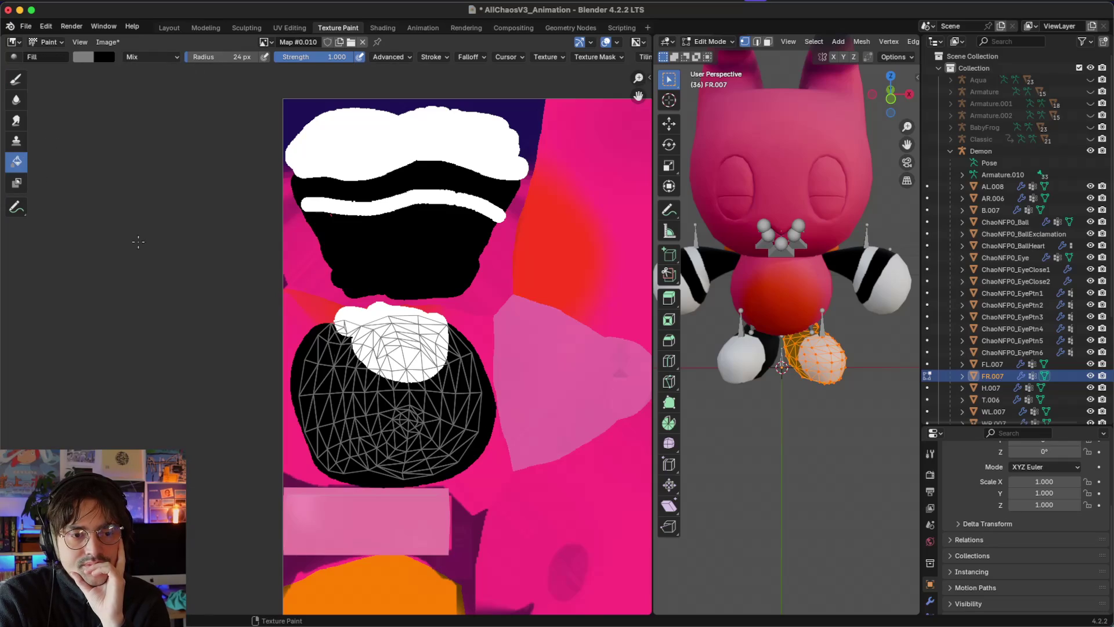
pyautogui.click(392, 329)
pyautogui.scroll(6, 392, 329)
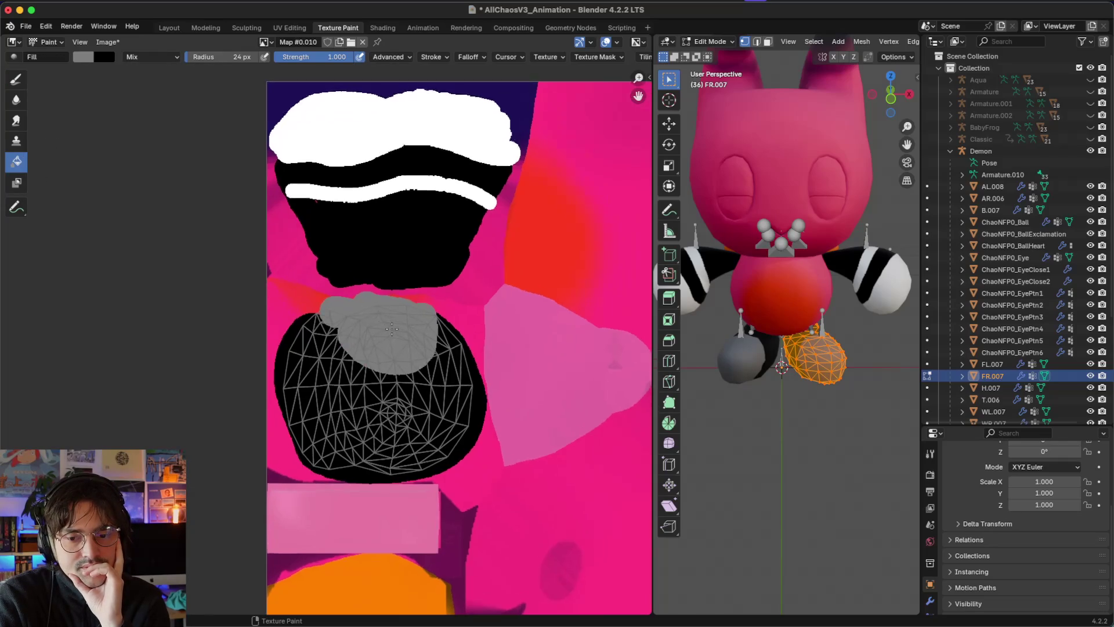
pyautogui.scroll(3, 391, 329)
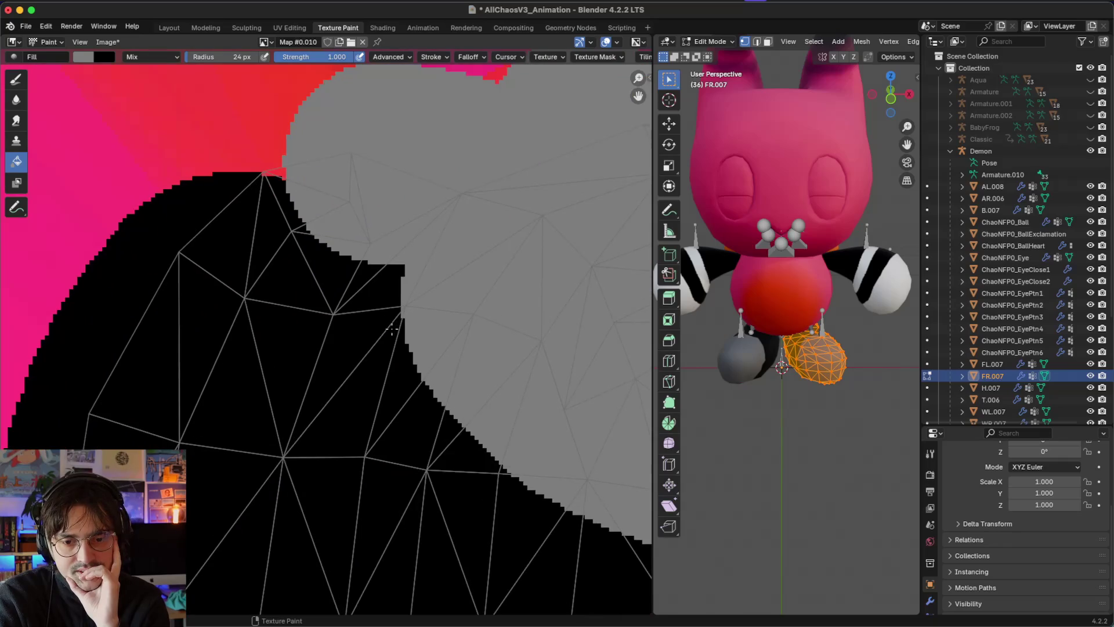
pyautogui.scroll(-3, 392, 329)
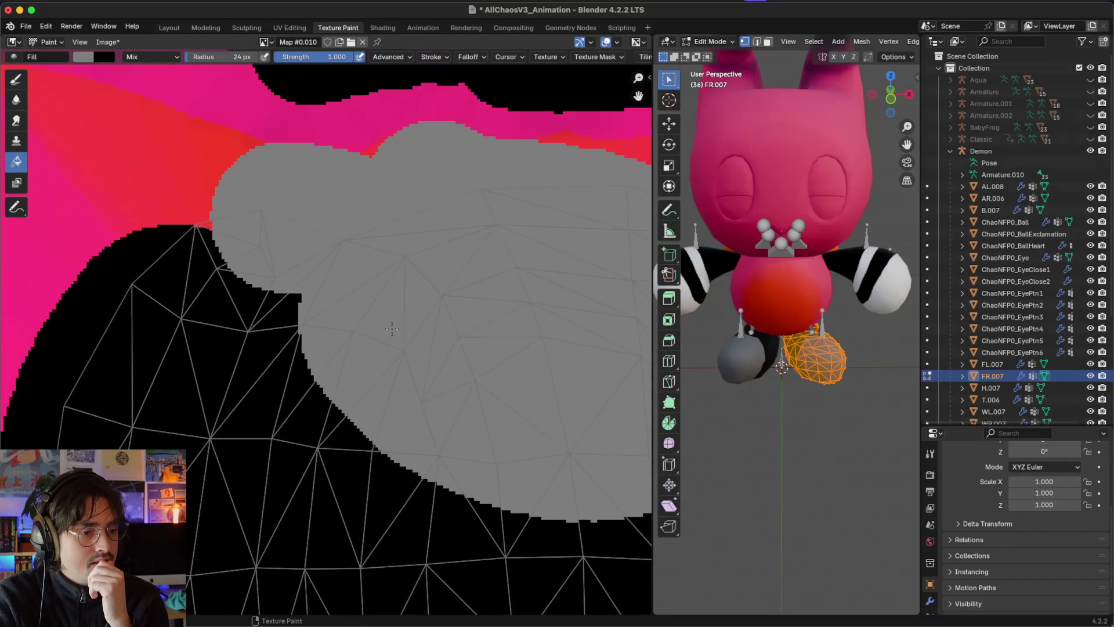
pyautogui.scroll(2, 391, 329)
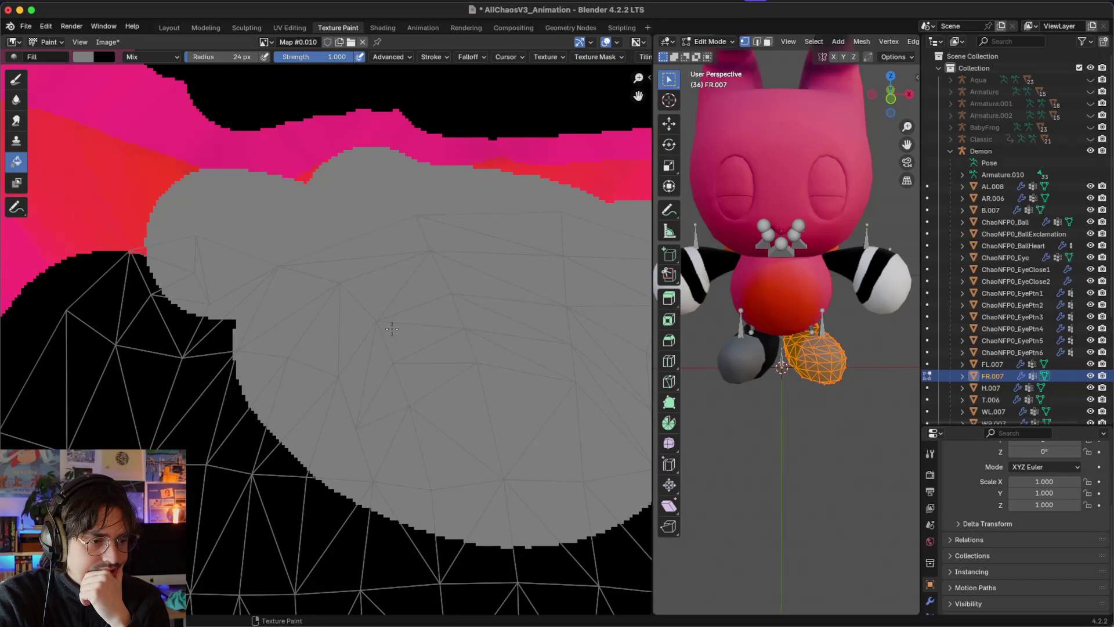
pyautogui.scroll(-8, 391, 329)
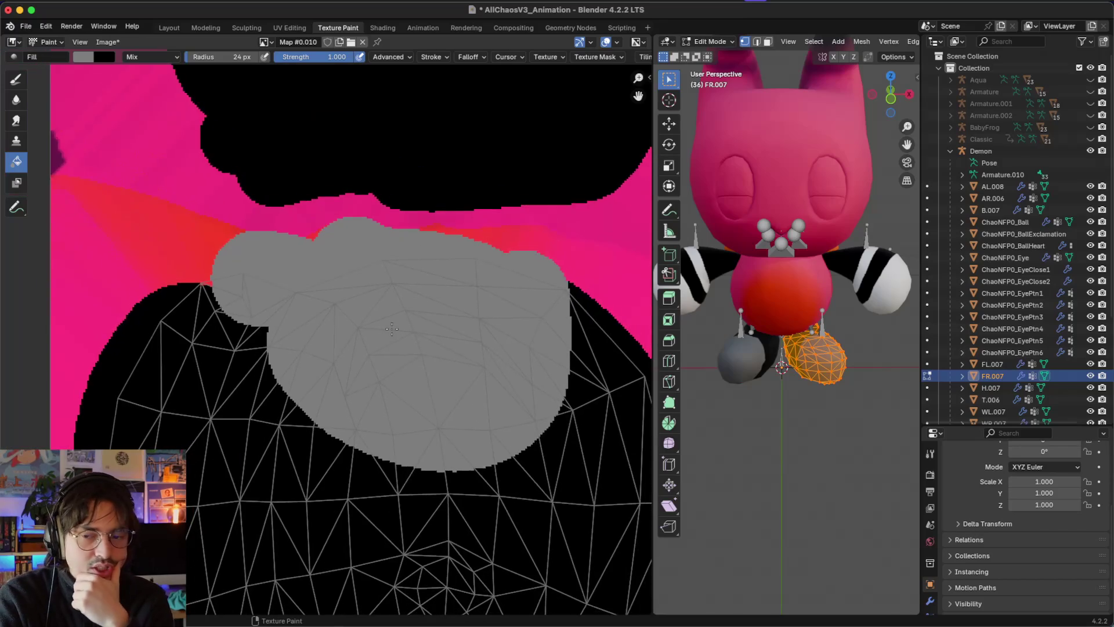
pyautogui.scroll(-1, 391, 329)
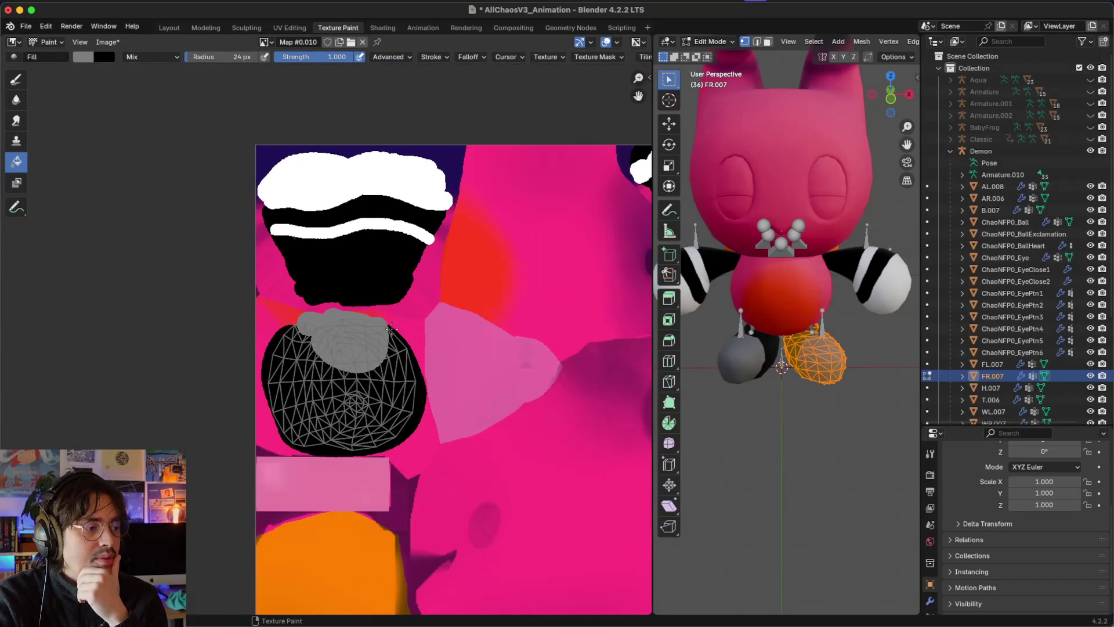
pyautogui.scroll(5, 392, 329)
pyautogui.hscroll(2, 392, 329)
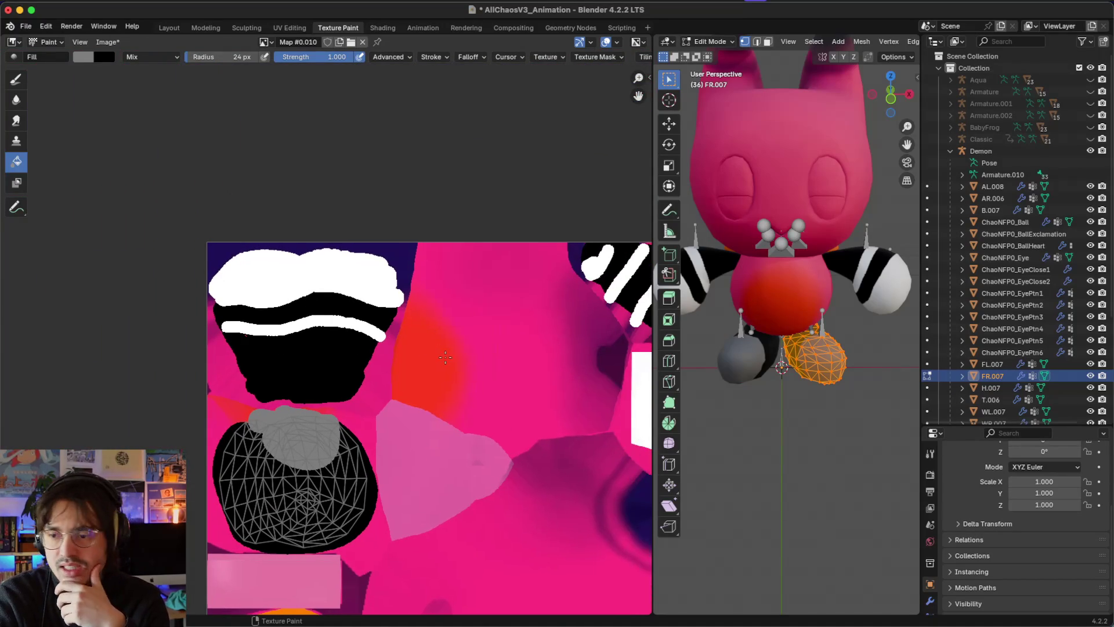
pyautogui.press('Tab')
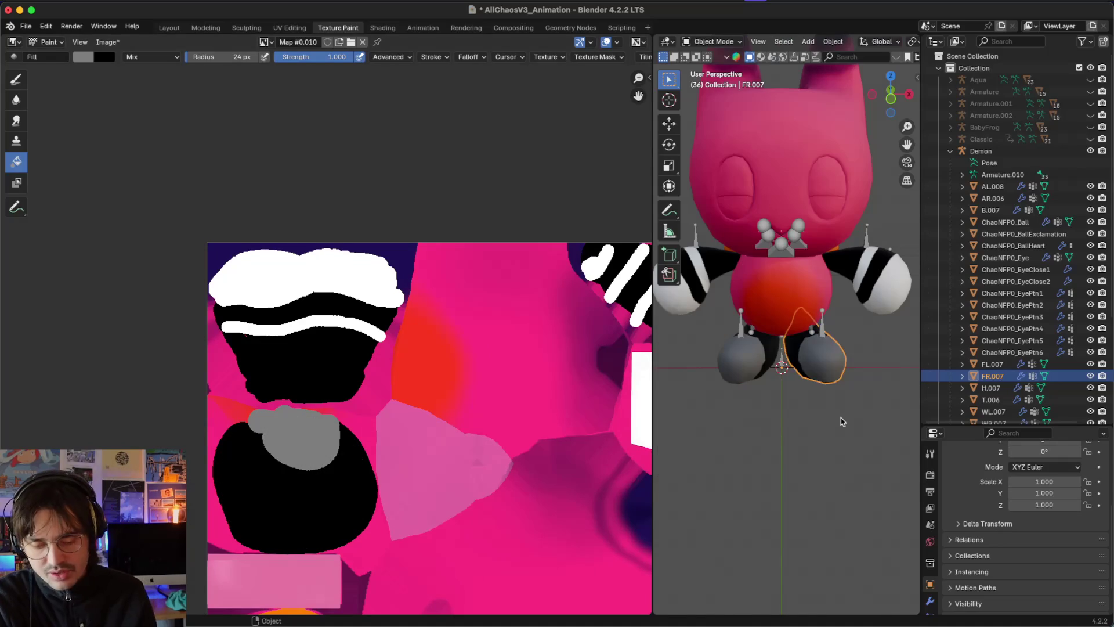
# Step: Select head object H.007 and select its entire mesh in Edit Mode to display its UVs
pyautogui.scroll(-5, 841, 417)
pyautogui.click(797, 310)
pyautogui.hscroll(-10, 797, 310)
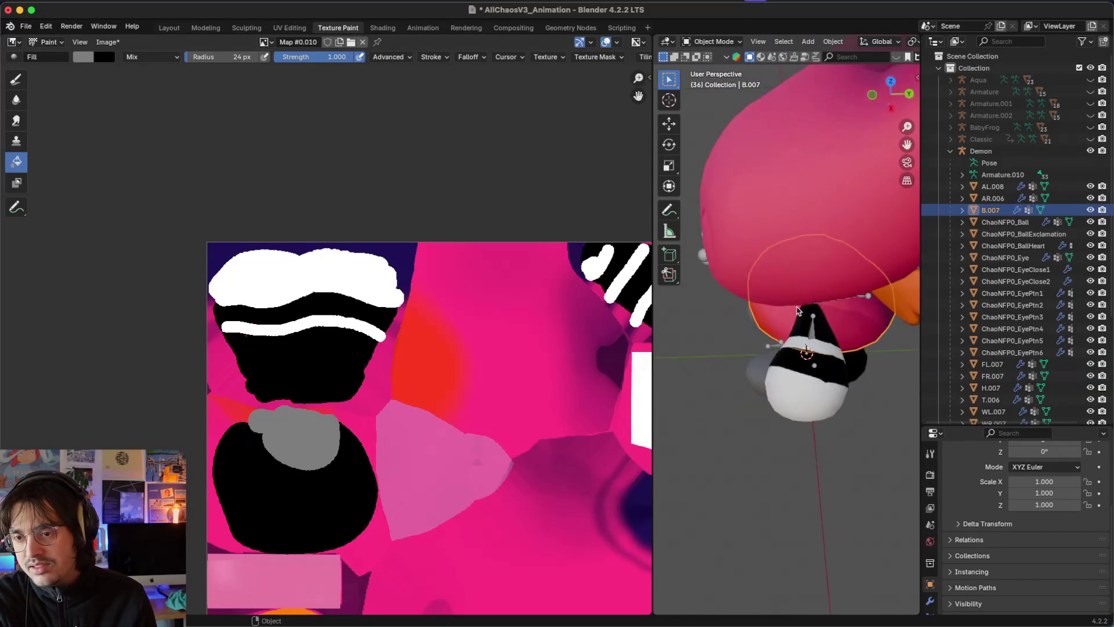
pyautogui.click(818, 230)
pyautogui.hscroll(-10, 818, 230)
pyautogui.hscroll(-15, 818, 230)
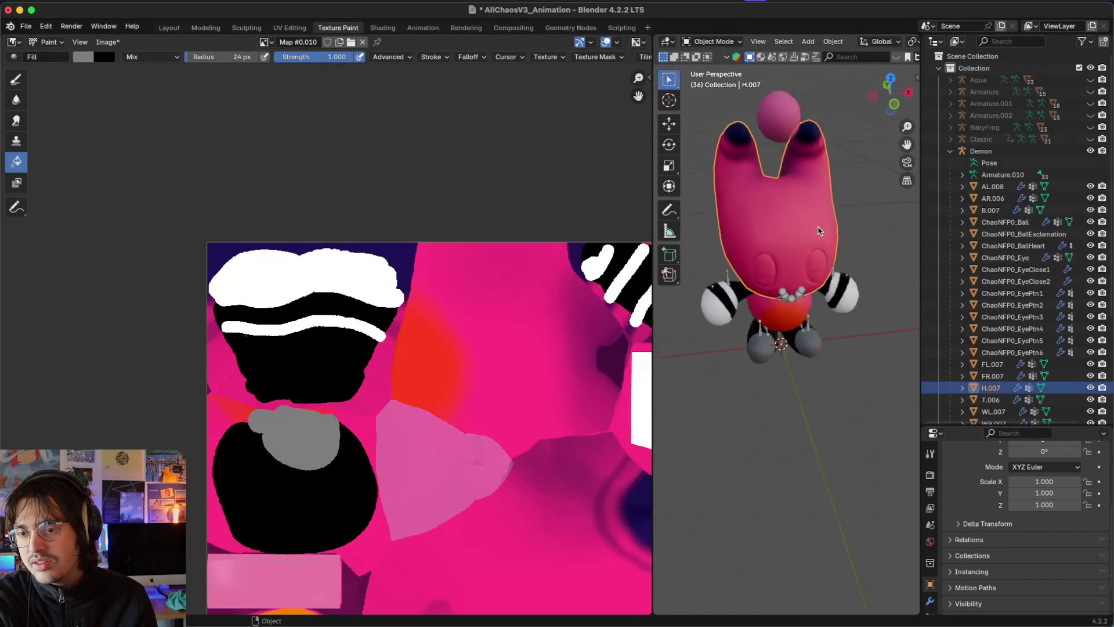
pyautogui.press('Tab')
pyautogui.hscroll(-15, 818, 227)
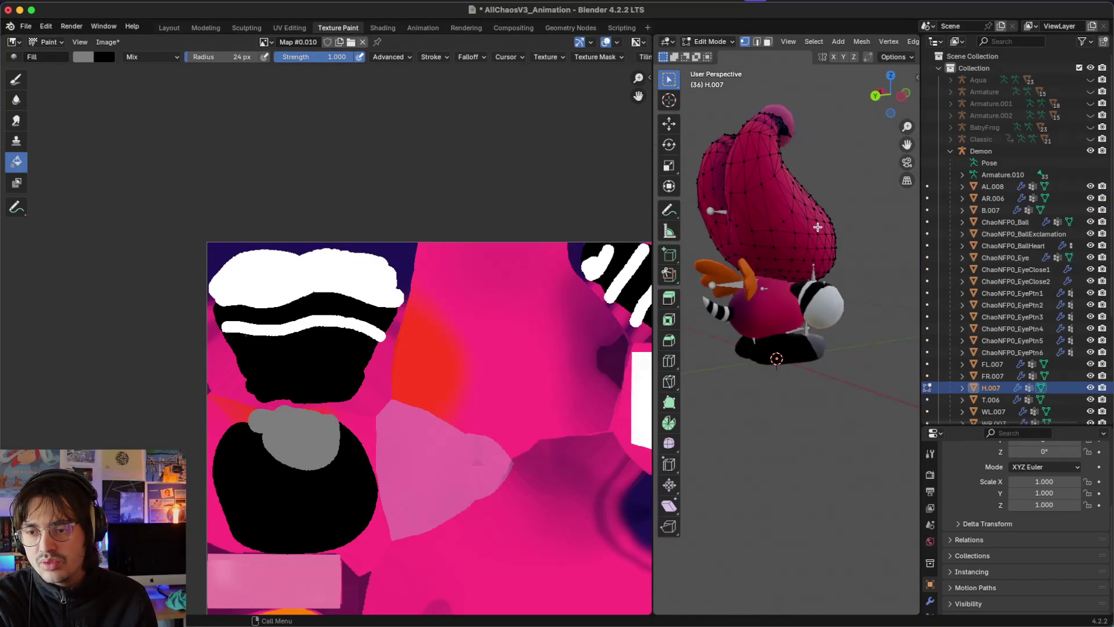
pyautogui.press('a')
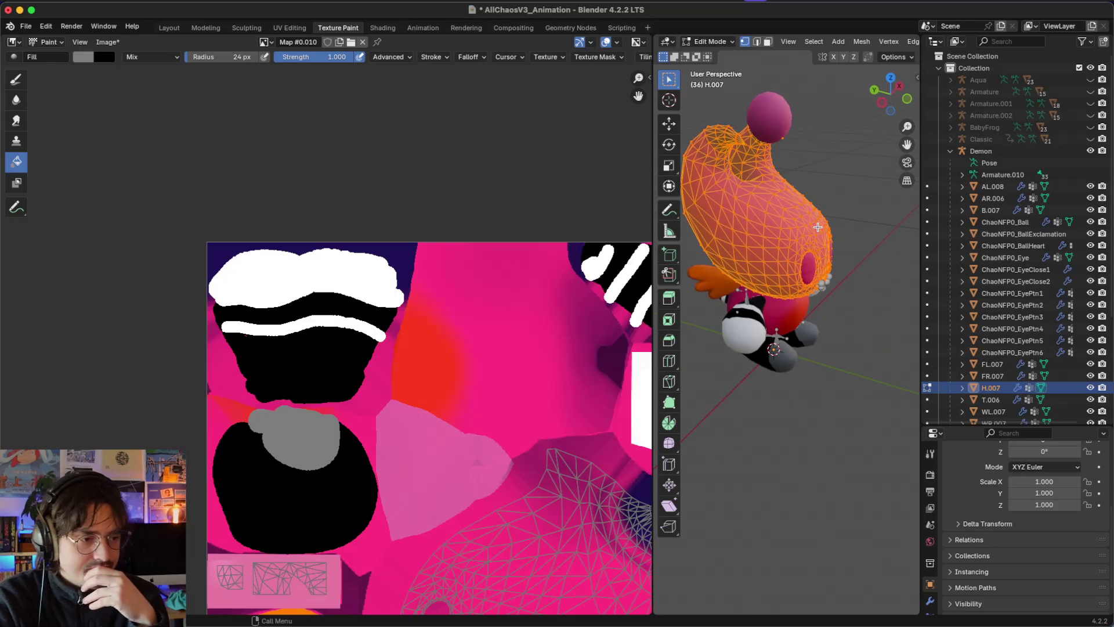
pyautogui.hscroll(-5, 818, 226)
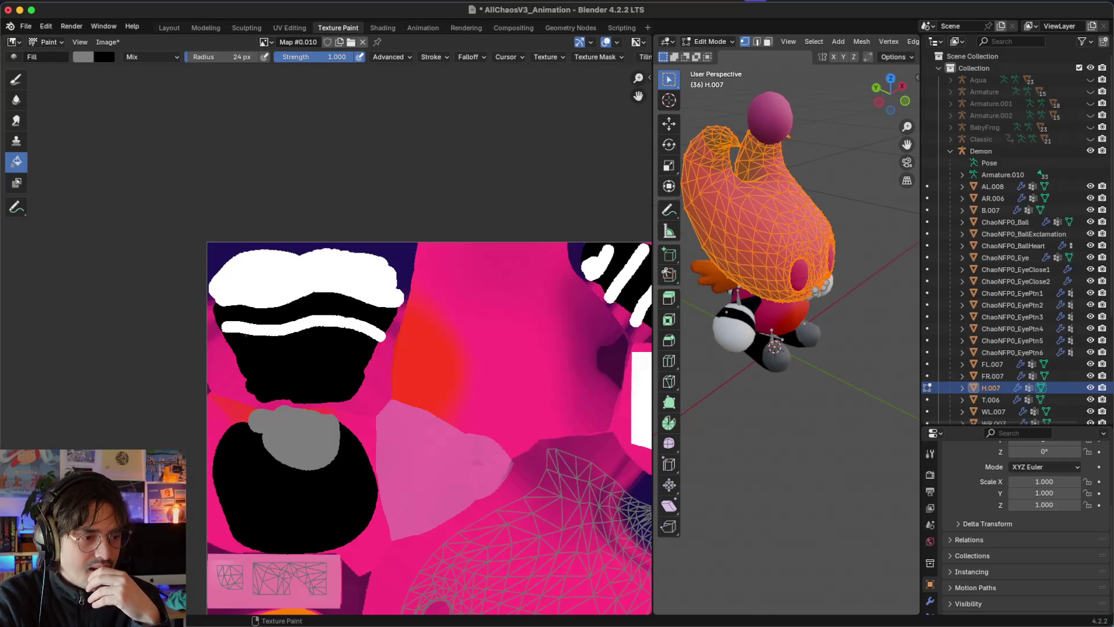
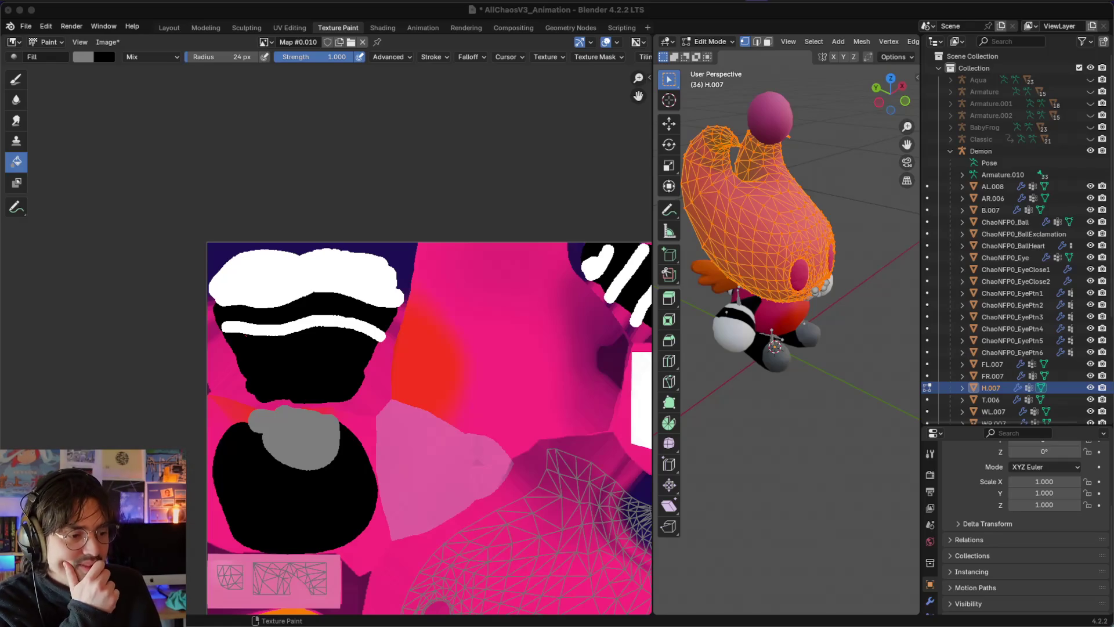
# Step: Switch to the freehand TexDraw brush with black colour and a larger radius
pyautogui.scroll(-5, 269, 508)
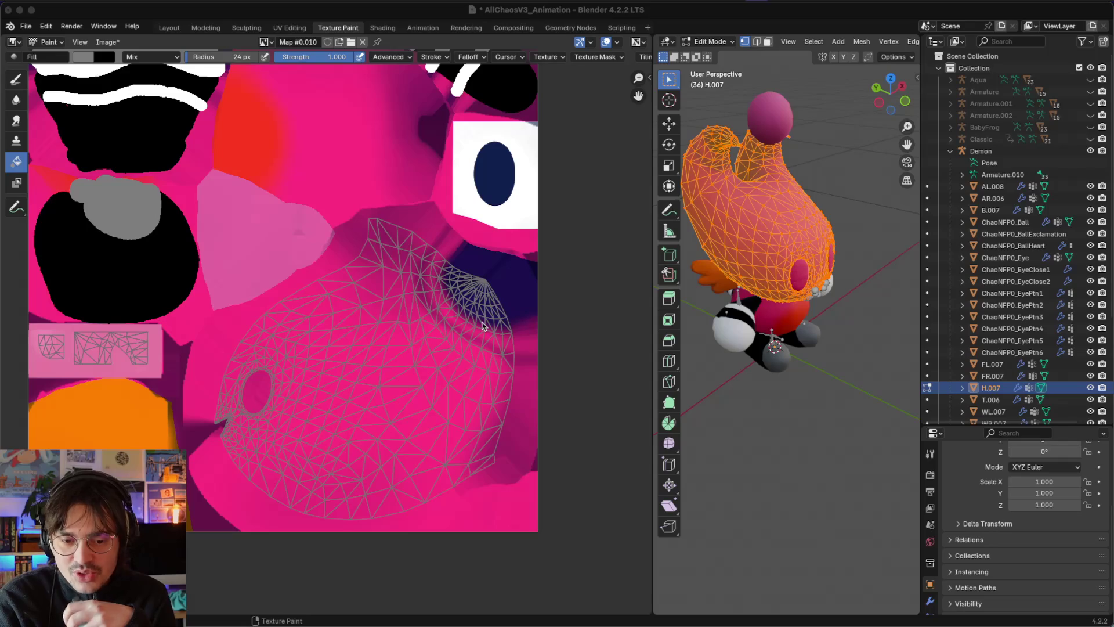
pyautogui.scroll(-1, 484, 326)
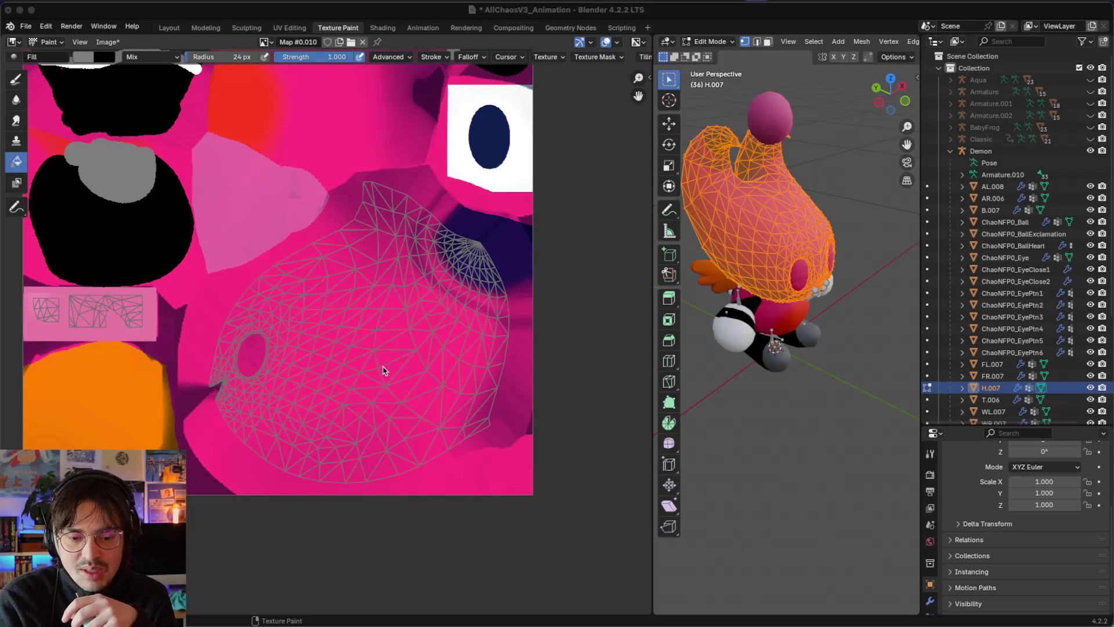
pyautogui.hscroll(10, 810, 316)
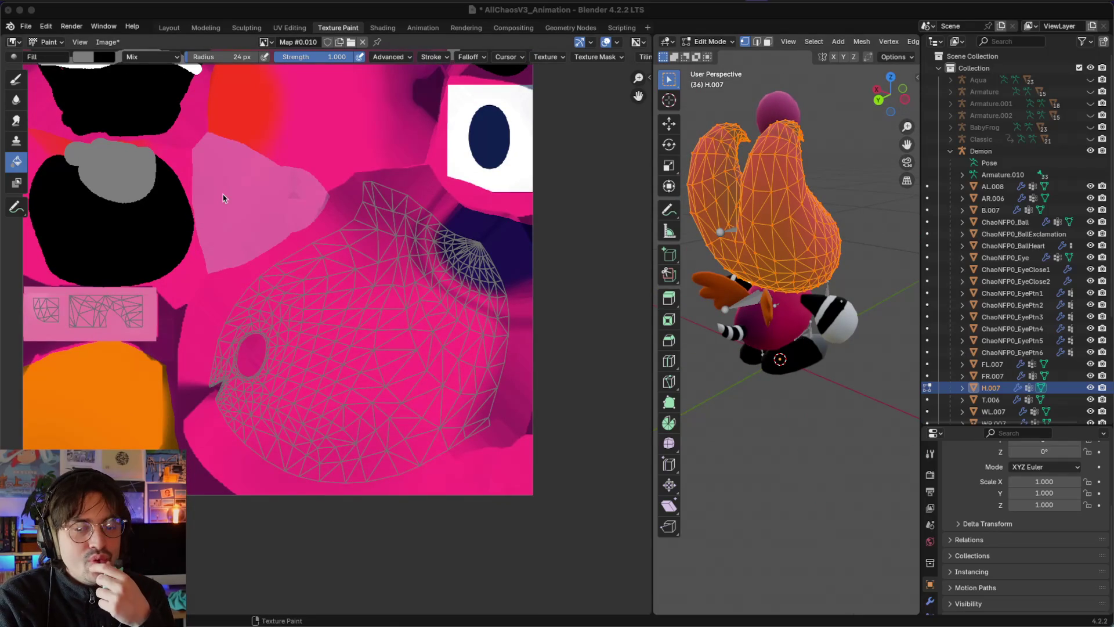
pyautogui.click(16, 78)
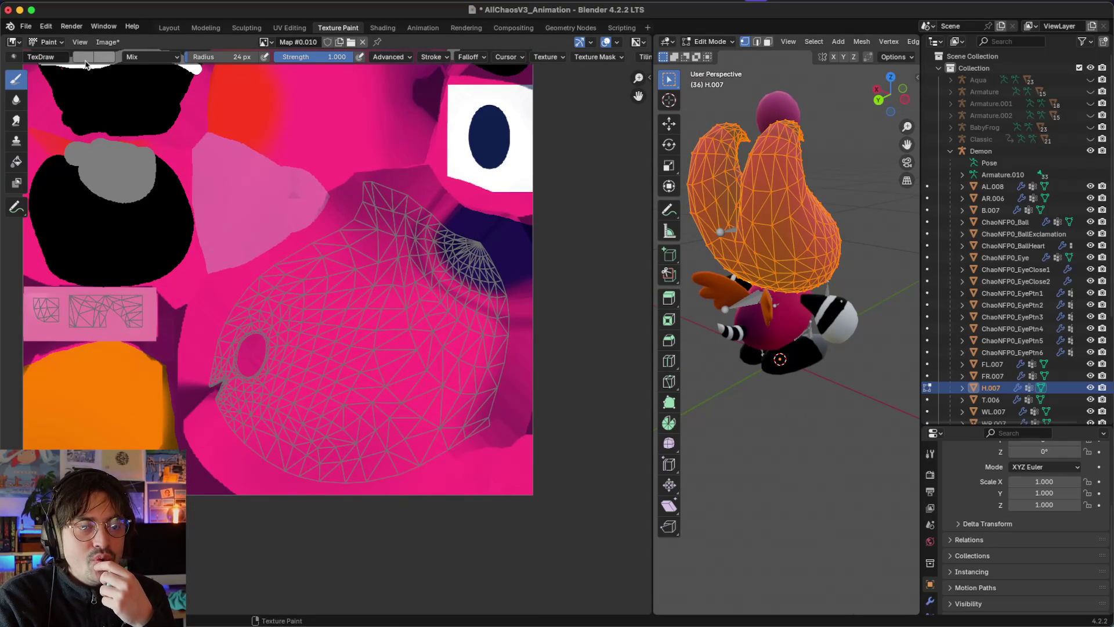
pyautogui.click(83, 57)
pyautogui.moveTo(189, 115)
pyautogui.mouseDown()
pyautogui.moveTo(190, 93)
pyautogui.moveTo(190, 172)
pyautogui.mouseUp()
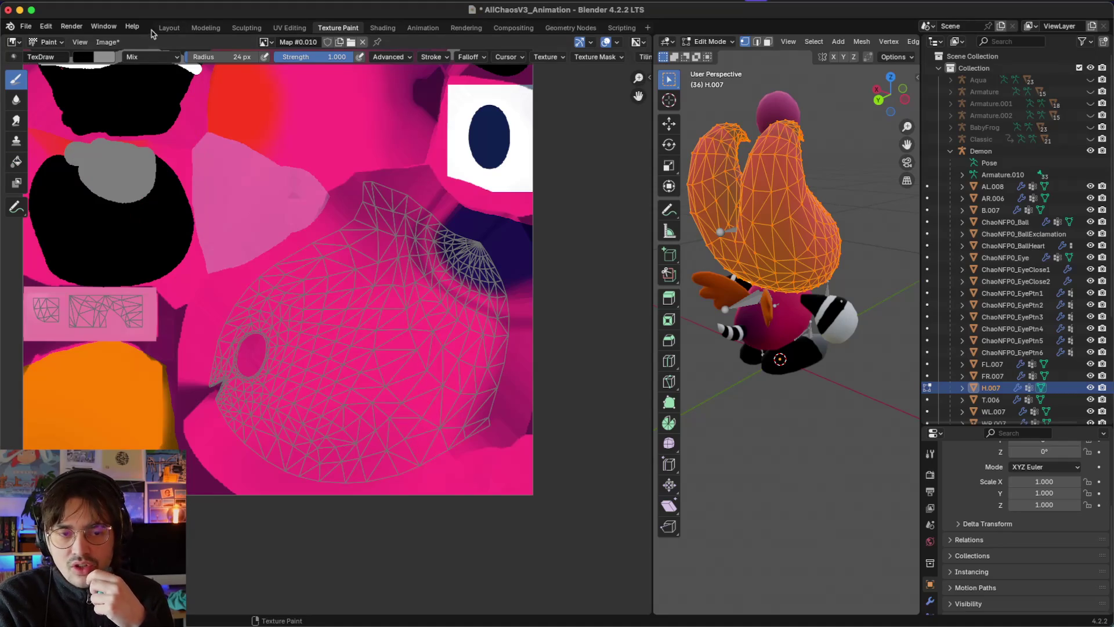
pyautogui.moveTo(226, 56)
pyautogui.mouseDown()
pyautogui.moveTo(243, 57)
pyautogui.moveTo(235, 57)
pyautogui.mouseUp()
# Step: Paint the remaining pink of the head's H.007 UV island solid black
pyautogui.click(308, 299)
pyautogui.moveTo(286, 316)
pyautogui.mouseDown()
pyautogui.moveTo(255, 375)
pyautogui.moveTo(306, 423)
pyautogui.moveTo(345, 432)
pyautogui.moveTo(406, 420)
pyautogui.moveTo(403, 447)
pyautogui.moveTo(453, 390)
pyautogui.moveTo(455, 365)
pyautogui.moveTo(386, 357)
pyautogui.moveTo(355, 334)
pyautogui.moveTo(351, 268)
pyautogui.moveTo(372, 232)
pyautogui.moveTo(456, 287)
pyautogui.moveTo(469, 331)
pyautogui.mouseUp()
pyautogui.scroll(2, 471, 258)
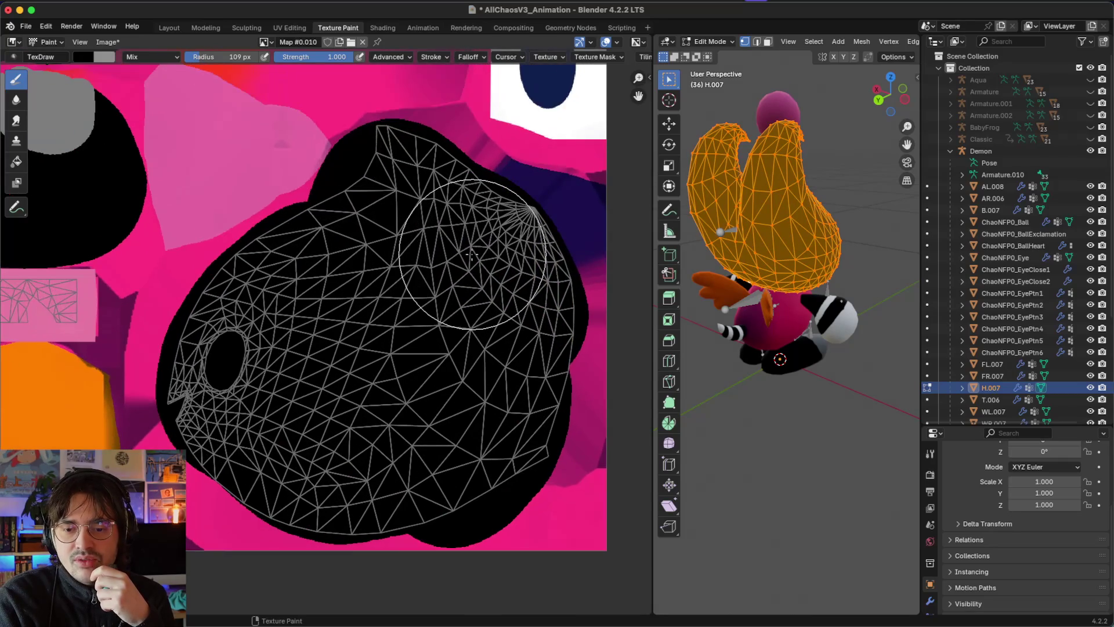
# Step: Set the brush to near-white at 16 px and paint a fan-shaped patch on the head
pyautogui.scroll(3, 471, 253)
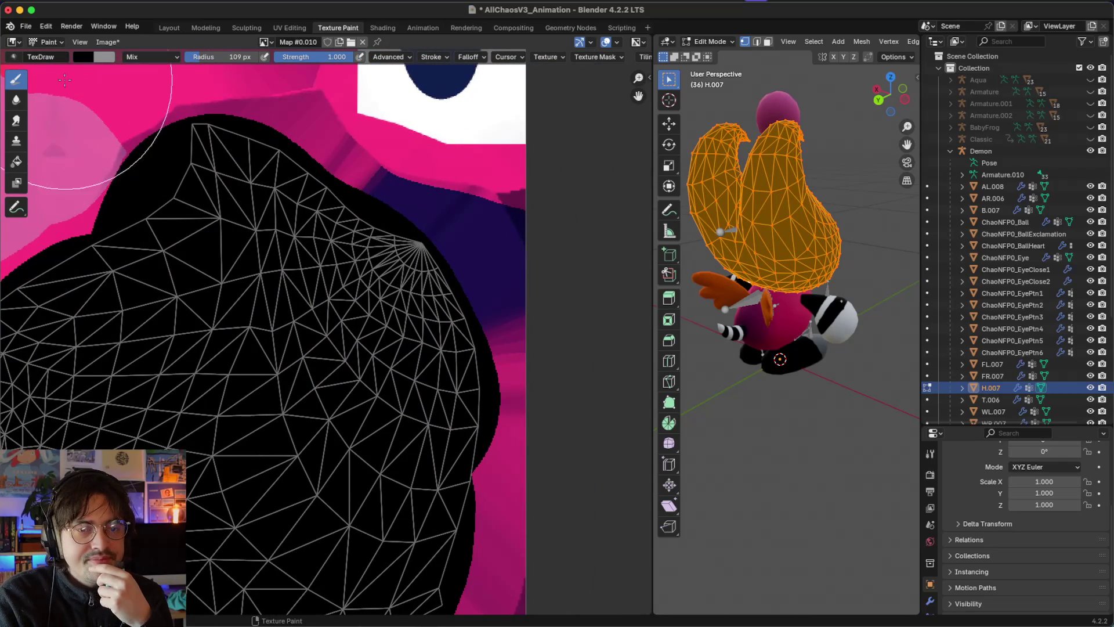
pyautogui.click(83, 57)
pyautogui.click(190, 79)
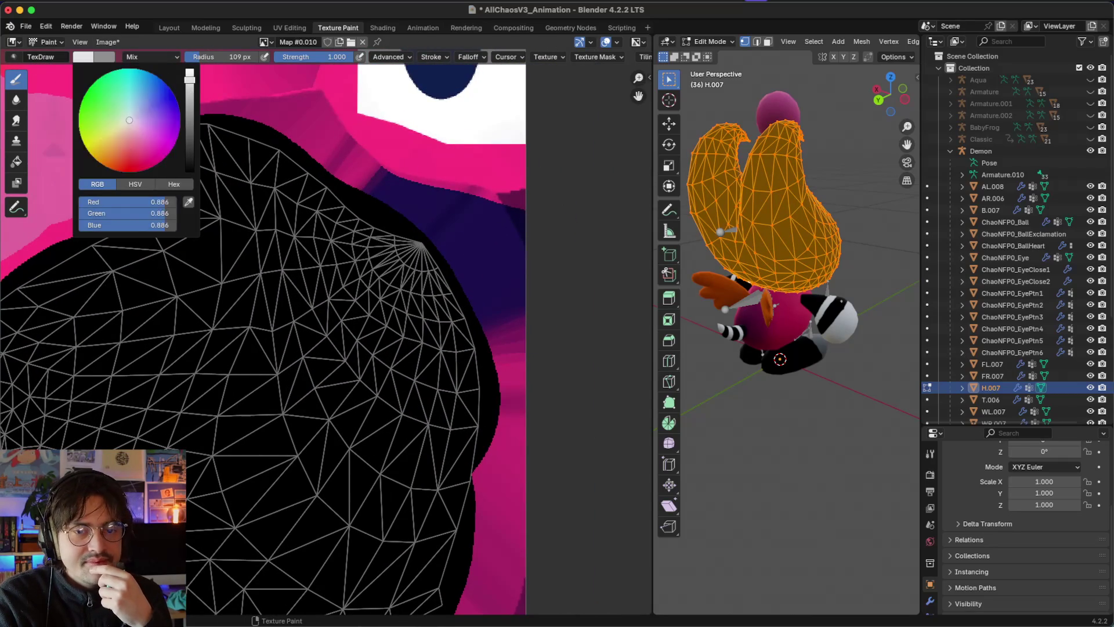
pyautogui.press('f')
pyautogui.click(282, 140)
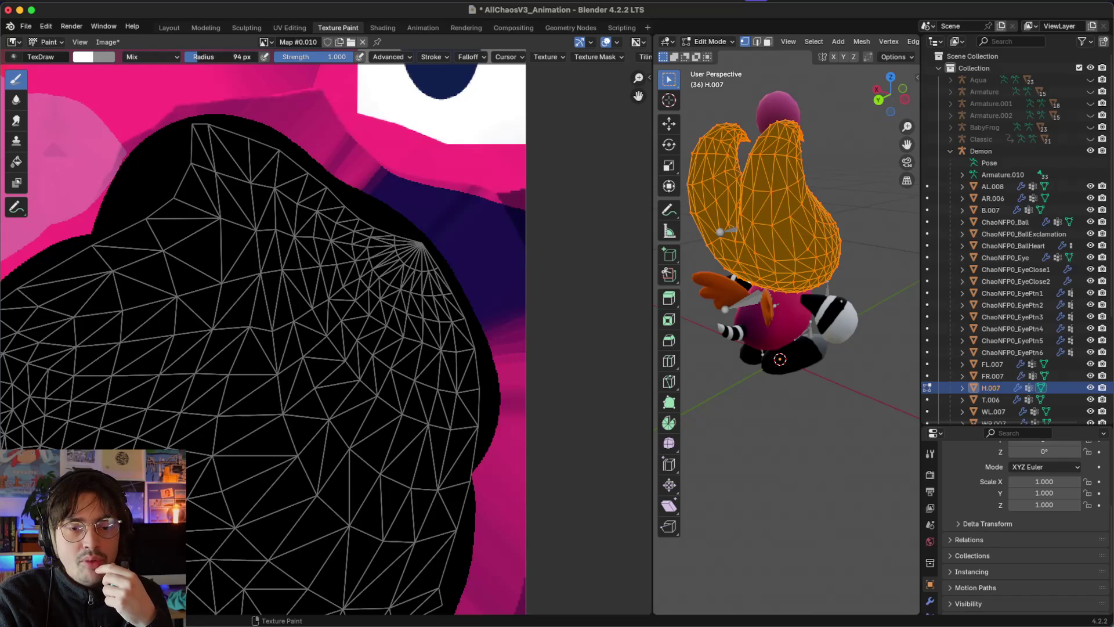
pyautogui.moveTo(244, 56); pyautogui.dragTo(220, 56)
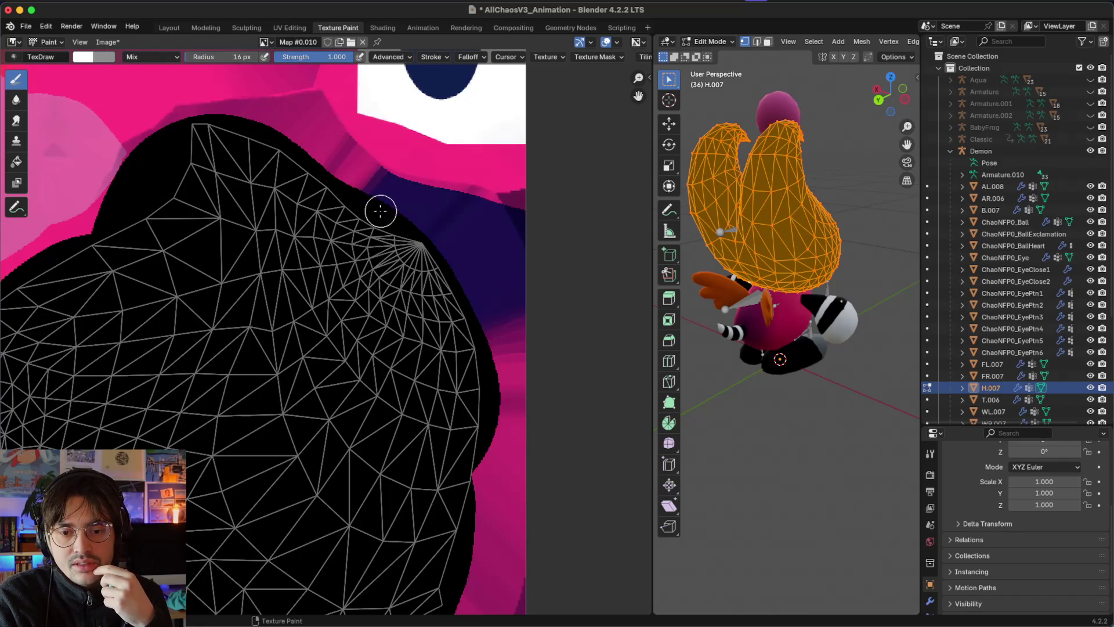
pyautogui.moveTo(375, 200)
pyautogui.mouseDown()
pyautogui.moveTo(364, 243)
pyautogui.moveTo(376, 267)
pyautogui.moveTo(469, 323)
pyautogui.moveTo(420, 321)
pyautogui.moveTo(372, 284)
pyautogui.moveTo(355, 203)
pyautogui.moveTo(422, 242)
pyautogui.moveTo(443, 284)
pyautogui.mouseUp()
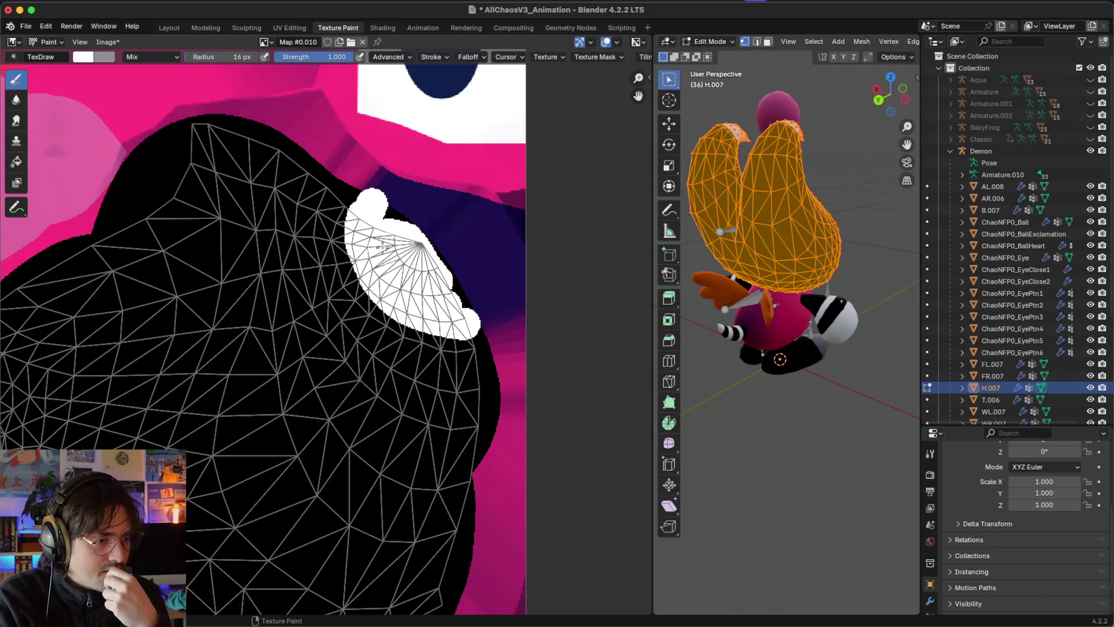
# Step: Shrink the brush radius to 10 px and paint a thin curved white stripe beside it
pyautogui.hscroll(3, 383, 248)
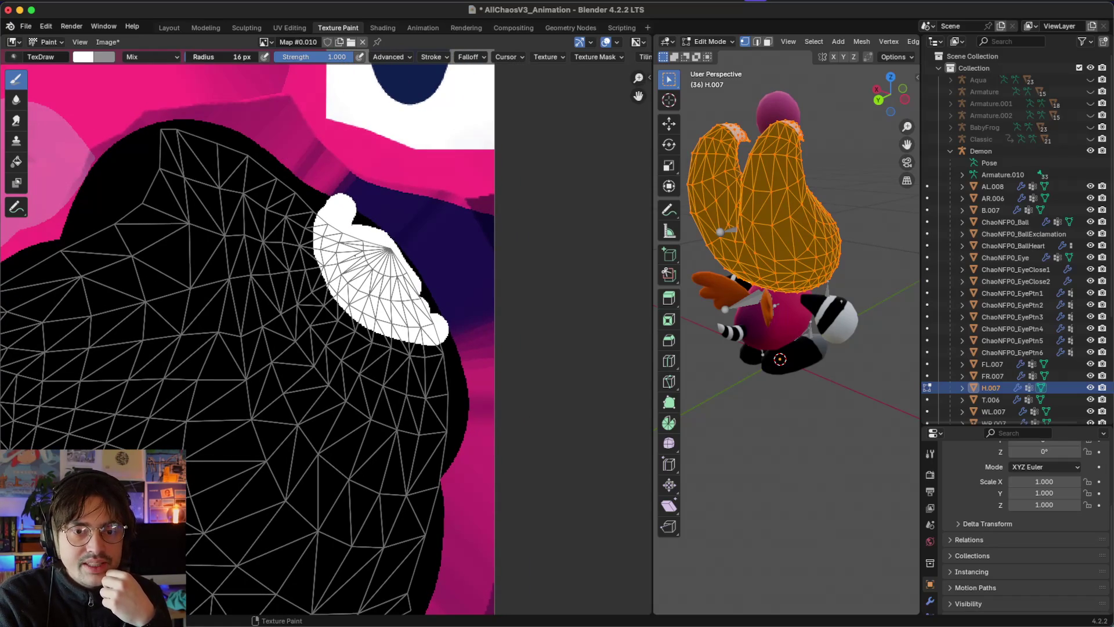
pyautogui.click(212, 58)
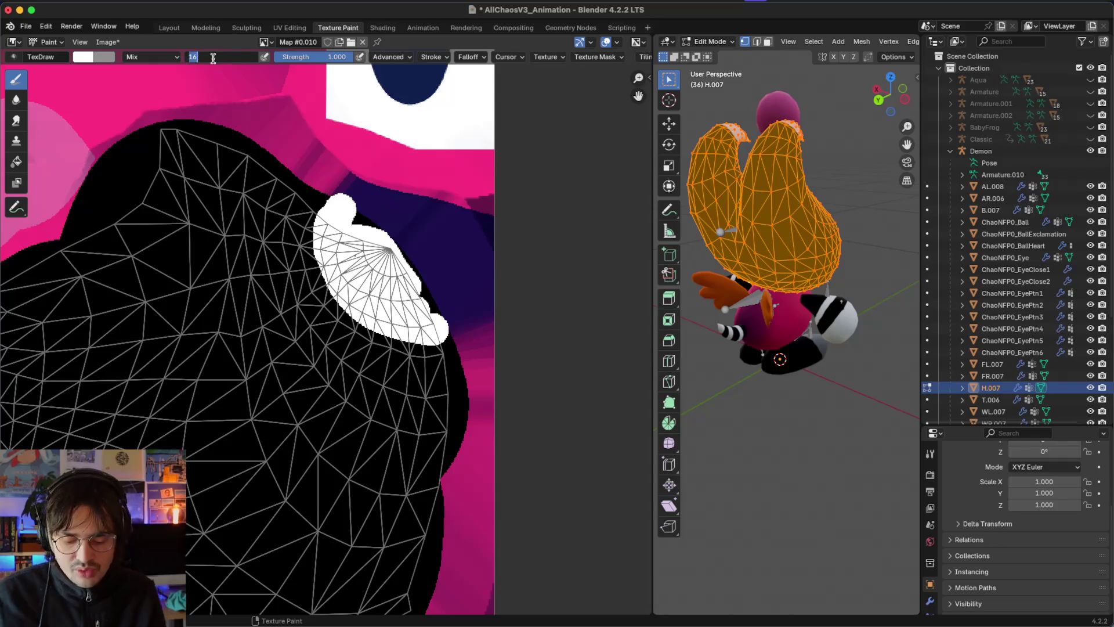
pyautogui.write('10')
pyautogui.press('Return')
pyautogui.moveTo(296, 181)
pyautogui.mouseDown()
pyautogui.moveTo(285, 264)
pyautogui.moveTo(327, 335)
pyautogui.moveTo(378, 369)
pyautogui.moveTo(458, 383)
pyautogui.mouseUp()
pyautogui.hscroll(5, 722, 334)
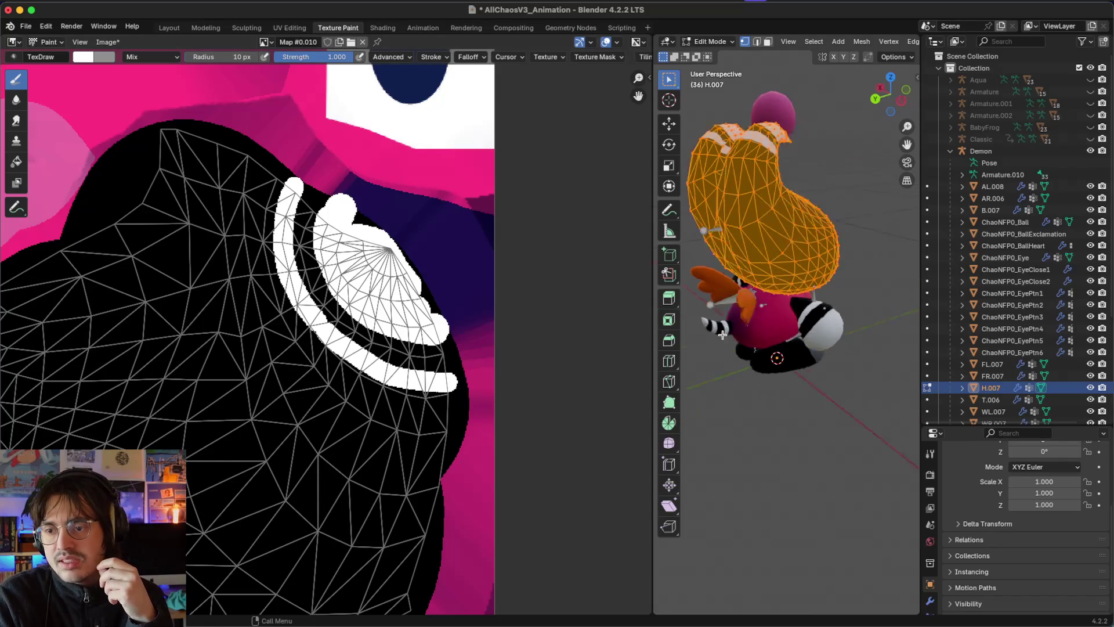
# Step: Return to object mode and deselect the head object
pyautogui.hscroll(5, 722, 335)
pyautogui.hscroll(2, 987, 284)
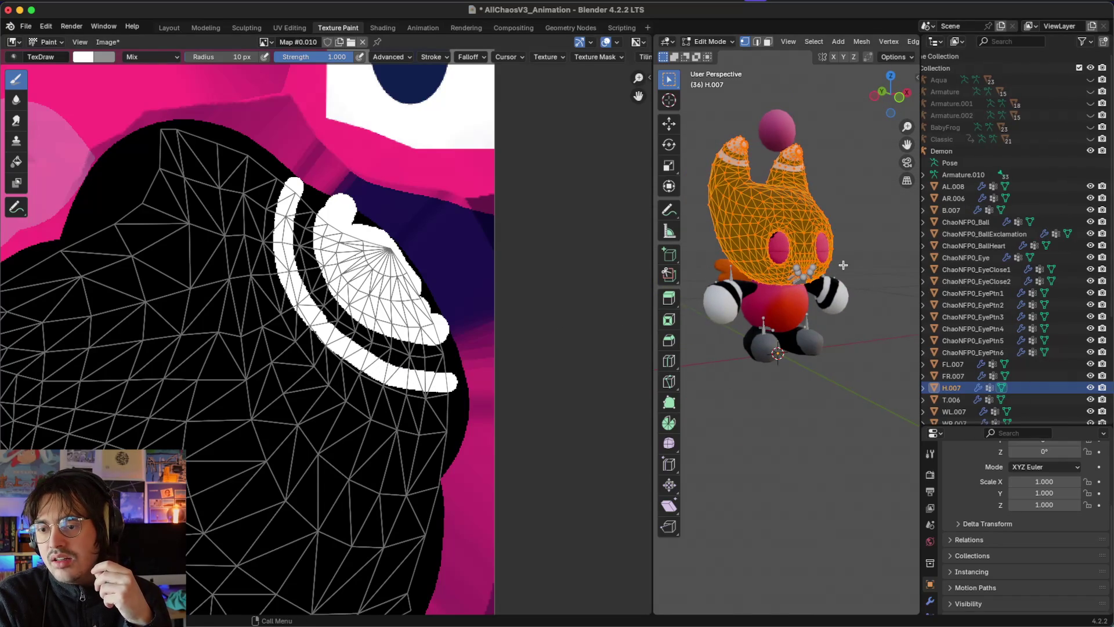
pyautogui.hscroll(2, 843, 264)
pyautogui.hscroll(2, 843, 265)
pyautogui.hscroll(3, 808, 284)
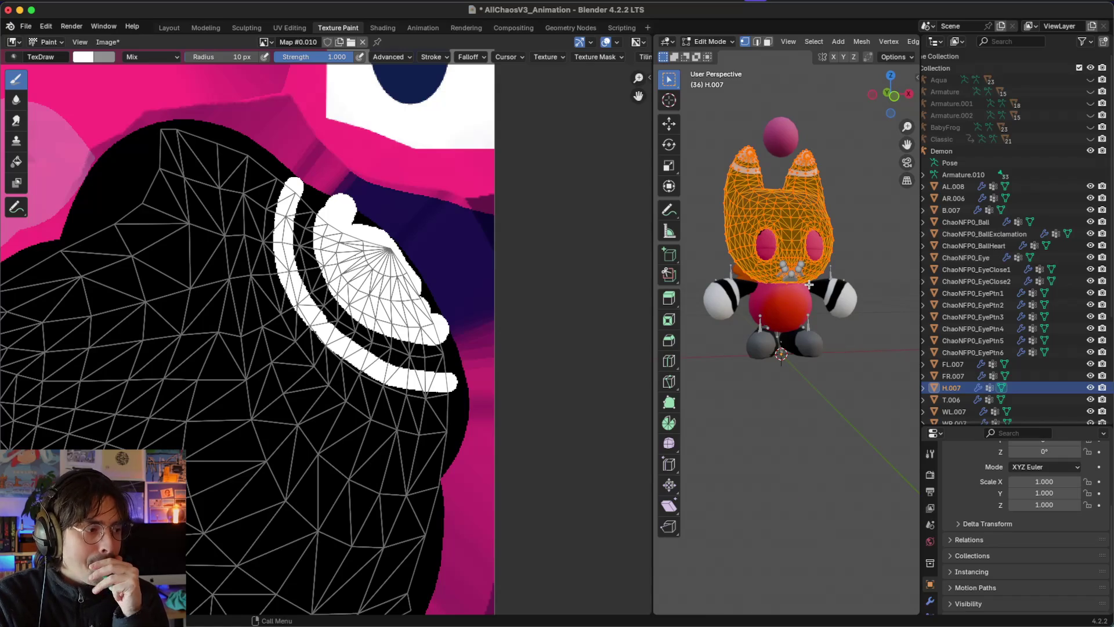
pyautogui.hscroll(2, 777, 261)
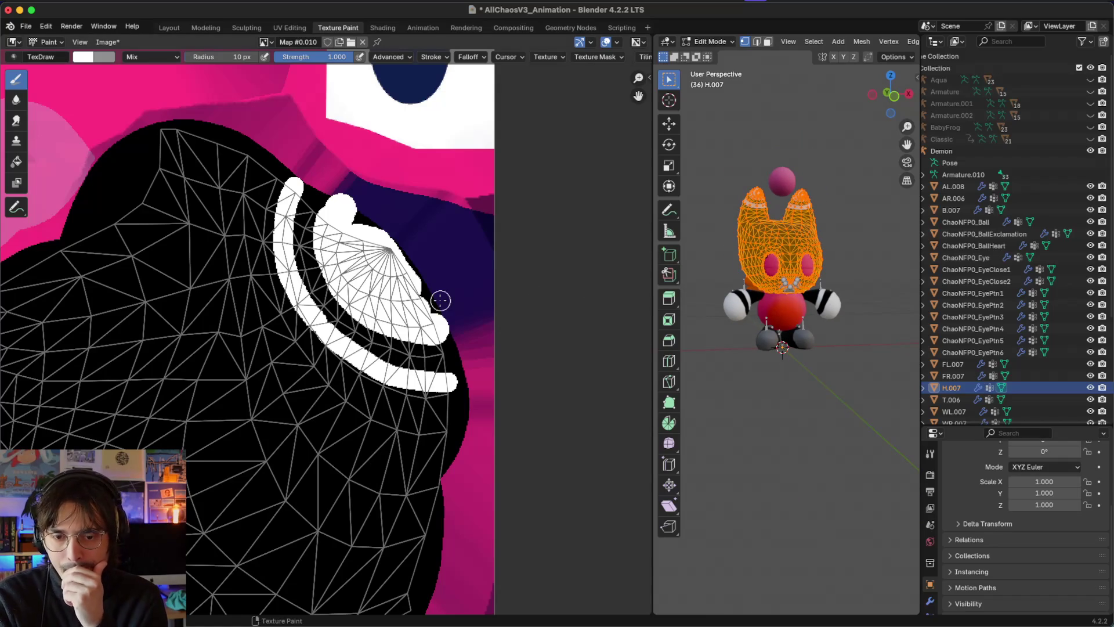
pyautogui.scroll(-2, 439, 300)
pyautogui.scroll(-2, 440, 301)
pyautogui.press('Tab')
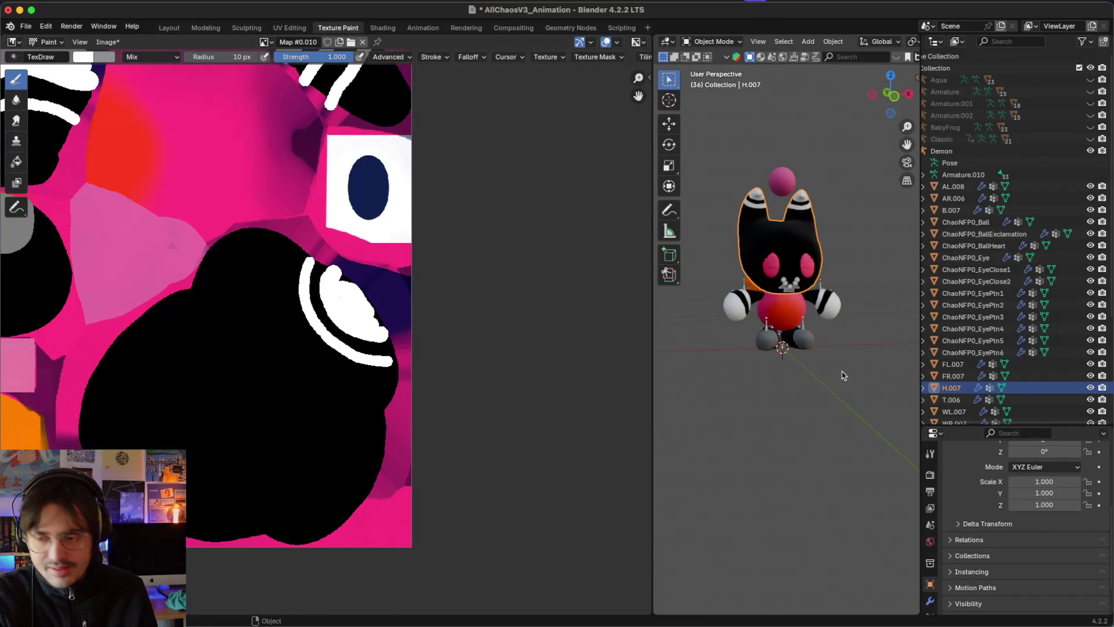
pyautogui.click(843, 380)
# Step: Select ChaoNFP0_EyeClose2, then the red belly object B.007, in the Outliner
pyautogui.hscroll(1, 841, 378)
pyautogui.scroll(-4, 791, 330)
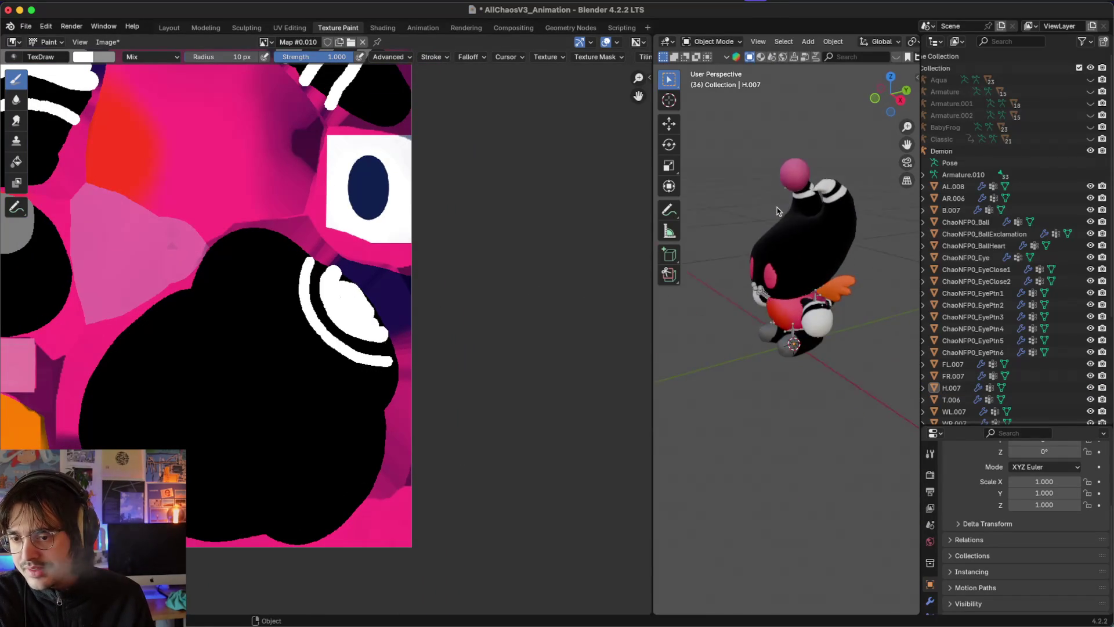
pyautogui.click(762, 282)
pyautogui.hscroll(-2, 777, 279)
pyautogui.scroll(3, 777, 279)
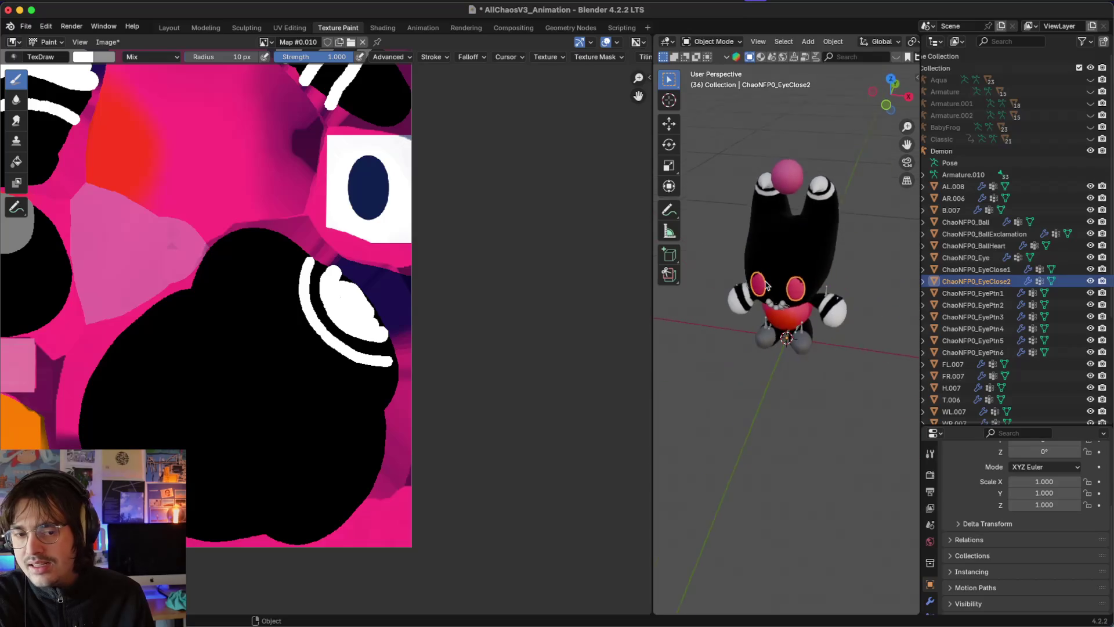
pyautogui.scroll(5, 808, 282)
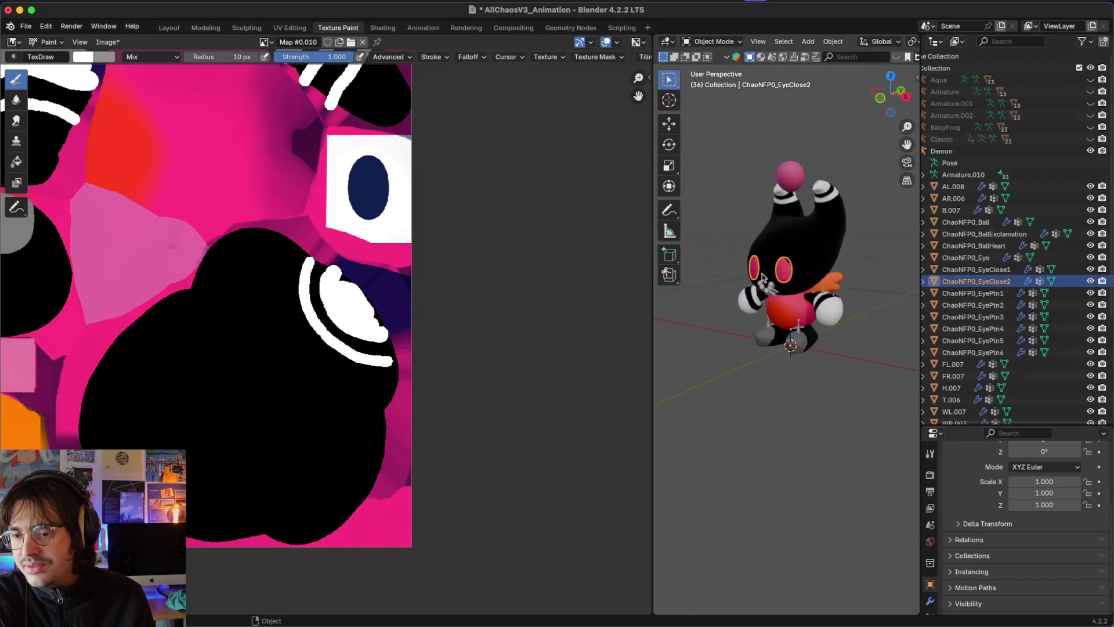
pyautogui.scroll(3, 808, 283)
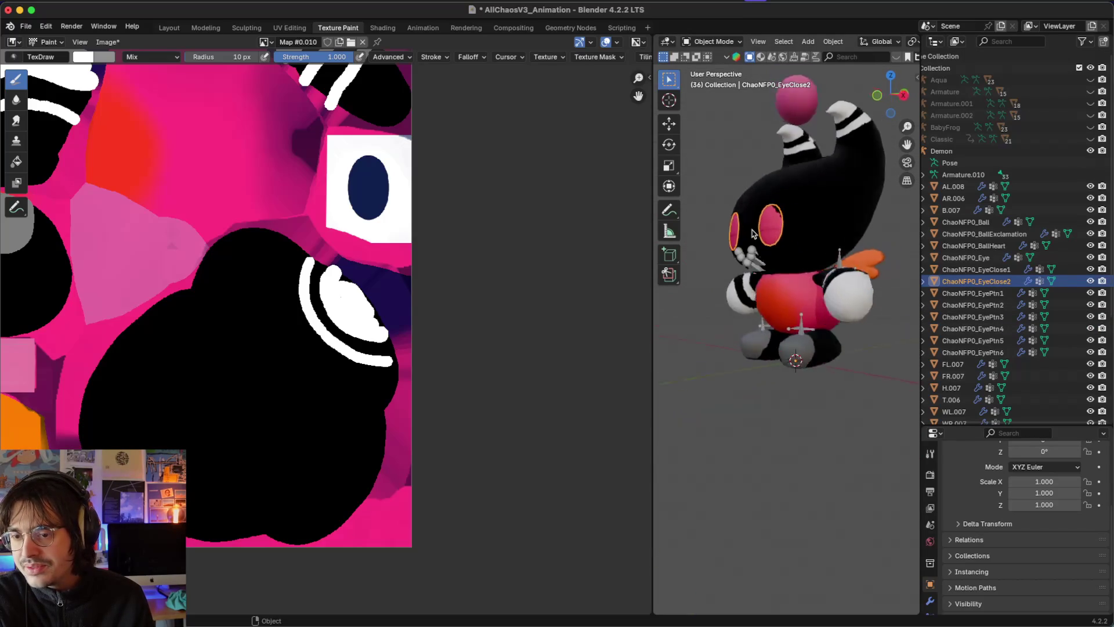
pyautogui.click(778, 304)
pyautogui.hscroll(-6, 779, 304)
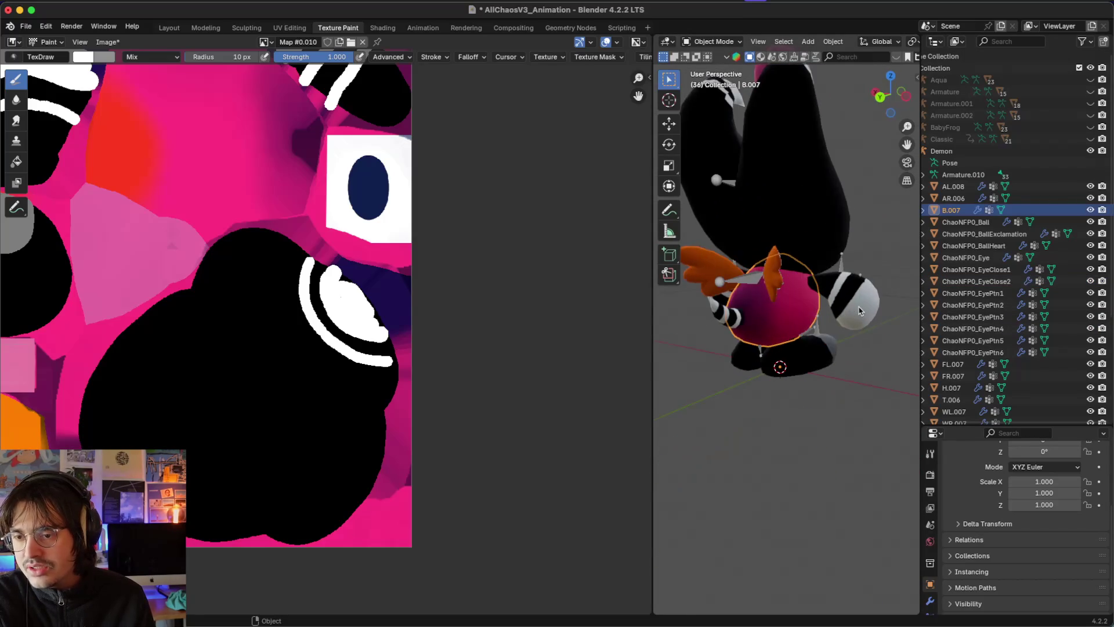
pyautogui.hscroll(5, 860, 311)
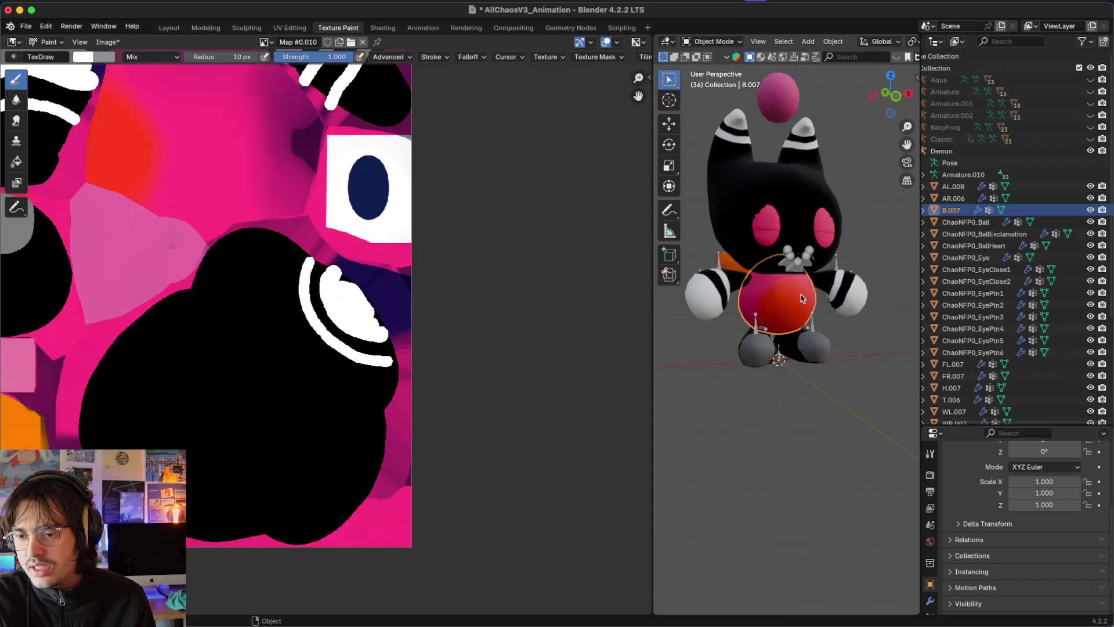
pyautogui.scroll(3, 801, 298)
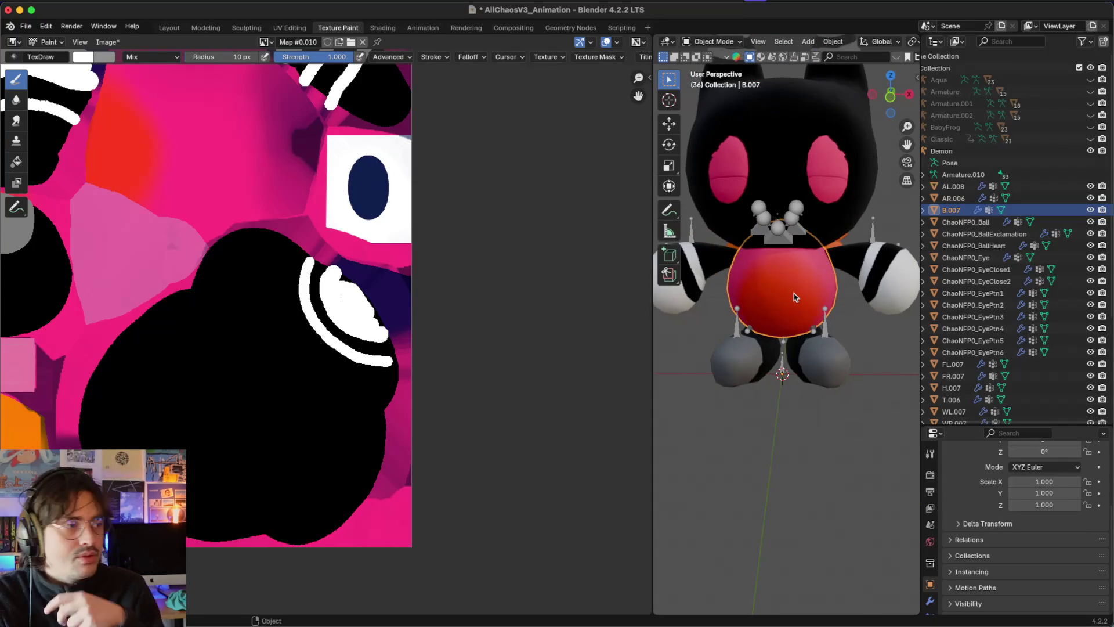
pyautogui.hscroll(10, 816, 303)
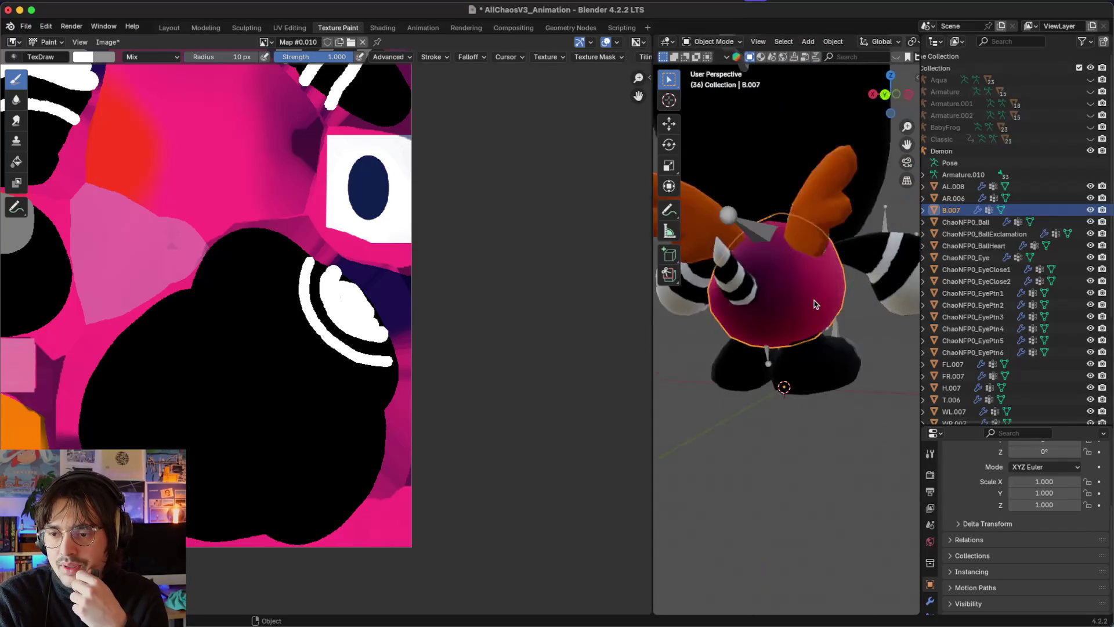
pyautogui.hscroll(-10, 815, 303)
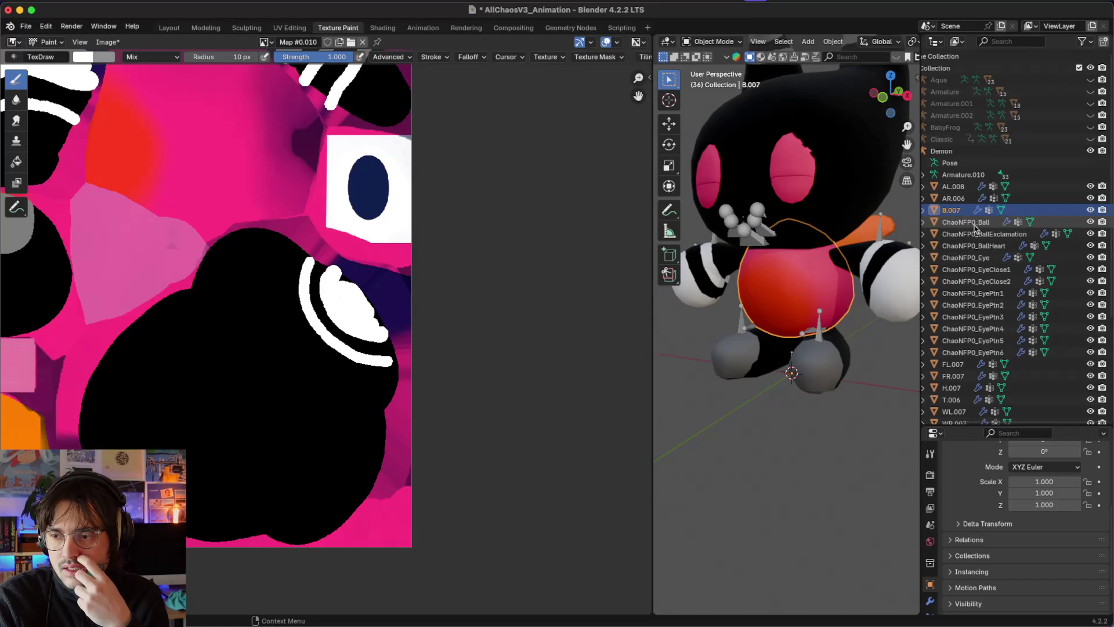
# Step: Select ChaoNFP0_EyeClose2 and add ChaoNFP0_EyeClose1 to the selection
pyautogui.click(955, 197)
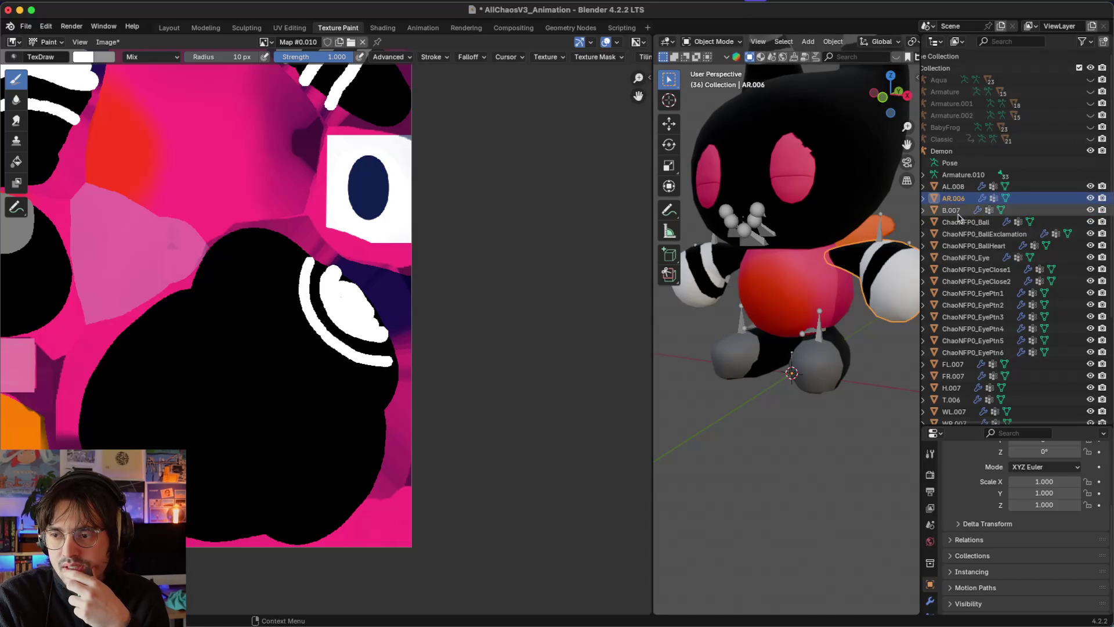
pyautogui.click(961, 222)
pyautogui.click(963, 234)
pyautogui.click(962, 269)
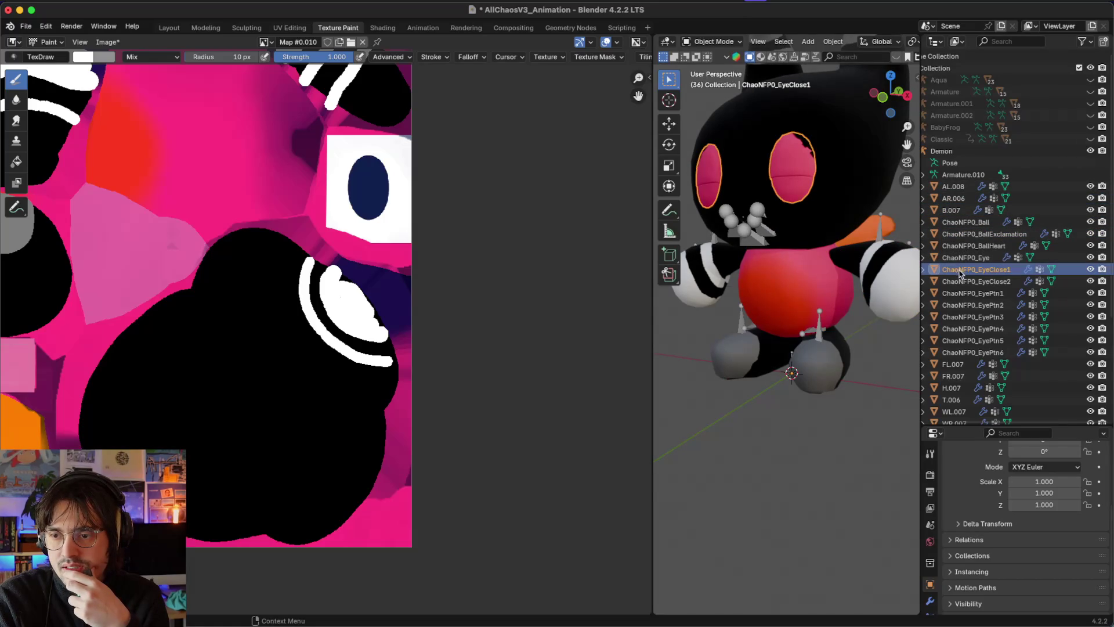
pyautogui.click(958, 282)
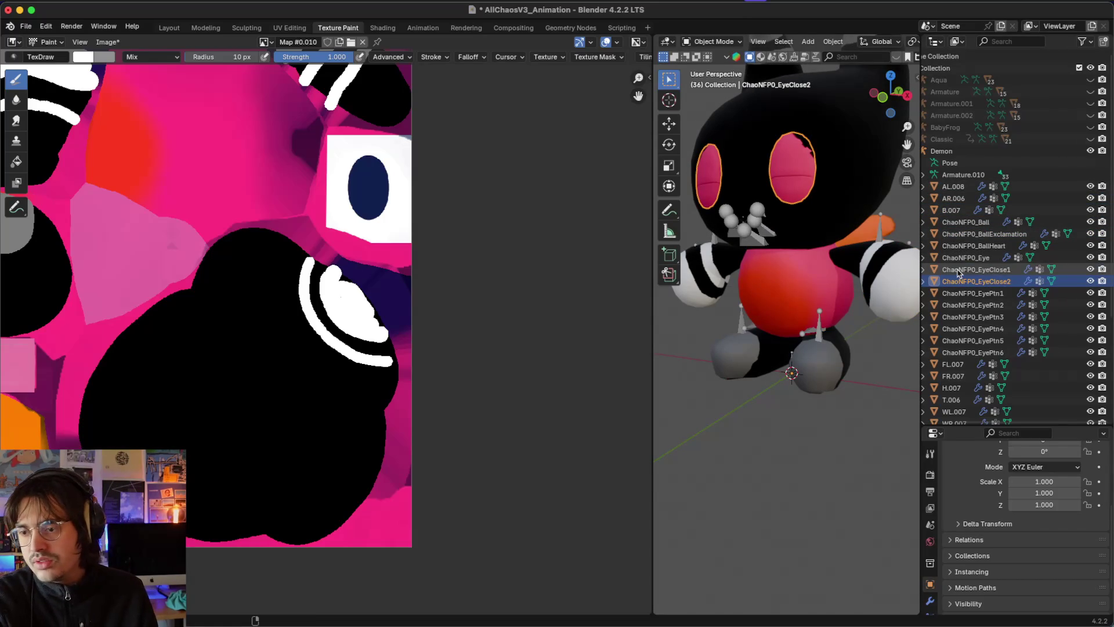
pyautogui.keyDown('ctrl'); pyautogui.click(958, 269); pyautogui.keyUp('ctrl')
pyautogui.scroll(-3, 786, 279)
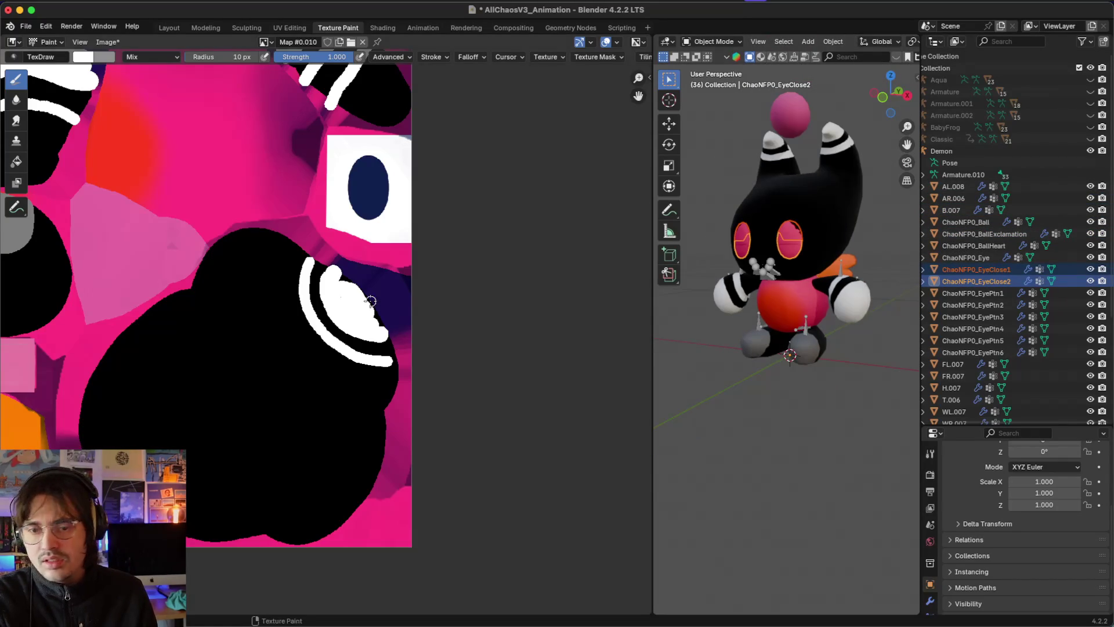
pyautogui.scroll(-5, 370, 302)
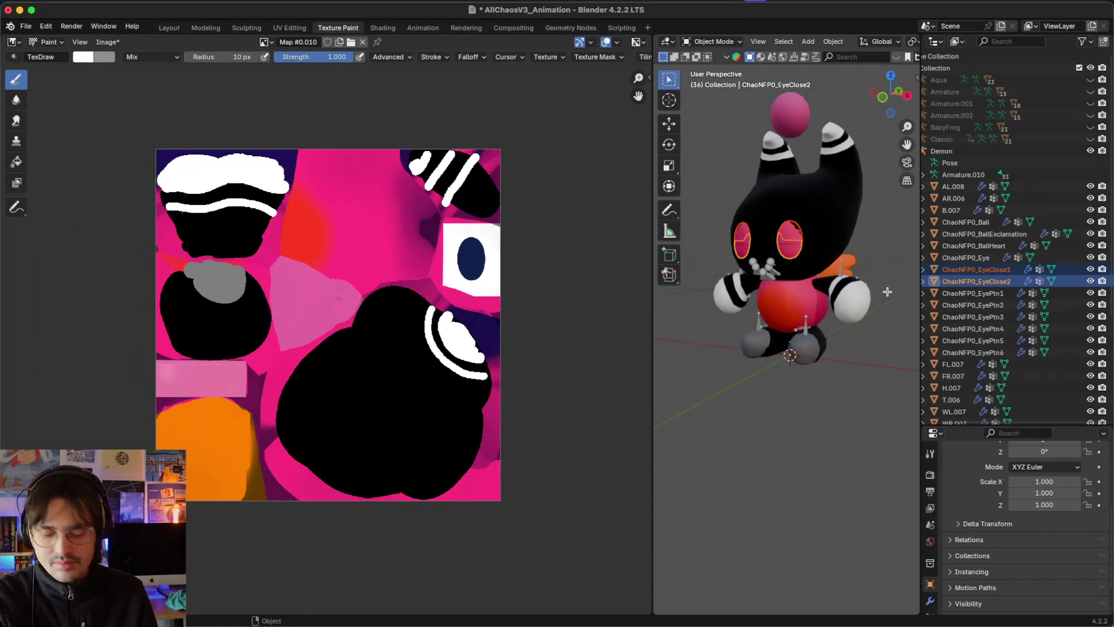
# Step: Keep only EyeClose2 selected and adjust eye mesh visibility, unhiding ChaoNFP0_Eye
pyautogui.press('Tab')
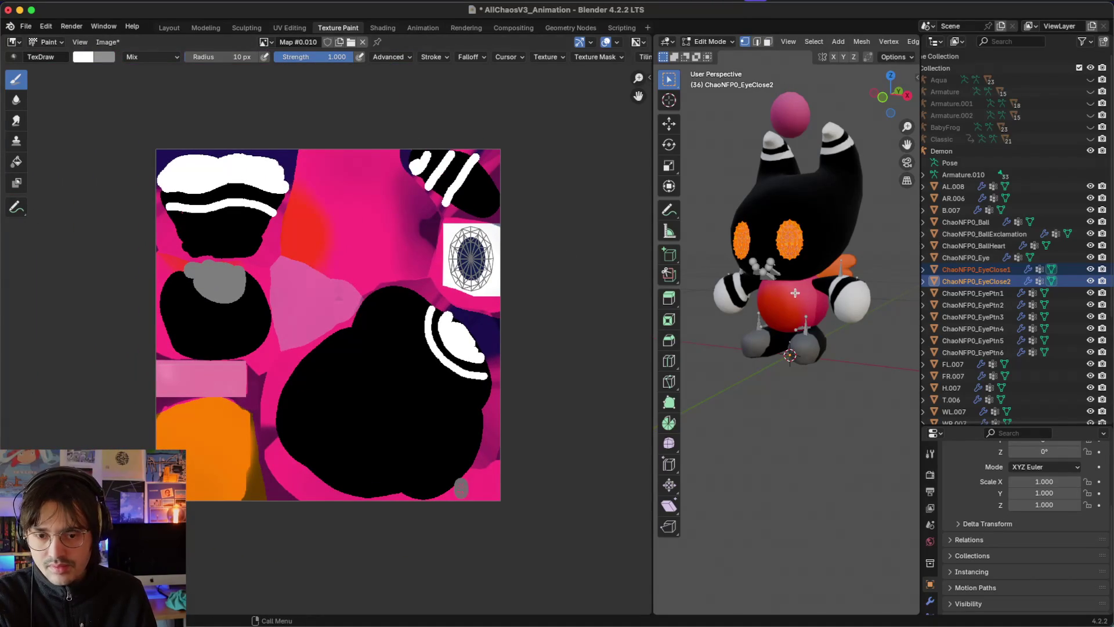
pyautogui.click(966, 282)
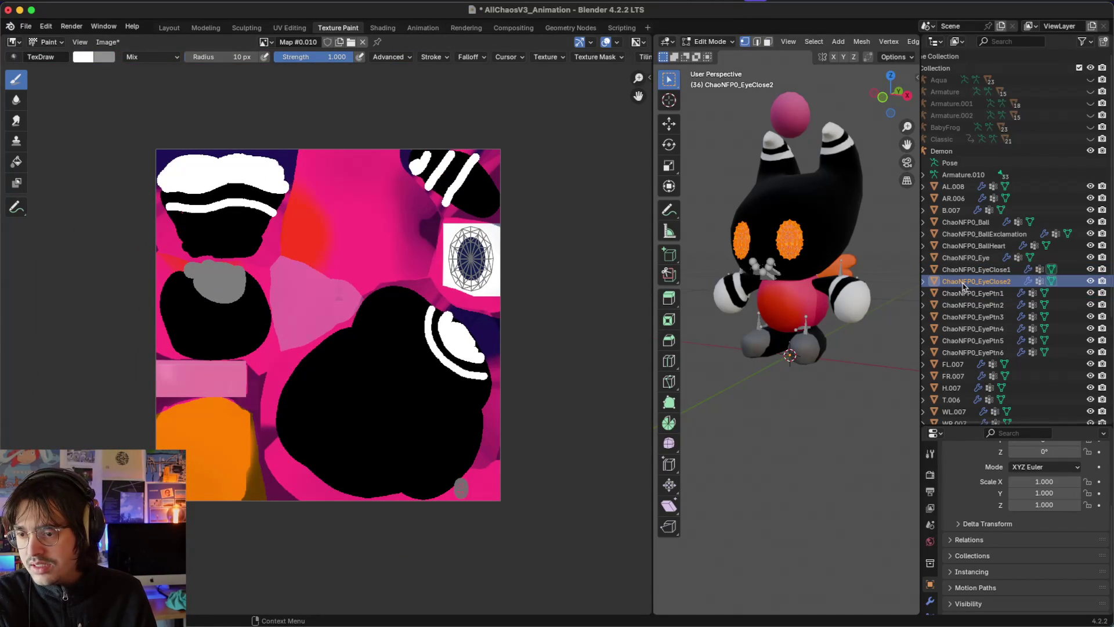
pyautogui.press('Tab')
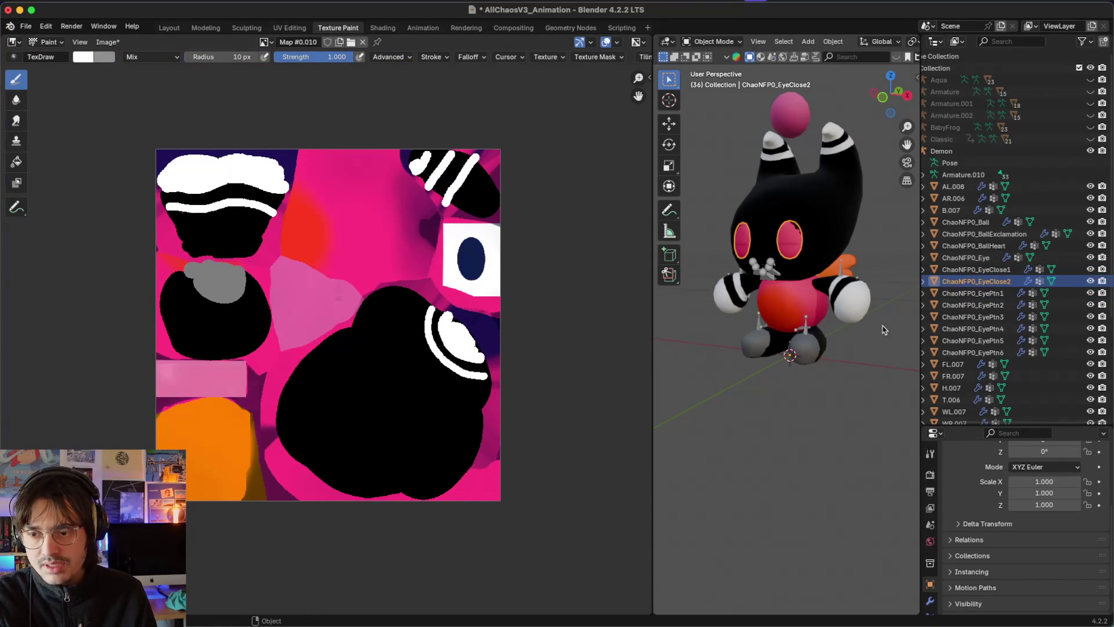
pyautogui.click(1089, 283)
pyautogui.click(1090, 271)
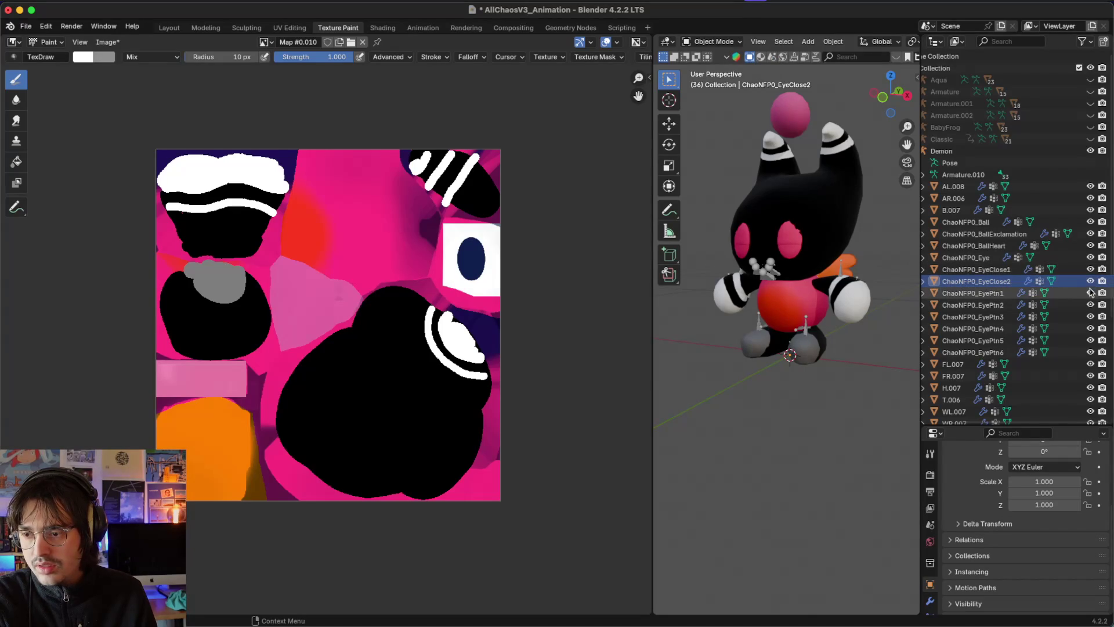
pyautogui.click(1091, 258)
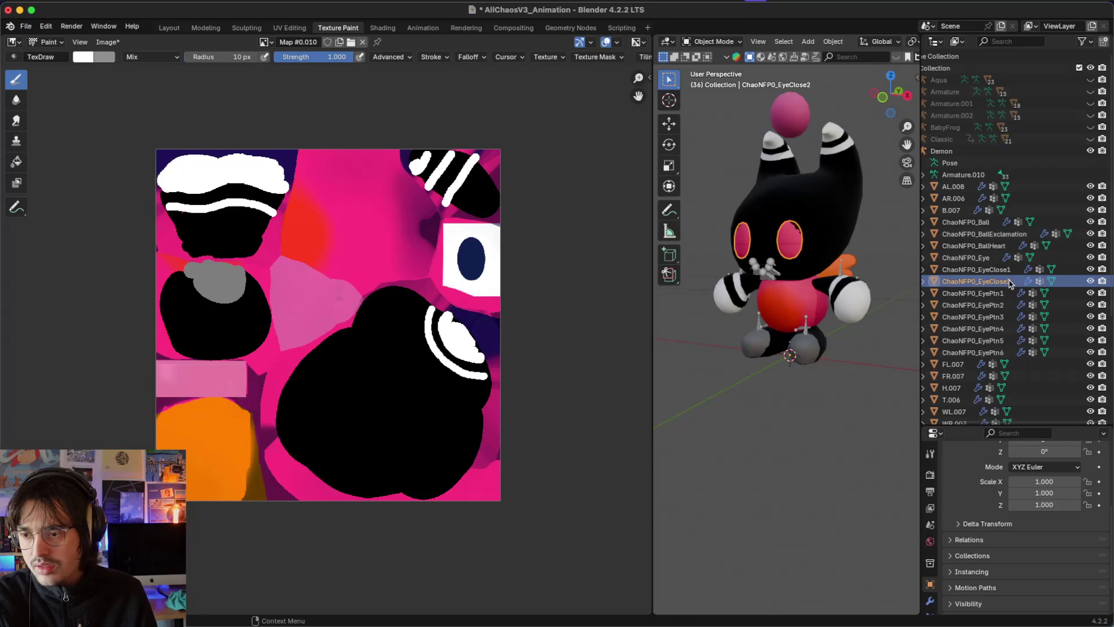
# Step: Show EyeClose2's UVs in edit mode and paint its eye island black
pyautogui.press('Tab')
pyautogui.press('a')
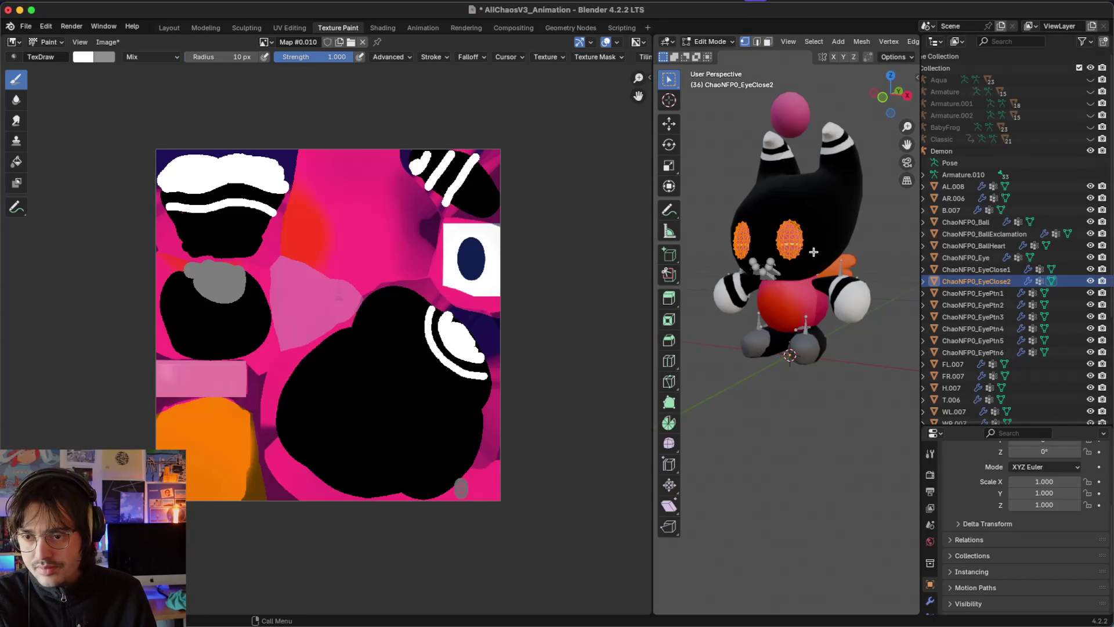
pyautogui.scroll(-3, 378, 270)
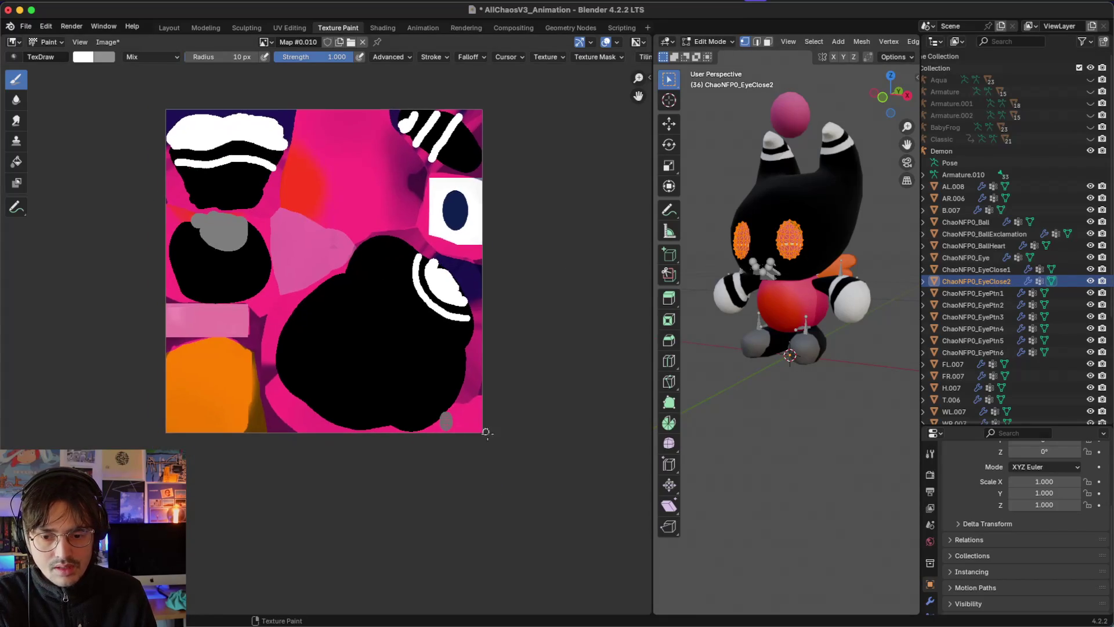
pyautogui.scroll(3, 489, 442)
pyautogui.scroll(6, 485, 416)
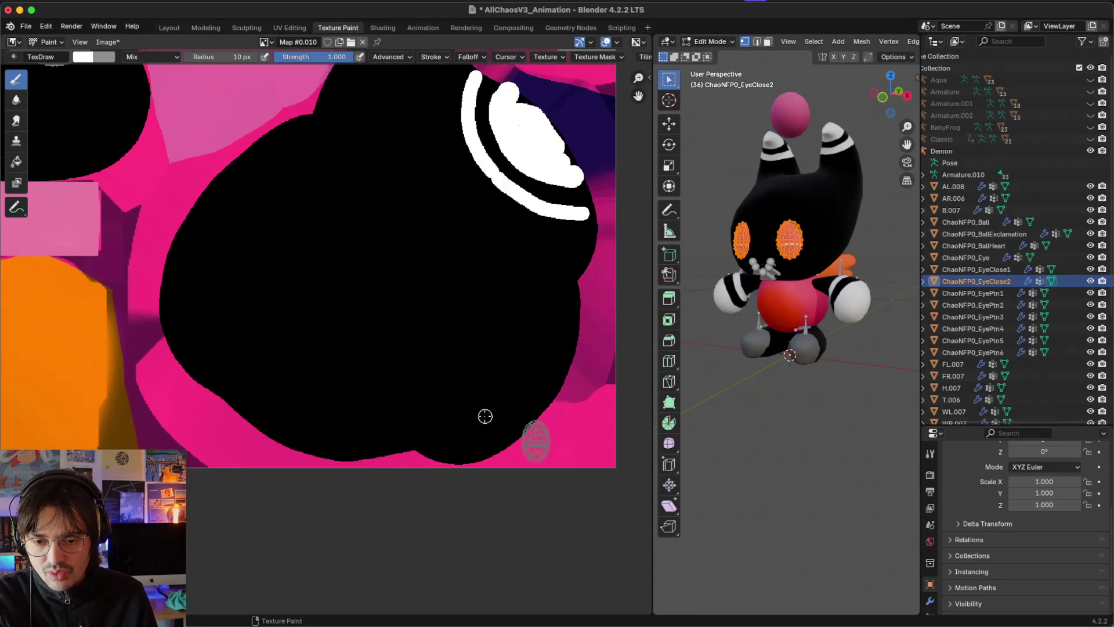
pyautogui.scroll(-3, 485, 416)
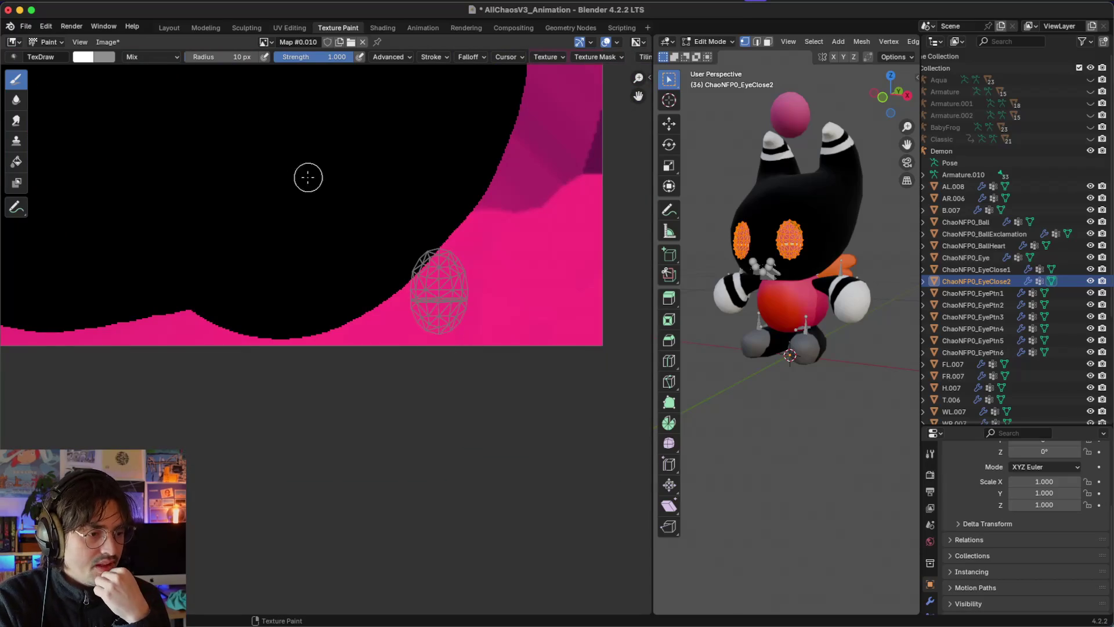
pyautogui.hscroll(3, 395, 245)
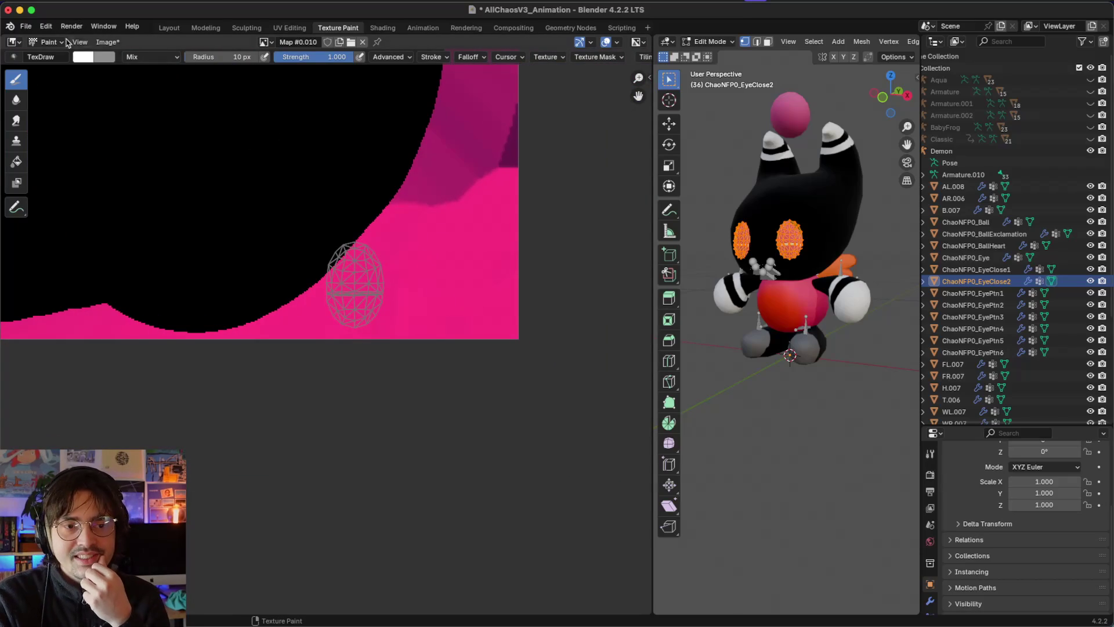
pyautogui.click(79, 55)
pyautogui.moveTo(190, 106); pyautogui.dragTo(189, 171)
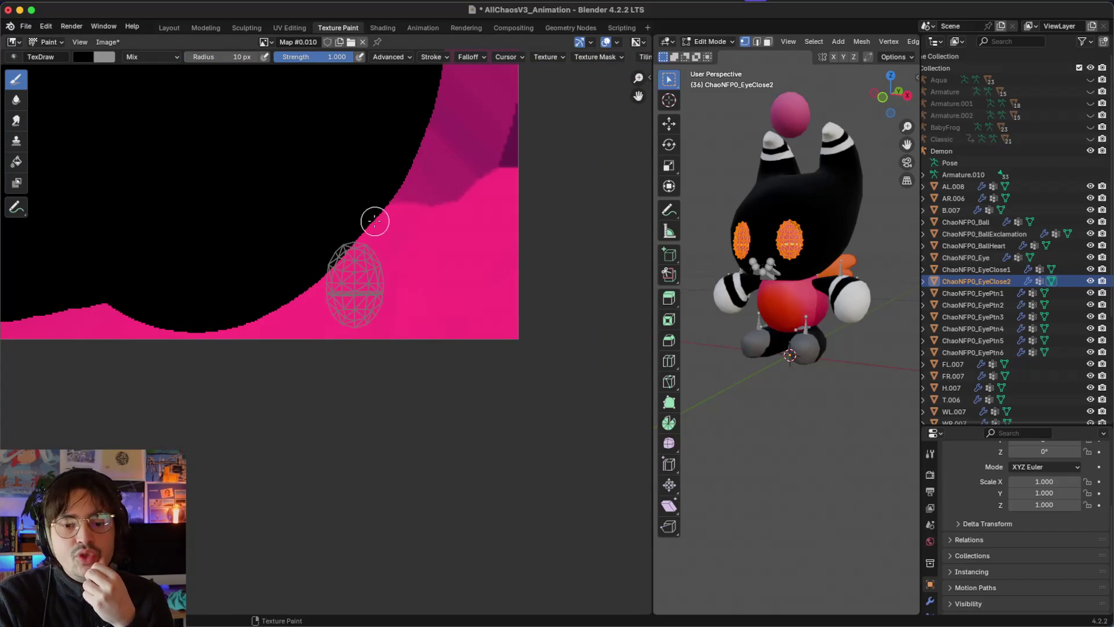
pyautogui.moveTo(363, 253)
pyautogui.mouseDown()
pyautogui.moveTo(378, 290)
pyautogui.moveTo(371, 314)
pyautogui.moveTo(335, 311)
pyautogui.moveTo(340, 264)
pyautogui.moveTo(361, 243)
pyautogui.moveTo(356, 307)
pyautogui.mouseUp()
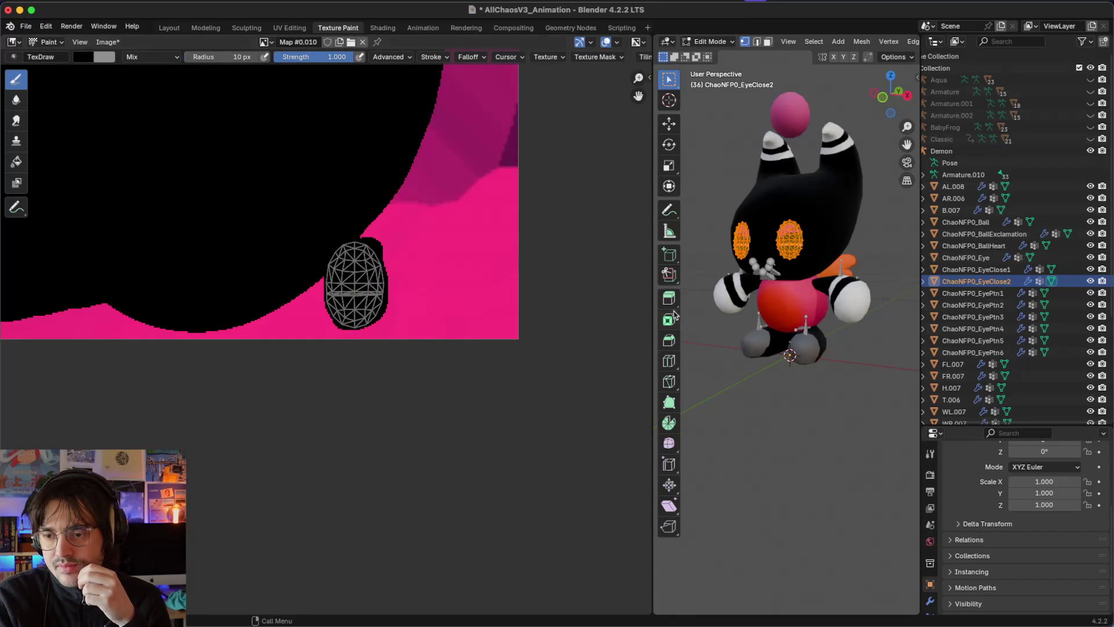
# Step: Hide the EyeClose2 mesh, keep EyeClose1 visible, and return to object mode
pyautogui.click(1090, 281)
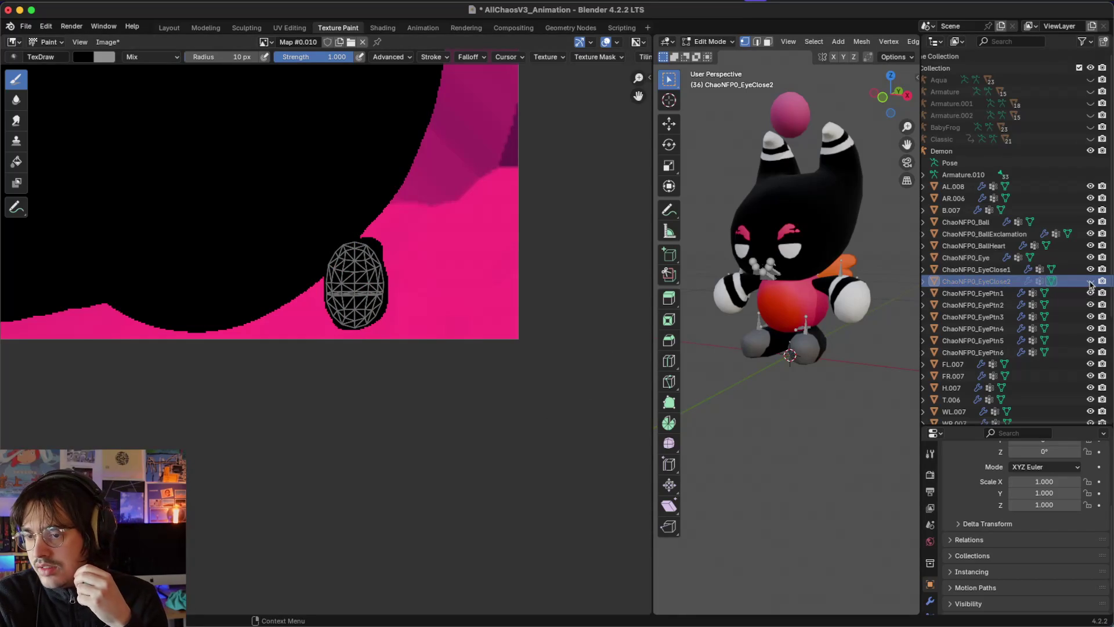
pyautogui.click(1090, 269)
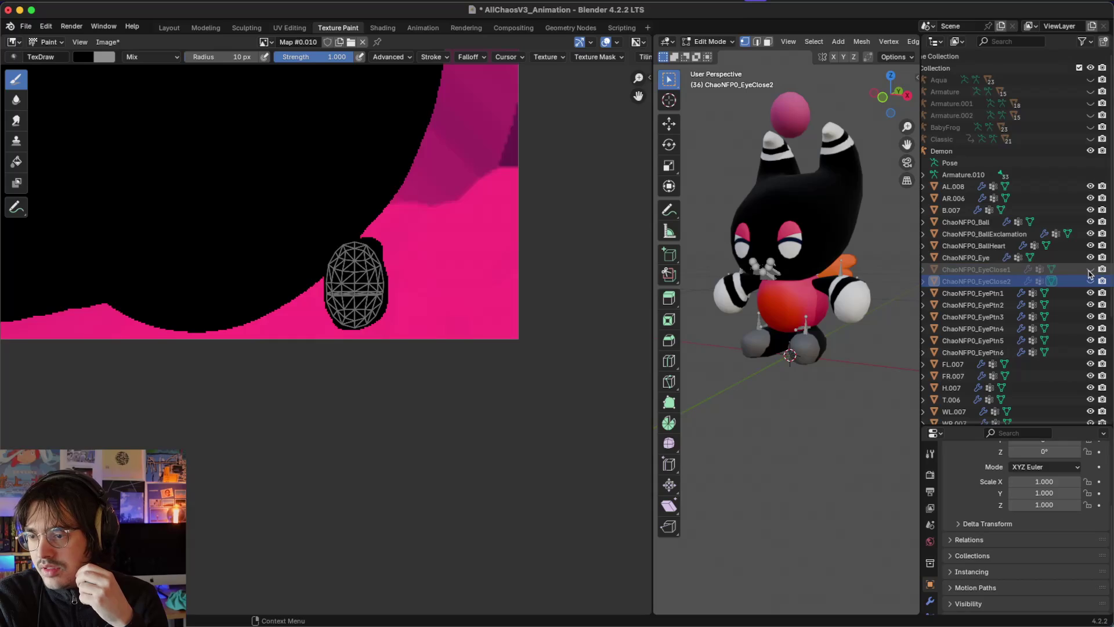
pyautogui.click(1090, 269)
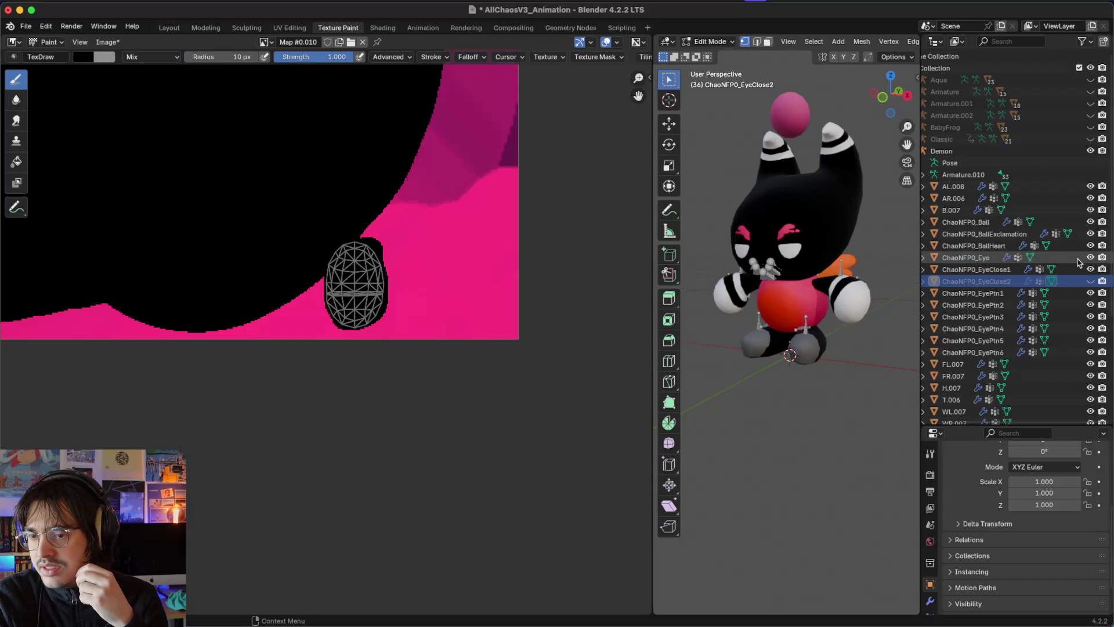
pyautogui.press('Tab')
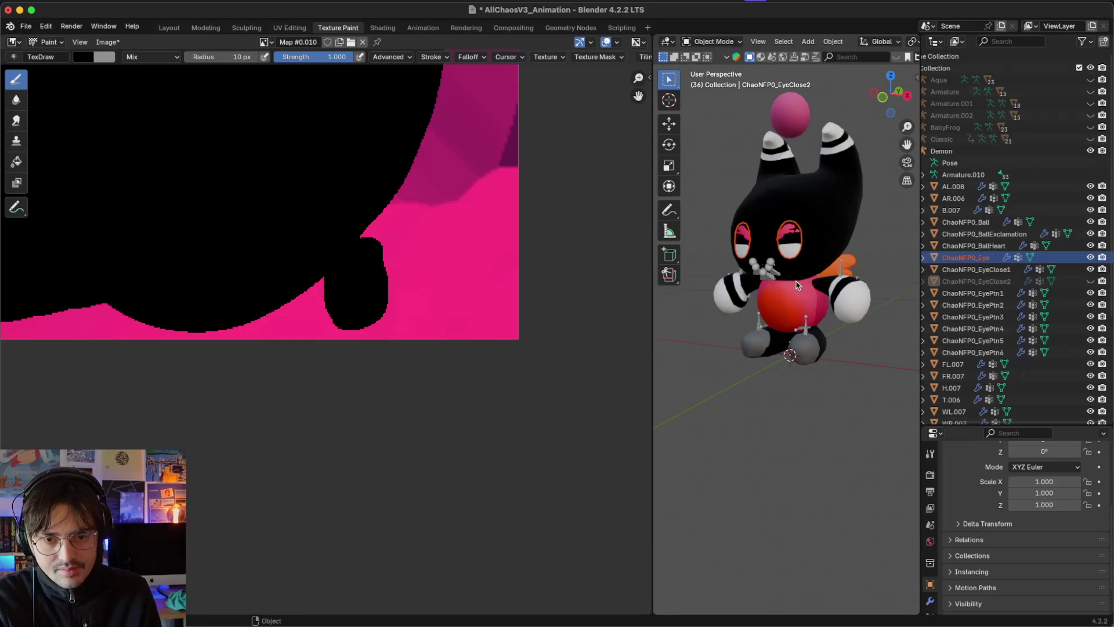
# Step: Select EyeClose1 and ChaoNFP0_Eye and enter edit mode to show their UVs
pyautogui.press('a')
pyautogui.click(986, 269)
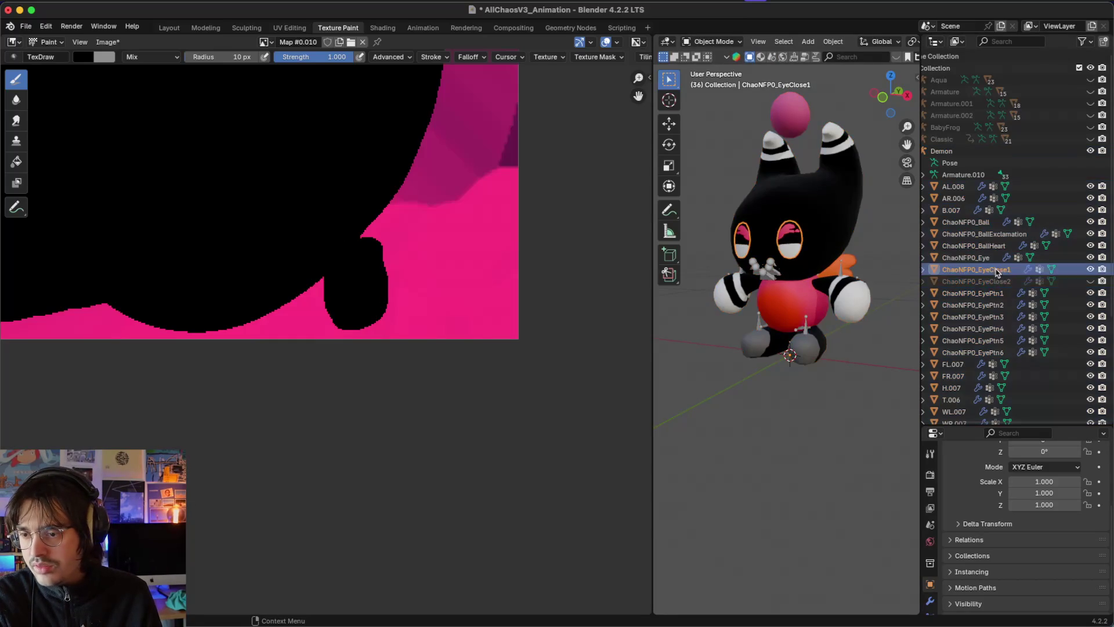
pyautogui.keyDown('ctrl'); pyautogui.click(977, 261); pyautogui.keyUp('ctrl')
pyautogui.press('Tab')
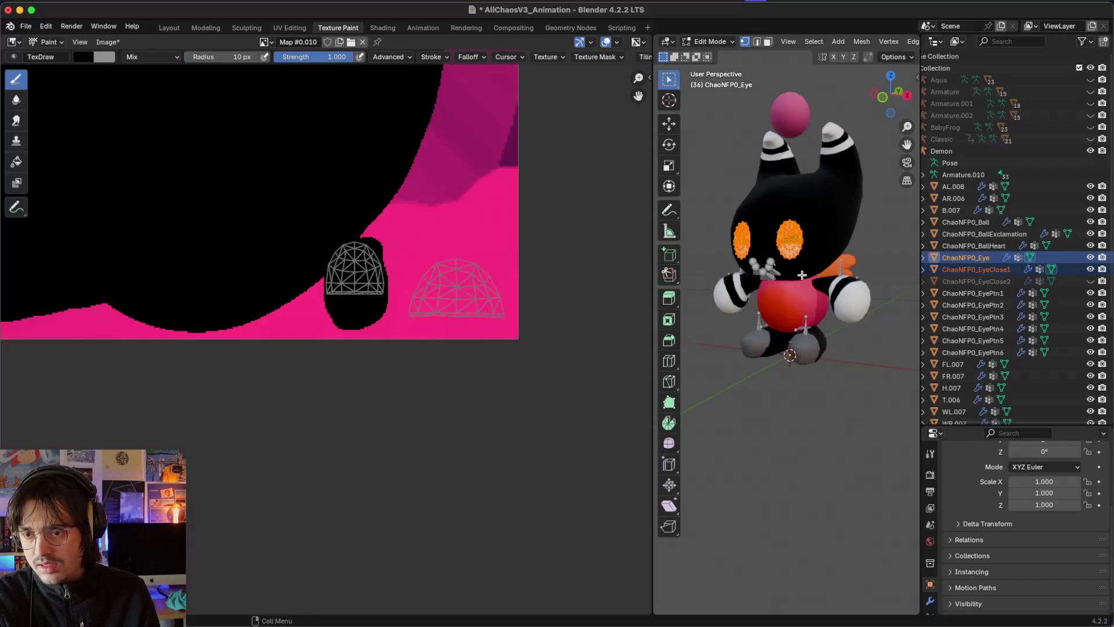
# Step: Paint a black patch beneath the EyeClose1 UV island, then return to object mode
pyautogui.scroll(2, 508, 267)
pyautogui.moveTo(458, 299)
pyautogui.mouseDown()
pyautogui.moveTo(492, 276)
pyautogui.moveTo(480, 250)
pyautogui.moveTo(510, 228)
pyautogui.moveTo(553, 231)
pyautogui.moveTo(594, 273)
pyautogui.moveTo(597, 304)
pyautogui.moveTo(467, 293)
pyautogui.moveTo(551, 267)
pyautogui.mouseUp()
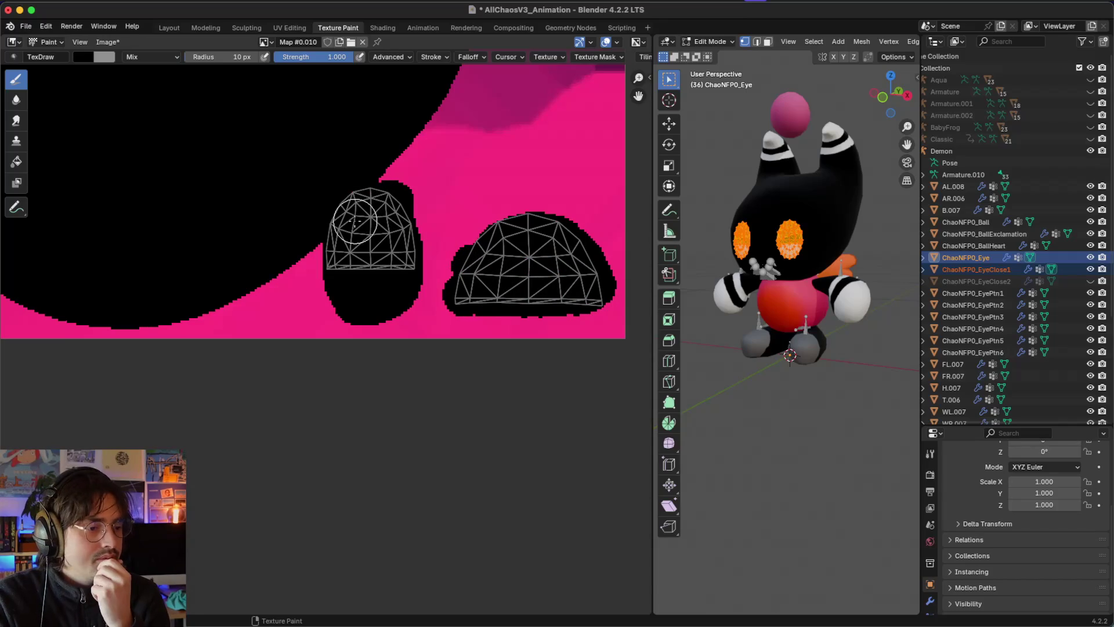
pyautogui.scroll(-5, 355, 221)
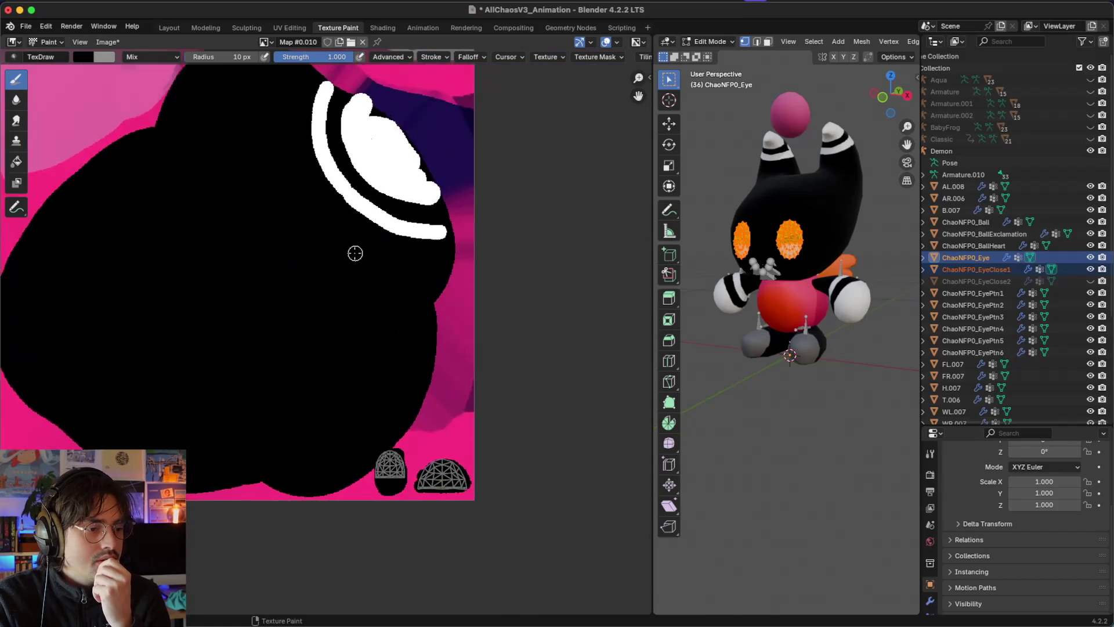
pyautogui.scroll(2, 355, 253)
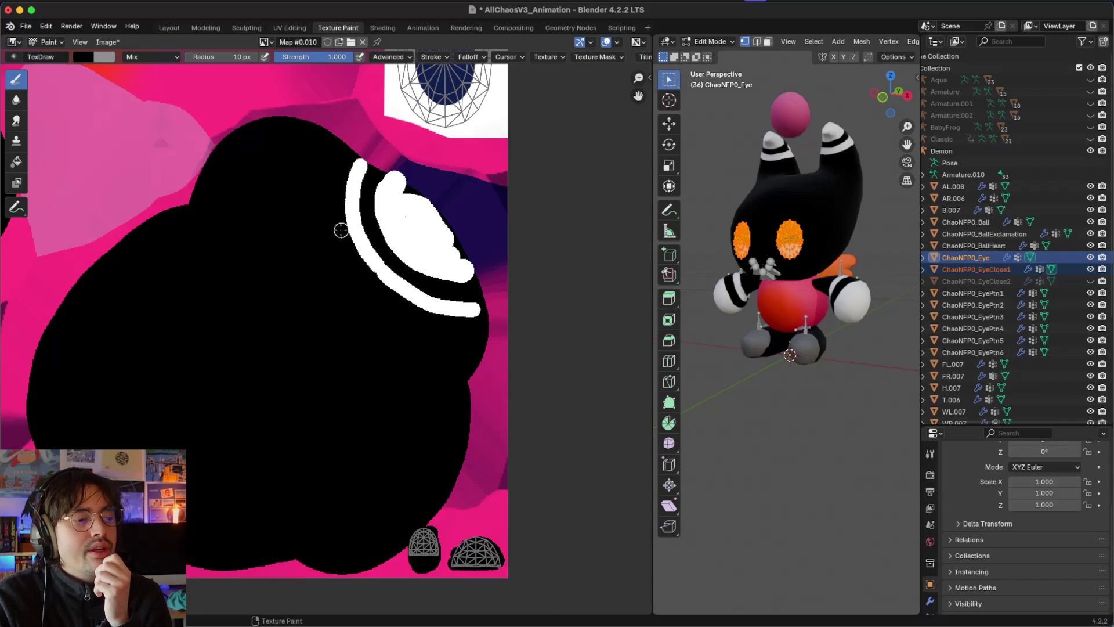
pyautogui.scroll(-4, 341, 231)
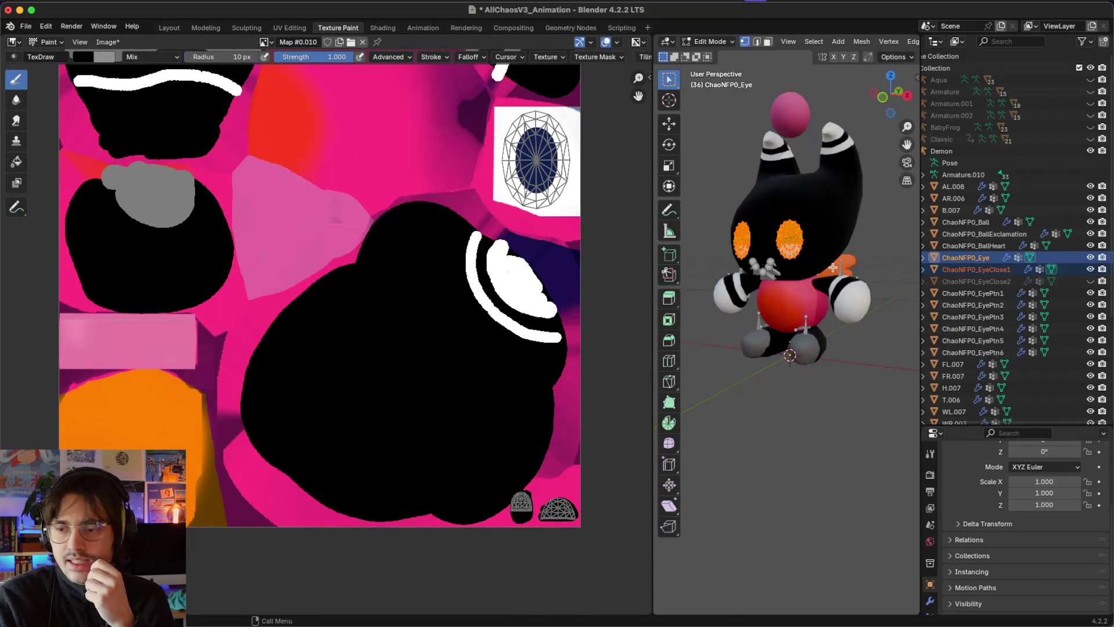
pyautogui.press('Tab')
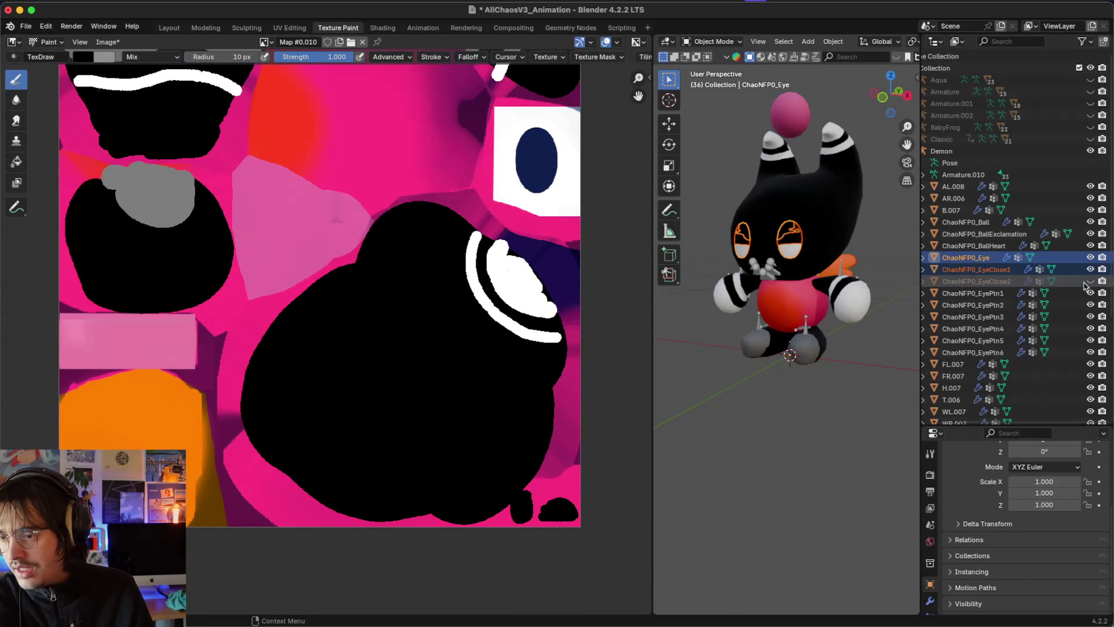
# Step: Make EyeClose2 visible again and select the B.007 body mesh
pyautogui.click(1090, 281)
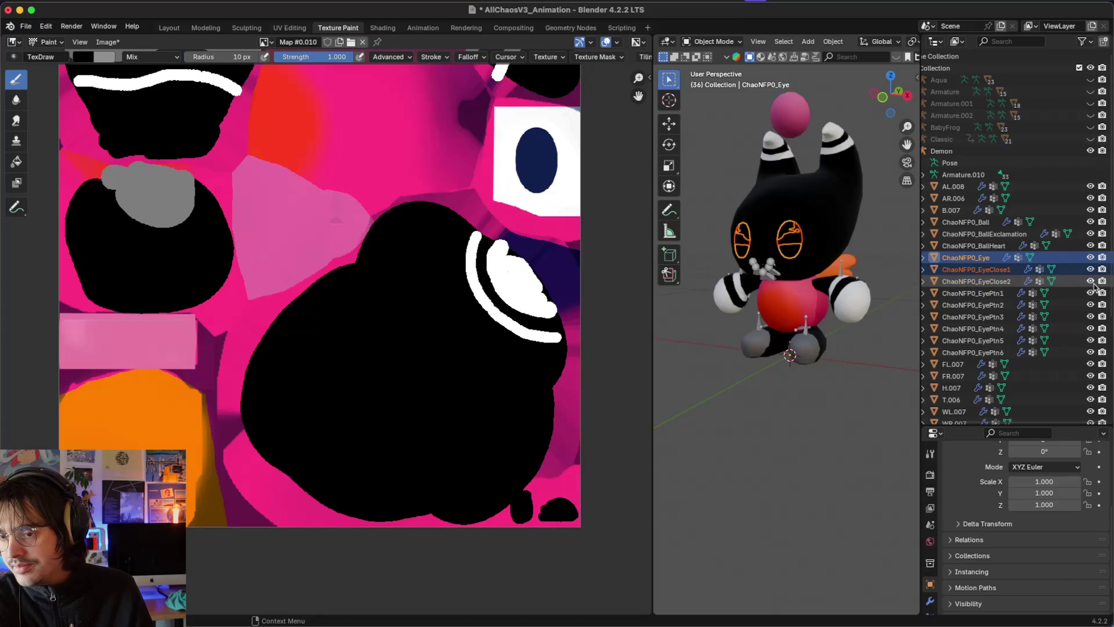
pyautogui.click(843, 364)
pyautogui.hscroll(3, 778, 324)
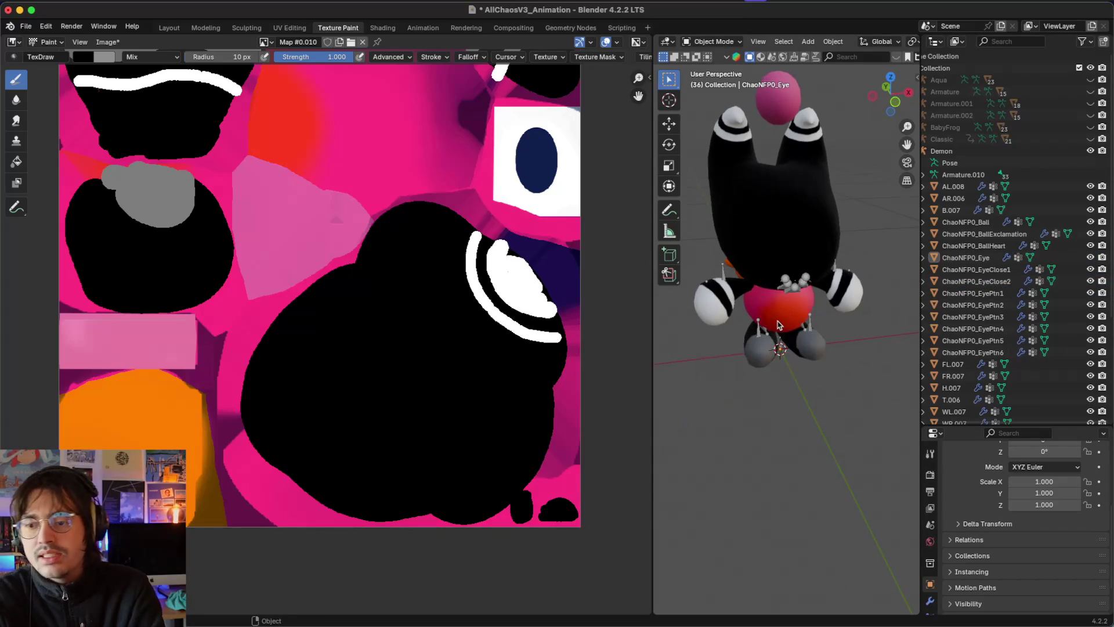
pyautogui.hscroll(5, 778, 323)
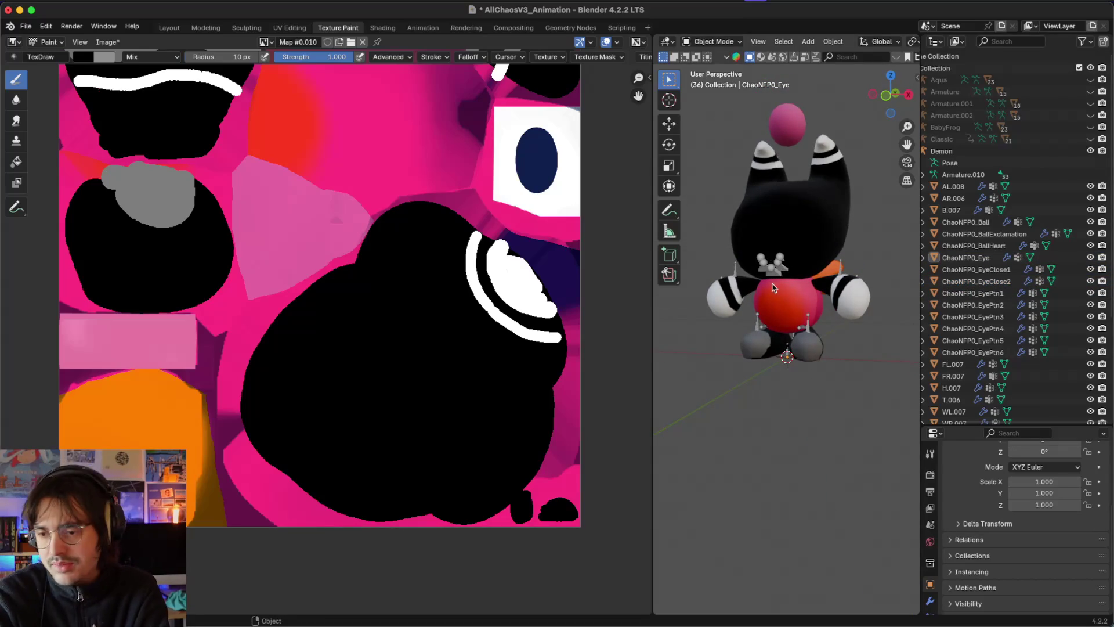
pyautogui.hscroll(5, 773, 287)
pyautogui.click(786, 307)
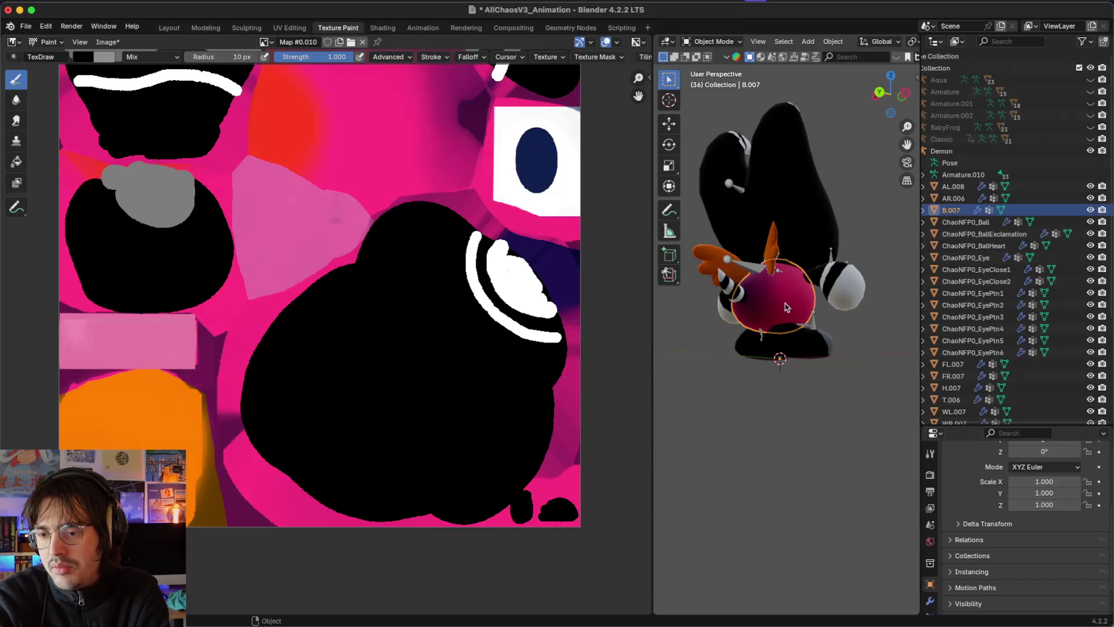
# Step: In B.007's edit mode, paint the upper-left of its UV circle black
pyautogui.press('Tab')
pyautogui.hscroll(5, 786, 307)
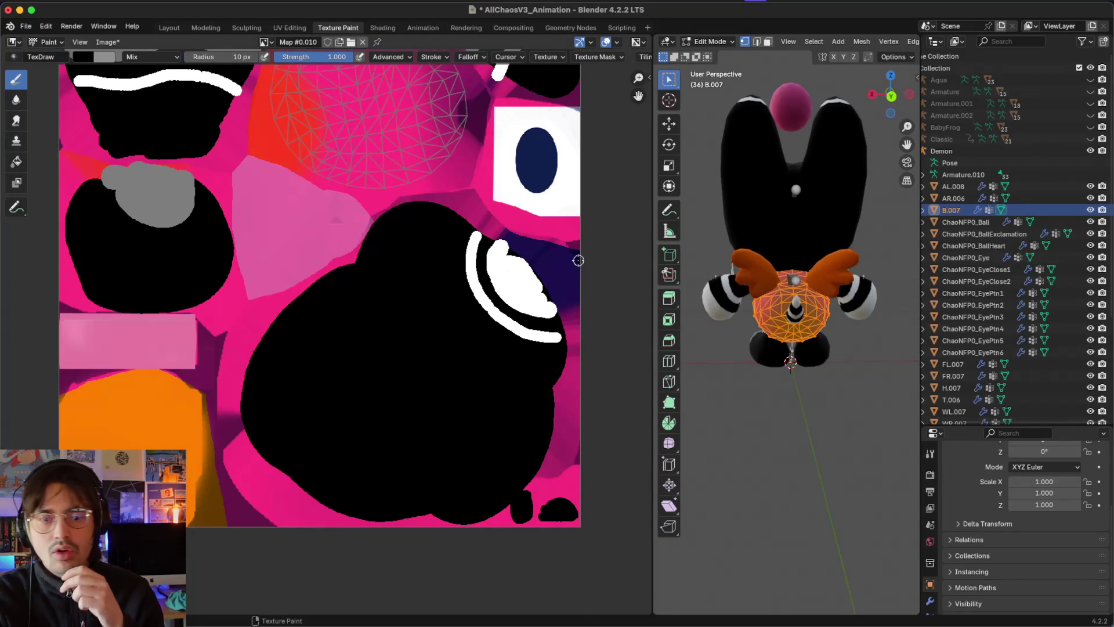
pyautogui.scroll(5, 578, 259)
pyautogui.scroll(5, 414, 104)
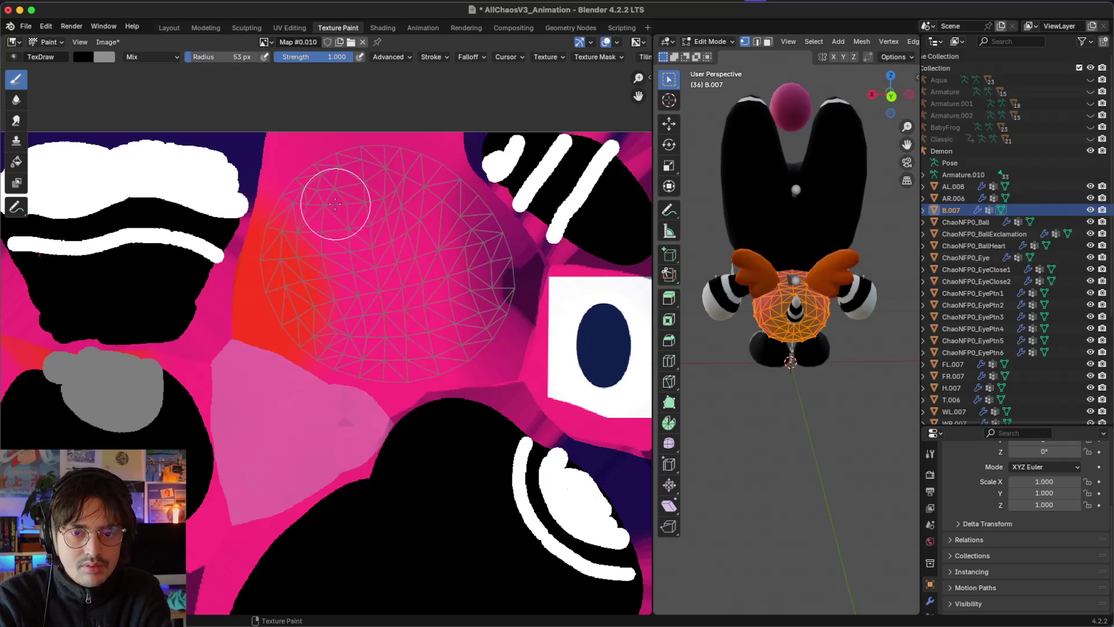
pyautogui.moveTo(301, 207)
pyautogui.mouseDown()
pyautogui.moveTo(343, 181)
pyautogui.moveTo(412, 175)
pyautogui.moveTo(456, 216)
pyautogui.moveTo(481, 266)
pyautogui.moveTo(479, 308)
pyautogui.moveTo(455, 330)
pyautogui.moveTo(357, 352)
pyautogui.moveTo(297, 296)
pyautogui.moveTo(290, 269)
pyautogui.moveTo(293, 227)
pyautogui.moveTo(407, 219)
pyautogui.moveTo(428, 265)
pyautogui.moveTo(400, 284)
pyautogui.moveTo(345, 263)
pyautogui.moveTo(335, 273)
pyautogui.moveTo(343, 304)
pyautogui.moveTo(431, 299)
pyautogui.mouseUp()
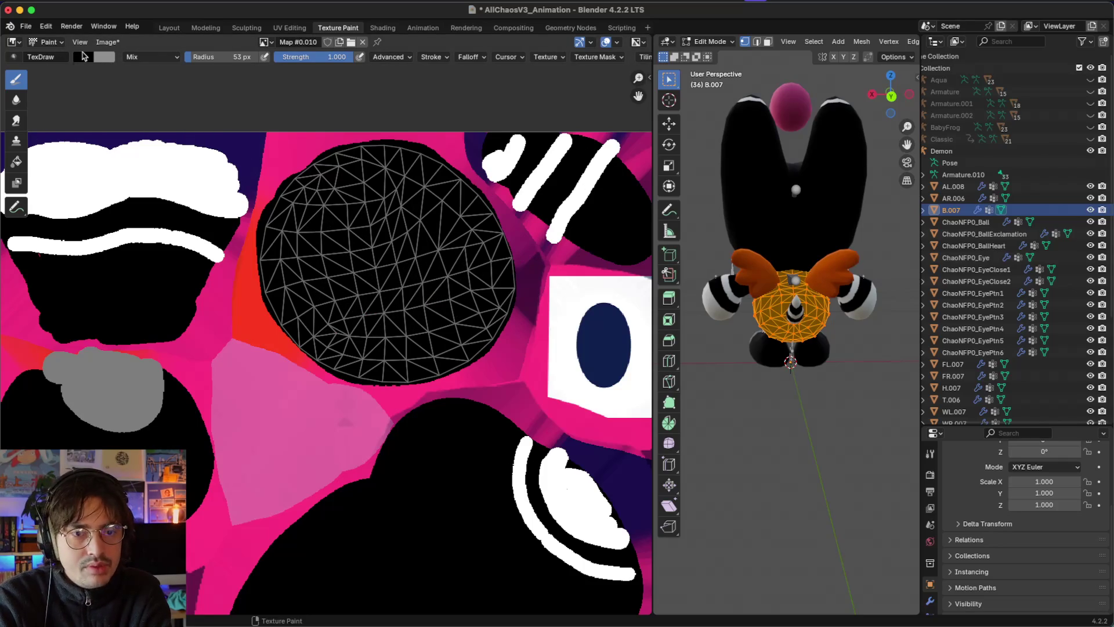
# Step: Eyedrop grey from the texture and paint a patch across the circle's left side
pyautogui.click(84, 56)
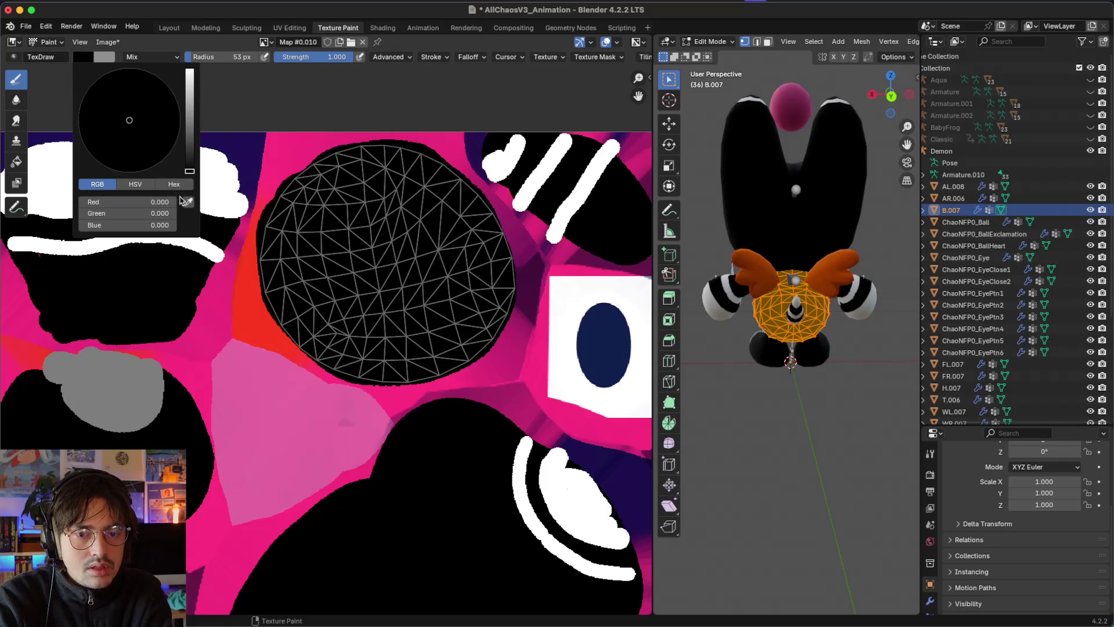
pyautogui.click(188, 201)
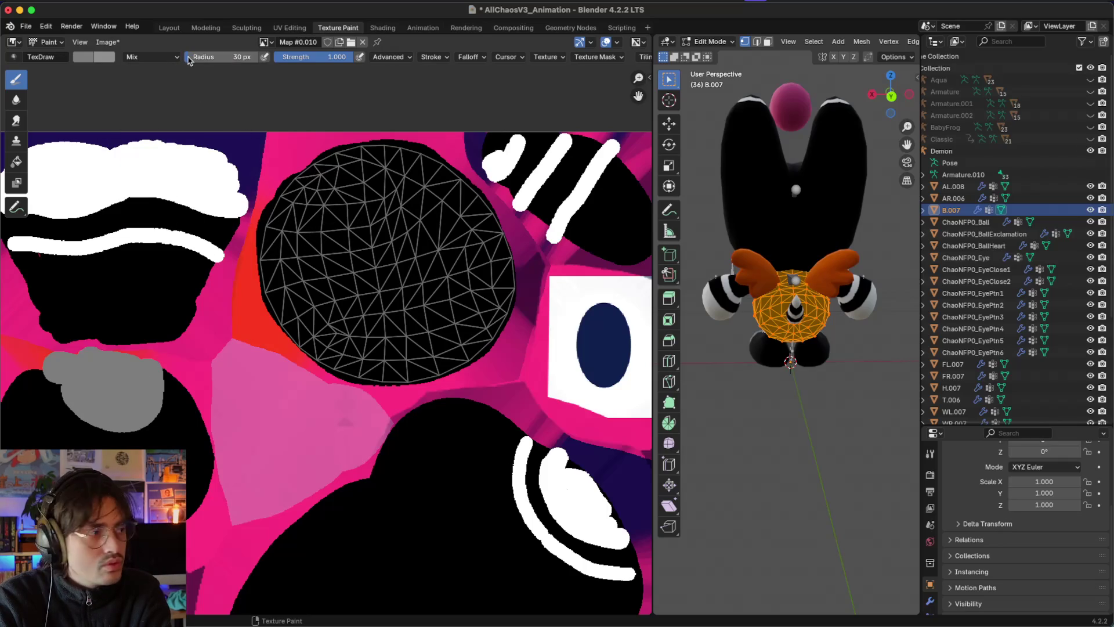
pyautogui.moveTo(302, 189)
pyautogui.mouseDown()
pyautogui.moveTo(328, 279)
pyautogui.moveTo(315, 330)
pyautogui.moveTo(295, 329)
pyautogui.moveTo(268, 282)
pyautogui.moveTo(264, 221)
pyautogui.moveTo(287, 196)
pyautogui.moveTo(295, 312)
pyautogui.mouseUp()
# Step: Switch to white, paint along the circle's right edge, and return to object mode
pyautogui.hscroll(5, 726, 281)
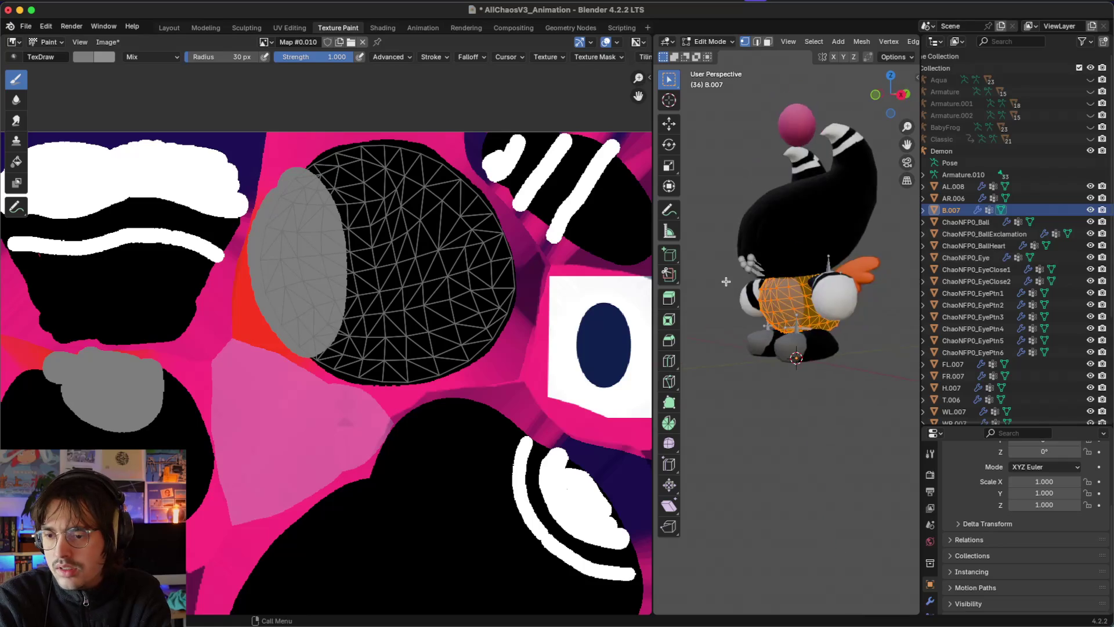
pyautogui.hscroll(5, 442, 234)
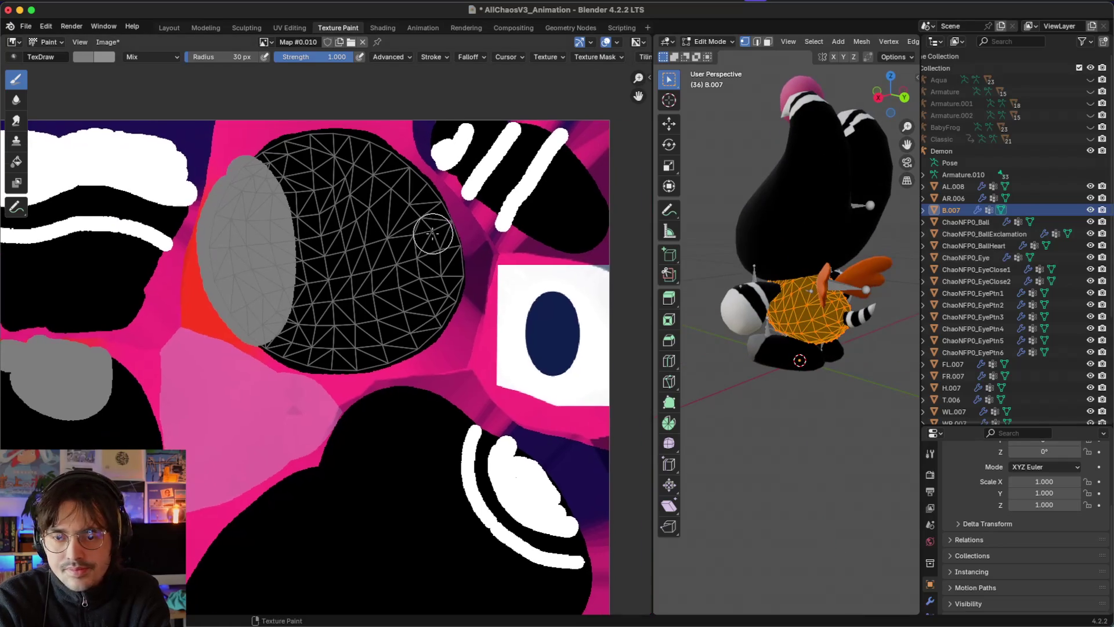
pyautogui.click(86, 58)
pyautogui.moveTo(186, 110); pyautogui.dragTo(189, 69)
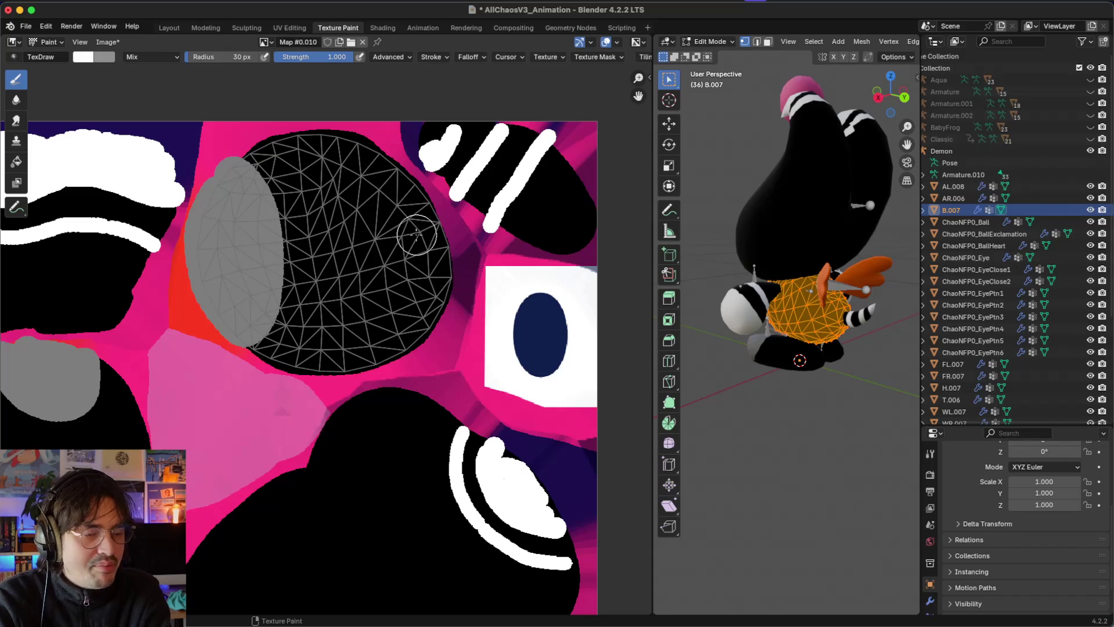
pyautogui.moveTo(443, 246)
pyautogui.mouseDown()
pyautogui.moveTo(441, 284)
pyautogui.moveTo(456, 304)
pyautogui.mouseUp()
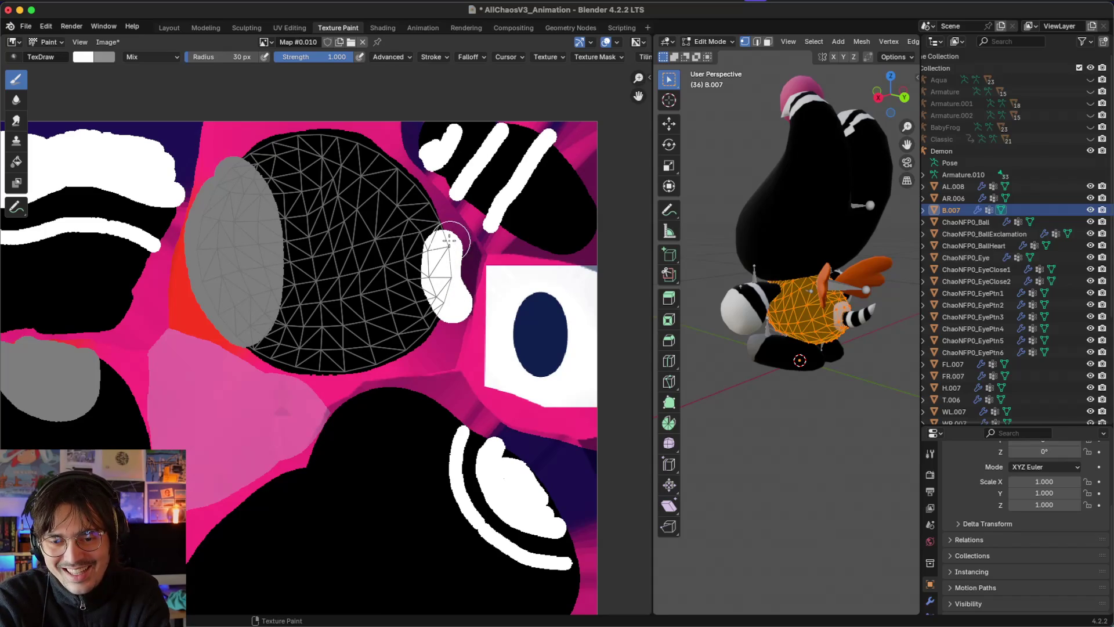
pyautogui.moveTo(441, 242); pyautogui.dragTo(438, 268)
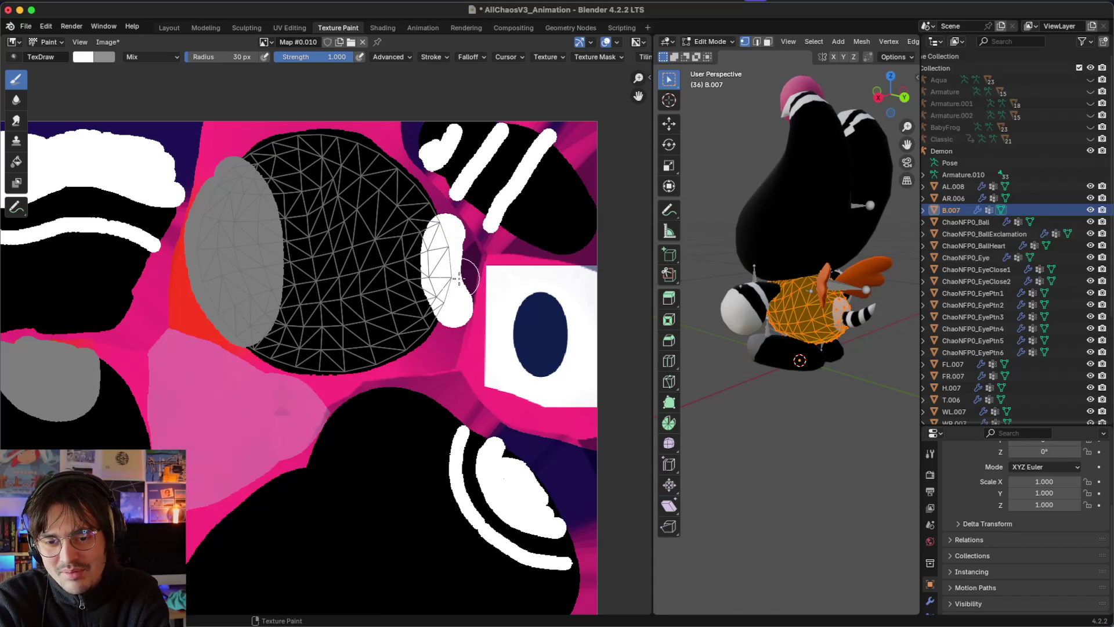
pyautogui.scroll(-5, 749, 403)
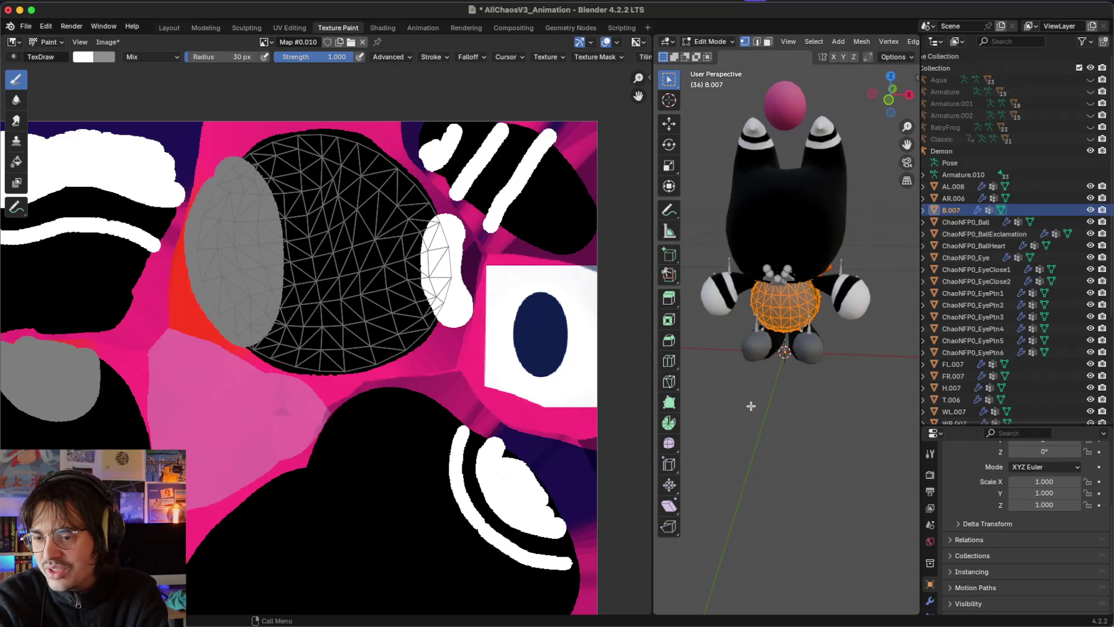
pyautogui.scroll(-2, 750, 406)
pyautogui.press('Tab')
pyautogui.scroll(-1, 411, 323)
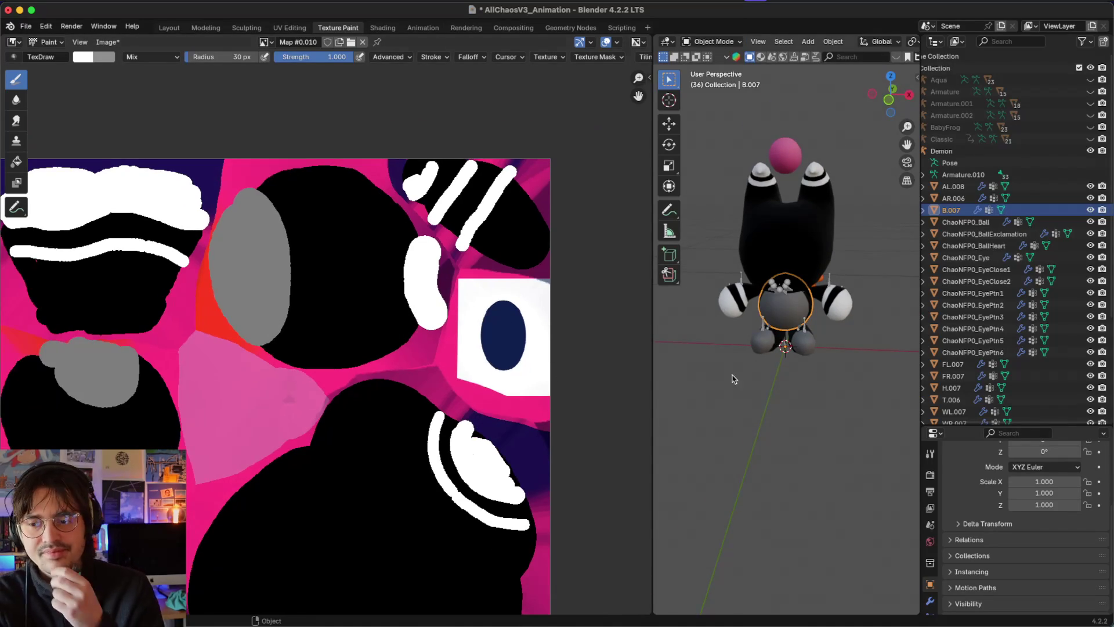
# Step: Edit the wing WL.007 and select the whole wing piece to show its UV island
pyautogui.hscroll(5, 776, 386)
pyautogui.hscroll(5, 777, 386)
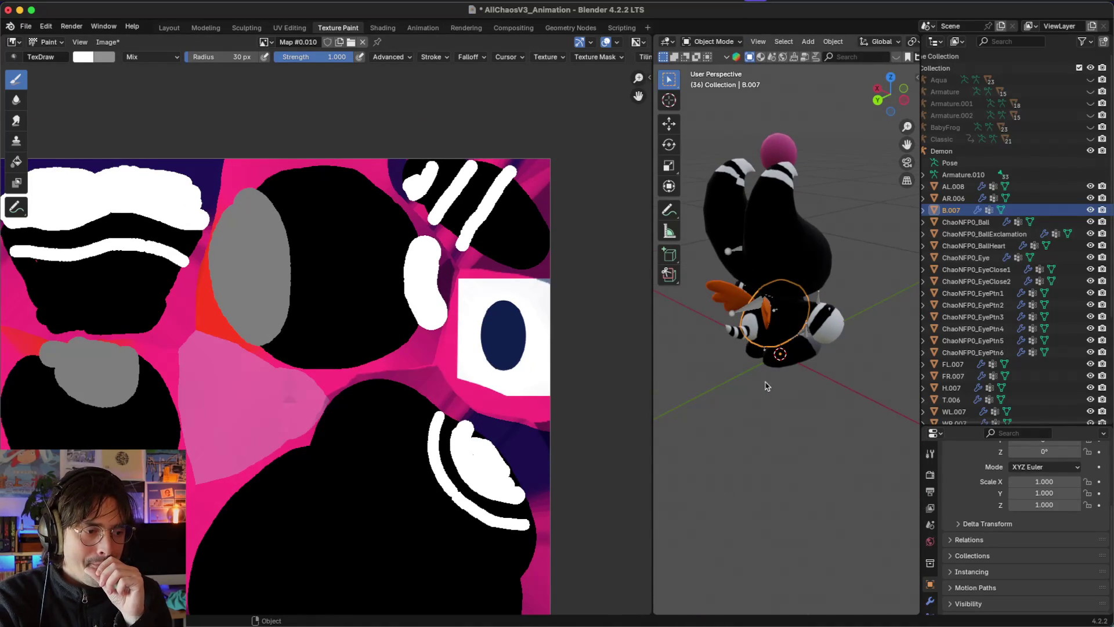
pyautogui.scroll(-2, 439, 365)
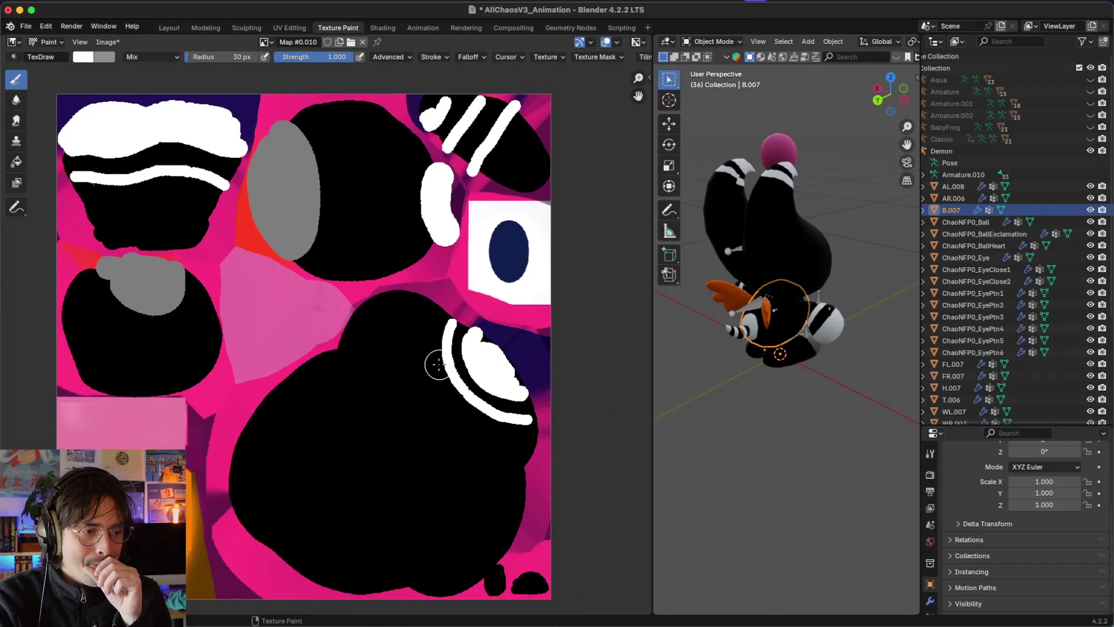
pyautogui.scroll(-3, 439, 364)
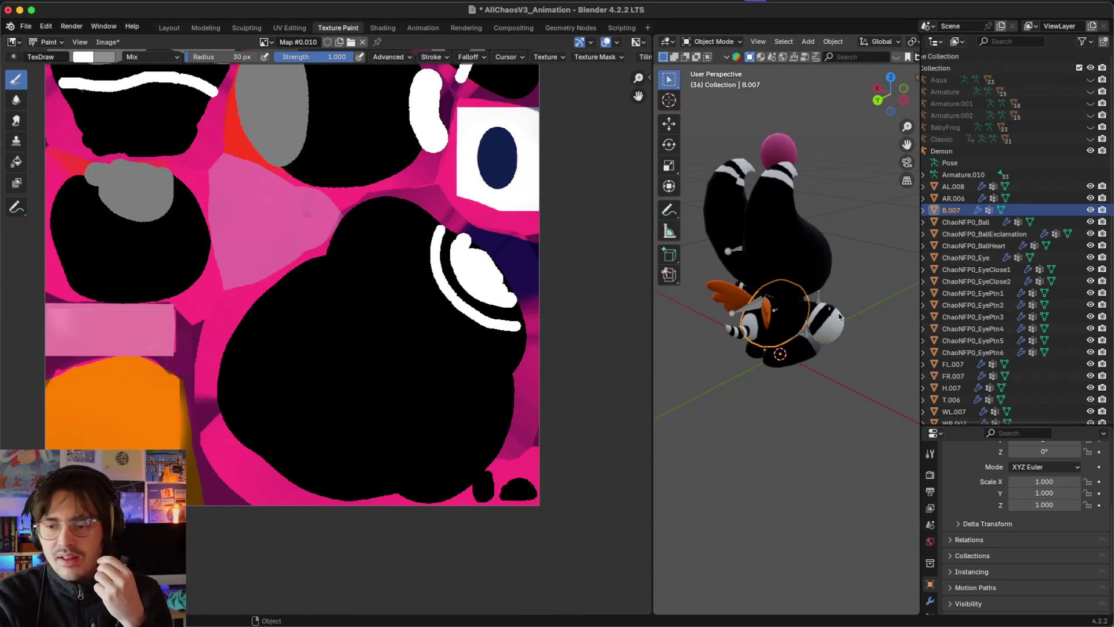
pyautogui.hscroll(3, 839, 316)
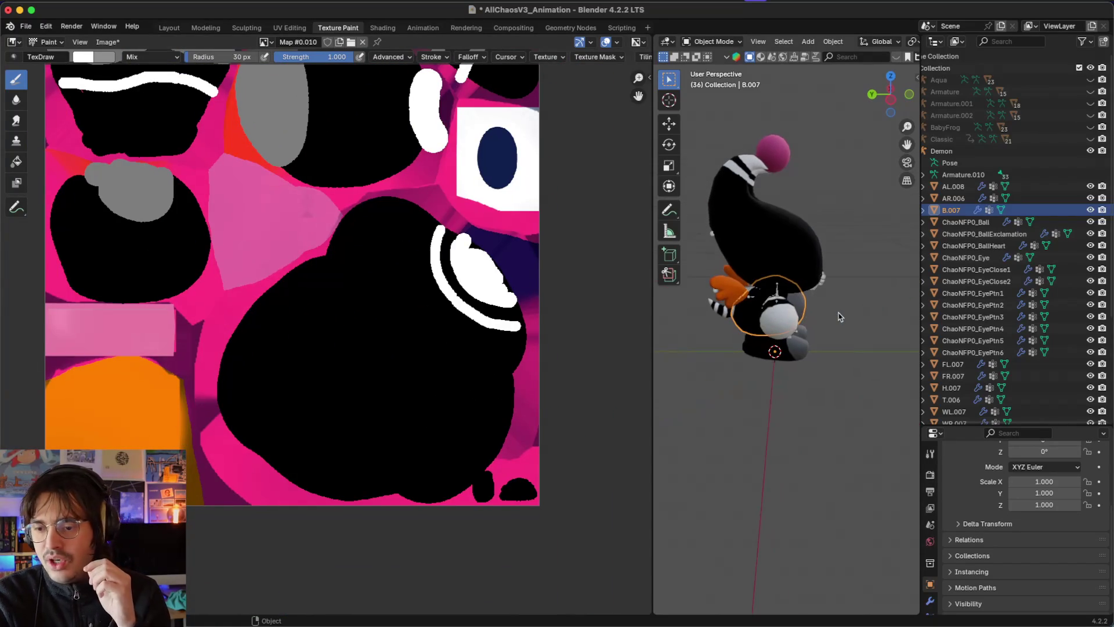
pyautogui.click(727, 308)
pyautogui.press('Tab')
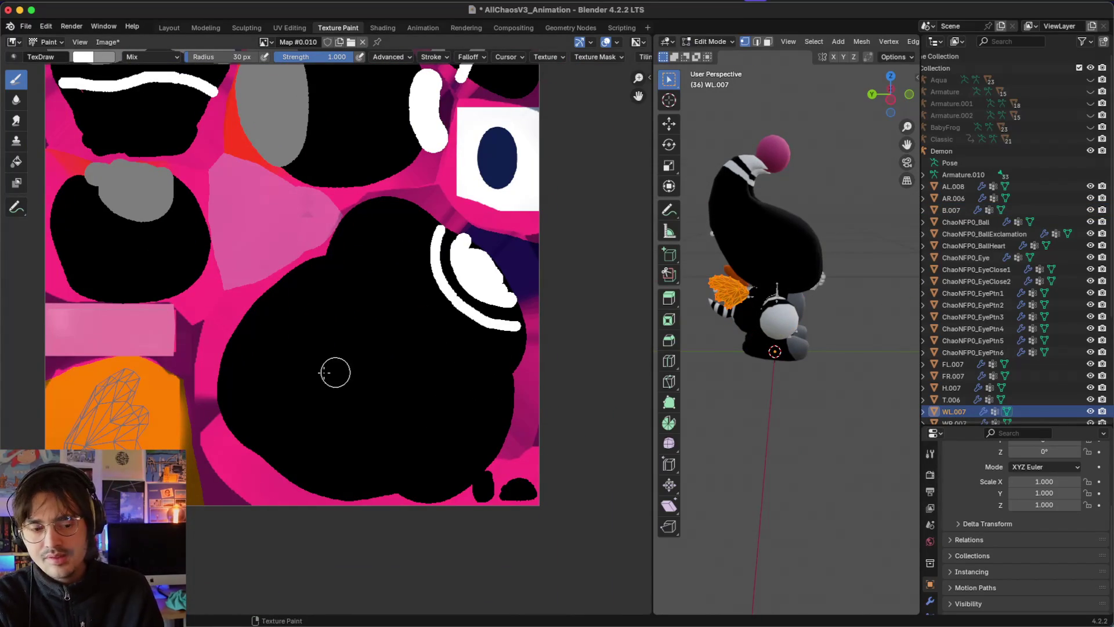
pyautogui.hscroll(-5, 325, 372)
pyautogui.hscroll(-5, 837, 348)
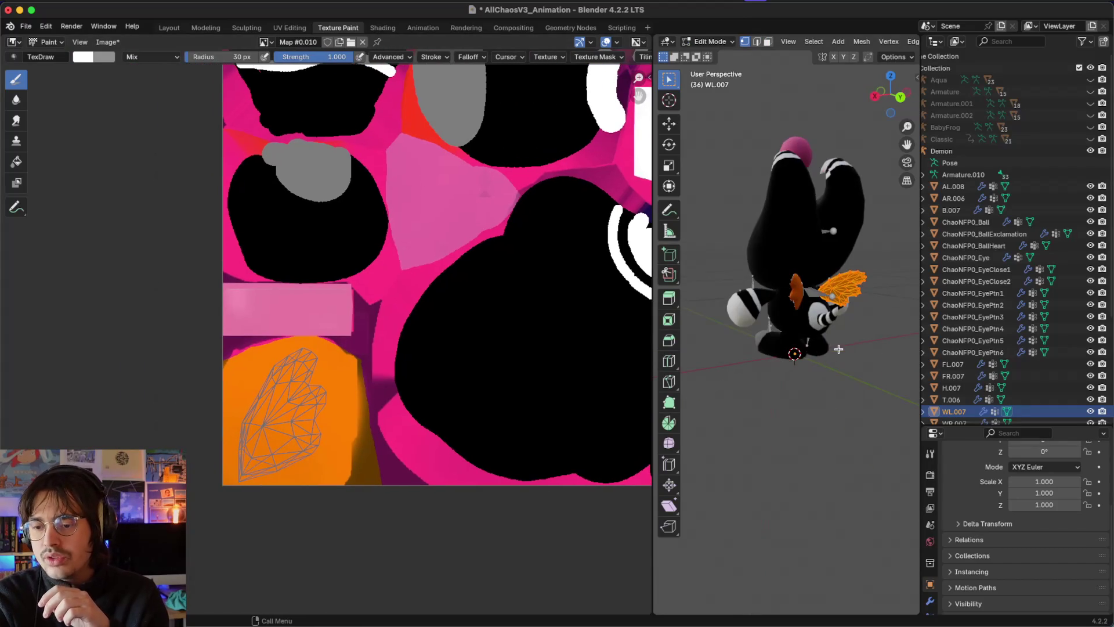
pyautogui.hotkey('alt', 'a')
pyautogui.press('l')
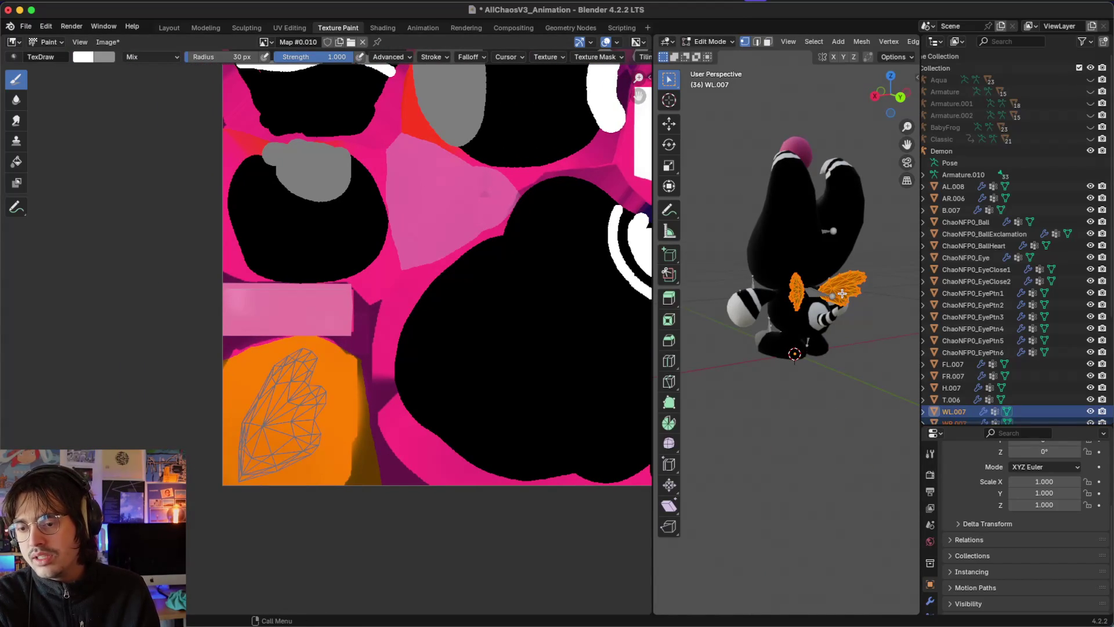
pyautogui.hscroll(-3, 368, 464)
pyautogui.scroll(2, 368, 406)
pyautogui.hscroll(3, 368, 412)
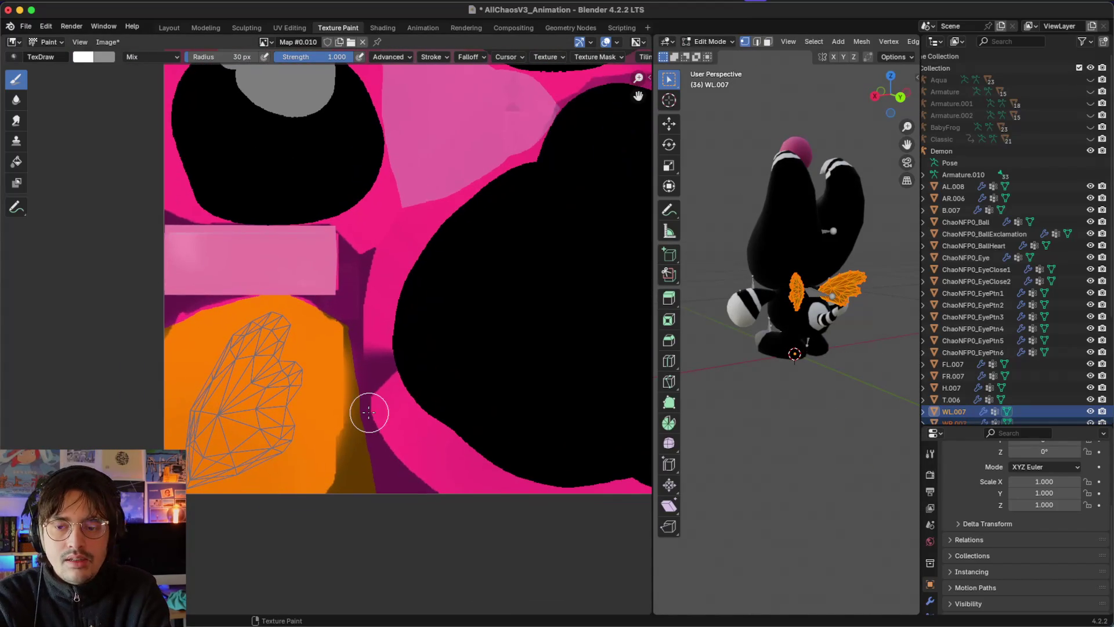
# Step: Set the paint colour to black
pyautogui.click(83, 56)
pyautogui.moveTo(192, 116); pyautogui.dragTo(189, 173)
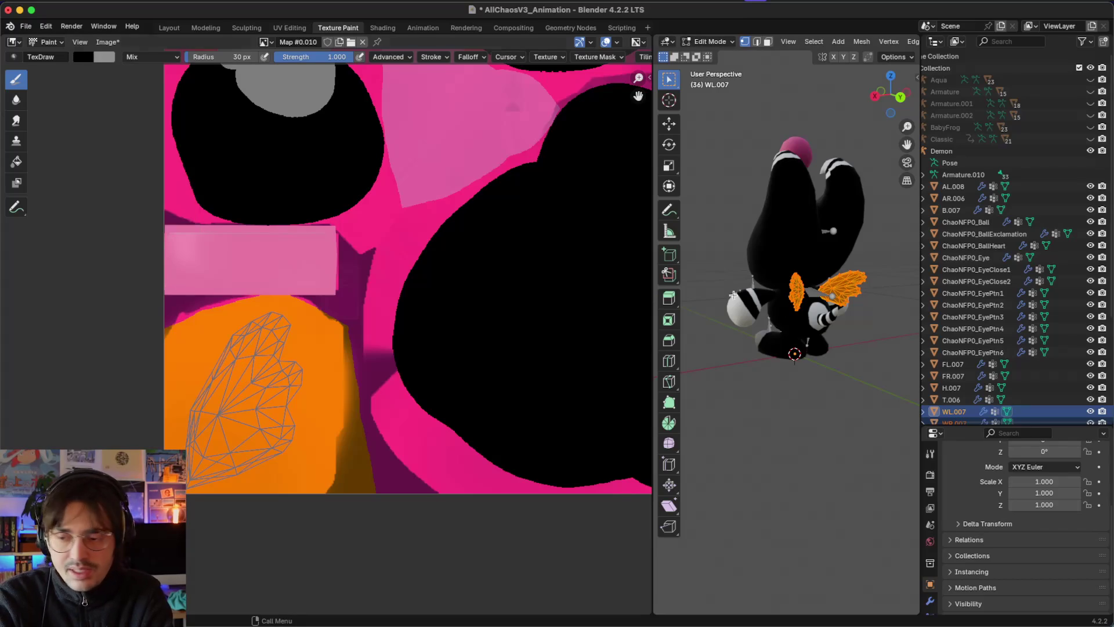
pyautogui.hscroll(-10, 783, 303)
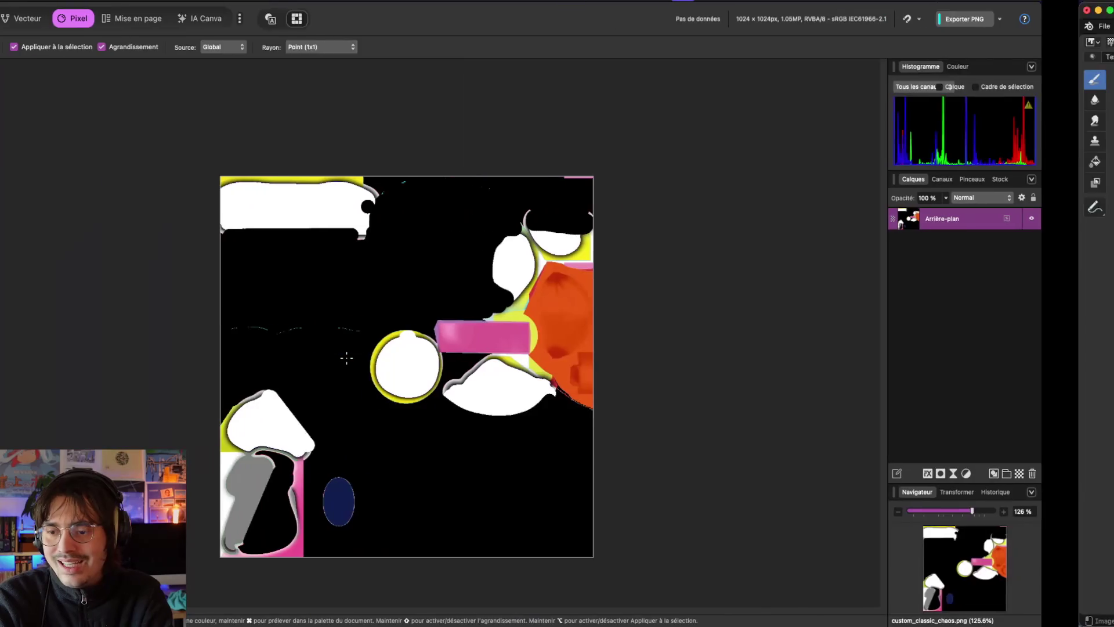
pyautogui.hscroll(-5, 465, 224)
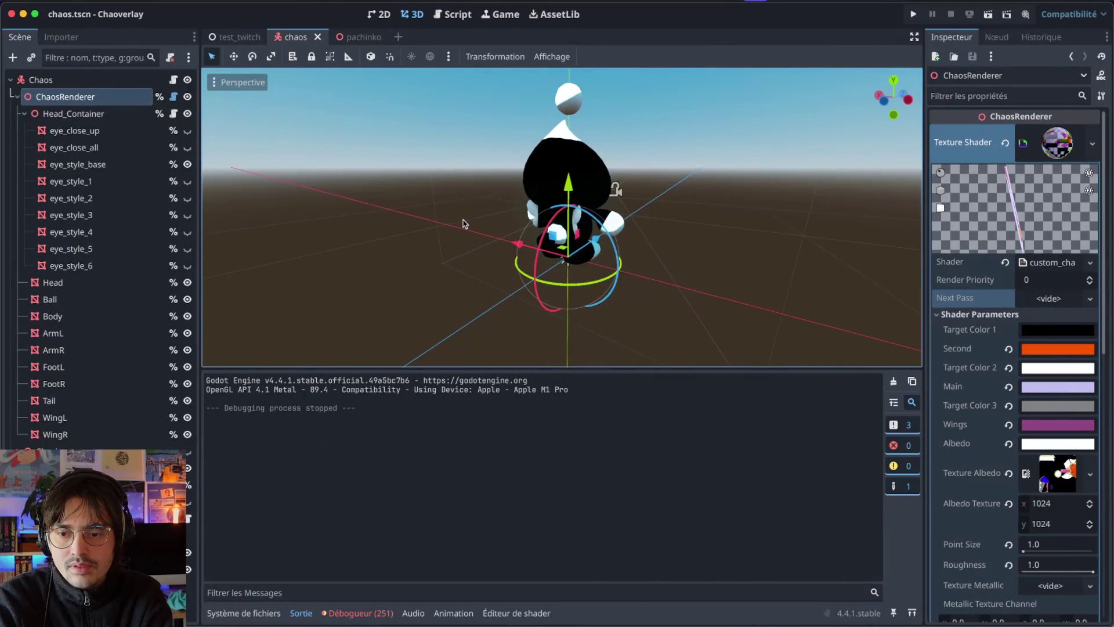
pyautogui.scroll(5, 589, 209)
pyautogui.scroll(-5, 591, 208)
pyautogui.scroll(5, 624, 206)
pyautogui.scroll(-5, 624, 206)
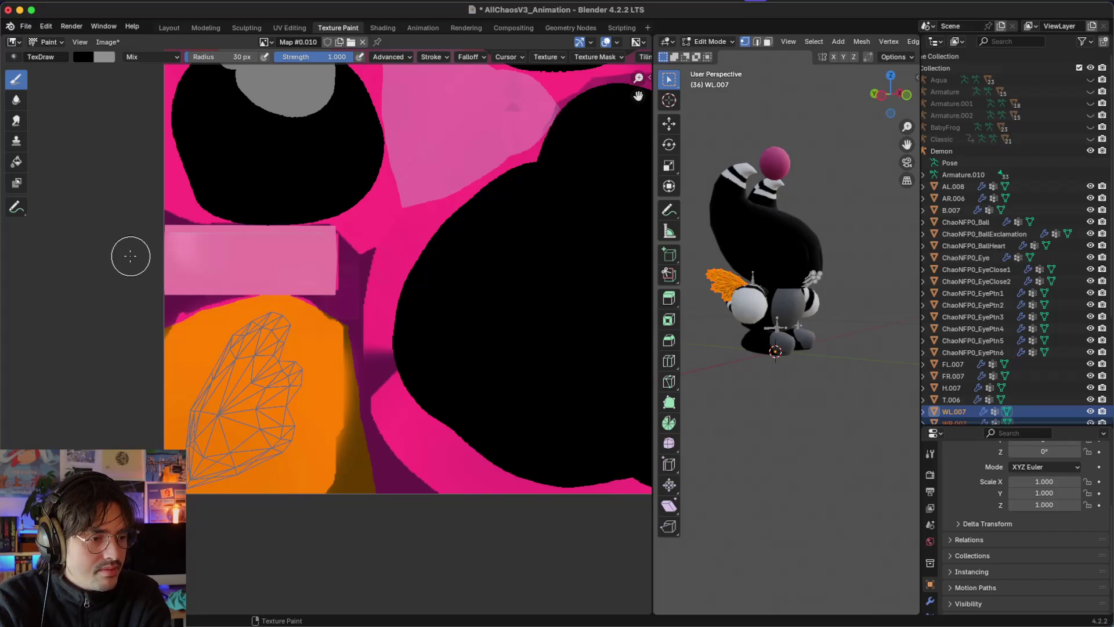
# Step: Paint black strokes over the WL.007 wing's UV island in the orange texture area
pyautogui.scroll(-3, 340, 334)
pyautogui.scroll(2, 298, 294)
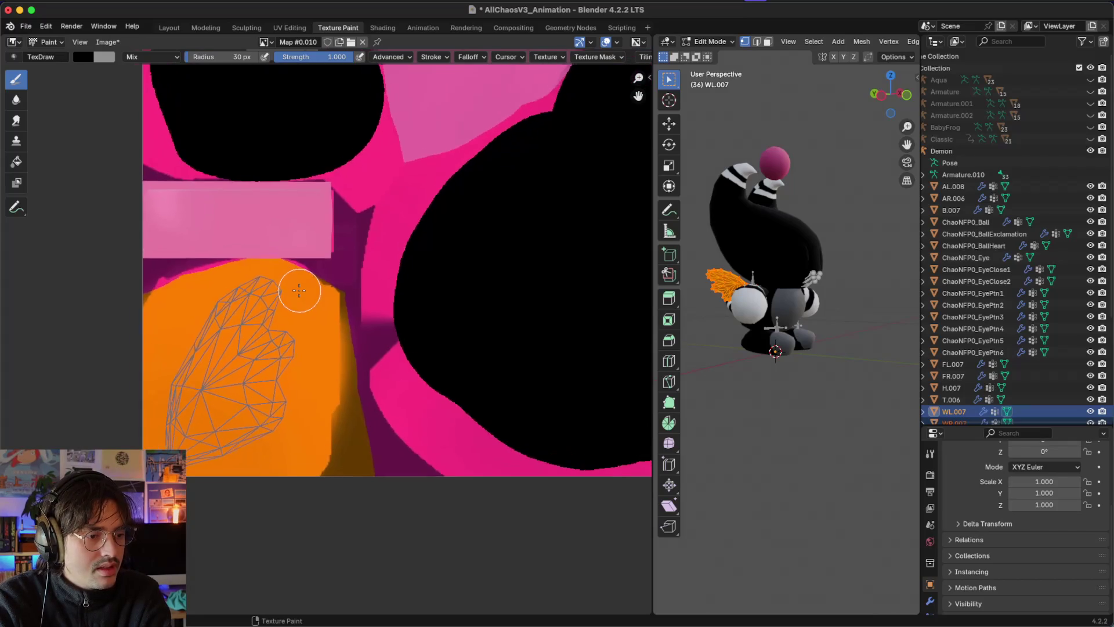
pyautogui.scroll(-2, 298, 290)
pyautogui.scroll(1, 299, 290)
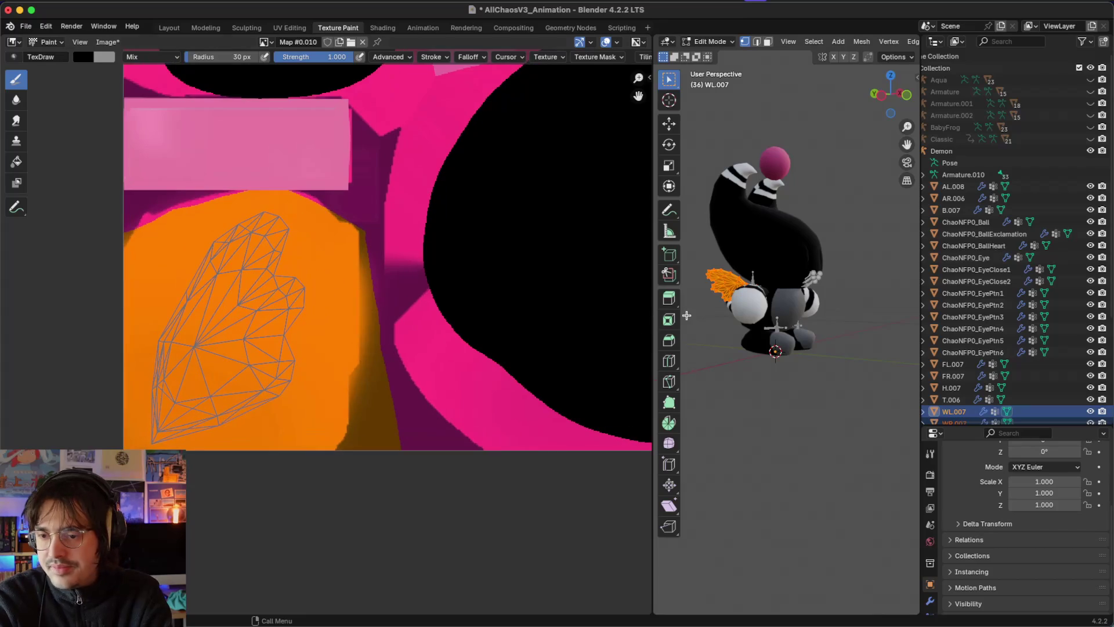
pyautogui.hscroll(10, 779, 325)
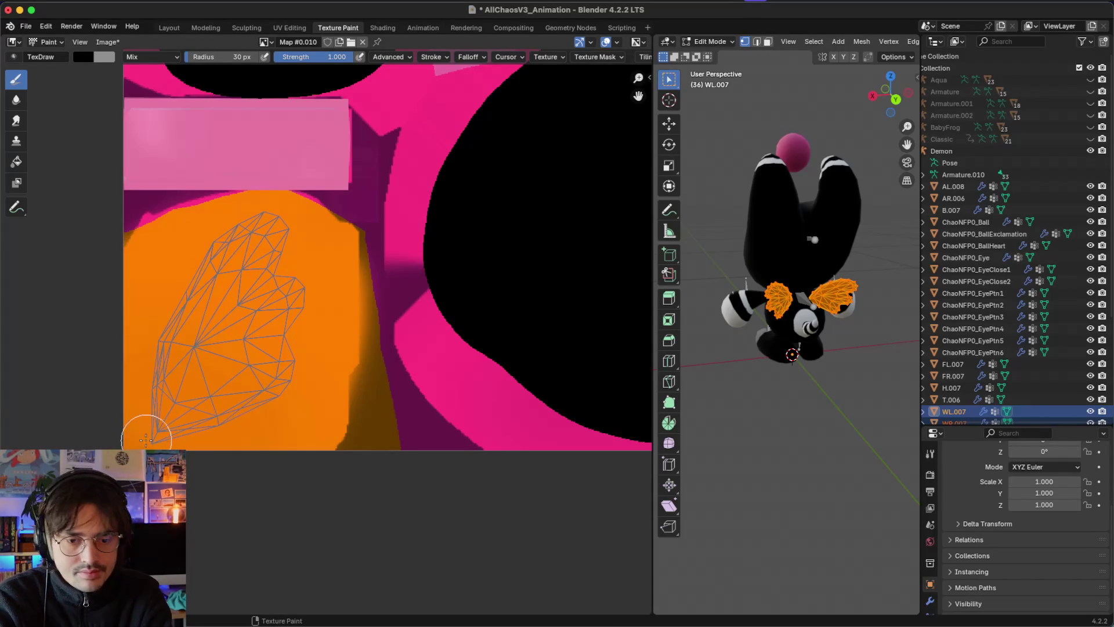
pyautogui.moveTo(142, 432)
pyautogui.mouseDown()
pyautogui.moveTo(216, 278)
pyautogui.moveTo(261, 229)
pyautogui.moveTo(299, 244)
pyautogui.moveTo(305, 293)
pyautogui.moveTo(291, 349)
pyautogui.moveTo(256, 406)
pyautogui.moveTo(157, 430)
pyautogui.mouseUp()
pyautogui.moveTo(223, 348)
pyautogui.mouseDown()
pyautogui.moveTo(270, 273)
pyautogui.moveTo(232, 375)
pyautogui.moveTo(241, 377)
pyautogui.moveTo(228, 250)
pyautogui.moveTo(145, 365)
pyautogui.moveTo(150, 413)
pyautogui.moveTo(217, 442)
pyautogui.moveTo(261, 409)
pyautogui.mouseUp()
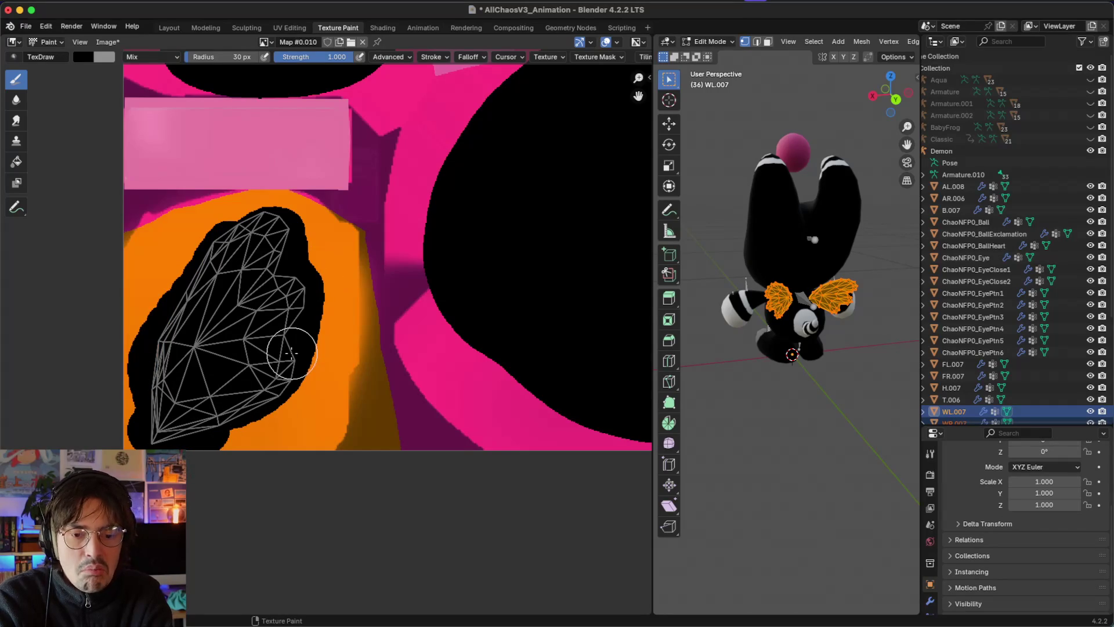
pyautogui.scroll(5, 187, 131)
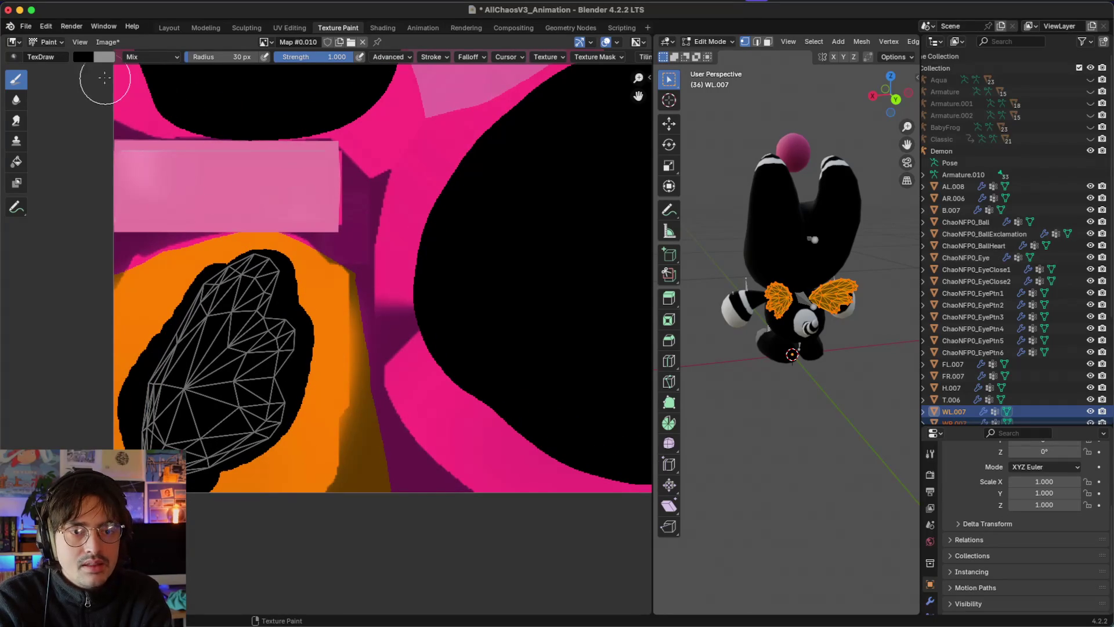
# Step: Sample the grey from the texture image as the brush colour
pyautogui.click(86, 58)
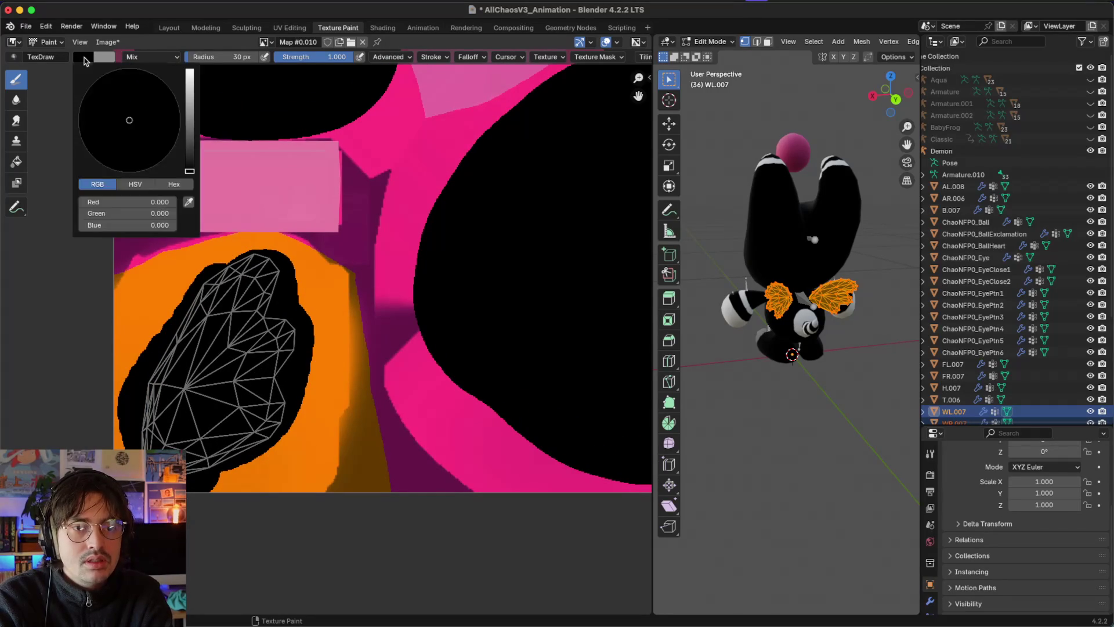
pyautogui.scroll(5, 126, 82)
pyautogui.hscroll(2, 126, 82)
pyautogui.click(83, 57)
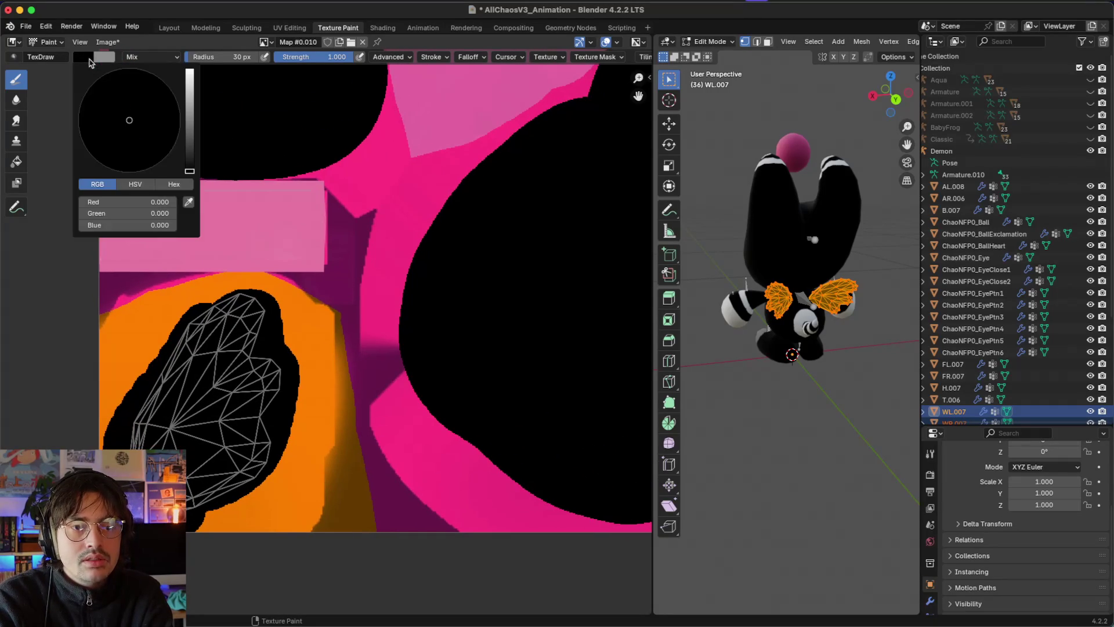
pyautogui.click(175, 186)
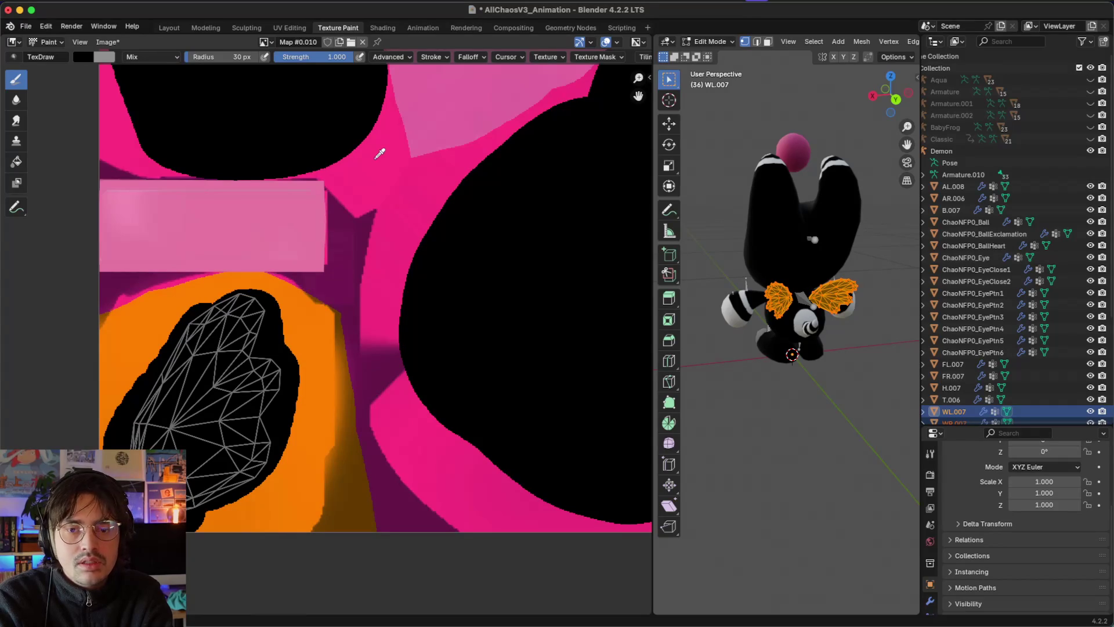
pyautogui.press('Escape')
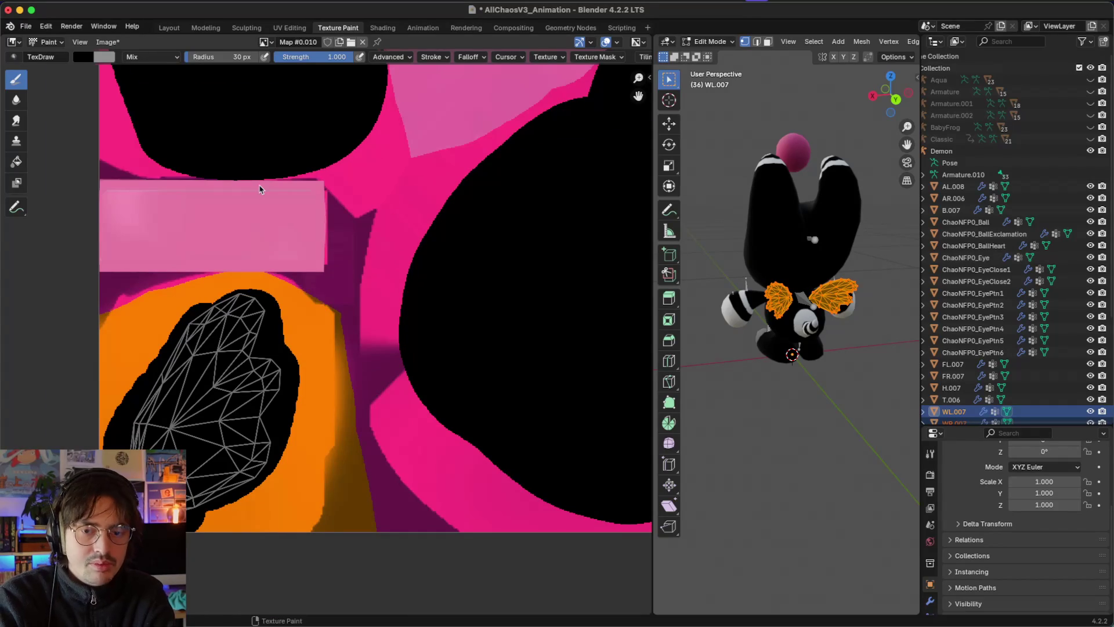
pyautogui.scroll(10, 261, 183)
pyautogui.click(89, 55)
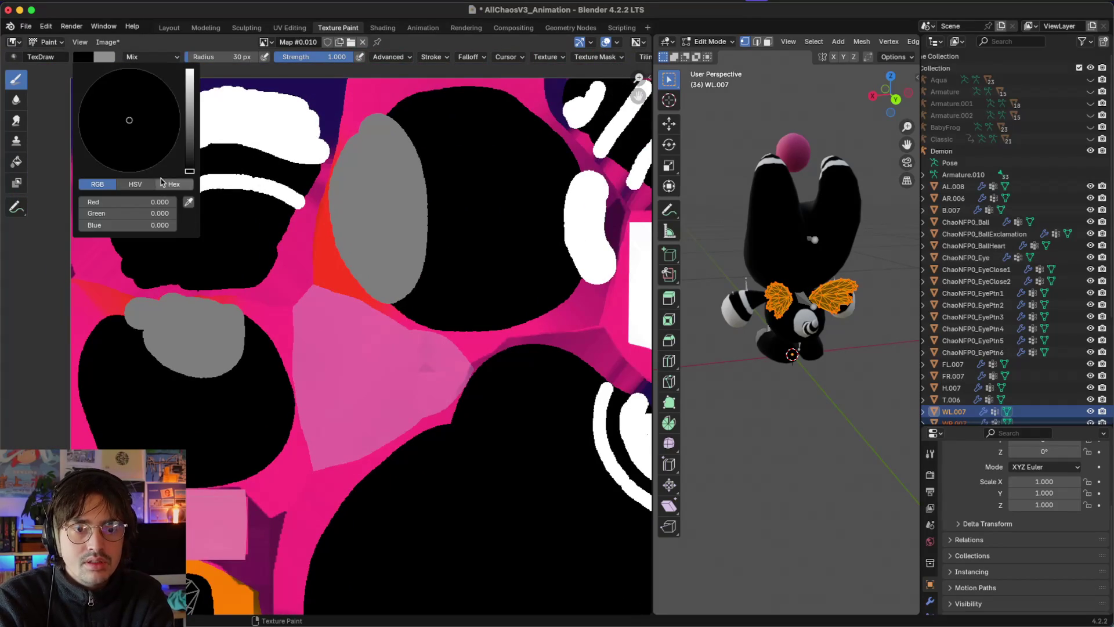
pyautogui.click(188, 202)
pyautogui.click(177, 329)
pyautogui.scroll(-10, 177, 329)
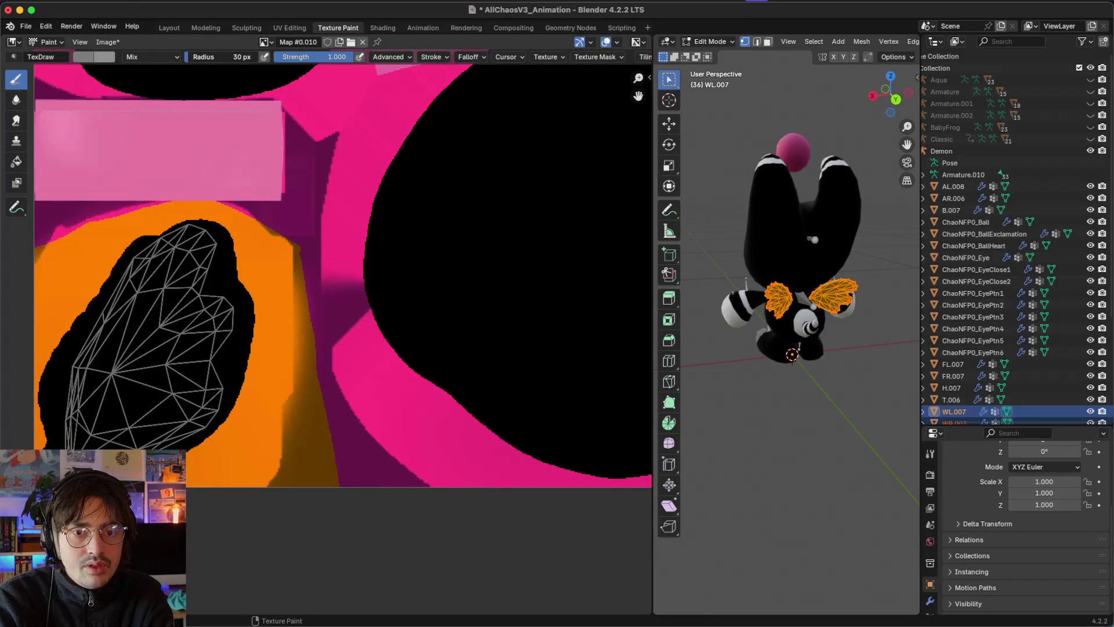
# Step: Try a grey stroke on the wing, undo it, and set the brush radius to 9 px
pyautogui.moveTo(187, 56); pyautogui.dragTo(168, 57)
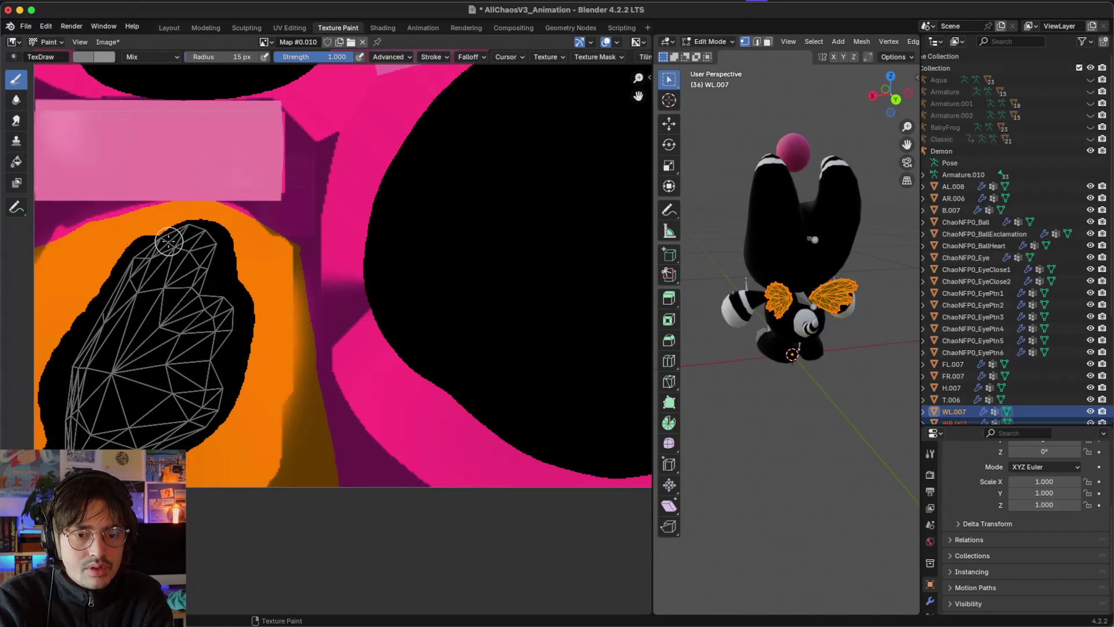
pyautogui.click(178, 219)
pyautogui.moveTo(174, 235); pyautogui.dragTo(190, 328)
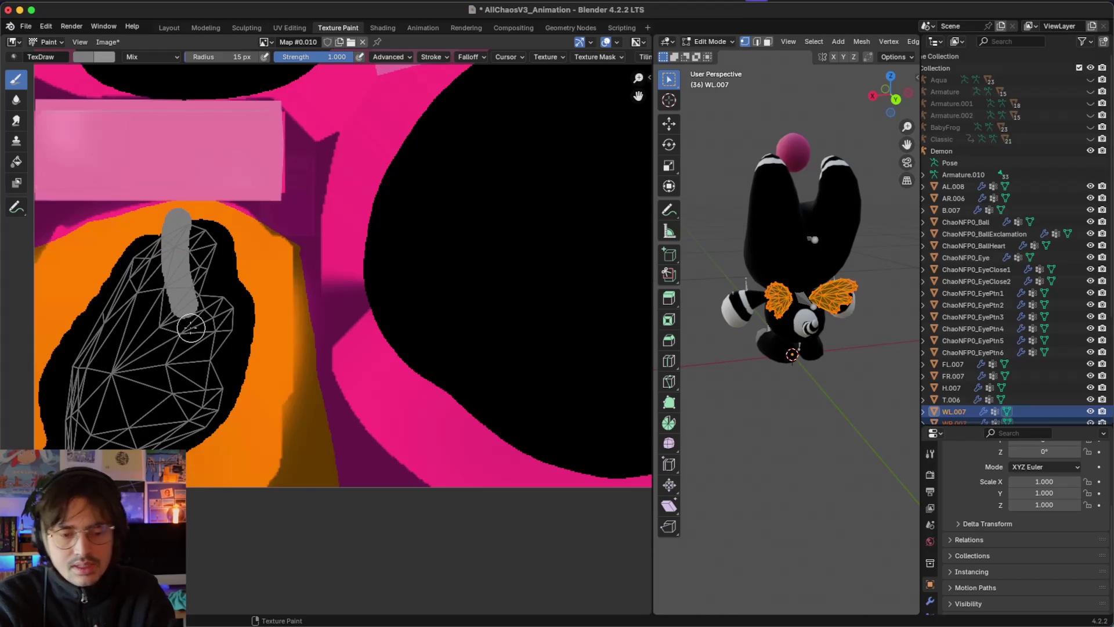
pyautogui.hotkey('ctrl', 'z')
pyautogui.moveTo(232, 57); pyautogui.dragTo(197, 57)
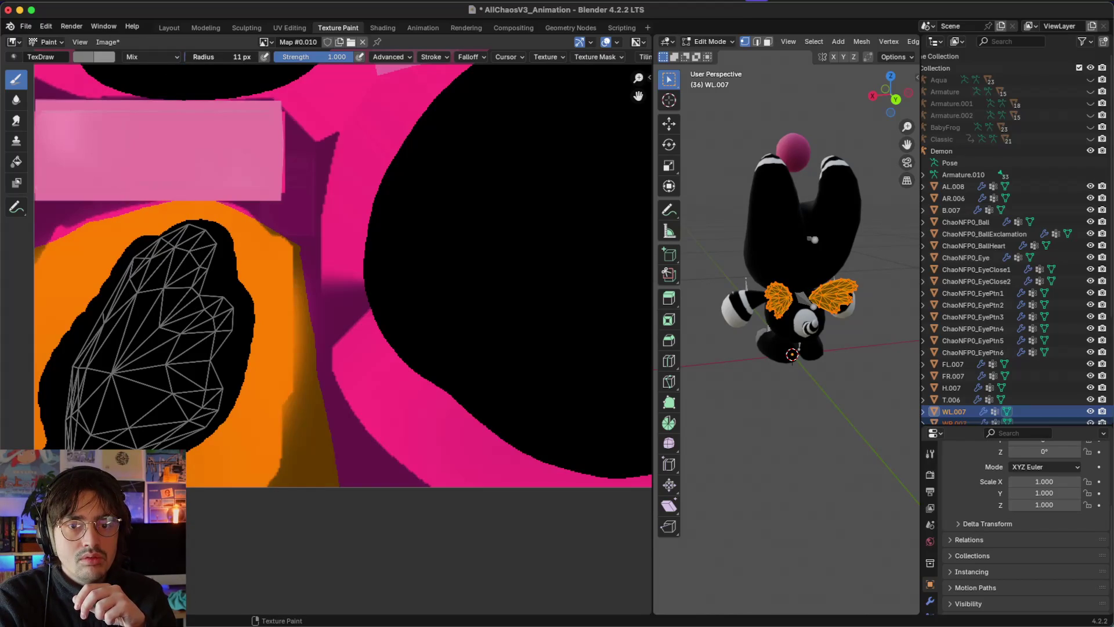
pyautogui.click(186, 56)
pyautogui.write('9')
pyautogui.press('Return')
# Step: Paint thin grey stripes across the black wing island and return to object mode
pyautogui.moveTo(178, 226)
pyautogui.mouseDown()
pyautogui.moveTo(185, 318)
pyautogui.moveTo(206, 360)
pyautogui.moveTo(250, 401)
pyautogui.mouseUp()
pyautogui.moveTo(145, 240)
pyautogui.mouseDown()
pyautogui.moveTo(163, 357)
pyautogui.moveTo(216, 426)
pyautogui.mouseUp()
pyautogui.moveTo(108, 278)
pyautogui.mouseDown()
pyautogui.moveTo(155, 420)
pyautogui.moveTo(191, 459)
pyautogui.mouseUp()
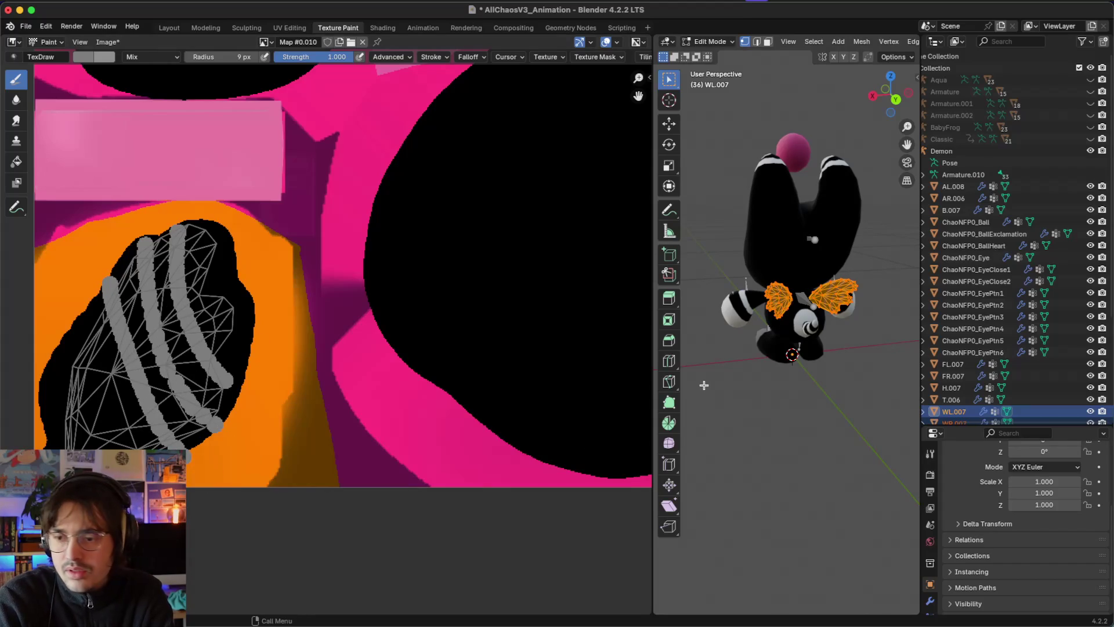
pyautogui.press('Tab')
# Step: Save the painted texture as custom_demon_chaos.png and save the AllChaosV3_Animation project
pyautogui.hscroll(5, 863, 368)
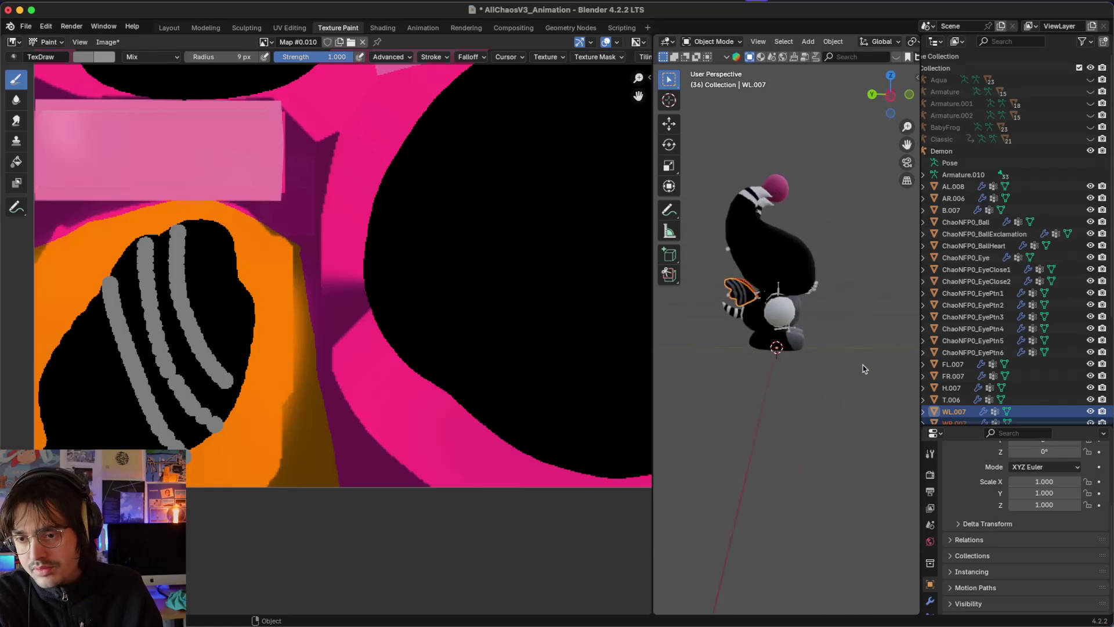
pyautogui.hscroll(10, 863, 367)
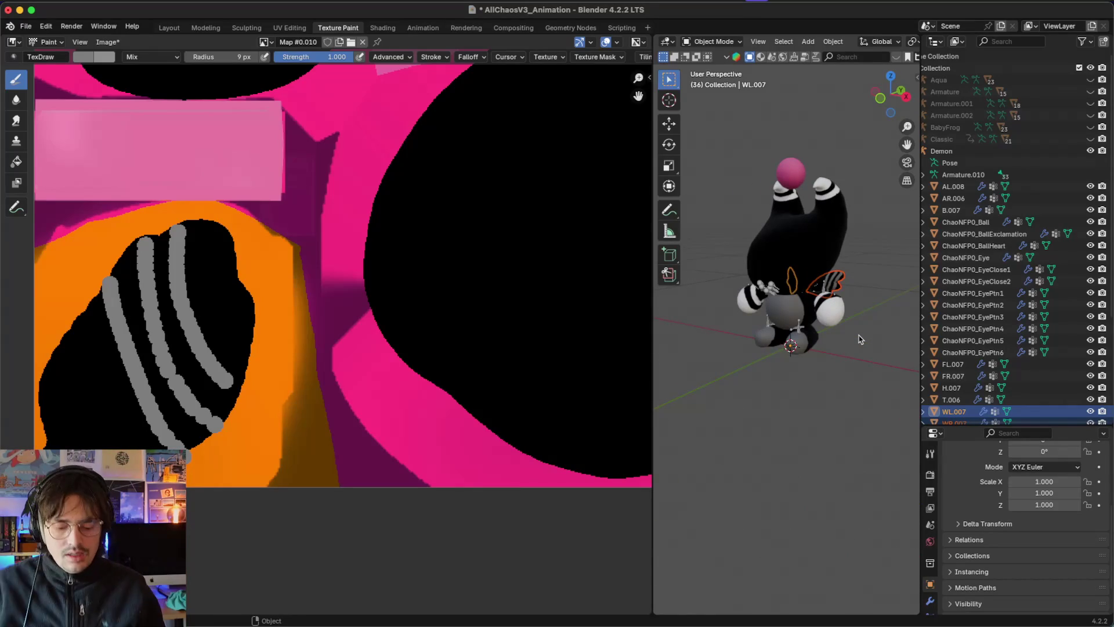
pyautogui.click(108, 42)
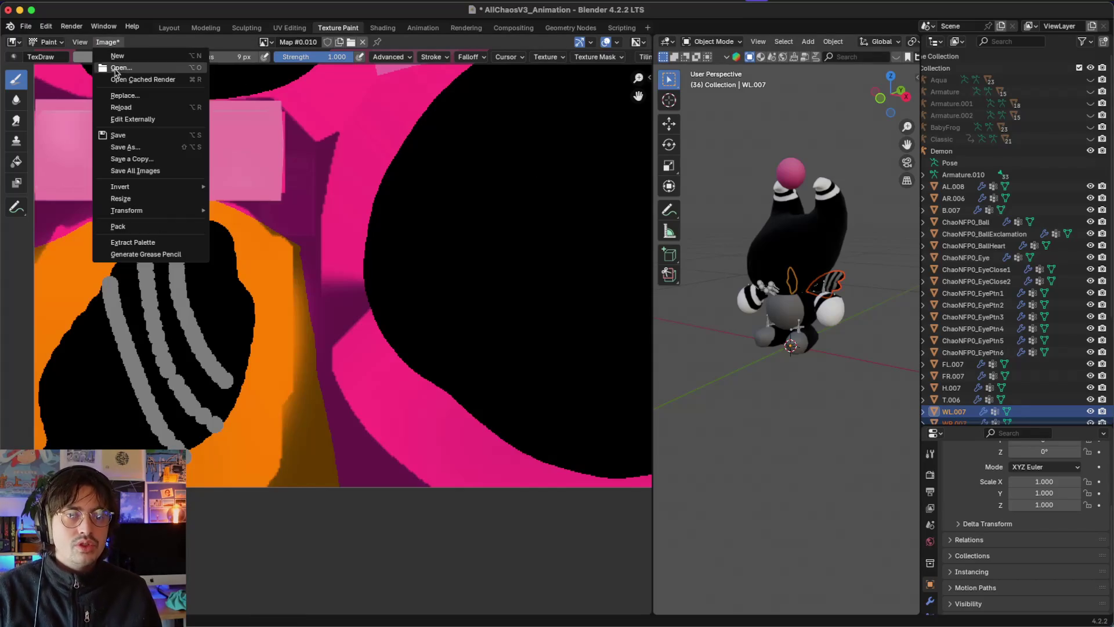
pyautogui.click(117, 134)
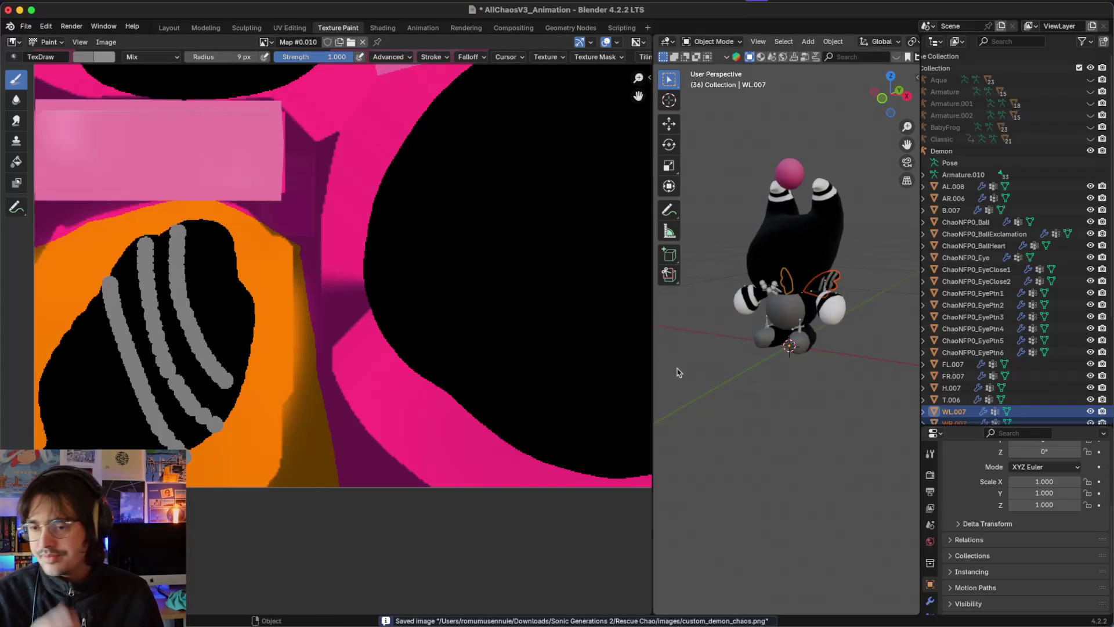
pyautogui.press('Tab')
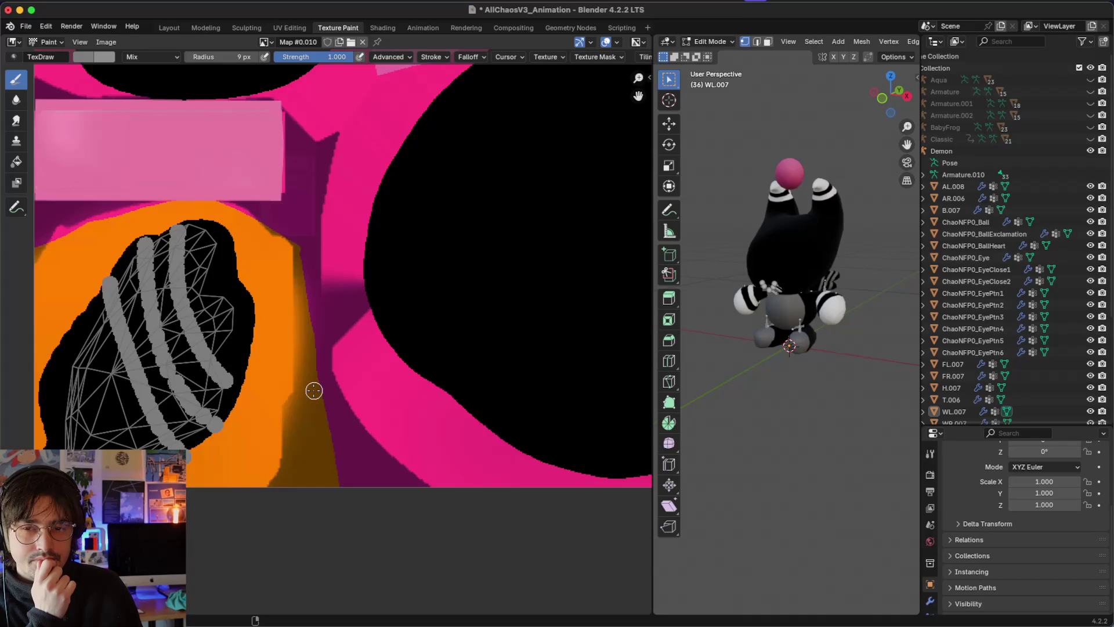
pyautogui.press('cmd+s')
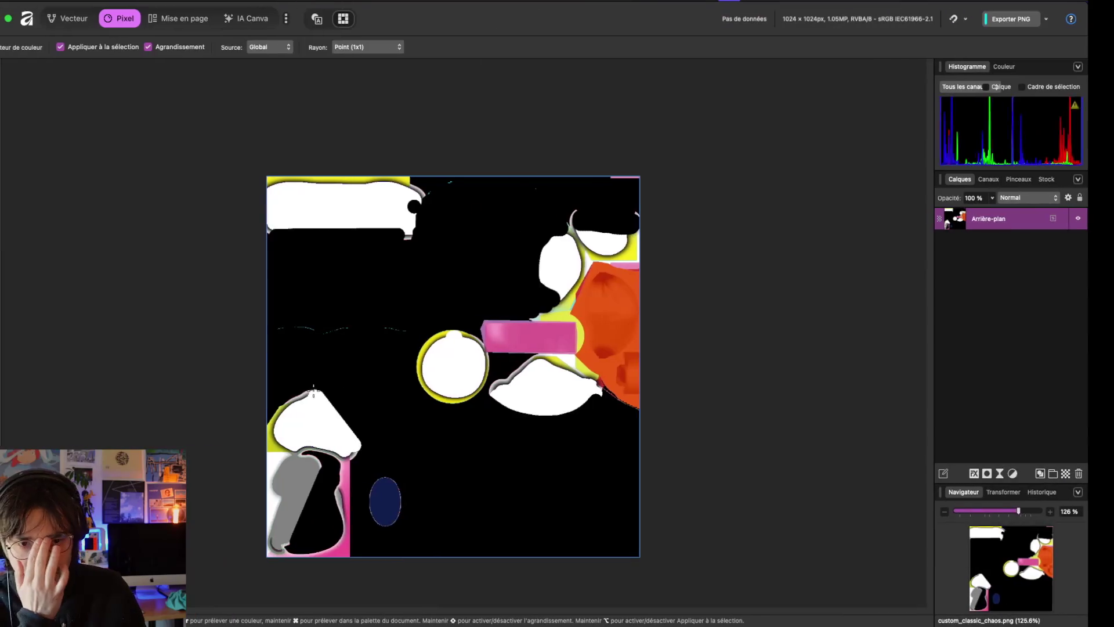
# Step: Scroll across the custom_classic_chaos.png texture in Affinity Photo to review it
pyautogui.hscroll(10, 649, 366)
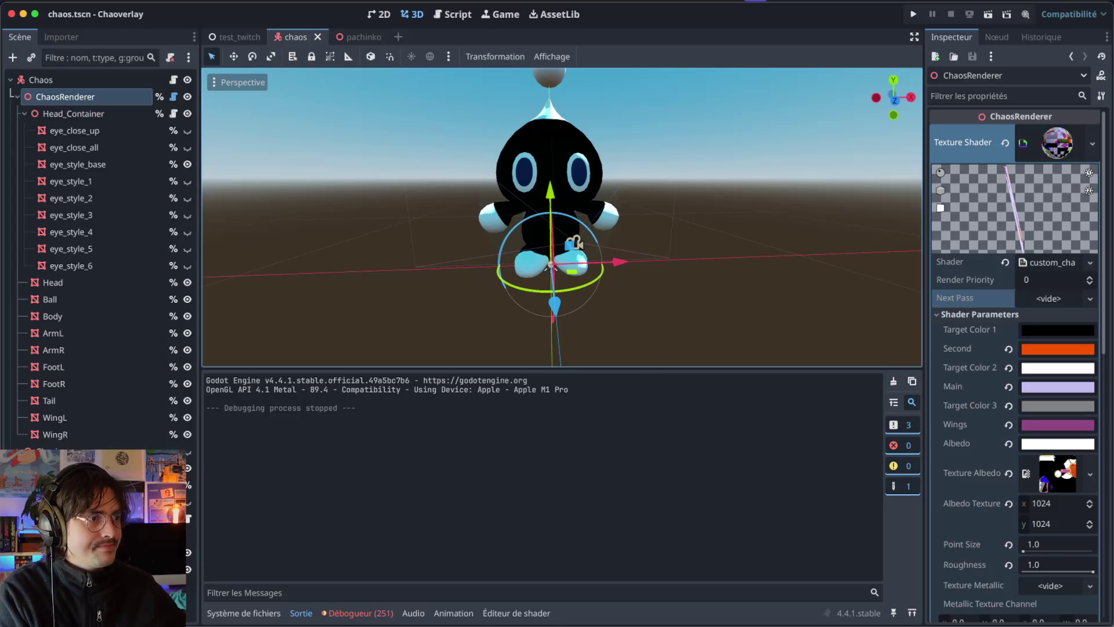
# Step: Clear the chaos scene selection, enlarge the 3D viewport, then open and run the pachinko scene
pyautogui.click(754, 254)
pyautogui.hscroll(-5, 754, 253)
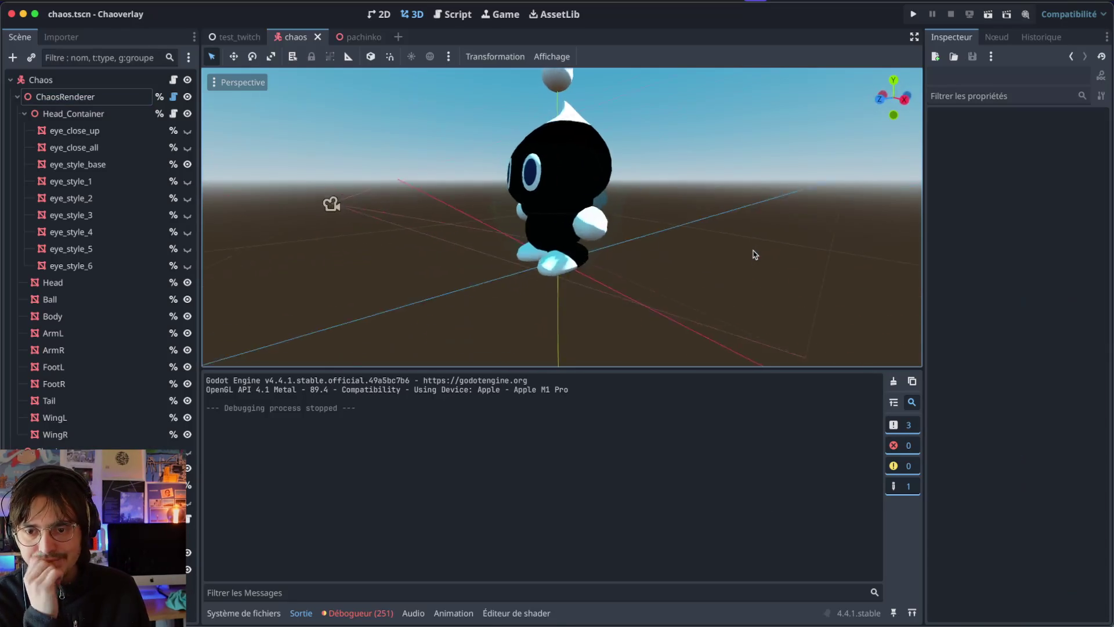
pyautogui.hscroll(-10, 754, 253)
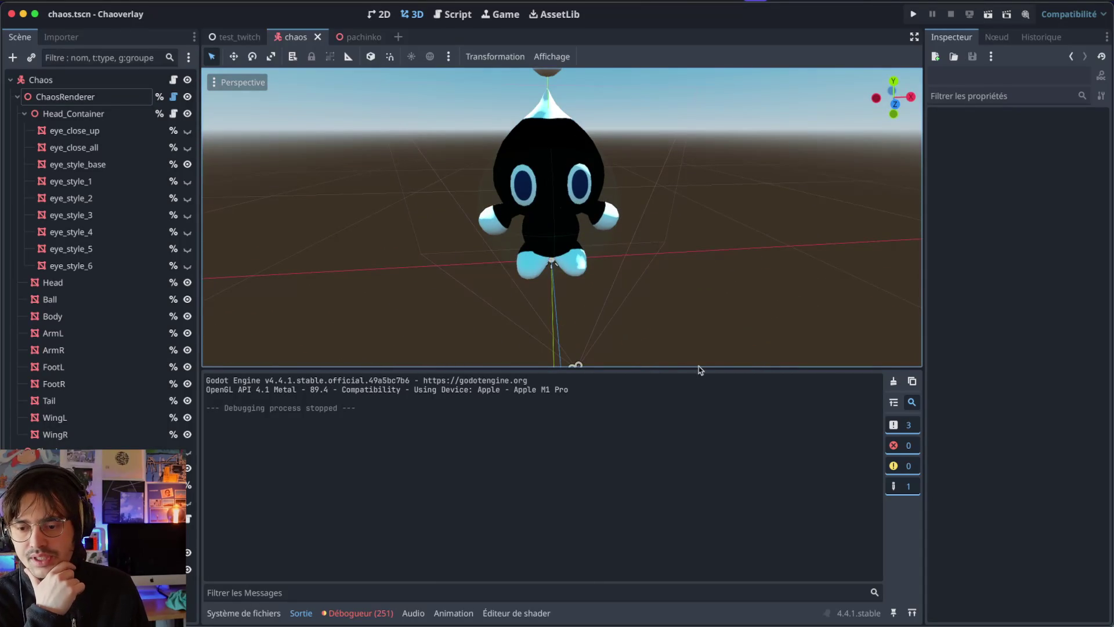
pyautogui.moveTo(700, 372); pyautogui.dragTo(699, 460)
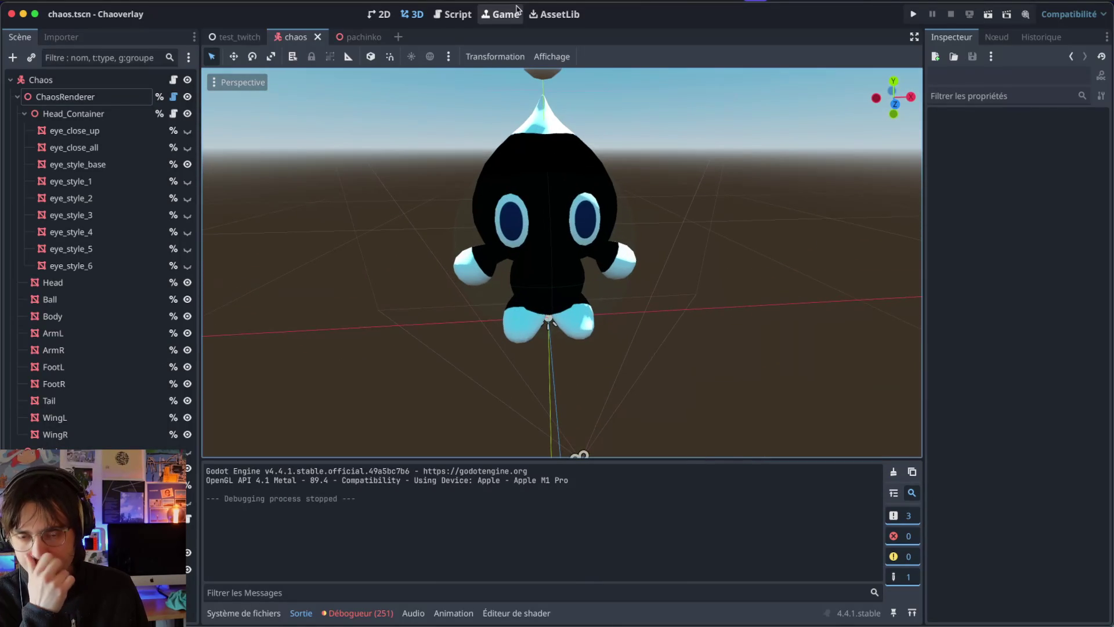
pyautogui.hscroll(-10, 875, 340)
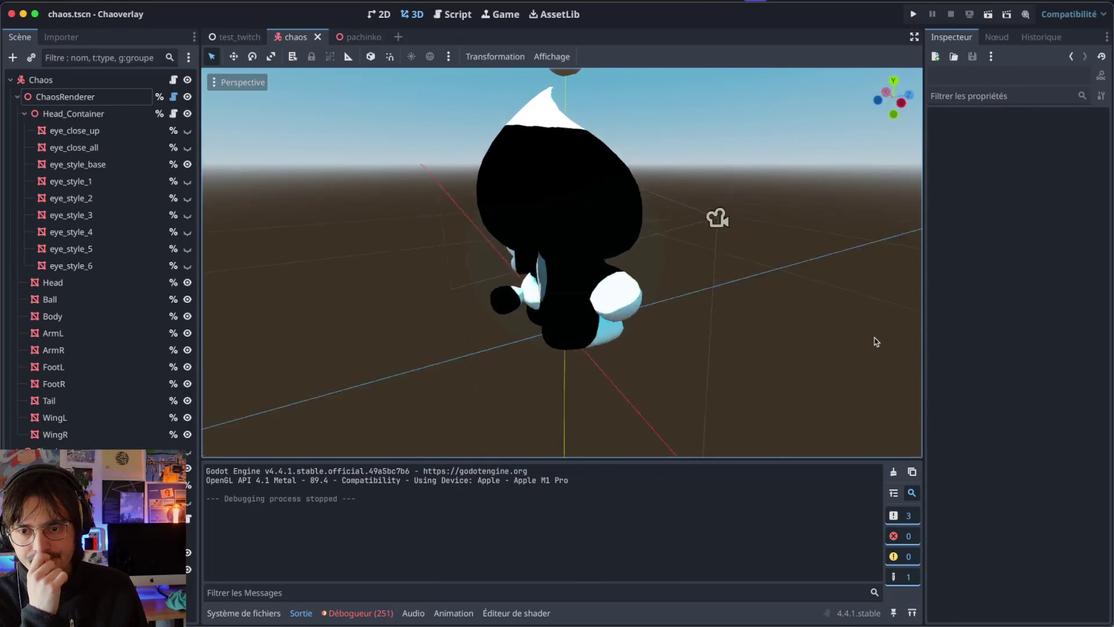
pyautogui.hscroll(-8, 875, 340)
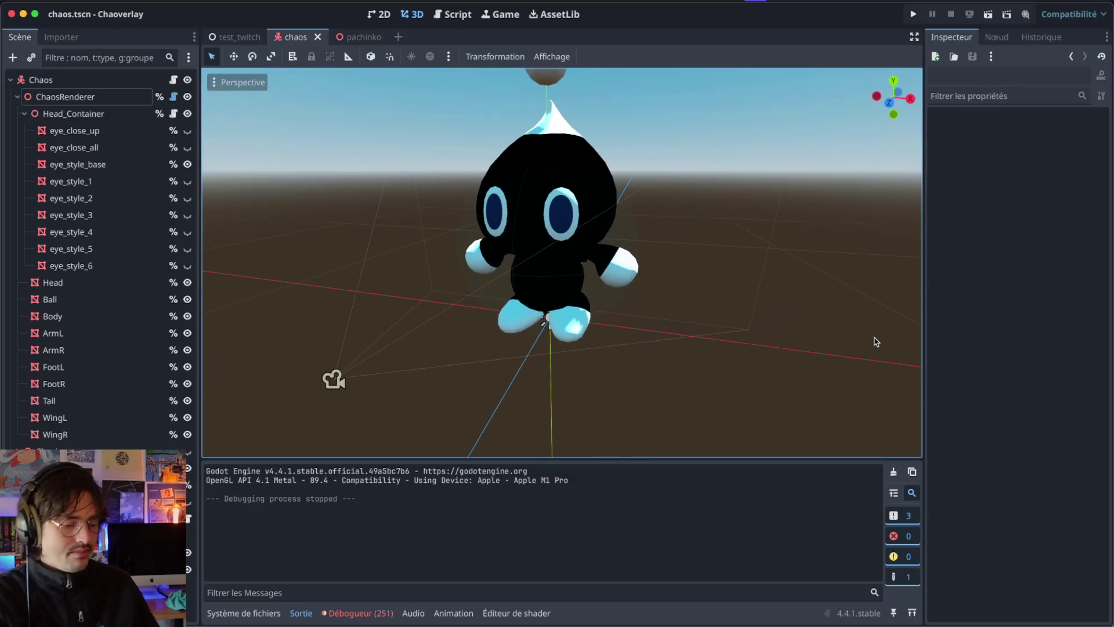
pyautogui.click(363, 38)
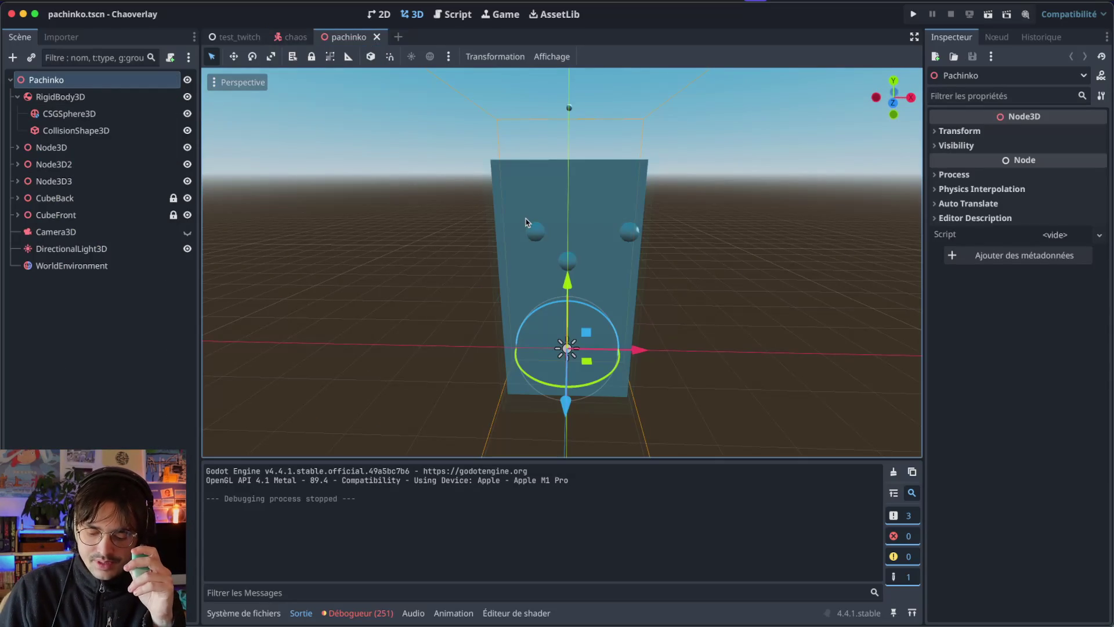
pyautogui.press('super+r')
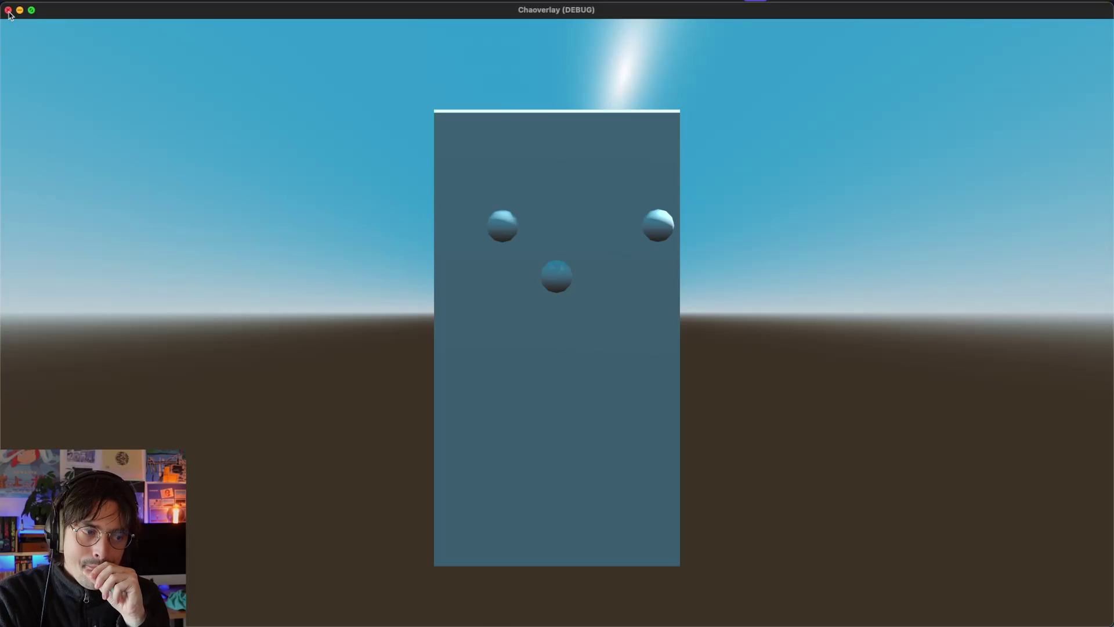
# Step: Close the running game window and switch through the chaos tab to the test_twitch scene
pyautogui.click(9, 13)
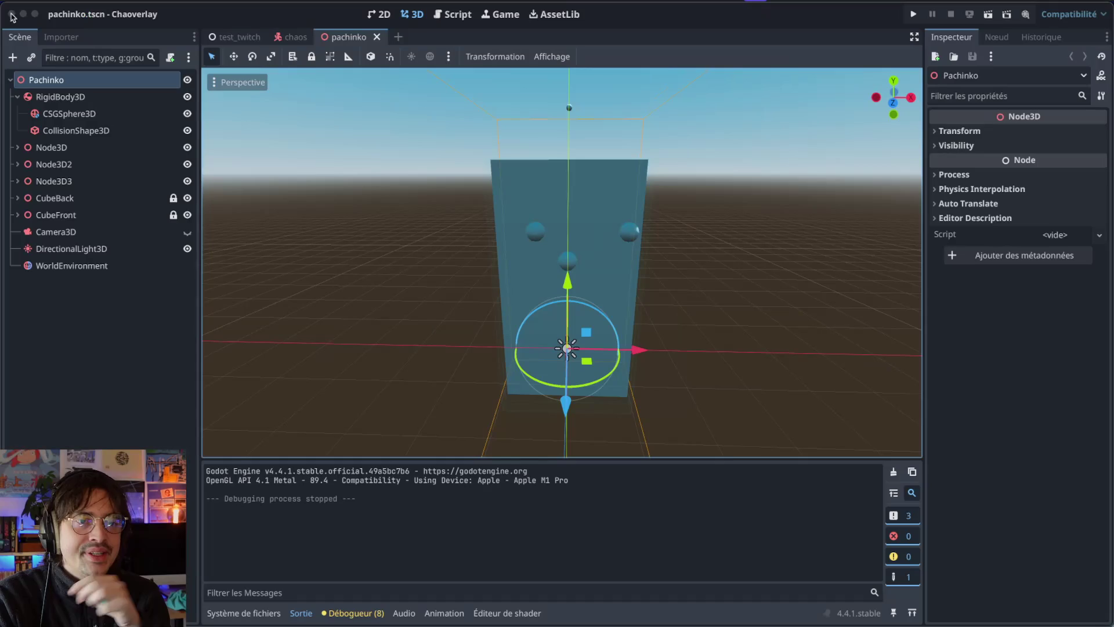
pyautogui.click(288, 38)
pyautogui.click(264, 37)
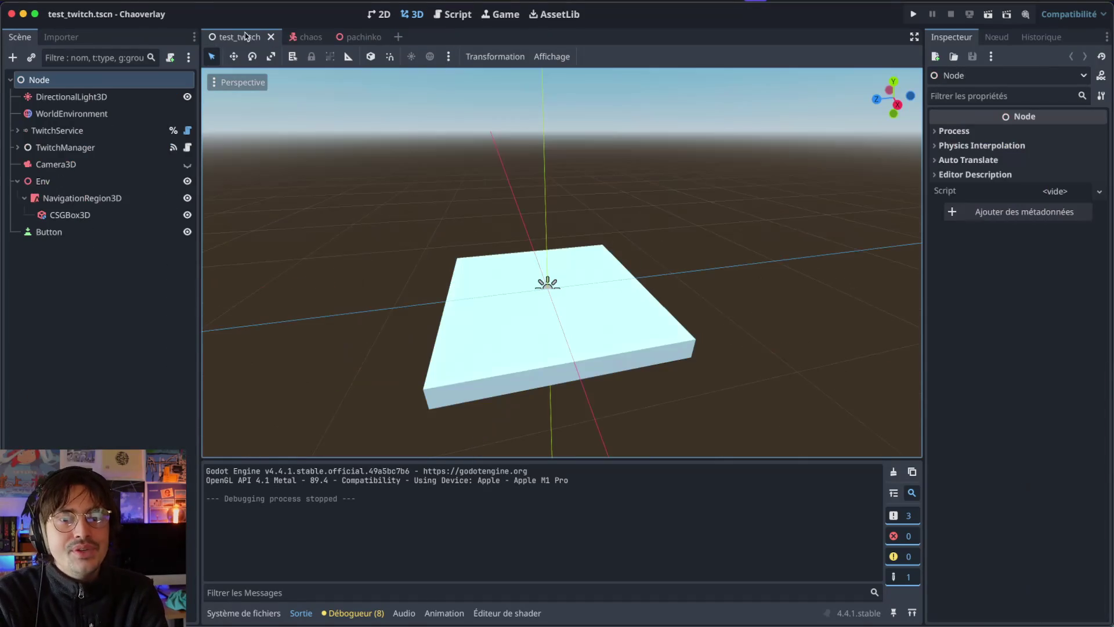
# Step: Return to the chaos scene, review ChaosRenderer's transform in the Inspector, and show the file browser
pyautogui.click(299, 38)
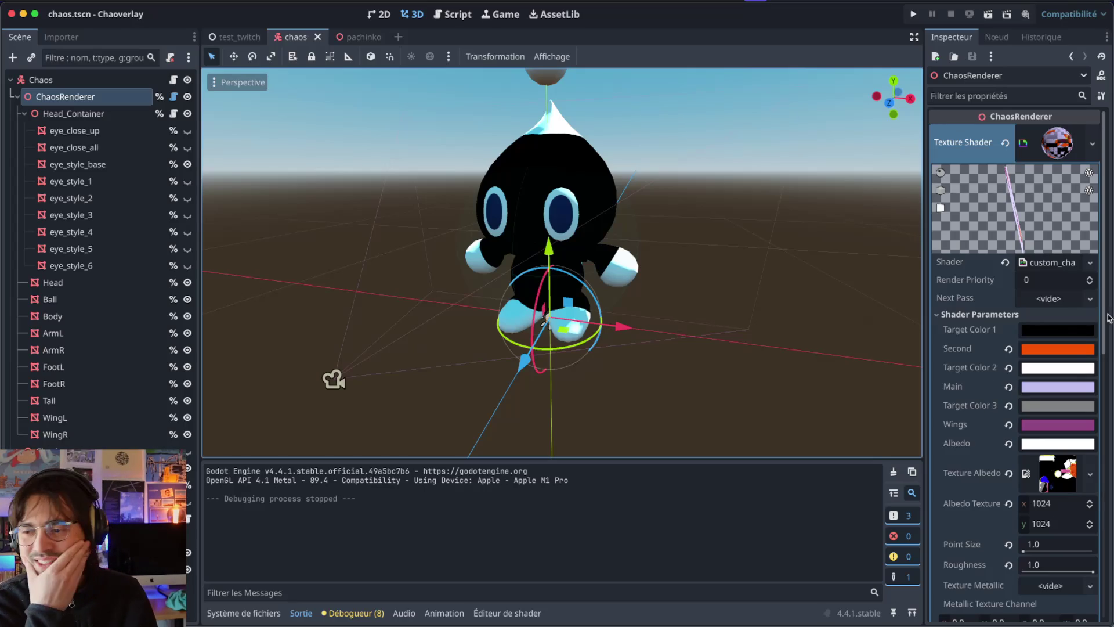
pyautogui.hscroll(-5, 374, 232)
pyautogui.hscroll(-10, 374, 232)
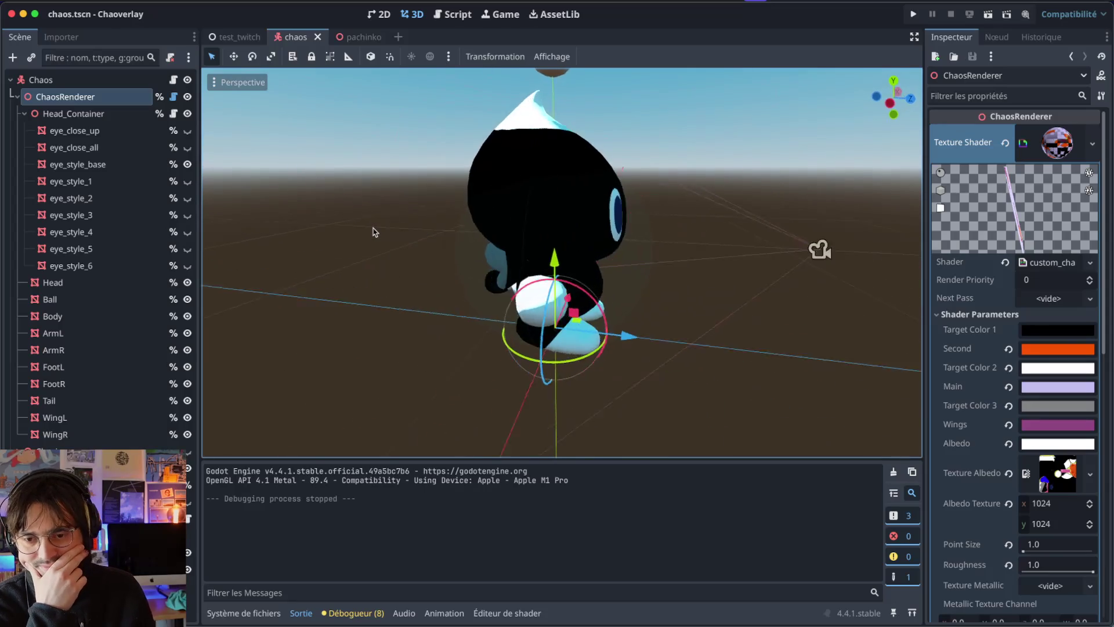
pyautogui.hscroll(-2, 374, 232)
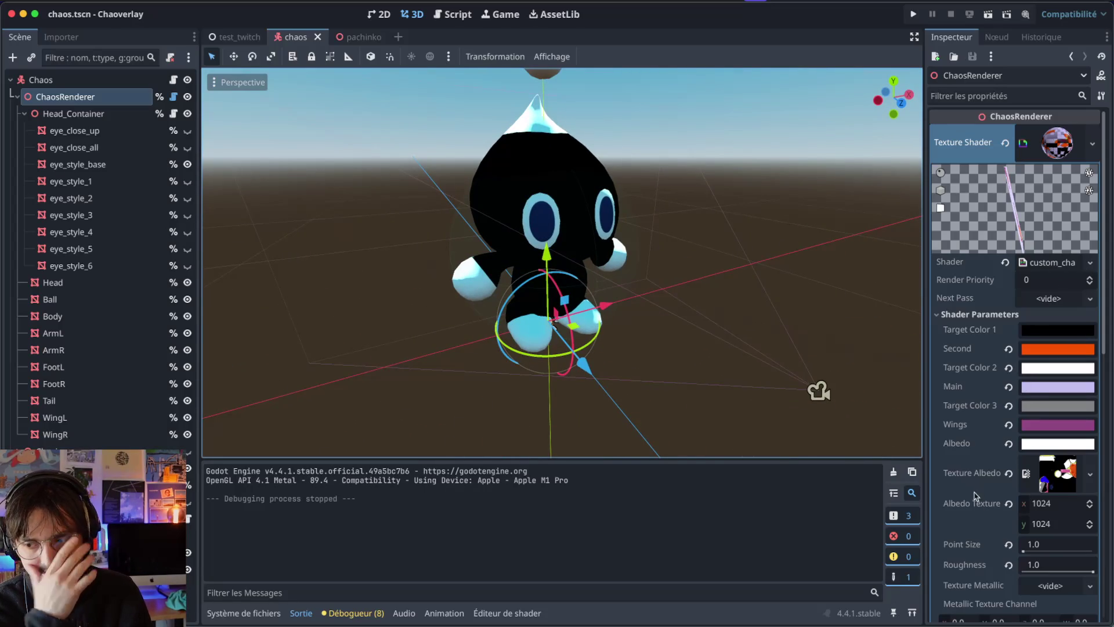
pyautogui.scroll(-10, 1012, 521)
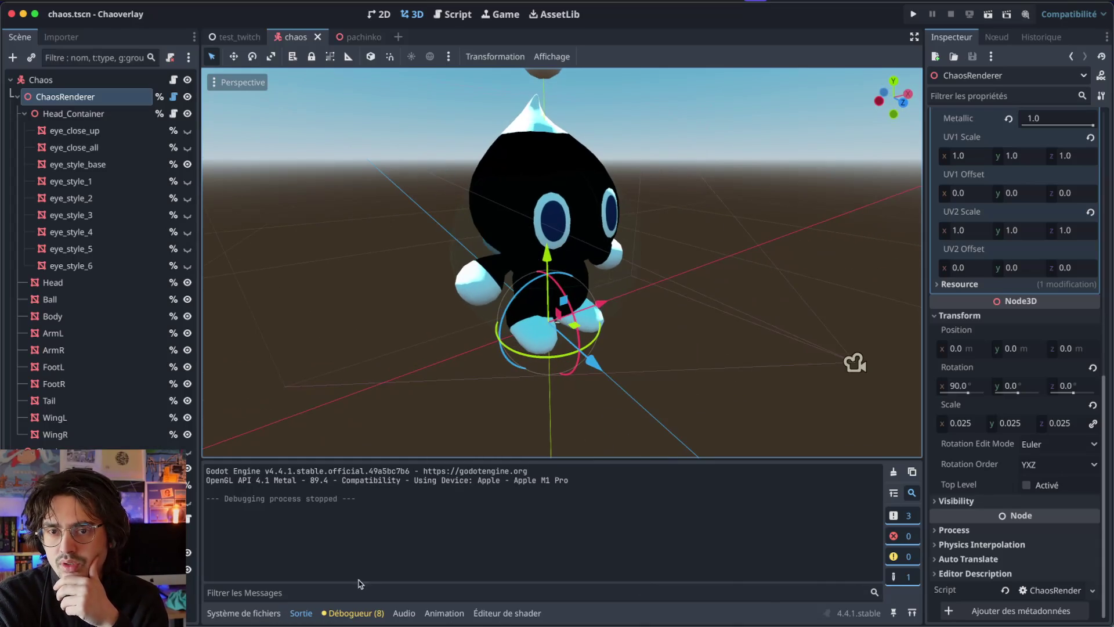
pyautogui.click(232, 613)
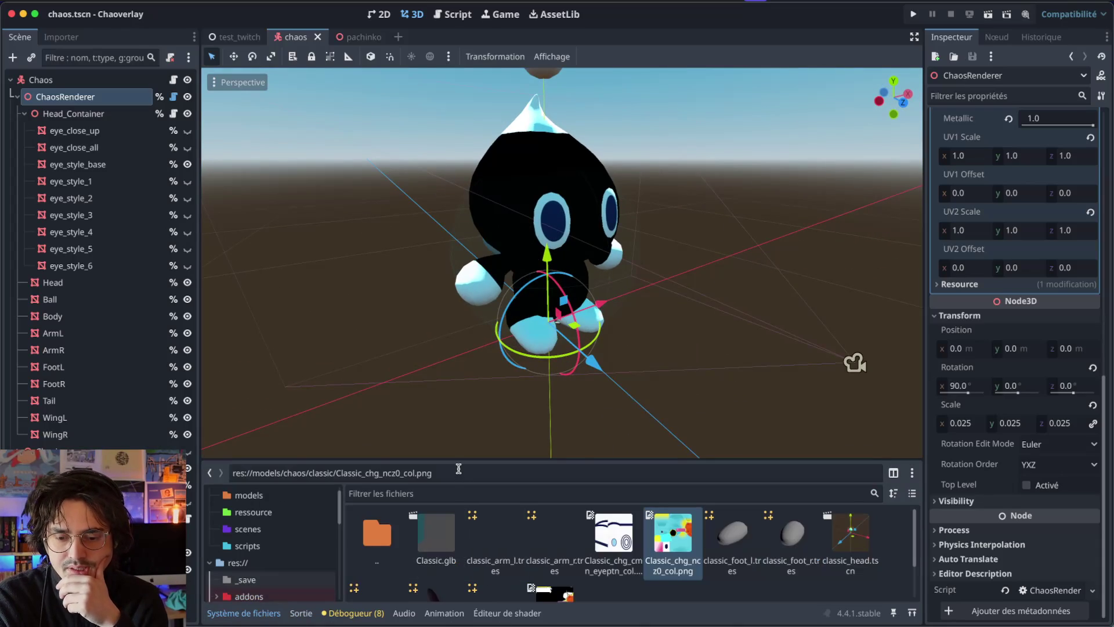
# Step: Enlarge the file browser, open the demon chao's folder, and show the ChaosRenderer shader settings
pyautogui.moveTo(460, 459); pyautogui.dragTo(444, 376)
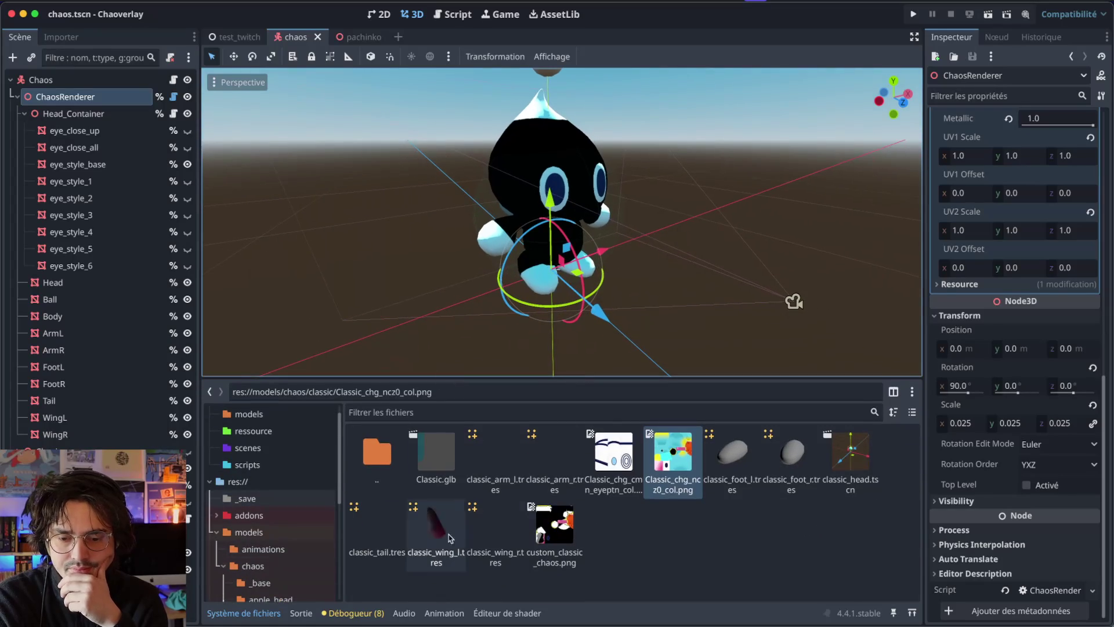
pyautogui.scroll(-3, 284, 578)
pyautogui.scroll(-3, 284, 574)
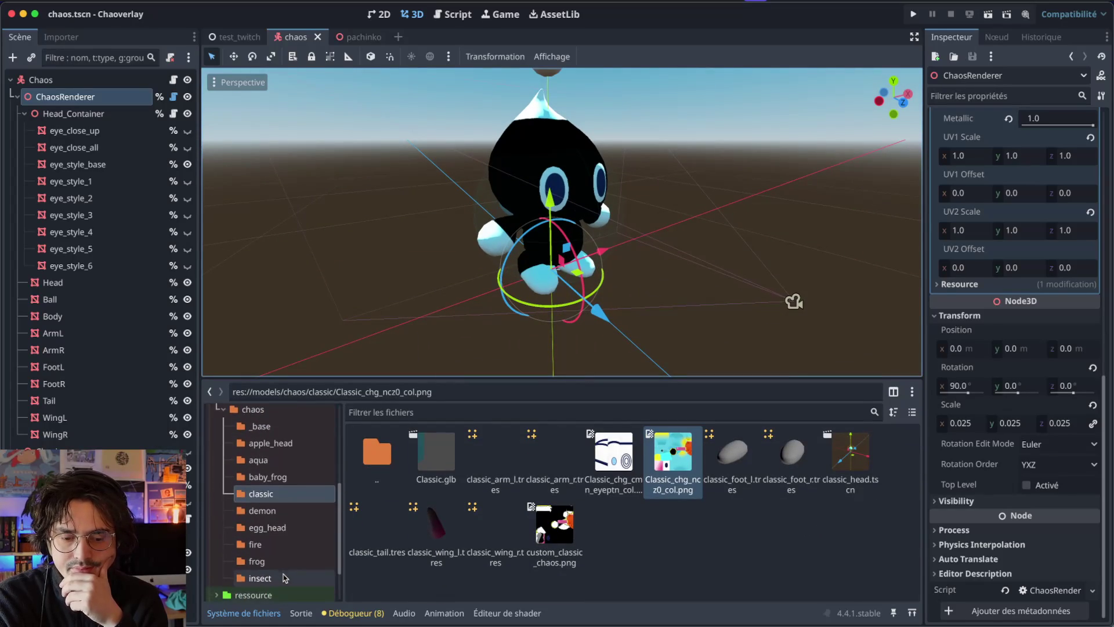
pyautogui.click(282, 510)
pyautogui.click(525, 548)
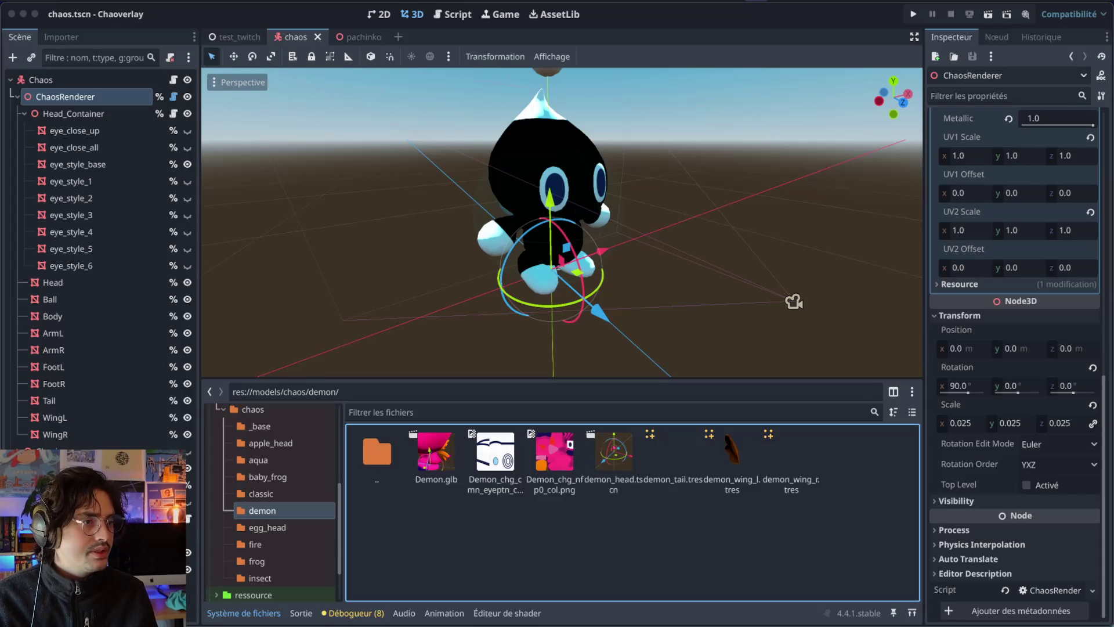
pyautogui.moveTo(283, 491)
pyautogui.mouseDown()
pyautogui.moveTo(455, 580)
pyautogui.moveTo(441, 539)
pyautogui.moveTo(479, 546)
pyautogui.mouseUp()
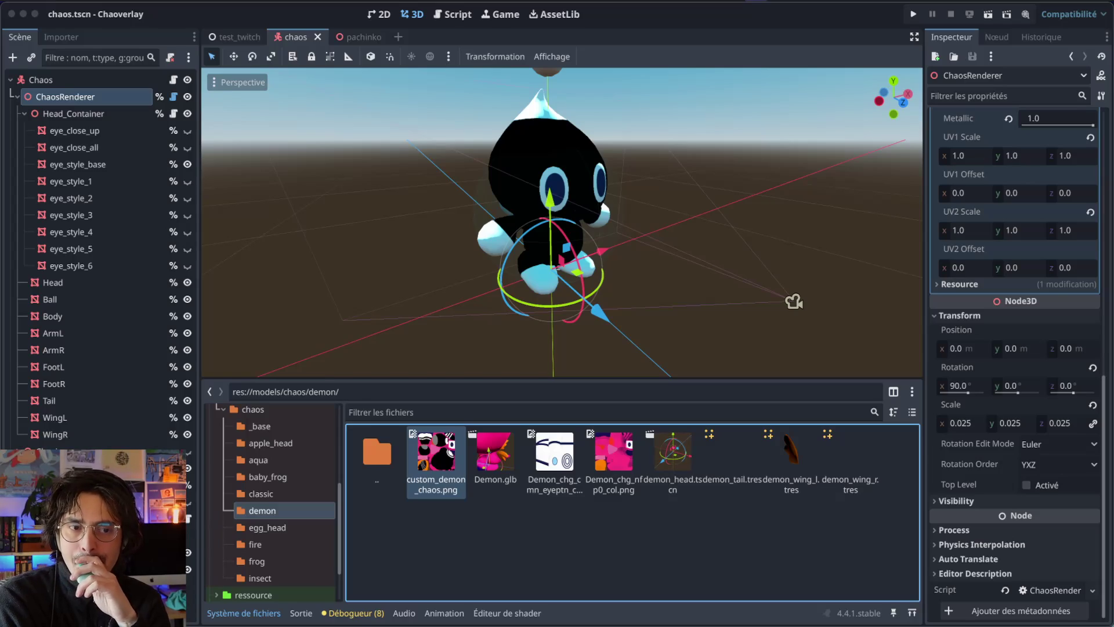
pyautogui.click(24, 113)
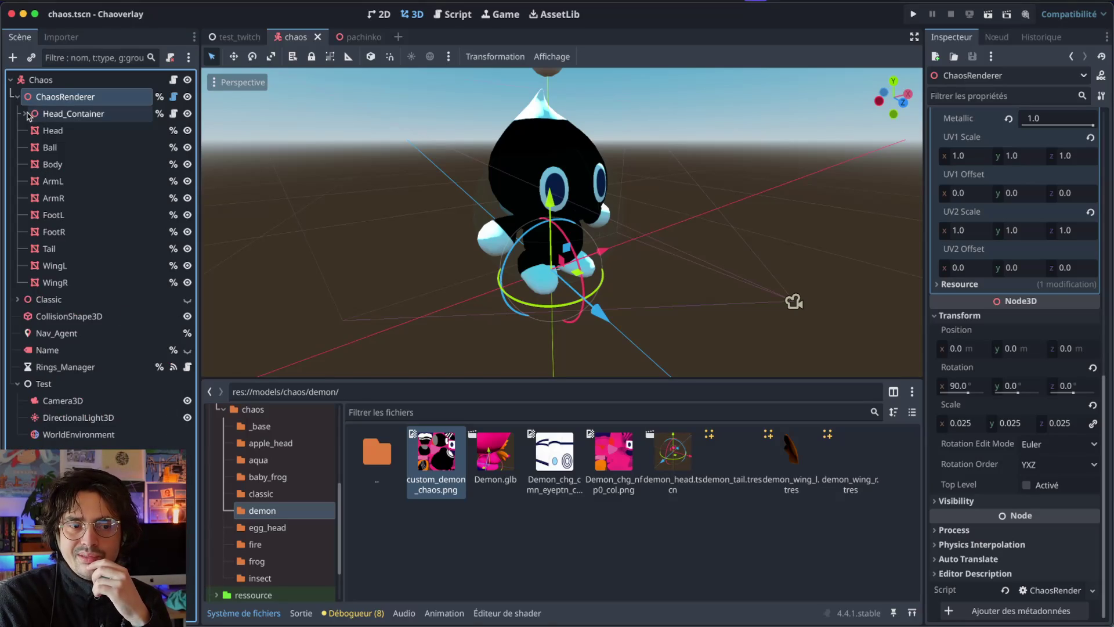
pyautogui.click(64, 100)
pyautogui.scroll(10, 933, 251)
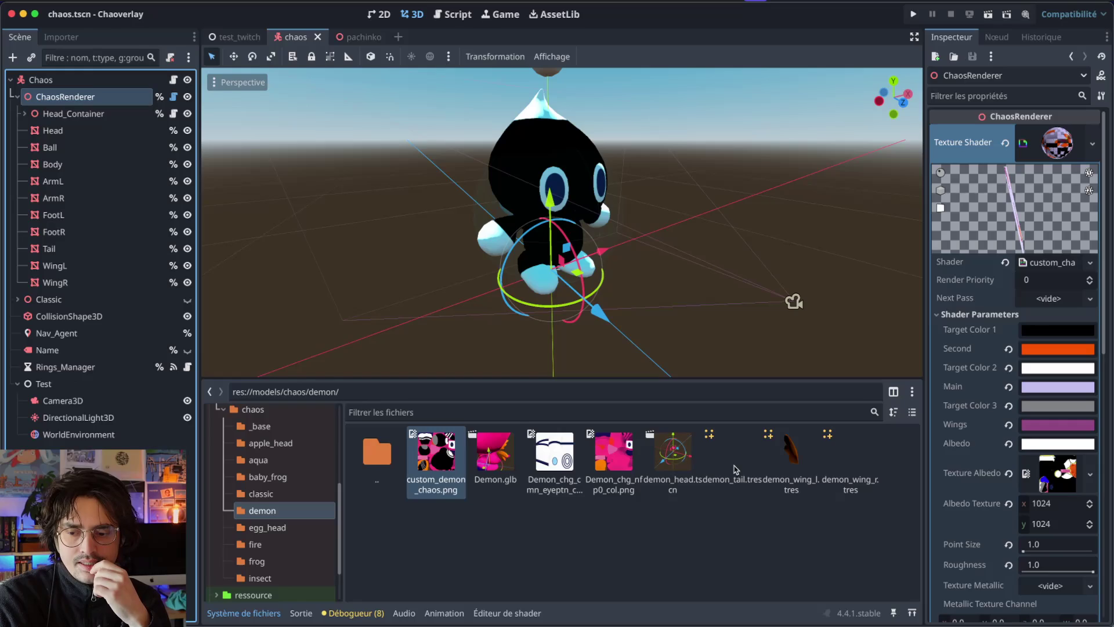
# Step: Compare the demon tail and wing meshes, then expand demon_wing_l.tres's Surface 0 material
pyautogui.click(736, 464)
pyautogui.click(780, 465)
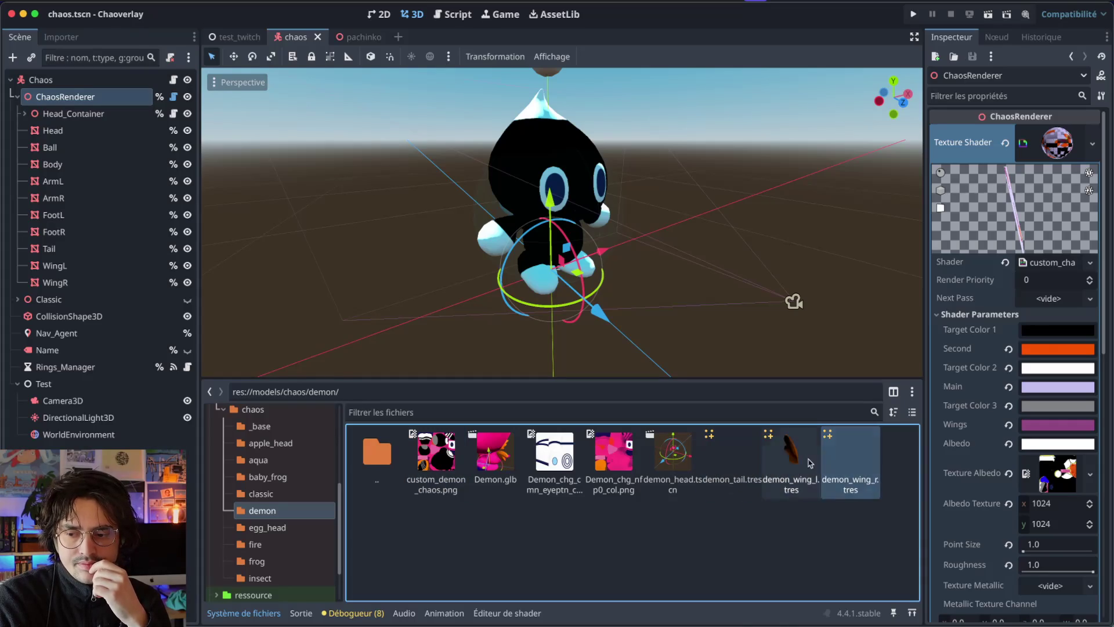
pyautogui.click(843, 467)
pyautogui.click(735, 471)
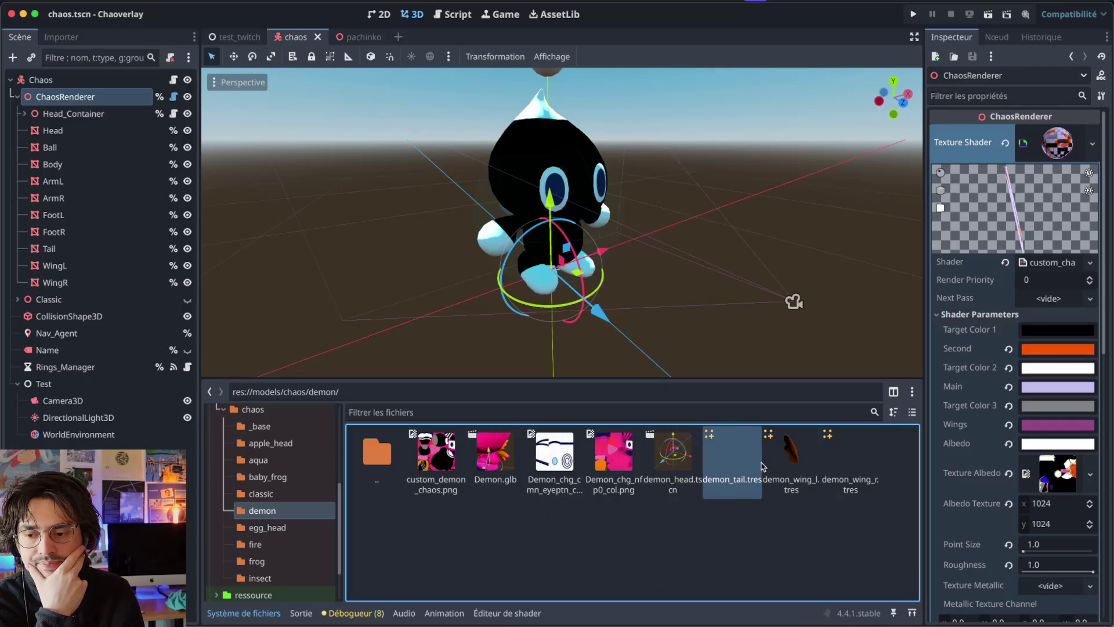
pyautogui.click(772, 465)
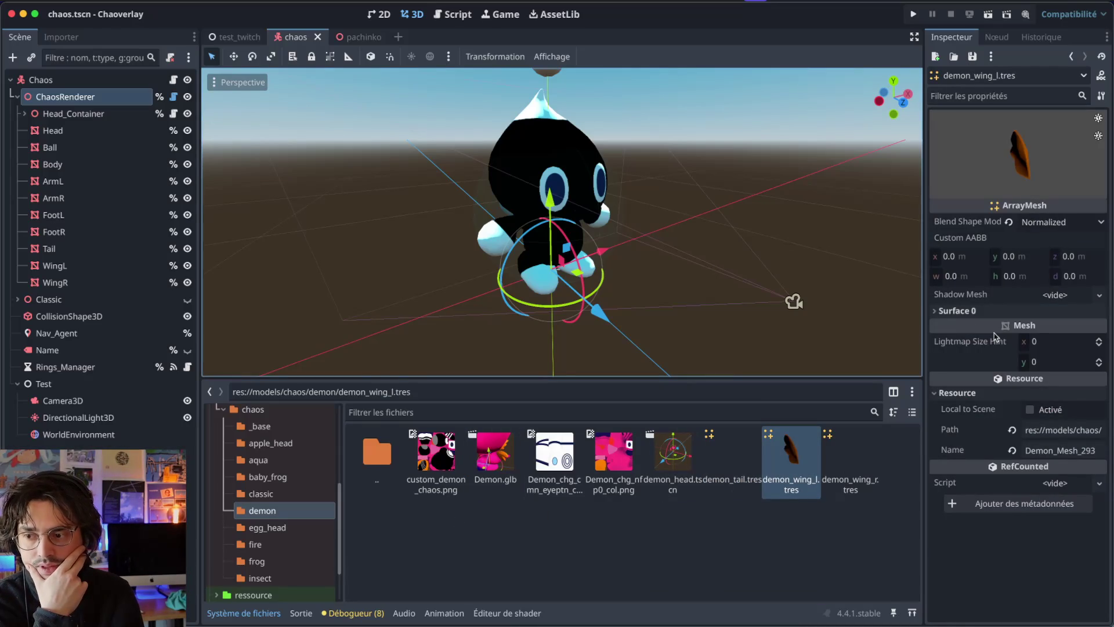
pyautogui.click(957, 311)
pyautogui.click(1062, 358)
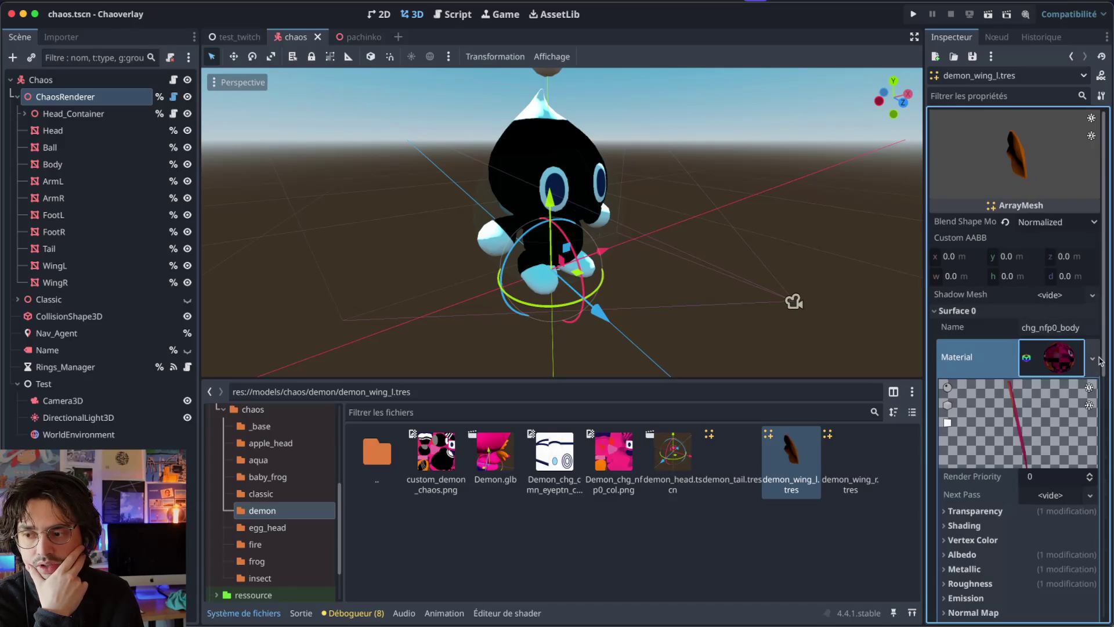
pyautogui.click(1094, 358)
pyautogui.click(807, 546)
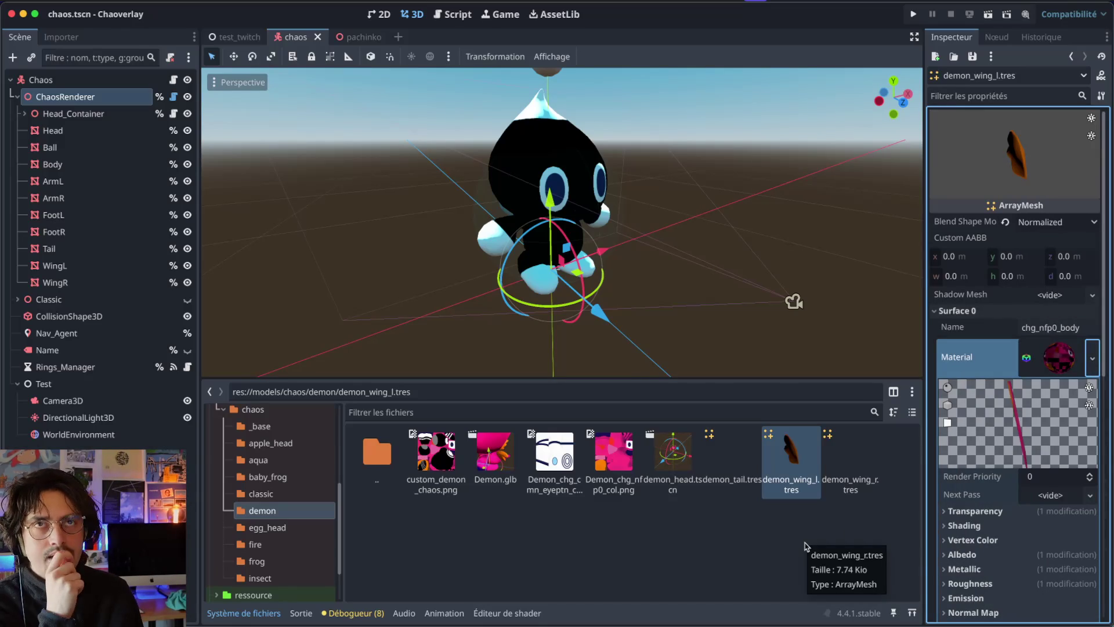
pyautogui.press('super+Tab')
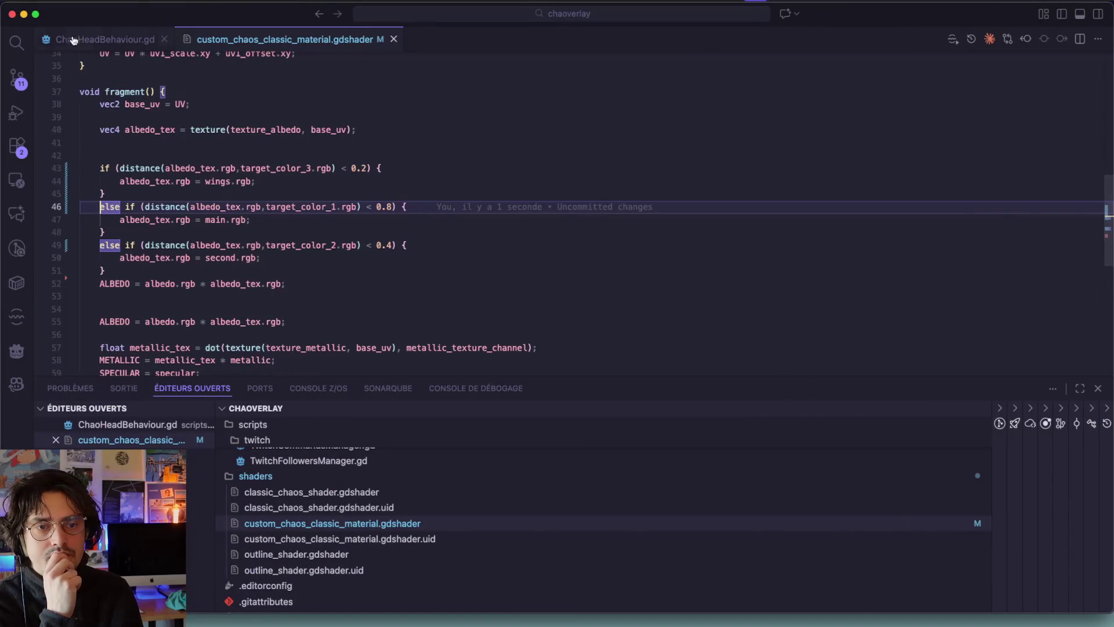
# Step: Open ChaosRenderer.gd via quick search and select the current_shader declaration on line 14
pyautogui.press('super+p')
pyautogui.write('Chao')
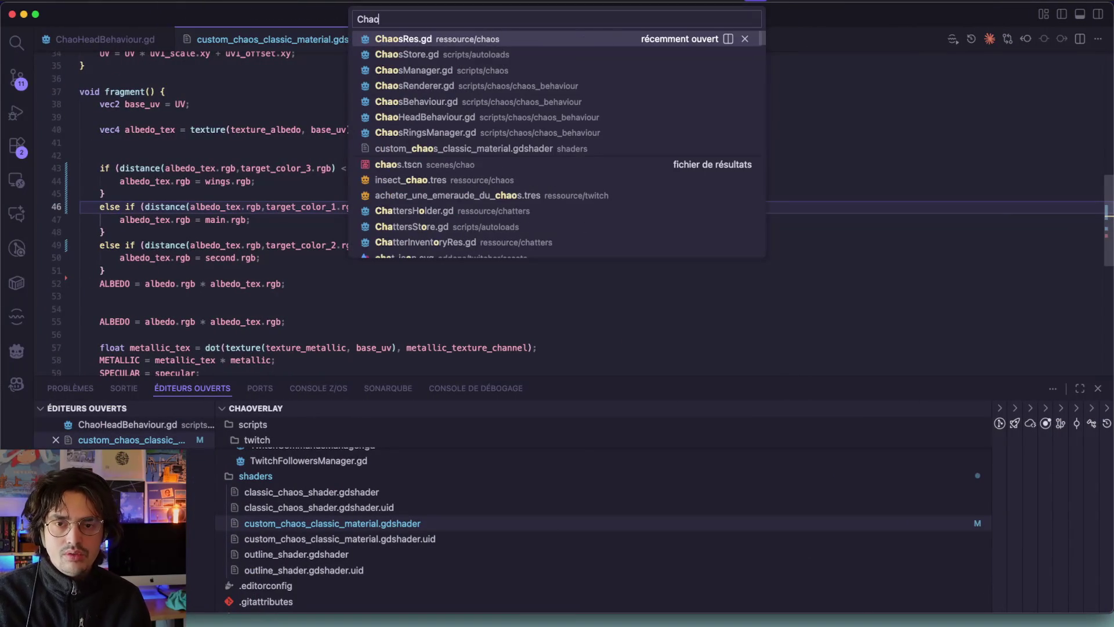
pyautogui.write('sRen')
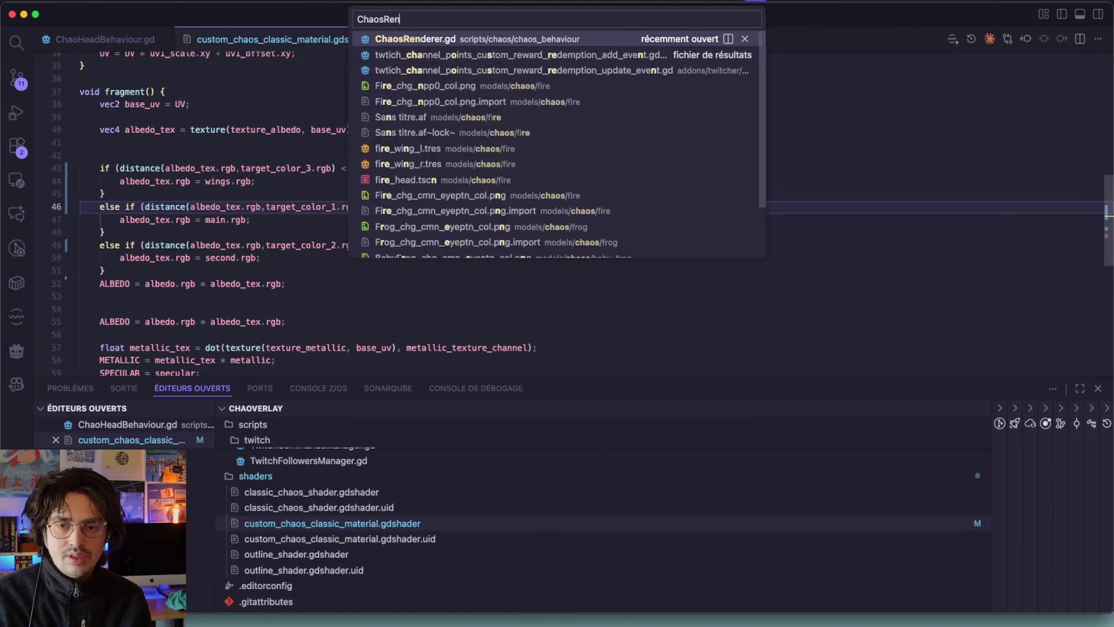
pyautogui.press('Return')
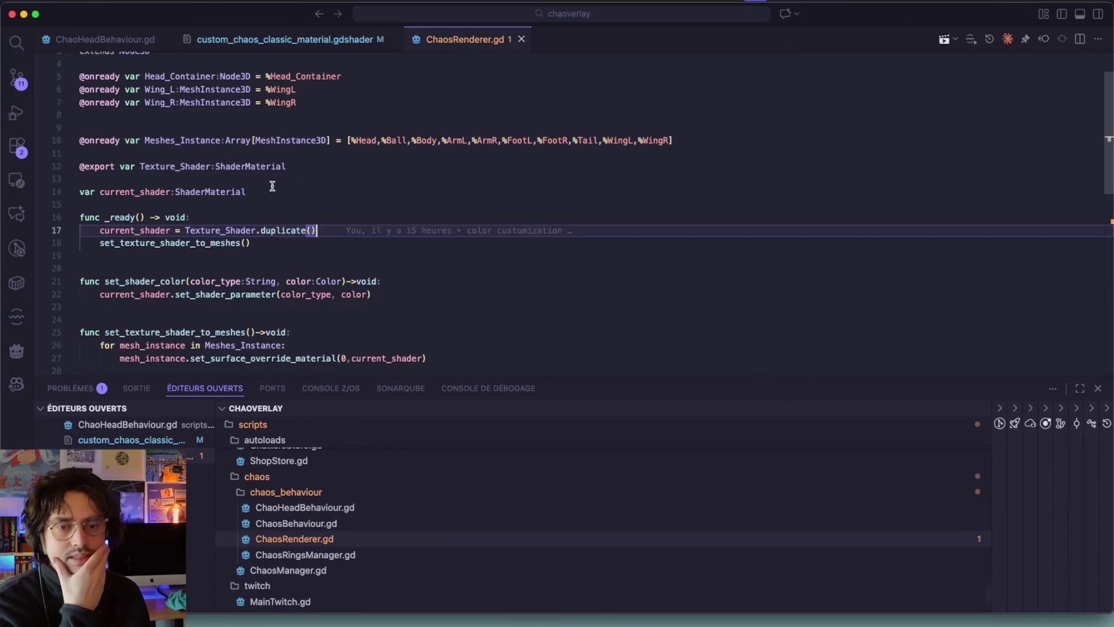
pyautogui.click(87, 166)
pyautogui.click(191, 192)
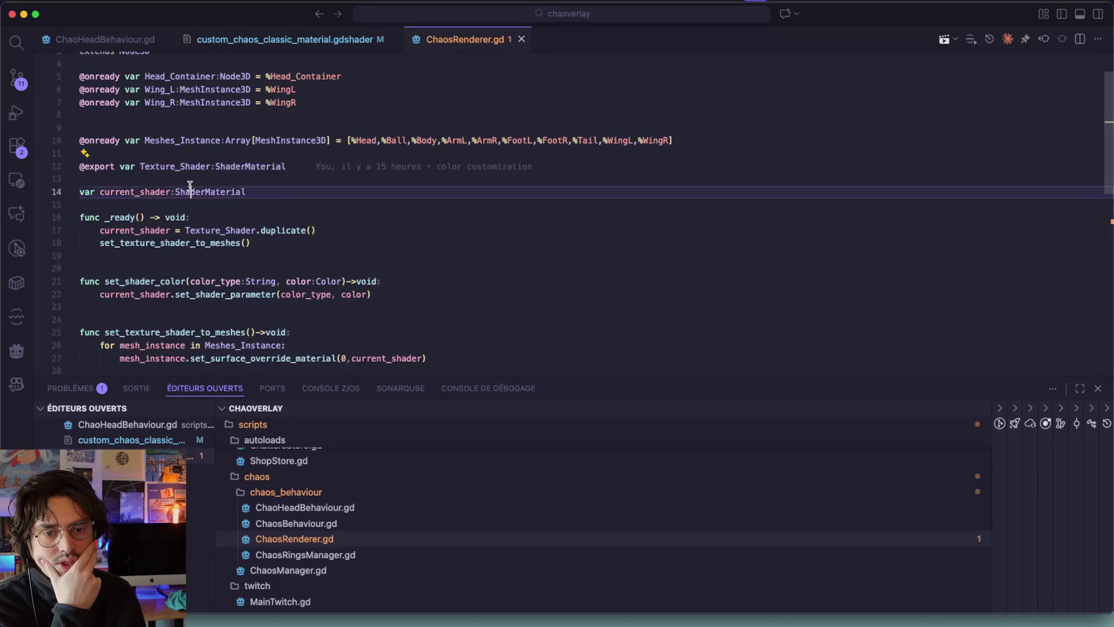
pyautogui.click(275, 203)
pyautogui.click(38, 193)
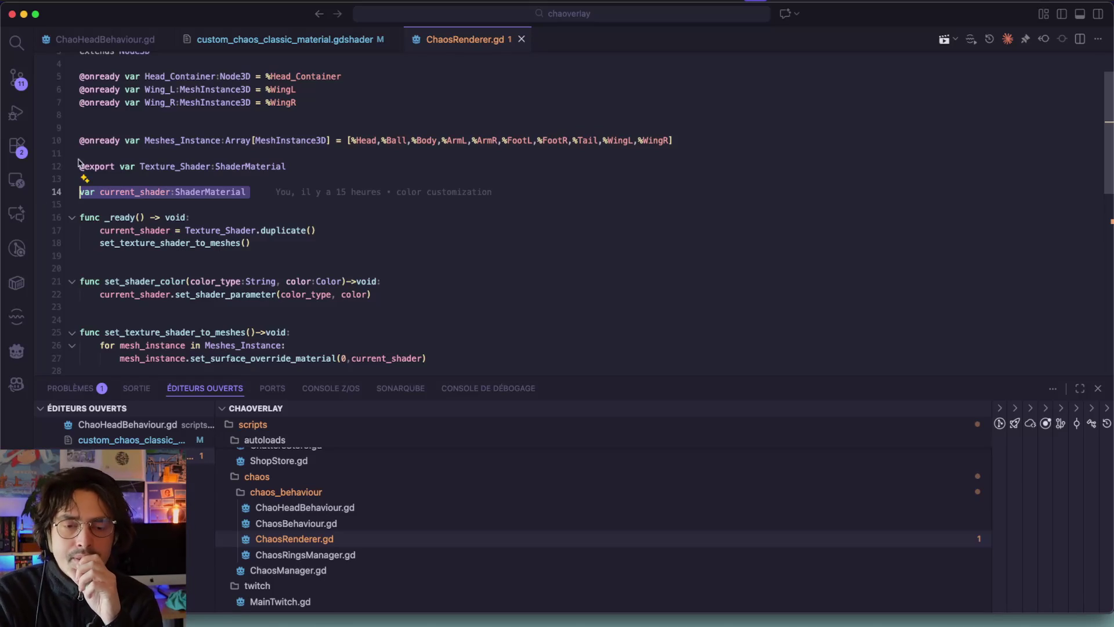
pyautogui.hotkey('ctrl', 'Right')
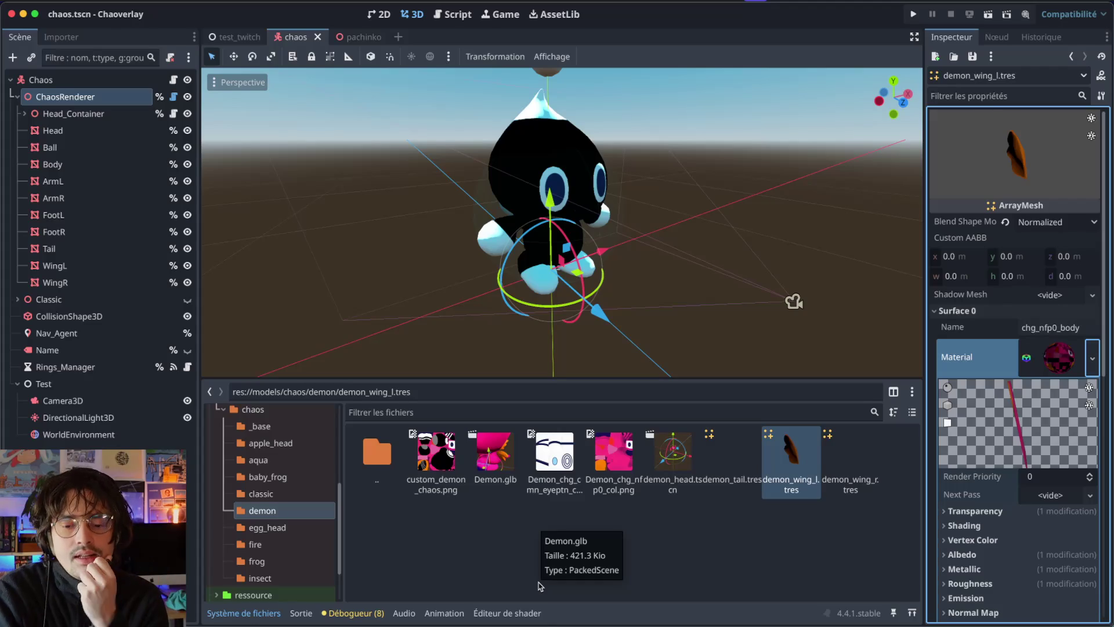
pyautogui.click(530, 550)
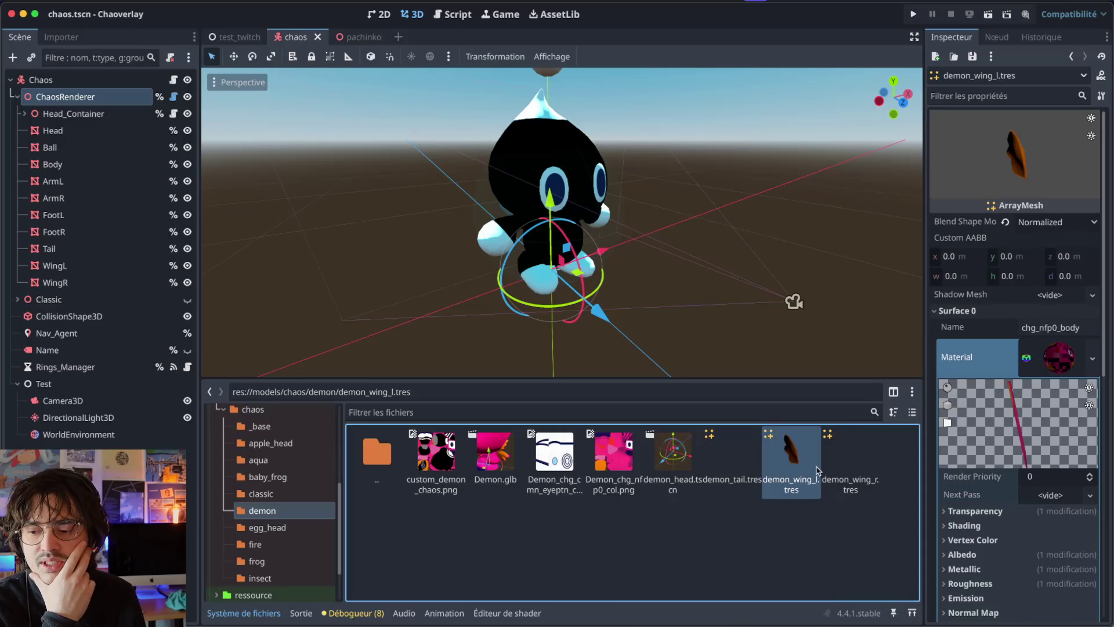
pyautogui.click(843, 470)
pyautogui.click(1007, 127)
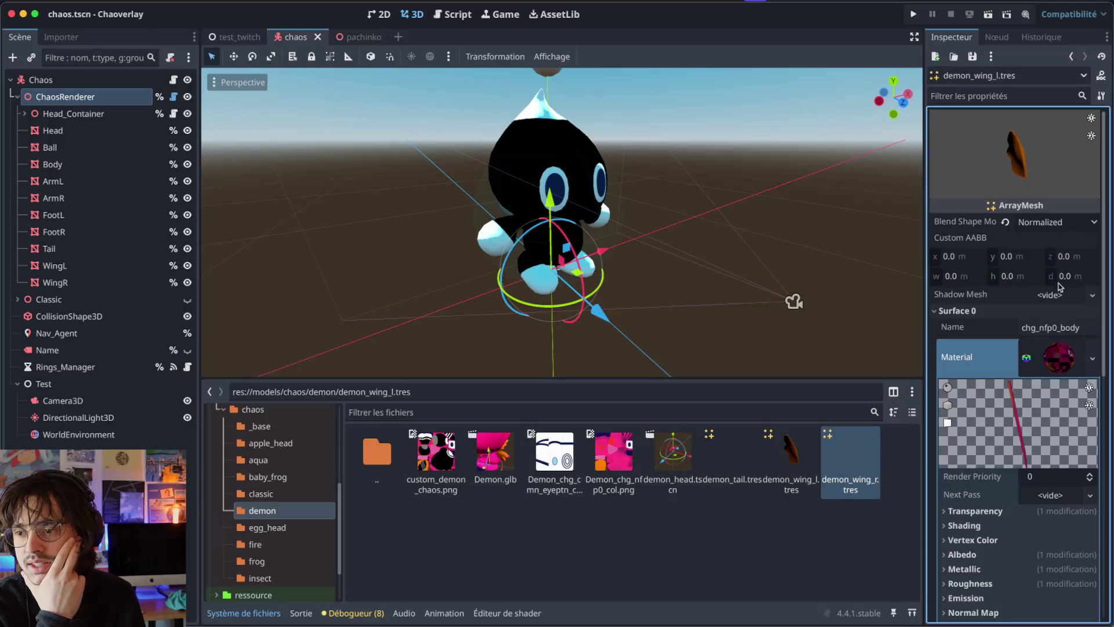
pyautogui.scroll(-10, 1009, 525)
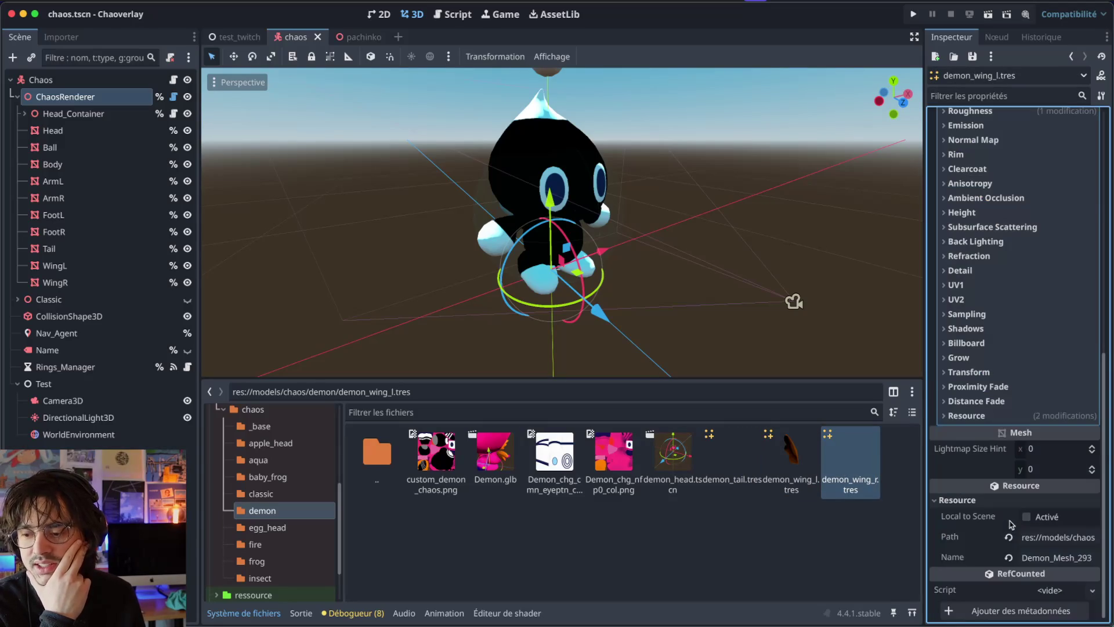
pyautogui.scroll(8, 977, 403)
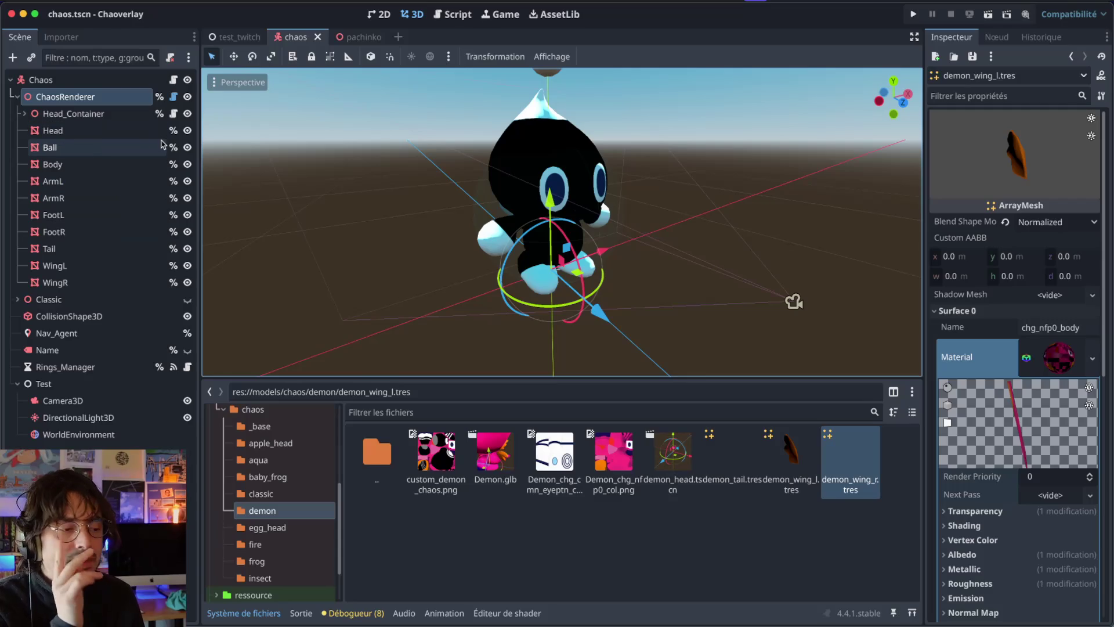
pyautogui.click(240, 36)
pyautogui.click(305, 36)
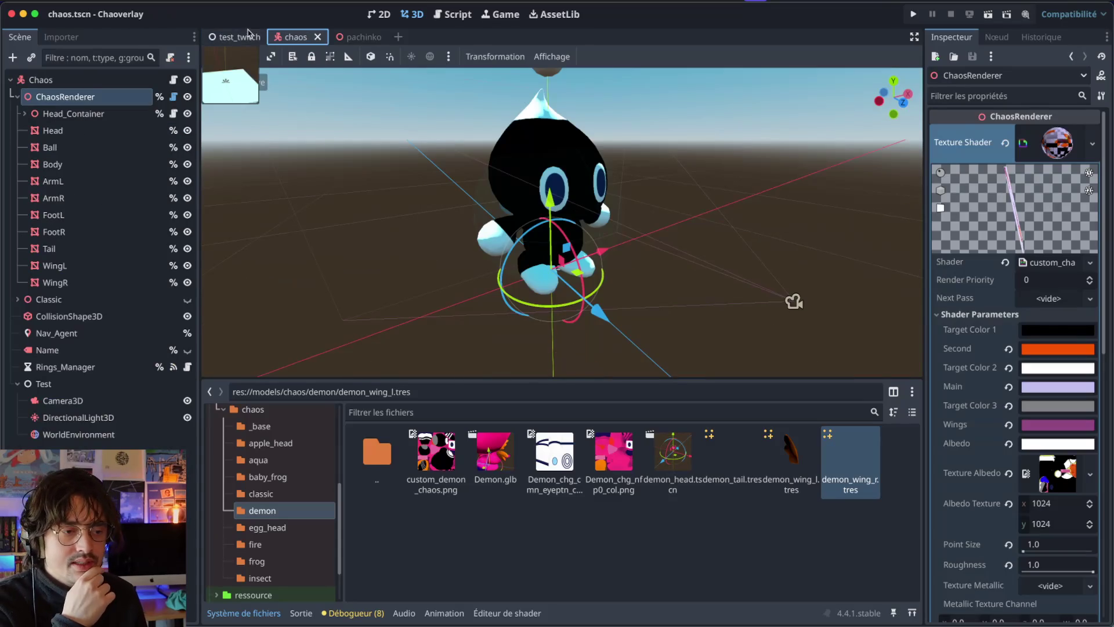
pyautogui.click(248, 36)
pyautogui.click(291, 38)
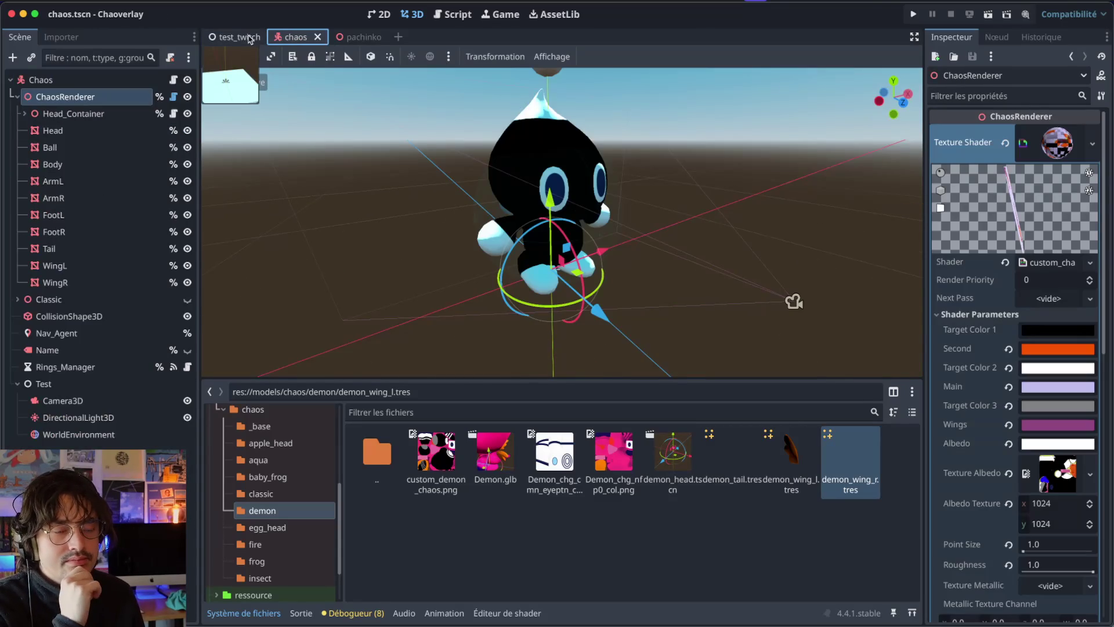
pyautogui.click(248, 36)
pyautogui.click(514, 491)
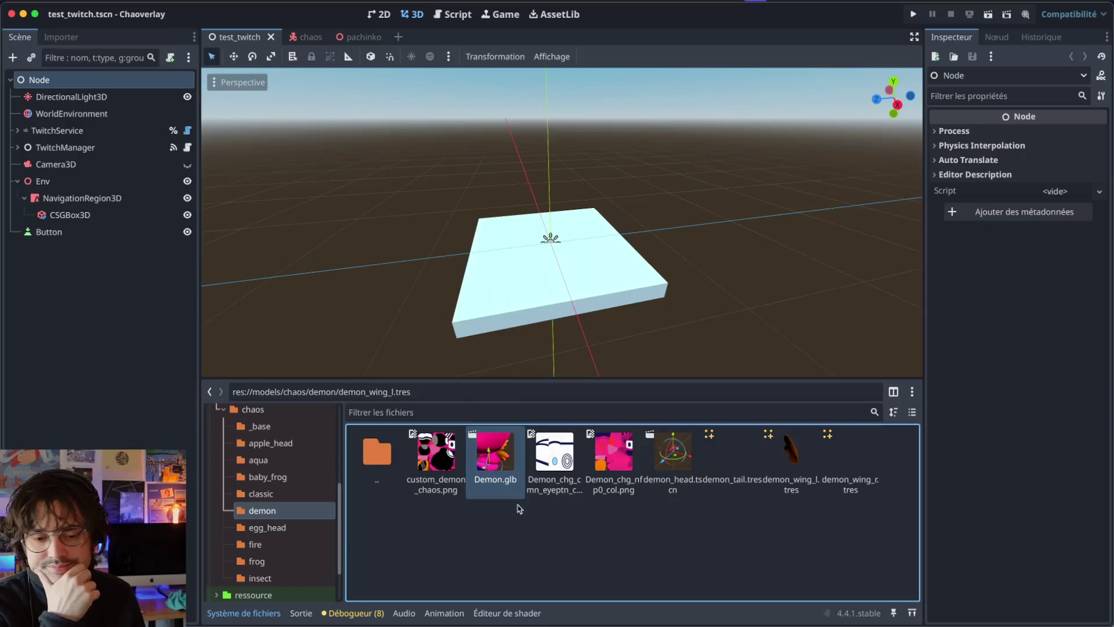
pyautogui.click(781, 471)
pyautogui.click(829, 468)
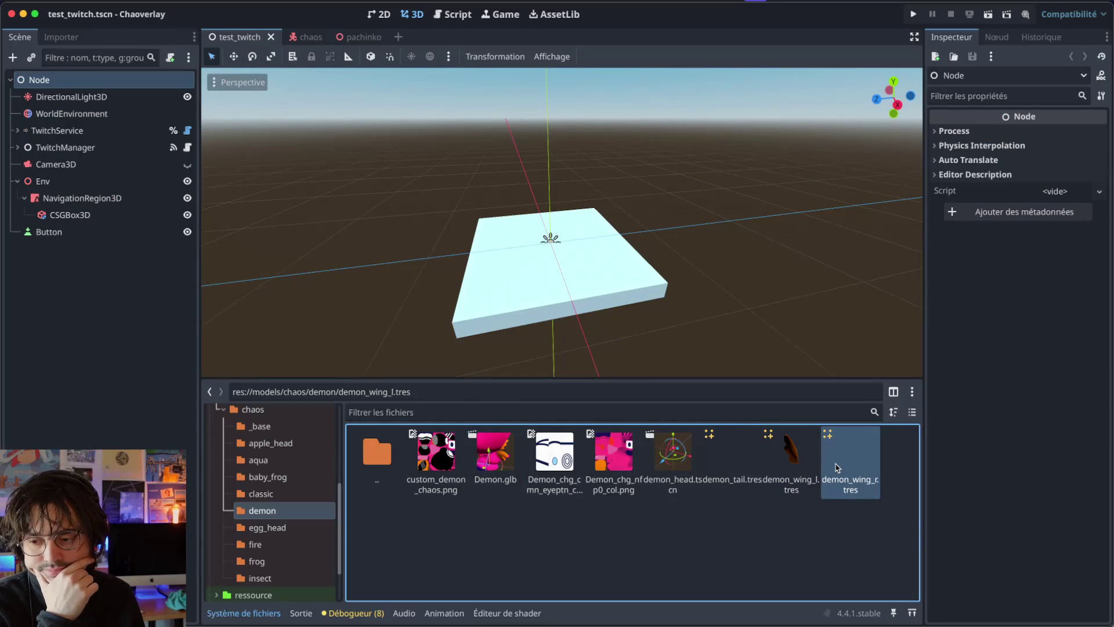
pyautogui.click(747, 475)
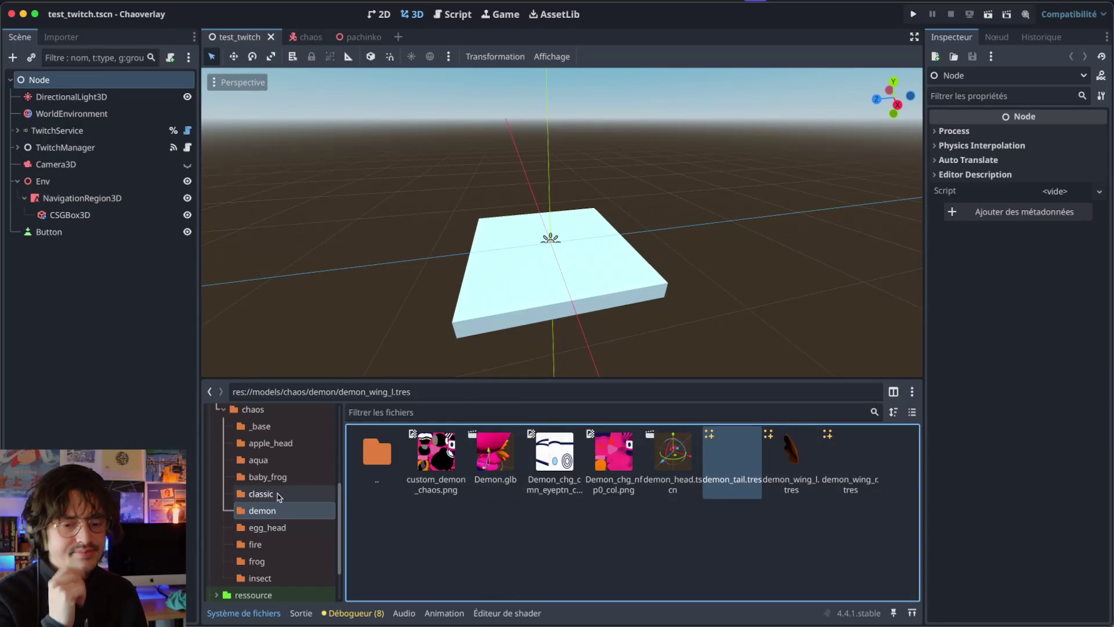
pyautogui.click(277, 493)
pyautogui.click(632, 539)
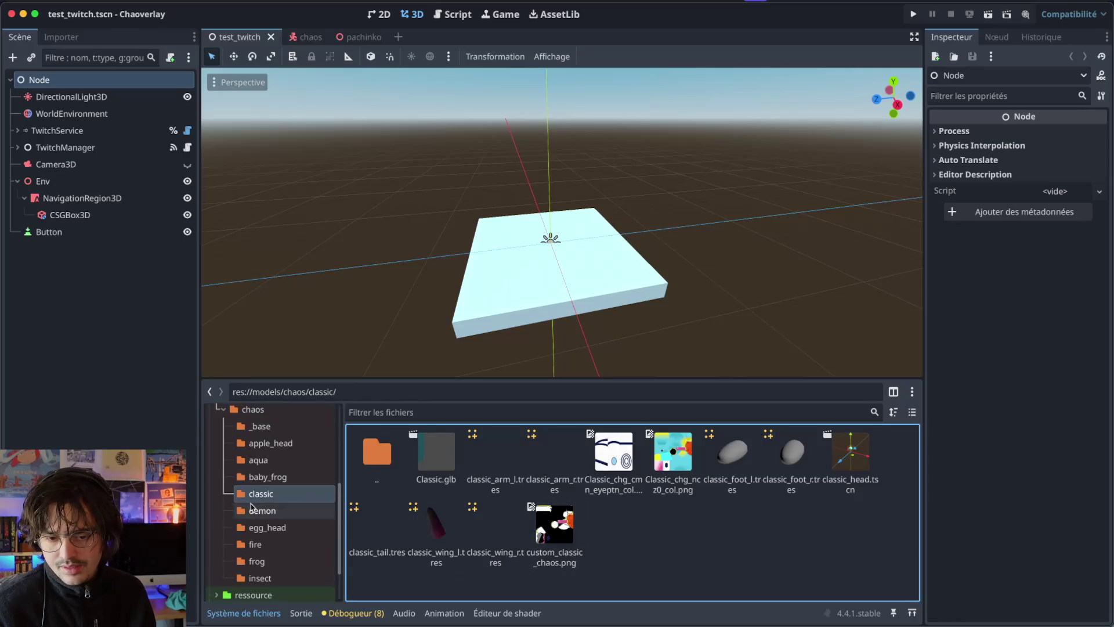
pyautogui.click(293, 510)
pyautogui.click(436, 458)
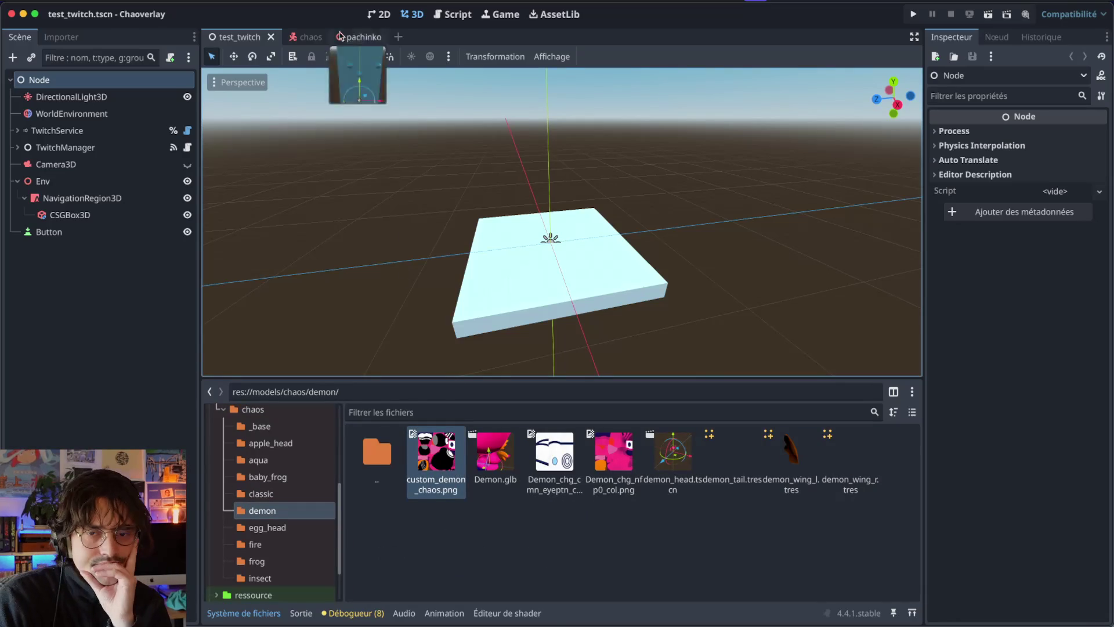
pyautogui.click(348, 38)
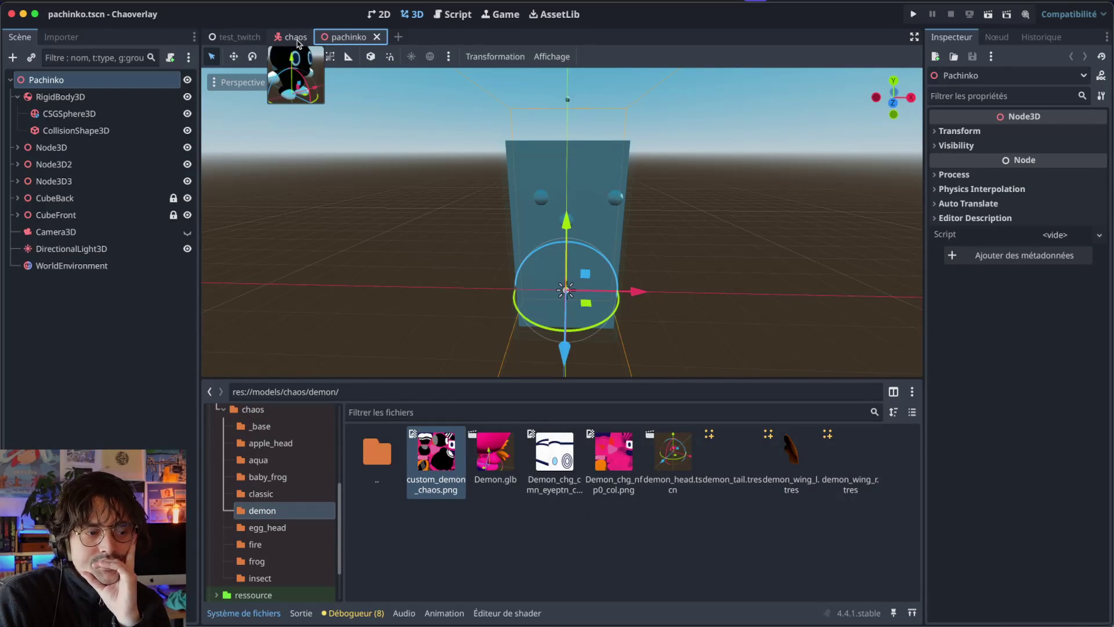
pyautogui.click(296, 38)
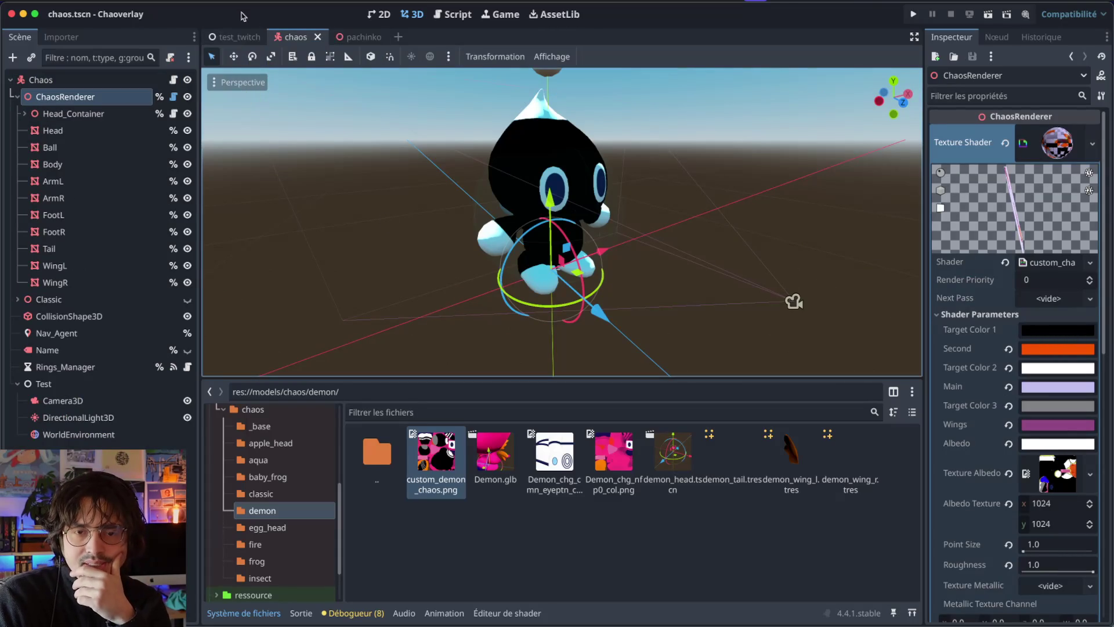
pyautogui.click(173, 97)
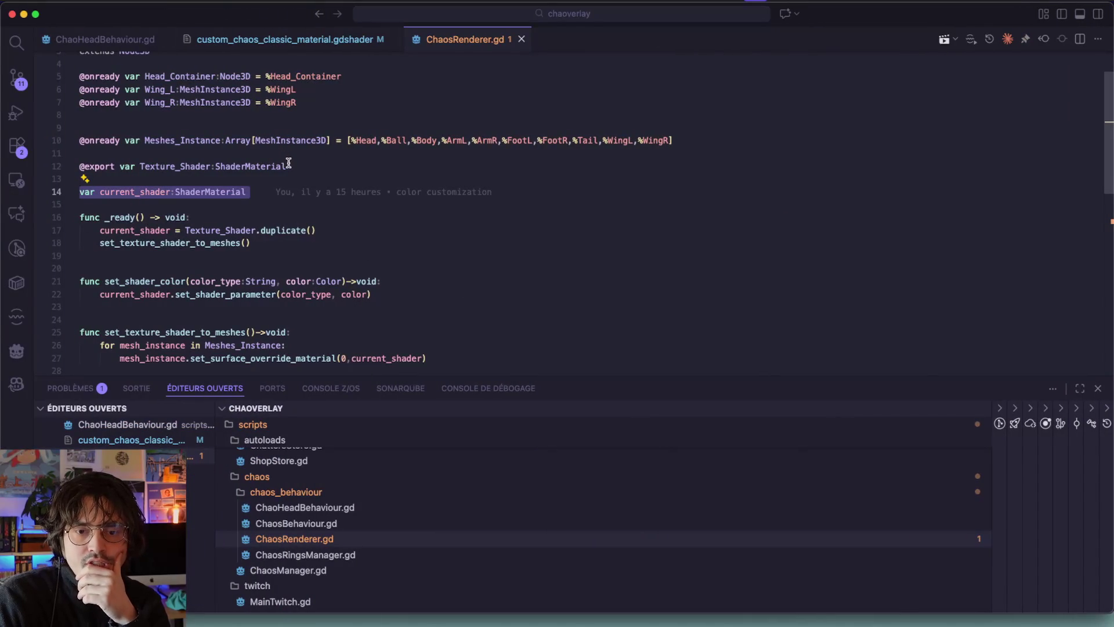
pyautogui.moveTo(286, 167); pyautogui.dragTo(74, 165)
pyautogui.press('super+Tab')
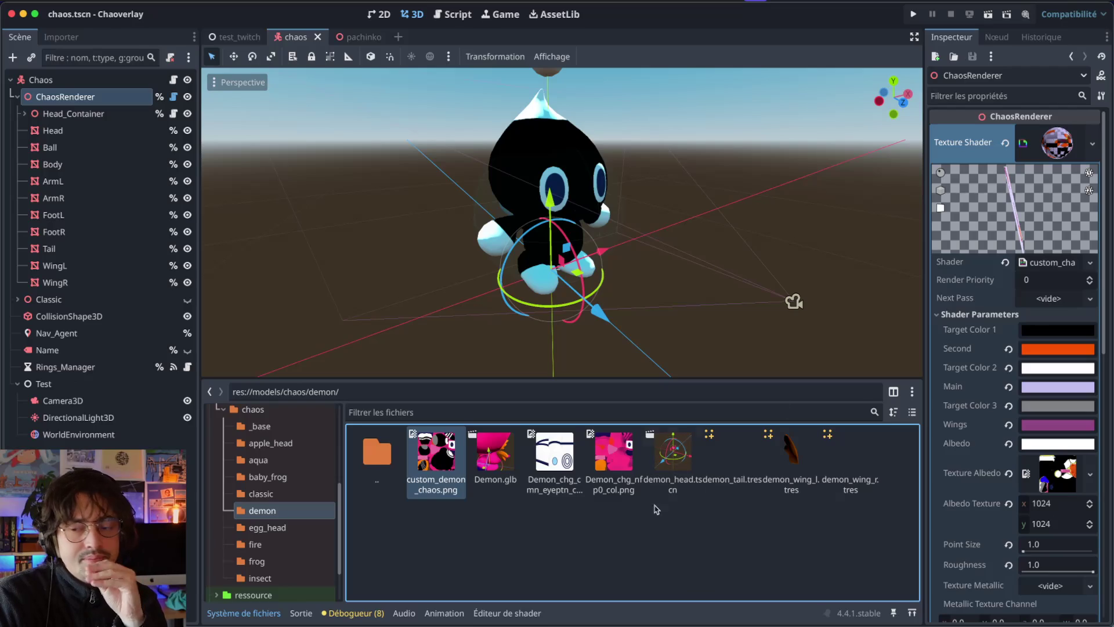
pyautogui.click(739, 462)
# Step: Click through the demon tail and wing .tres mesh files to compare them
pyautogui.click(788, 466)
pyautogui.click(837, 469)
pyautogui.click(791, 465)
pyautogui.click(732, 464)
pyautogui.click(790, 465)
pyautogui.click(851, 465)
pyautogui.click(791, 464)
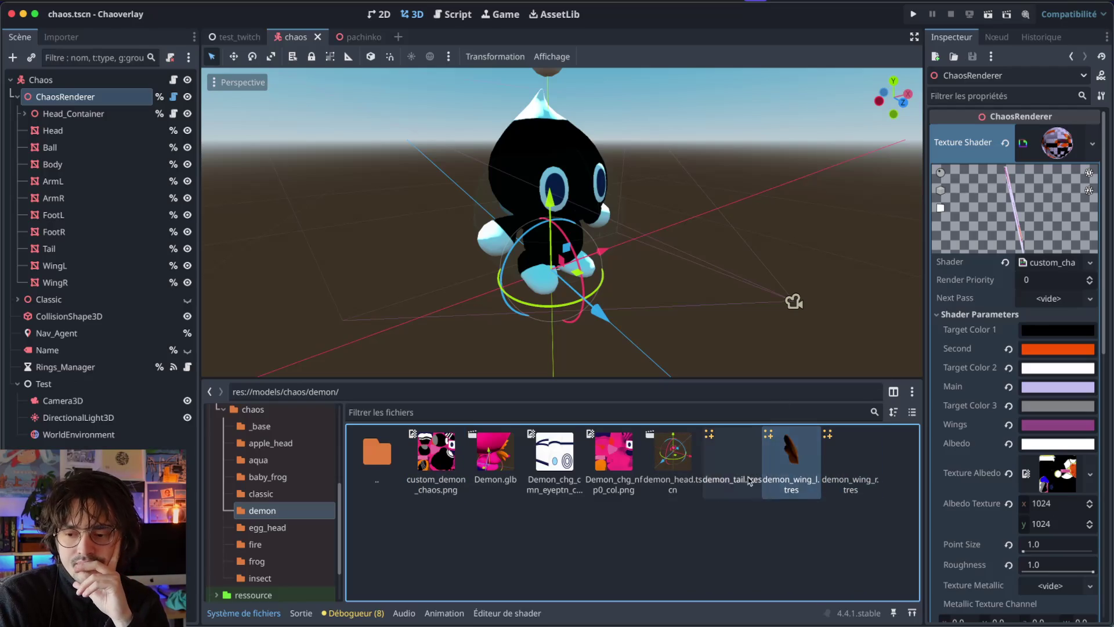
# Step: Step down the Chaos scene tree from Head, Ball and Body through the limbs to FootR
pyautogui.click(748, 479)
pyautogui.click(58, 215)
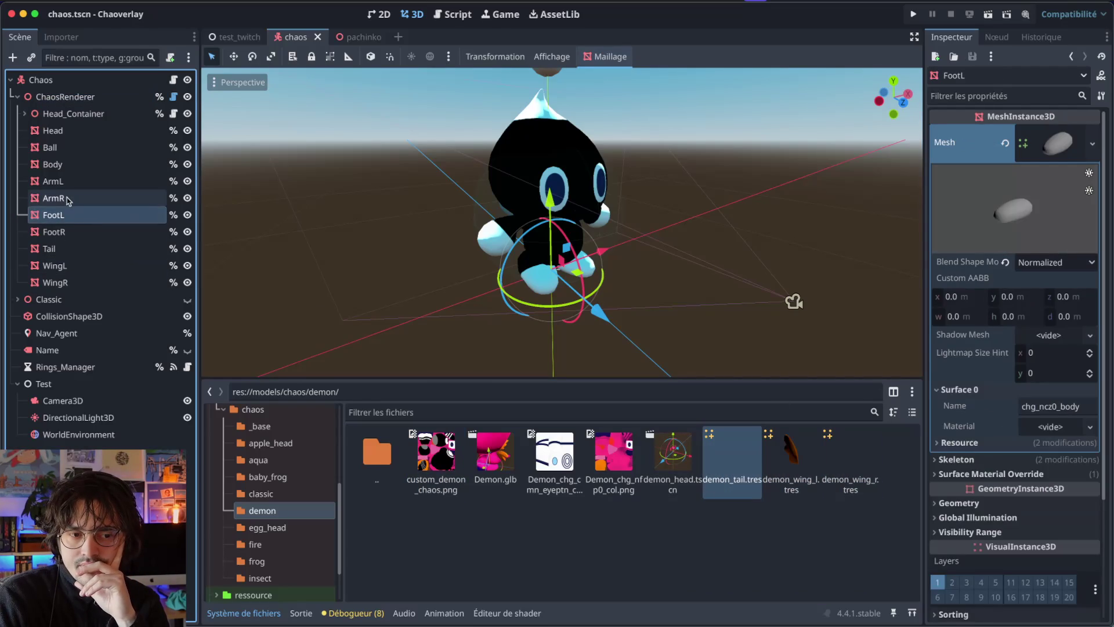
pyautogui.click(66, 199)
pyautogui.click(56, 165)
pyautogui.click(55, 131)
pyautogui.click(55, 148)
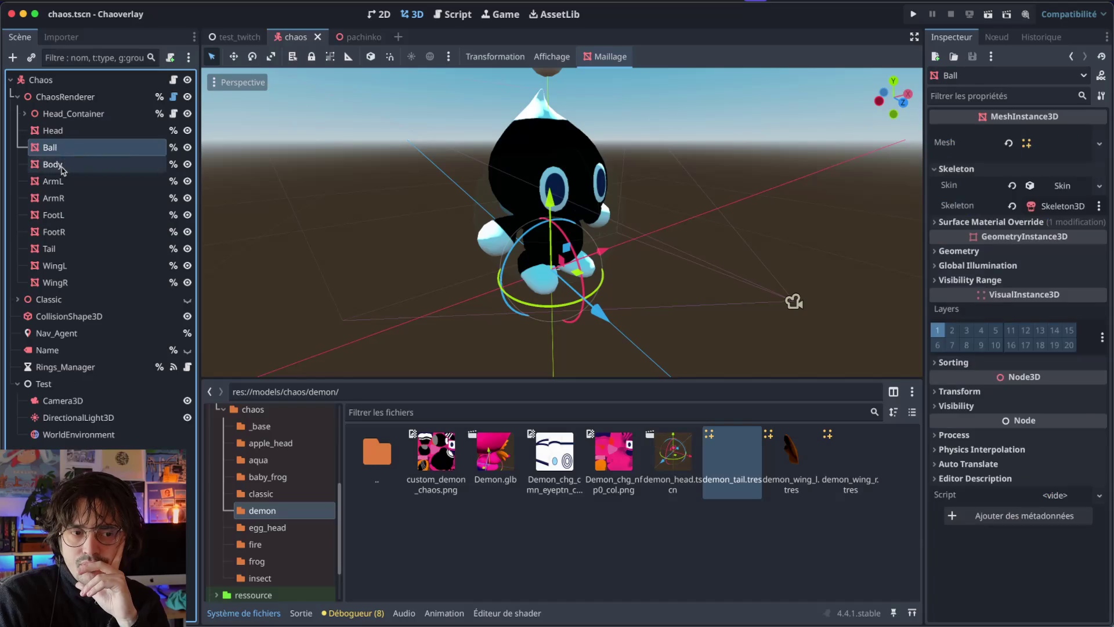
pyautogui.click(55, 164)
pyautogui.click(55, 182)
pyautogui.click(58, 199)
pyautogui.click(58, 215)
pyautogui.click(64, 234)
# Step: Compare the WingL and WingR meshes, then step back up through ArmL, Ball and Body to FootL
pyautogui.click(67, 266)
pyautogui.click(67, 282)
pyautogui.click(69, 264)
pyautogui.click(58, 249)
pyautogui.click(58, 232)
pyautogui.click(58, 215)
pyautogui.click(58, 181)
pyautogui.click(58, 148)
pyautogui.click(58, 164)
pyautogui.click(58, 215)
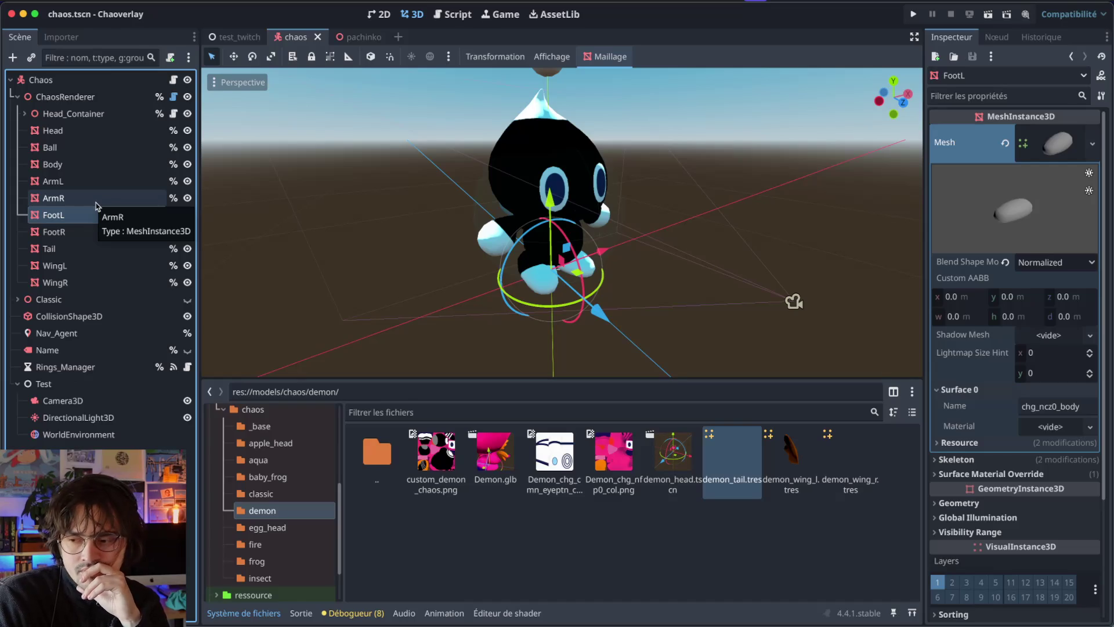
# Step: Recheck the Head, Ball, Body and ArmR meshes, ending on FootL's mesh properties
pyautogui.click(91, 129)
pyautogui.click(88, 146)
pyautogui.click(86, 162)
pyautogui.click(86, 198)
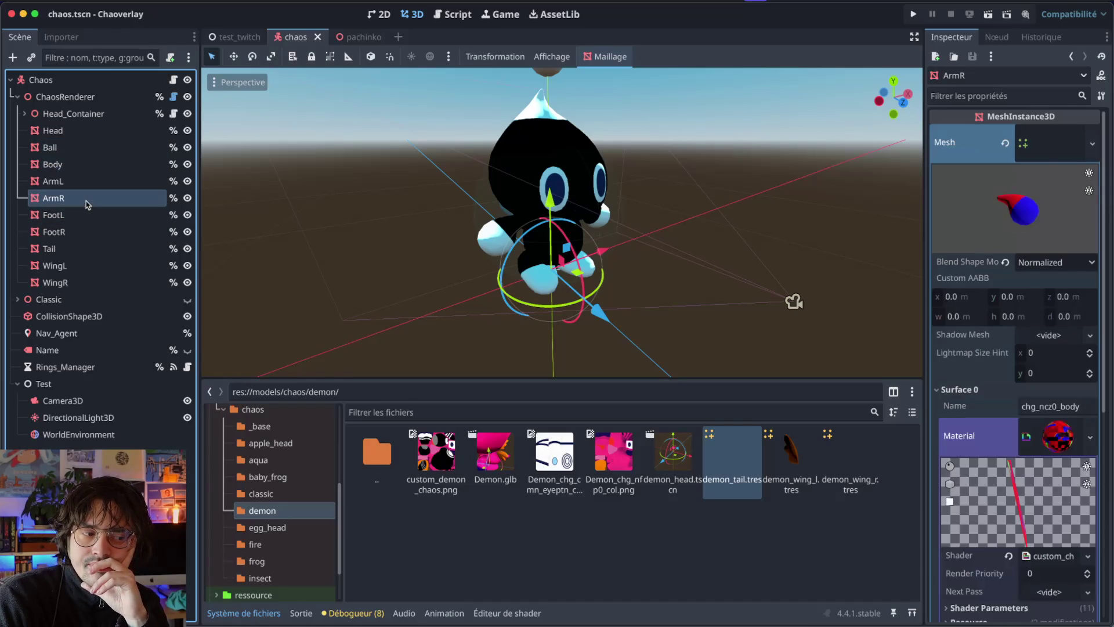
pyautogui.click(87, 220)
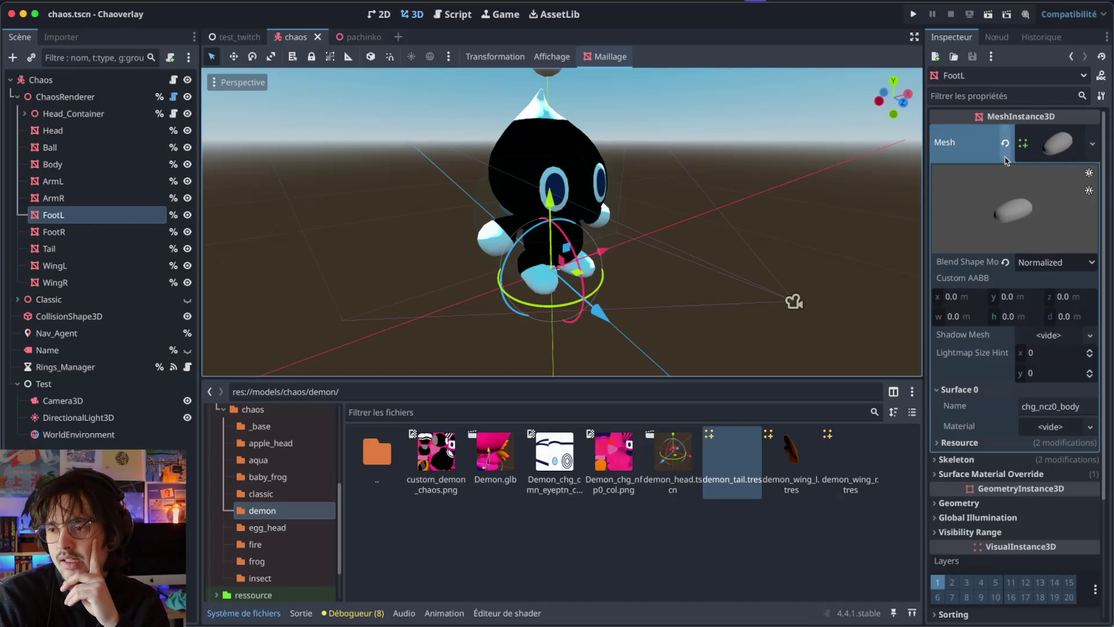
pyautogui.moveTo(671, 247); pyautogui.dragTo(626, 130)
# Step: Open demon_tail.tres and expand its Surface 0 material slot
pyautogui.hscroll(10, 627, 131)
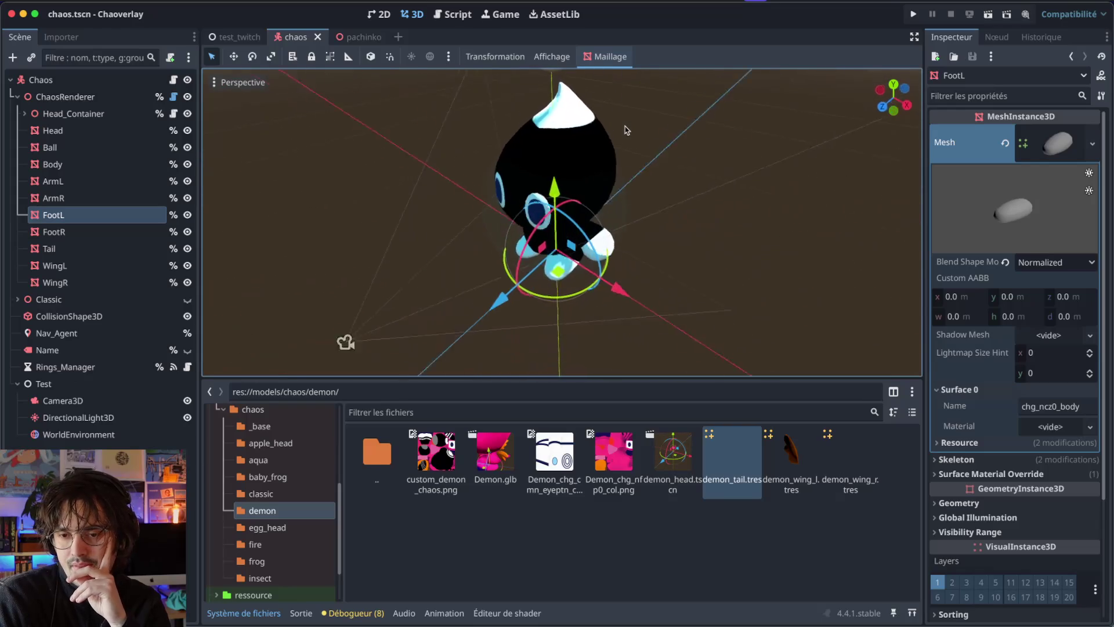
pyautogui.hscroll(5, 625, 130)
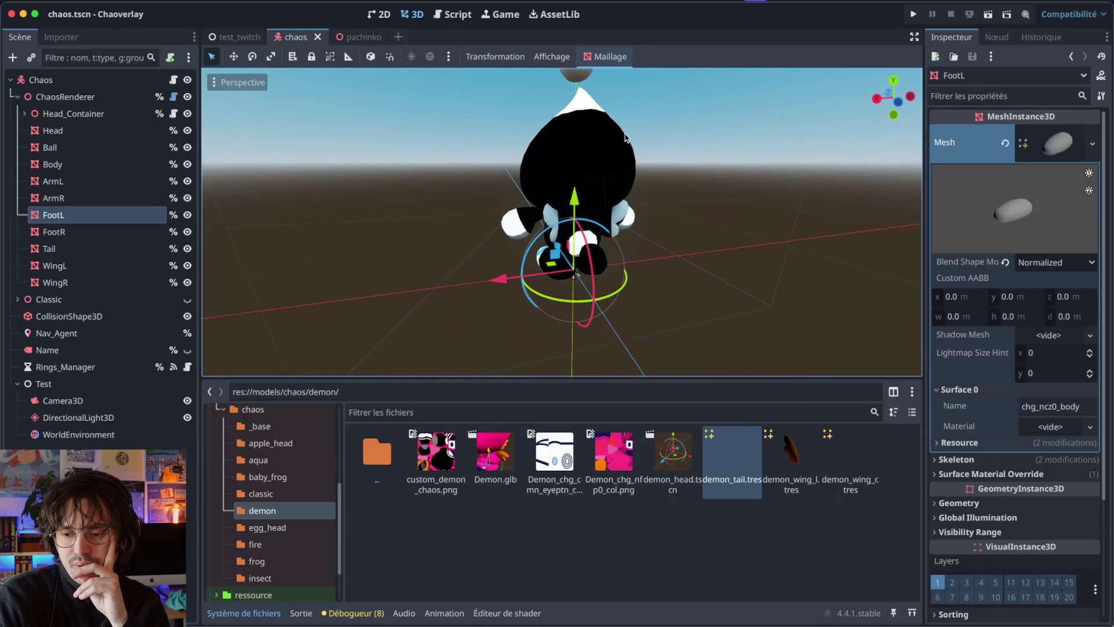
pyautogui.hscroll(5, 595, 213)
pyautogui.click(698, 559)
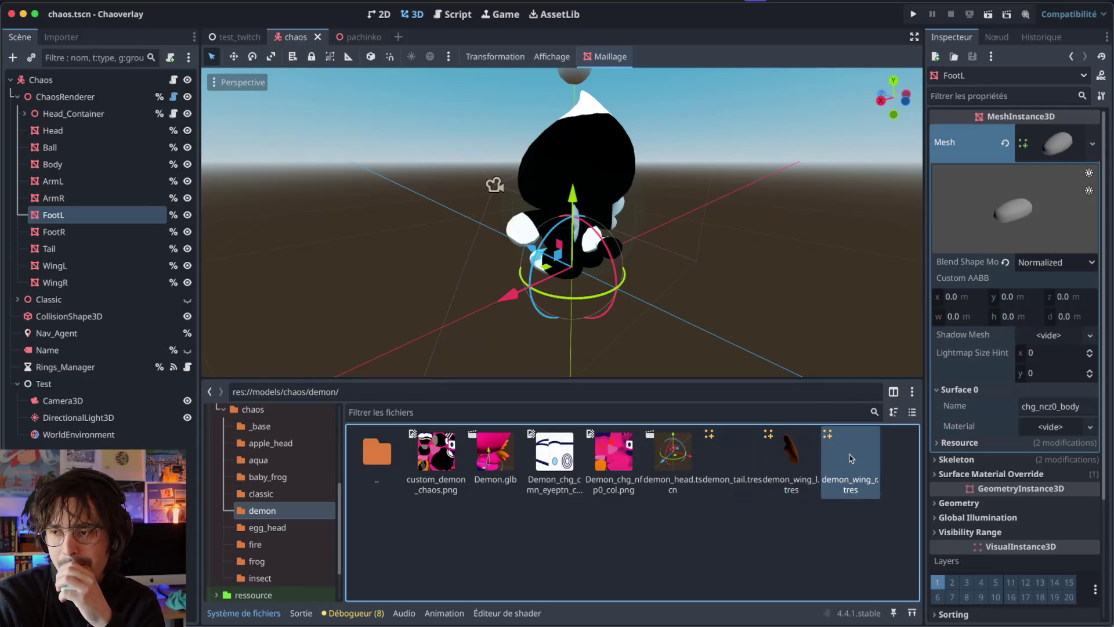
pyautogui.click(731, 462)
pyautogui.moveTo(1025, 119)
pyautogui.mouseDown()
pyautogui.moveTo(977, 141)
pyautogui.moveTo(1023, 145)
pyautogui.mouseUp()
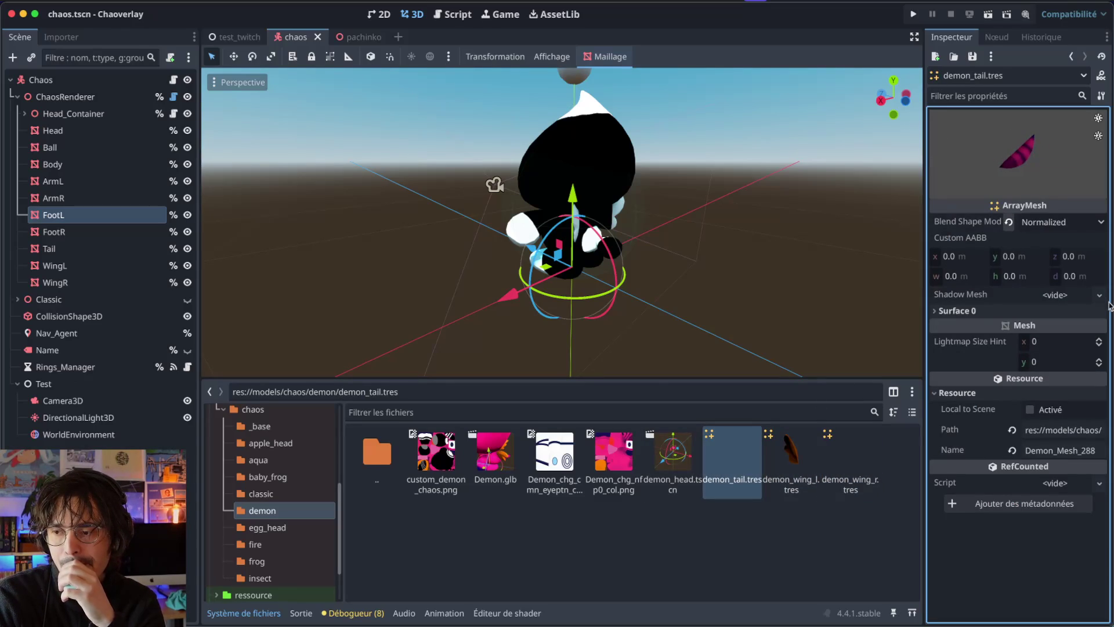
pyautogui.click(1047, 312)
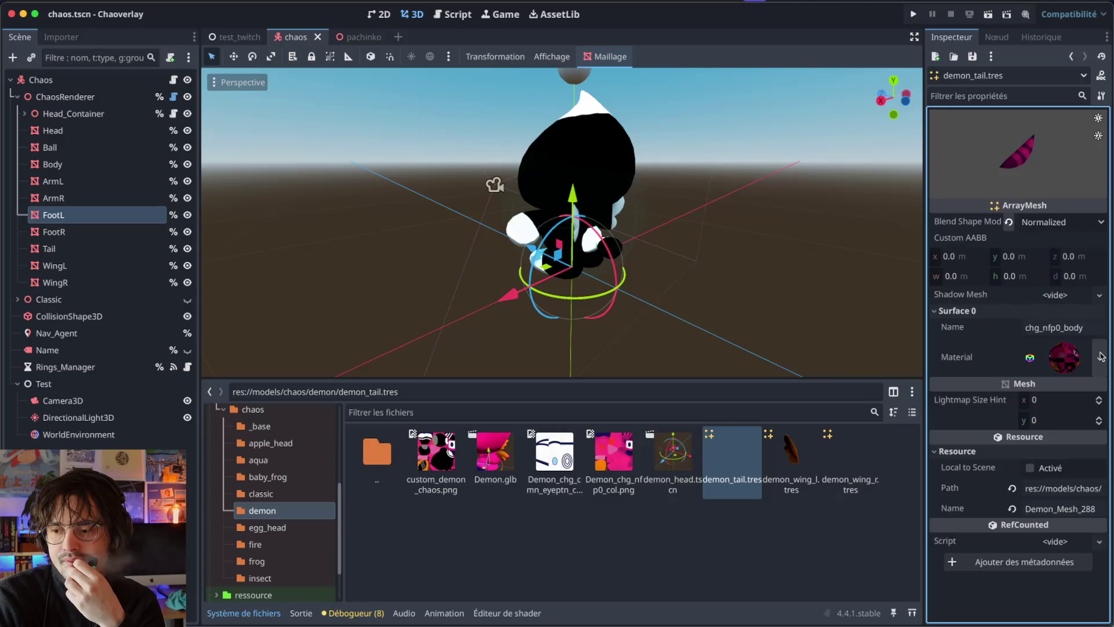
pyautogui.click(1101, 356)
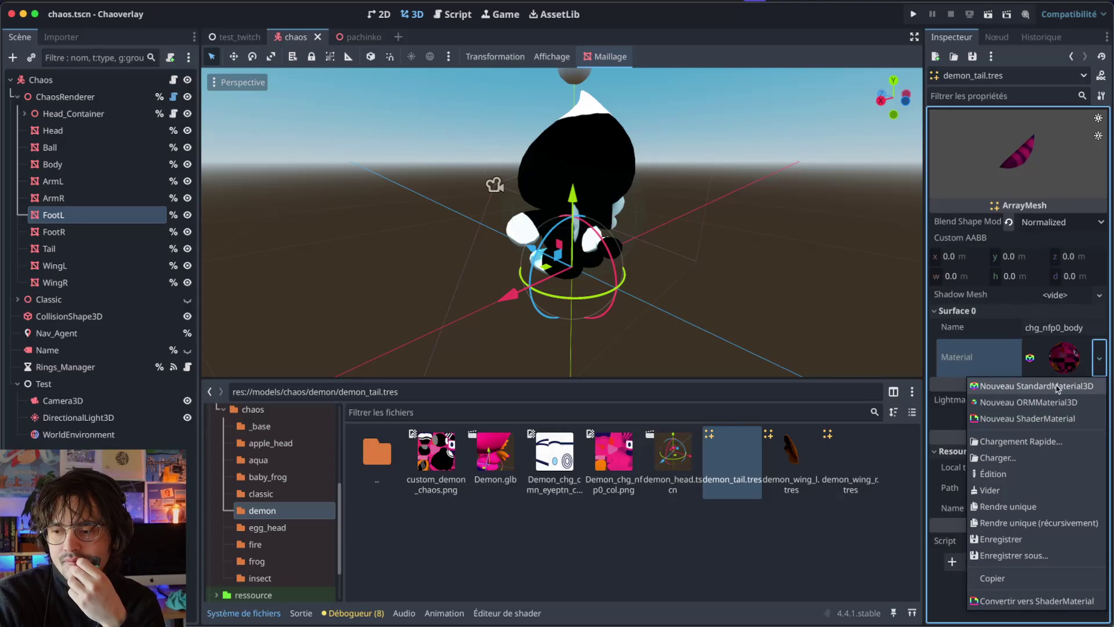
pyautogui.click(1021, 442)
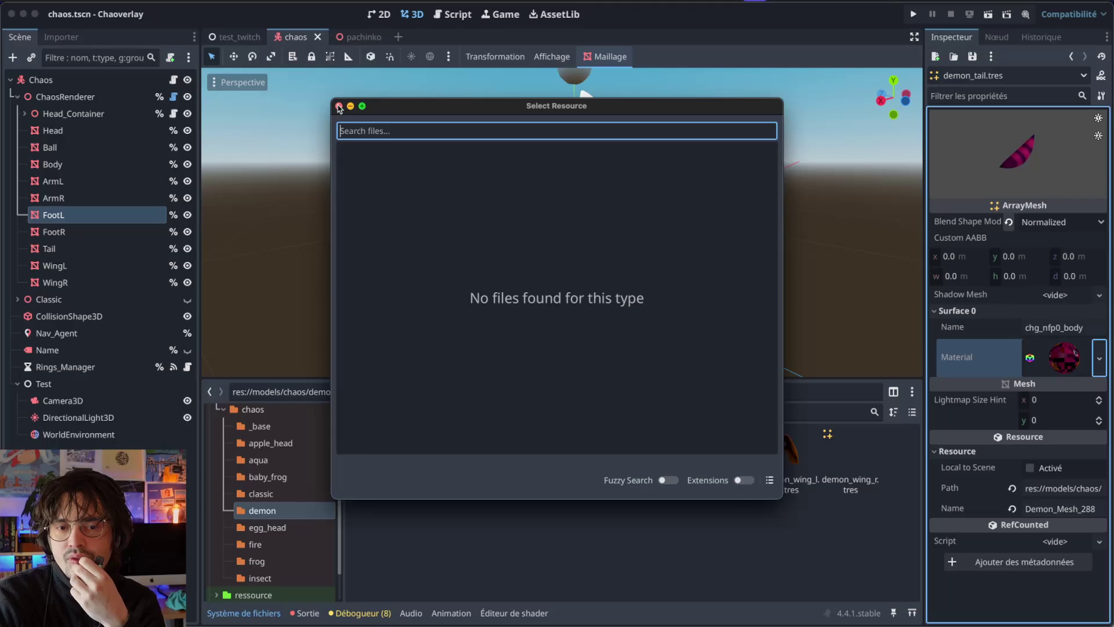
pyautogui.click(339, 106)
# Step: Assign custom_chaos_classic_material from res://shaders to the tail surface and reveal its Shader Parameters
pyautogui.scroll(-3, 272, 510)
pyautogui.click(253, 589)
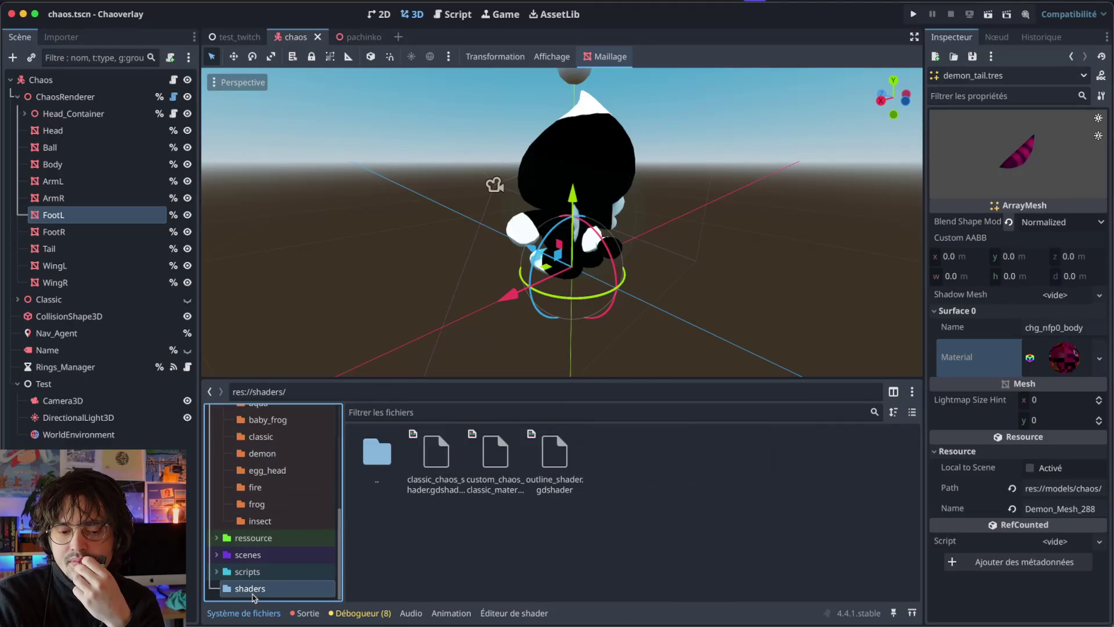
pyautogui.click(488, 491)
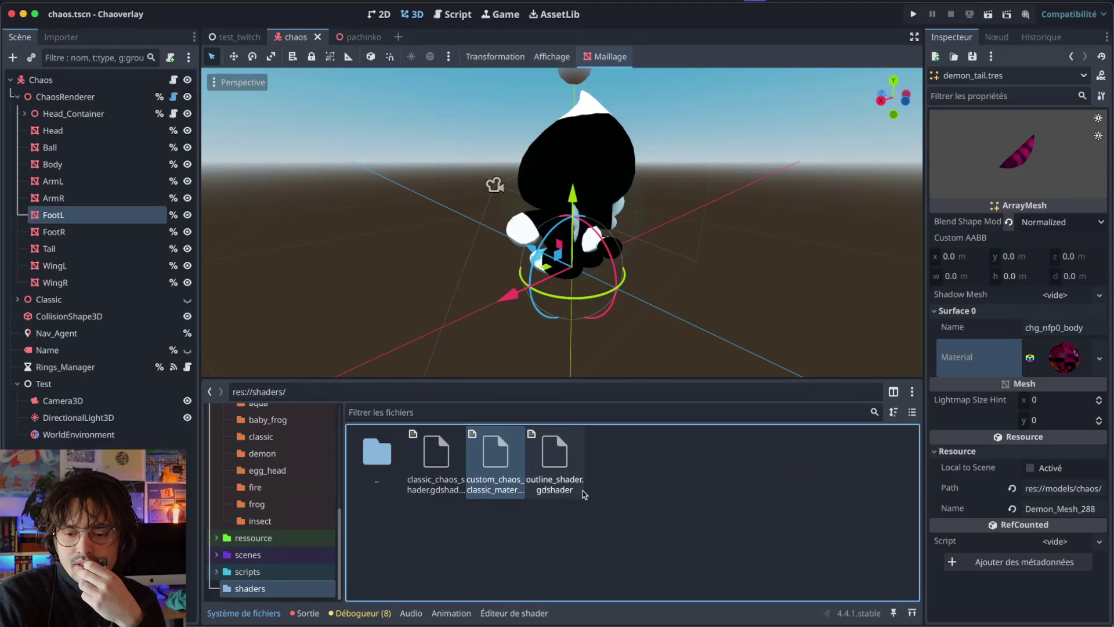
pyautogui.moveTo(493, 473)
pyautogui.mouseDown()
pyautogui.moveTo(1061, 356)
pyautogui.moveTo(1073, 372)
pyautogui.moveTo(1065, 355)
pyautogui.mouseUp()
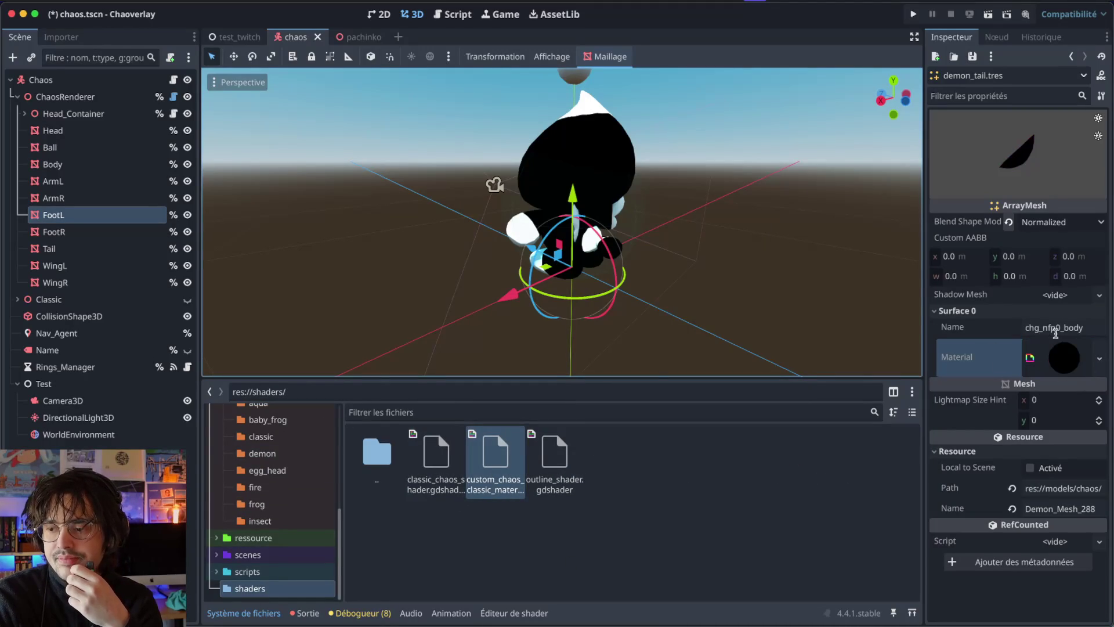
pyautogui.click(1073, 358)
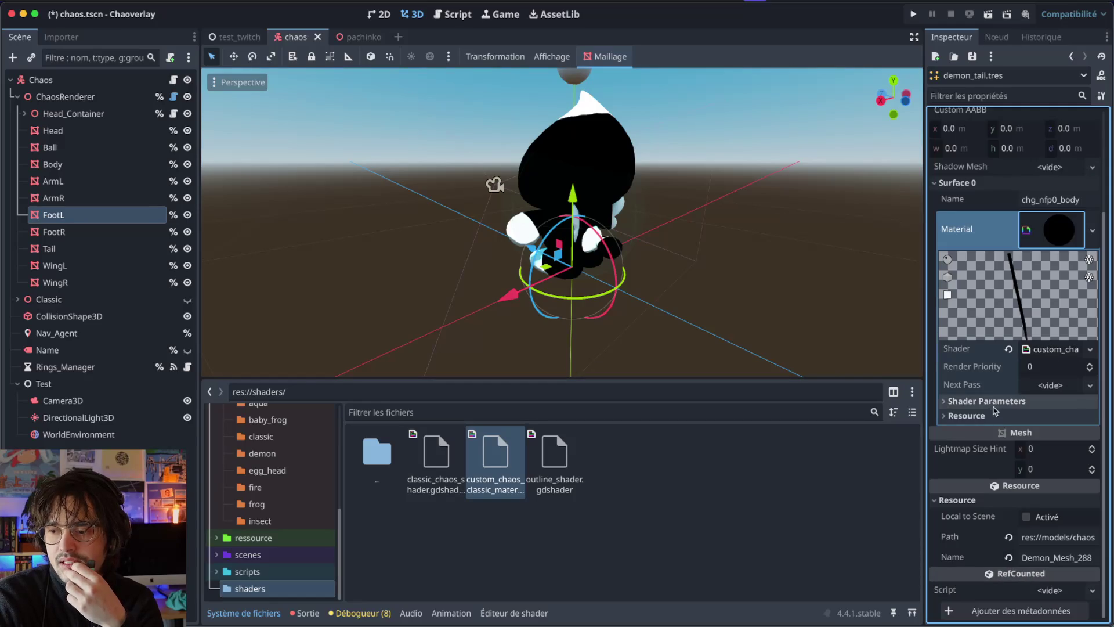
pyautogui.click(985, 404)
pyautogui.scroll(-10, 1054, 409)
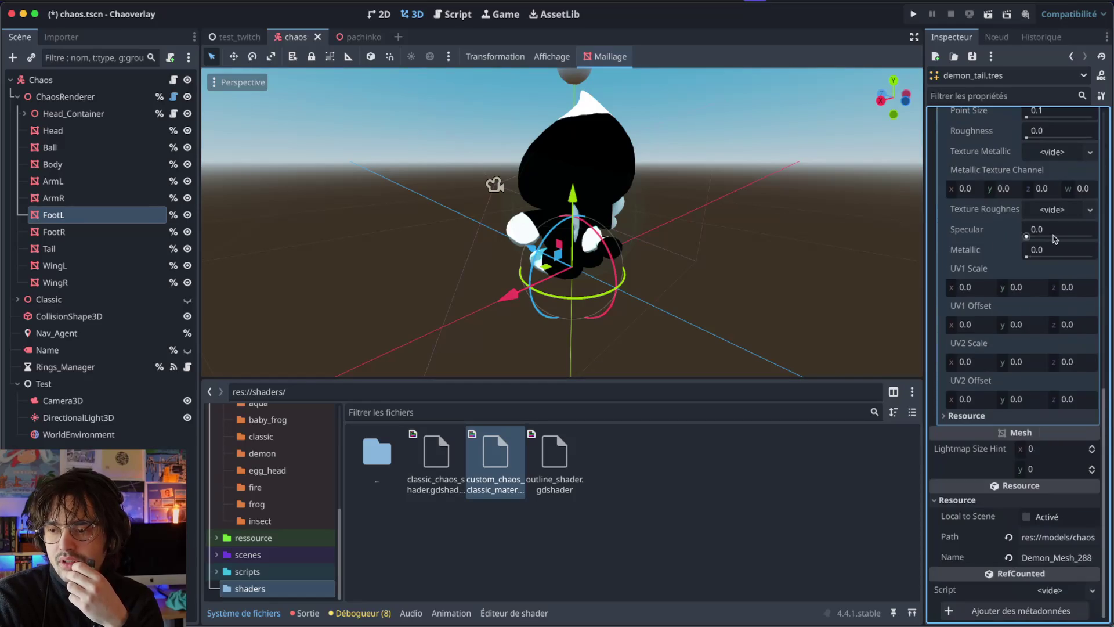
pyautogui.scroll(5, 1022, 439)
# Step: Set UV1 Scale and UV2 Scale to 1 in the tail material's shader parameters
pyautogui.click(973, 471)
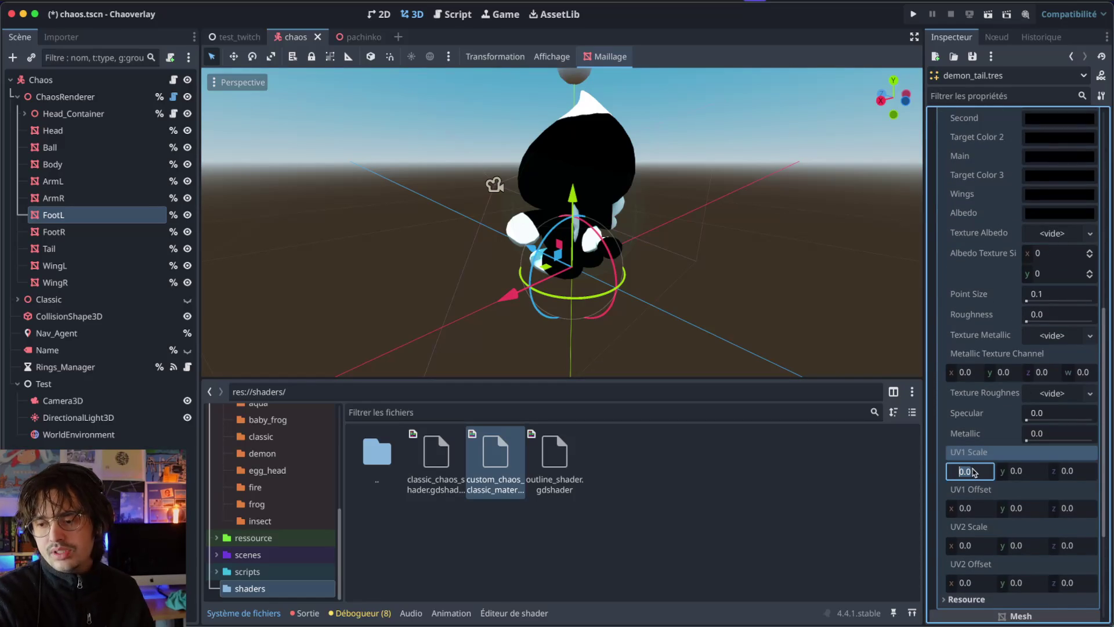
pyautogui.press('Tab')
pyautogui.write('1')
pyautogui.press('Tab')
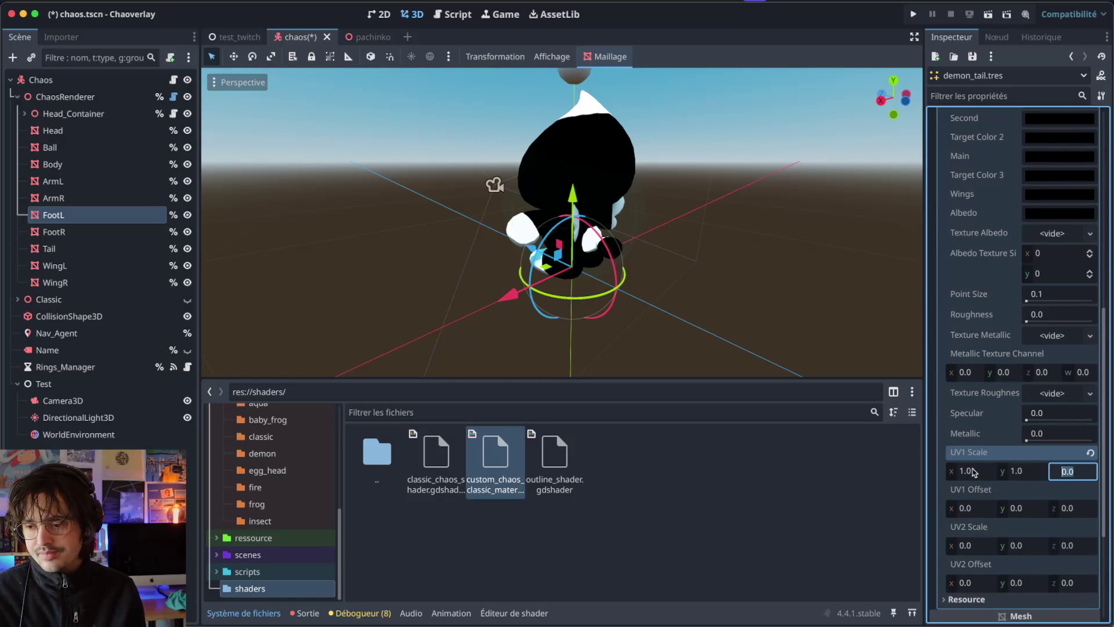
pyautogui.write('1')
pyautogui.press('Tab')
pyautogui.press('Tab')
pyautogui.press('Tab')
pyautogui.press('Tab')
pyautogui.write('1')
pyautogui.press('Tab')
pyautogui.write('1')
pyautogui.press('Tab')
pyautogui.press('Return')
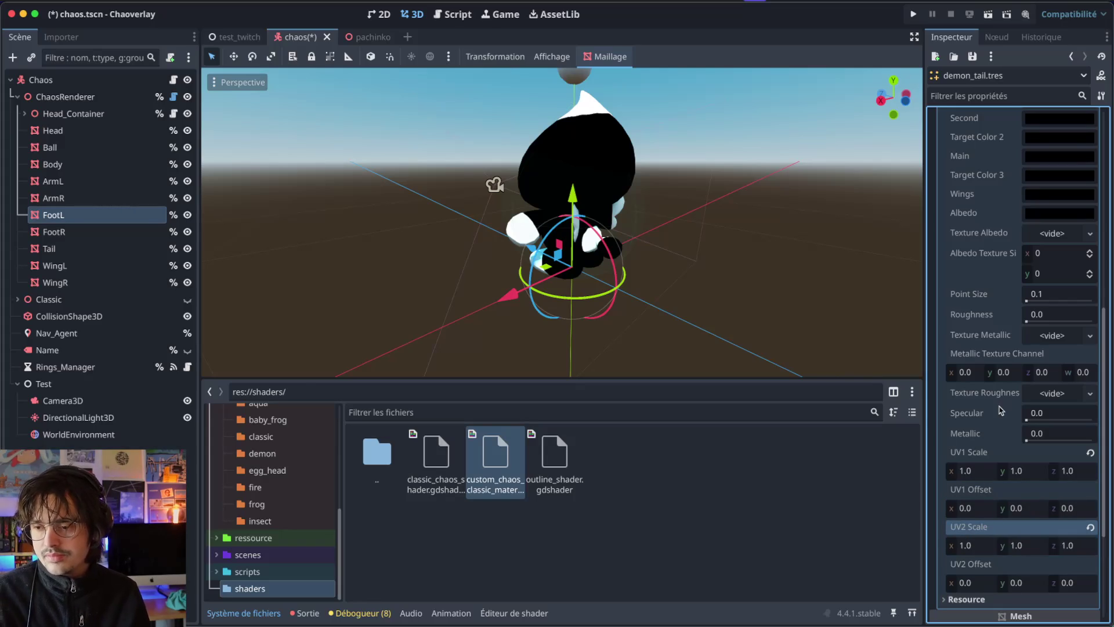
pyautogui.scroll(3, 1000, 409)
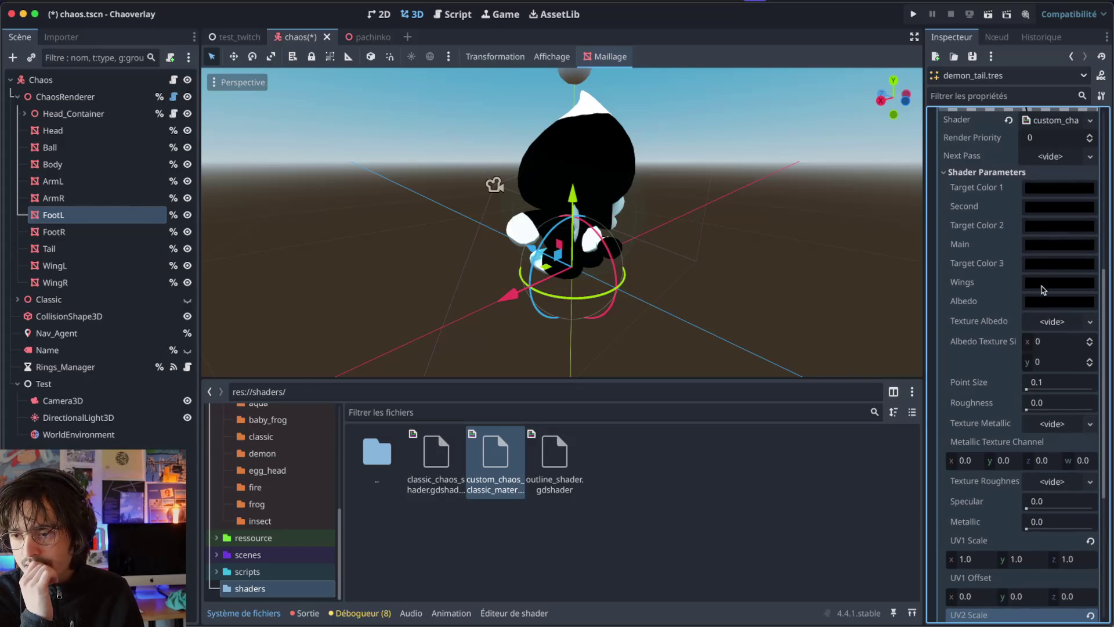
pyautogui.scroll(3, 1040, 309)
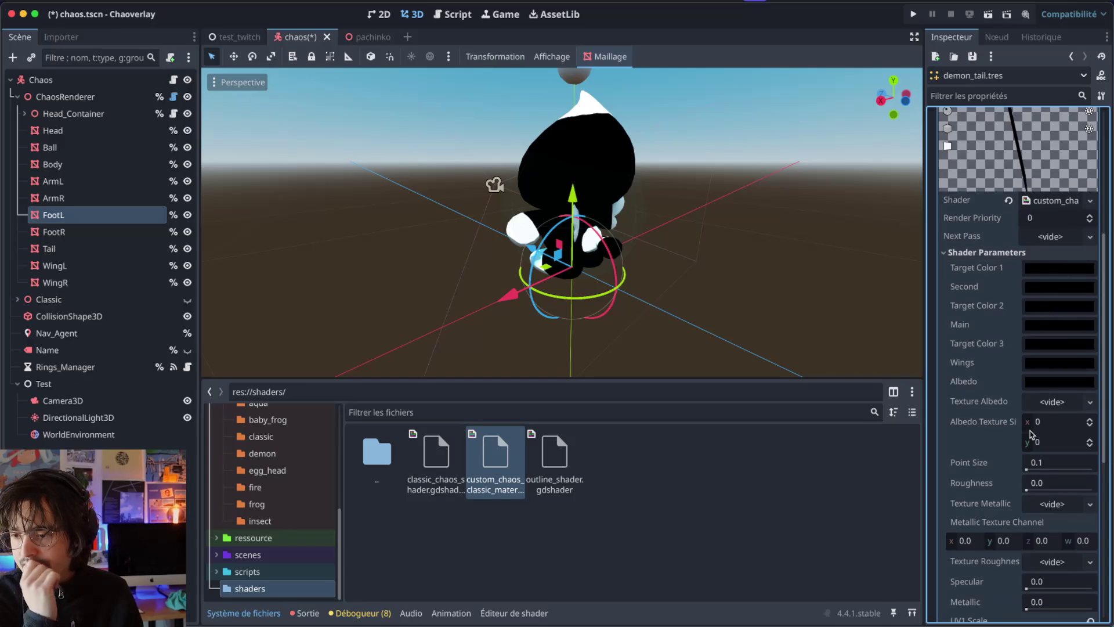
# Step: Load the custom_demon_chaos texture as the tail material's albedo texture
pyautogui.click(1059, 412)
pyautogui.click(820, 542)
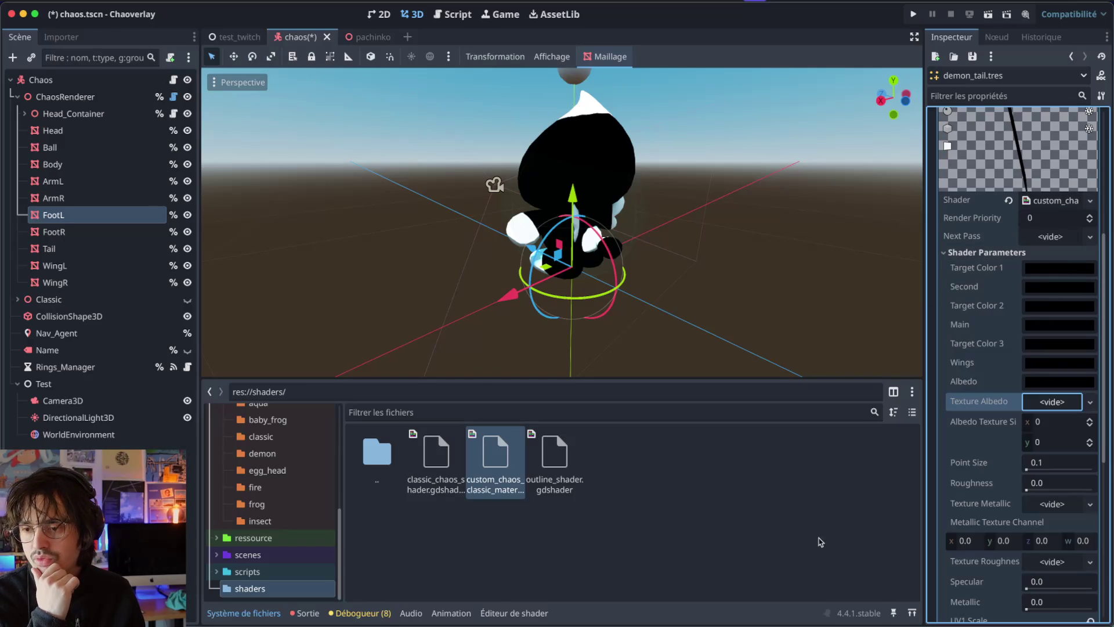
pyautogui.click(1079, 412)
pyautogui.click(889, 468)
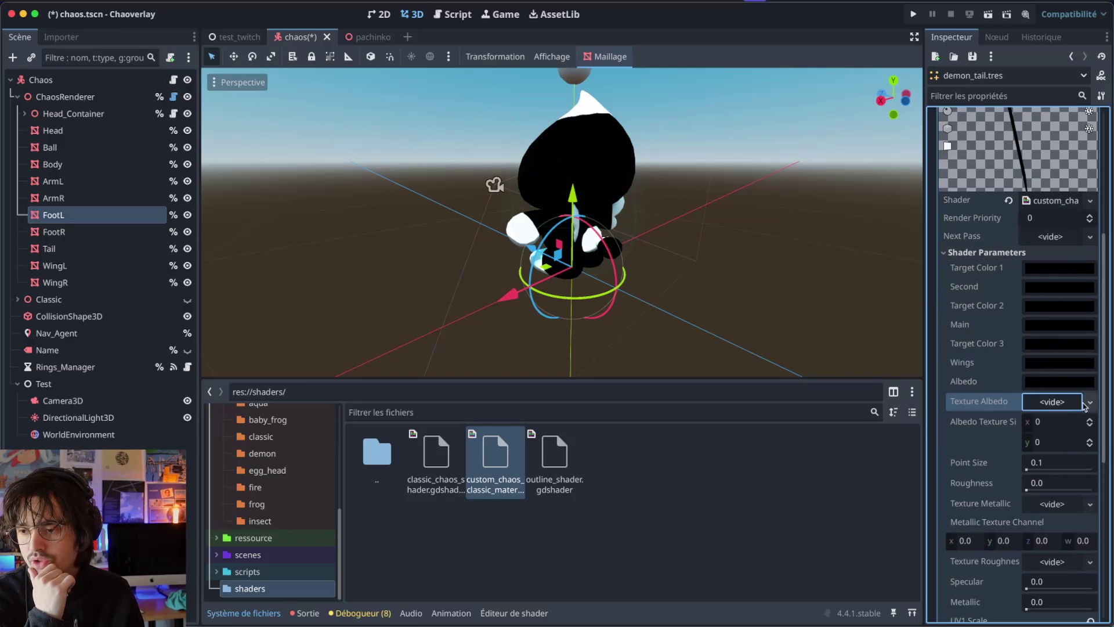
pyautogui.click(1090, 405)
pyautogui.click(976, 602)
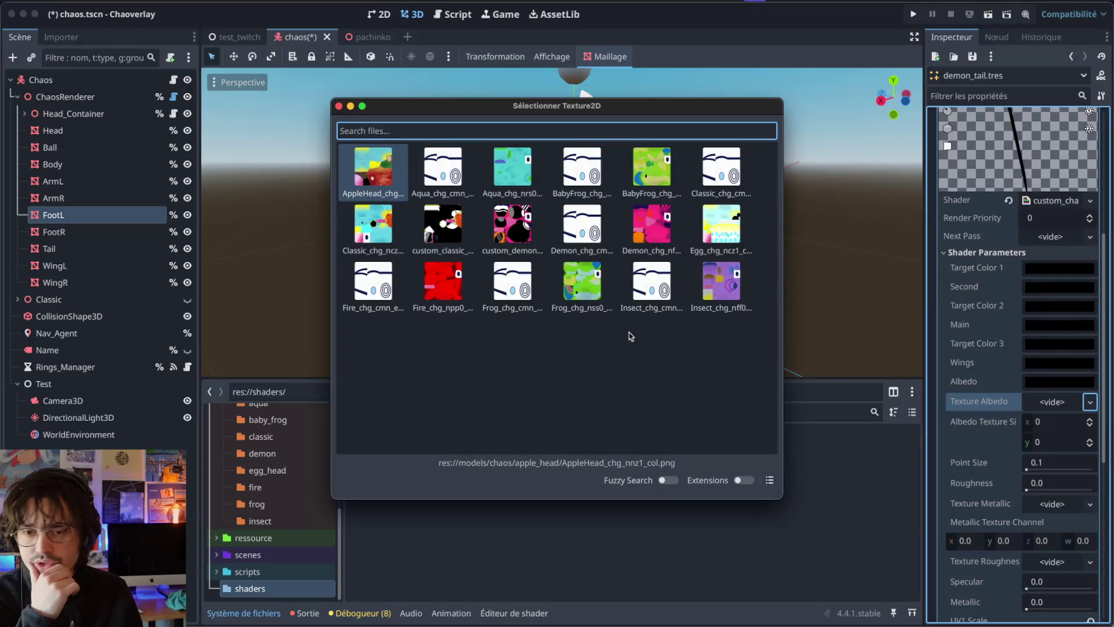
pyautogui.click(512, 226)
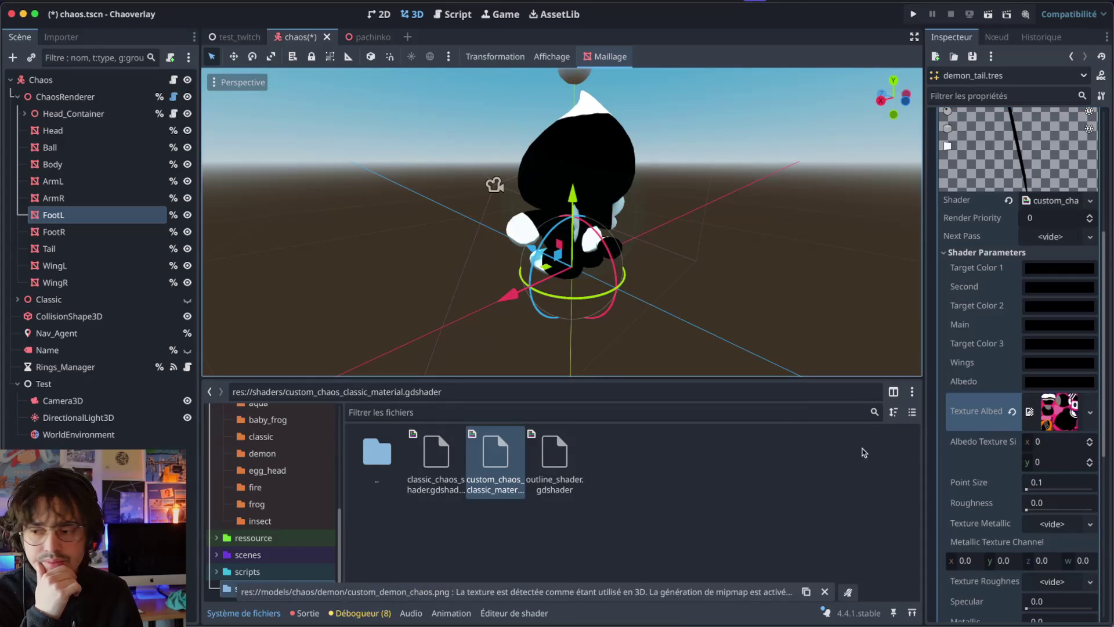
# Step: Set Albedo Texture Size to 1024 x 1024, and Point Size and Roughness to 1.0
pyautogui.click(1065, 442)
pyautogui.write('1024')
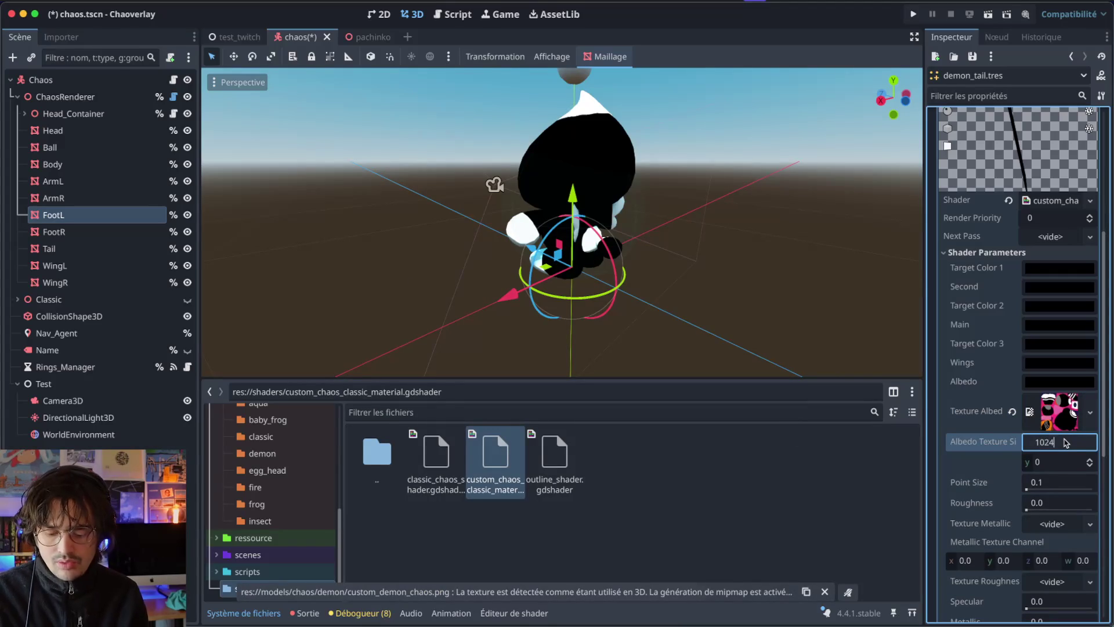
pyautogui.press('Tab')
pyautogui.write('1024')
pyautogui.press('Return')
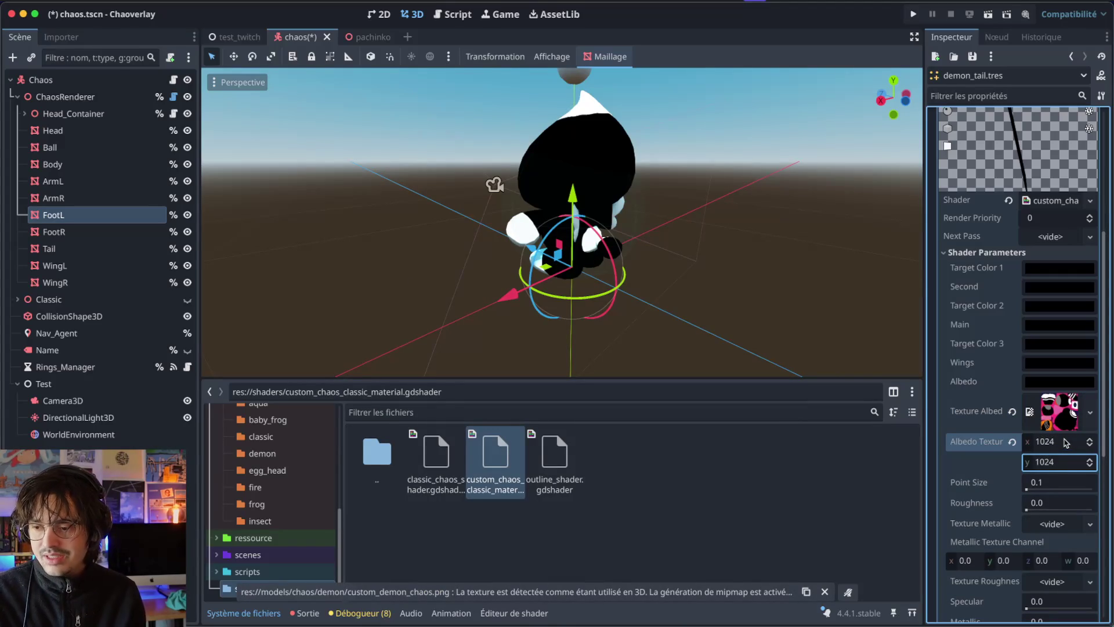
pyautogui.click(1058, 486)
pyautogui.write('1')
pyautogui.press('Tab')
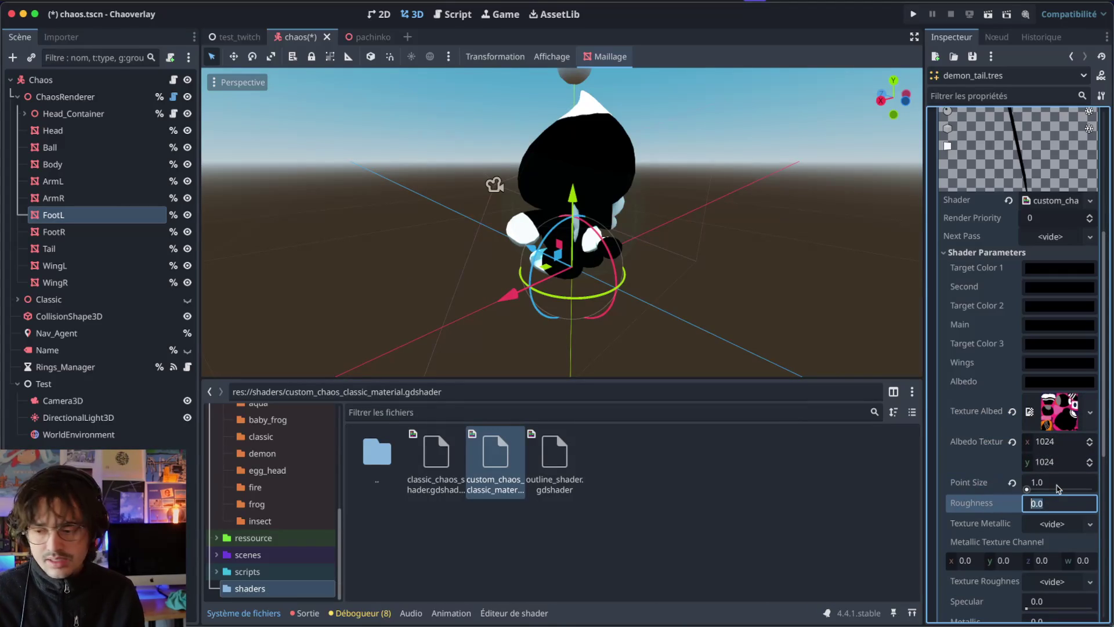
pyautogui.write('1')
pyautogui.press('Return')
# Step: Scroll through the shader parameters and inspect Target Color 2 without changing it
pyautogui.scroll(2, 1057, 489)
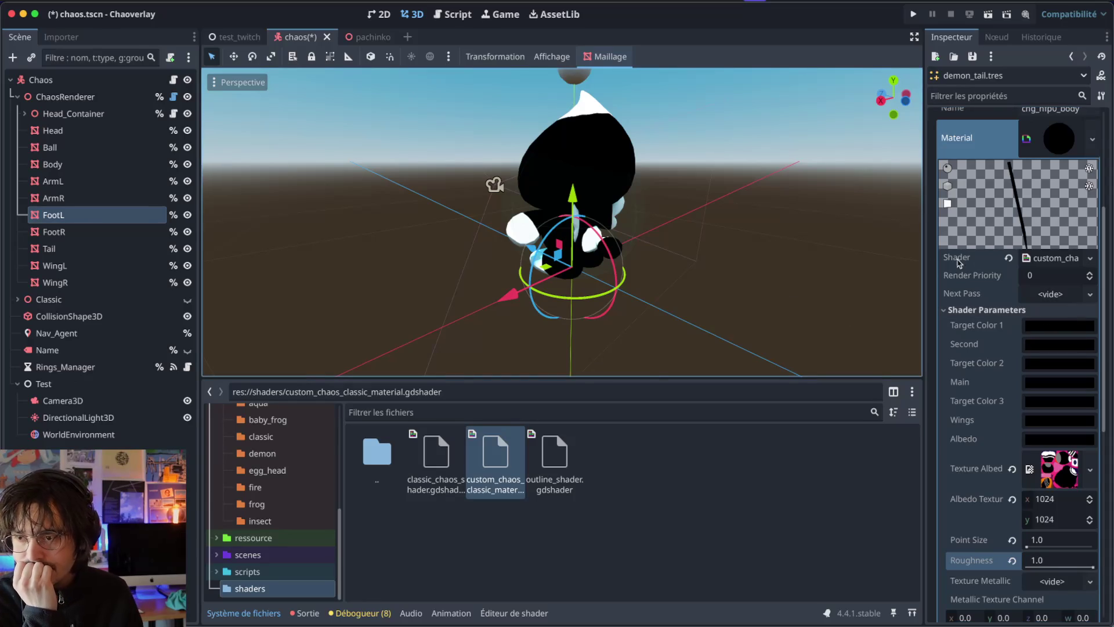
pyautogui.scroll(5, 986, 272)
pyautogui.scroll(-8, 1021, 284)
pyautogui.scroll(10, 1049, 297)
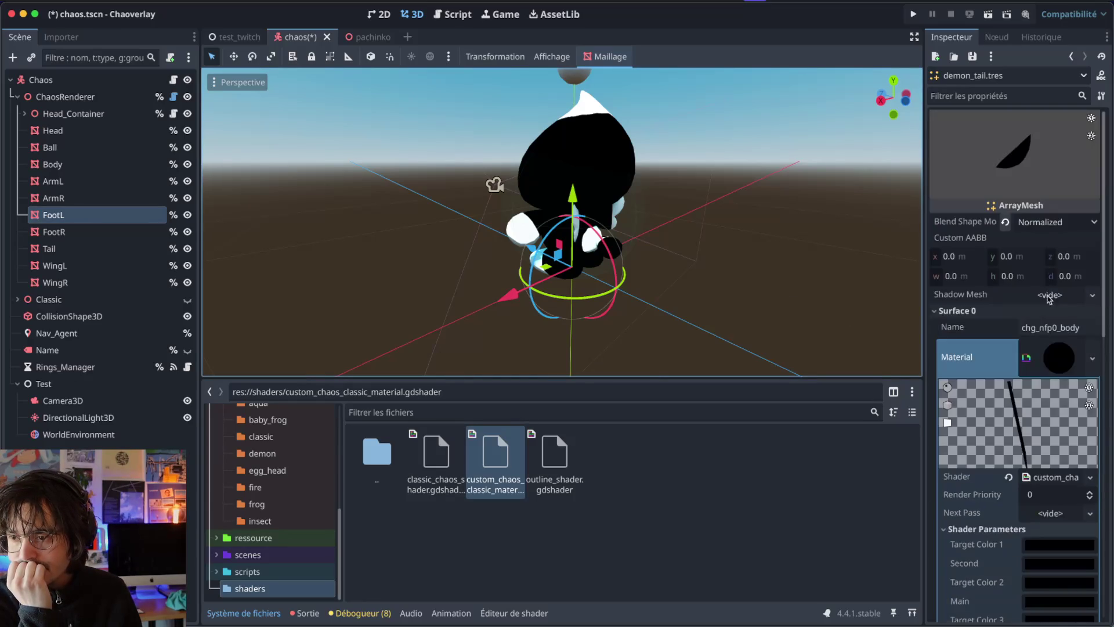
pyautogui.scroll(-6, 1041, 337)
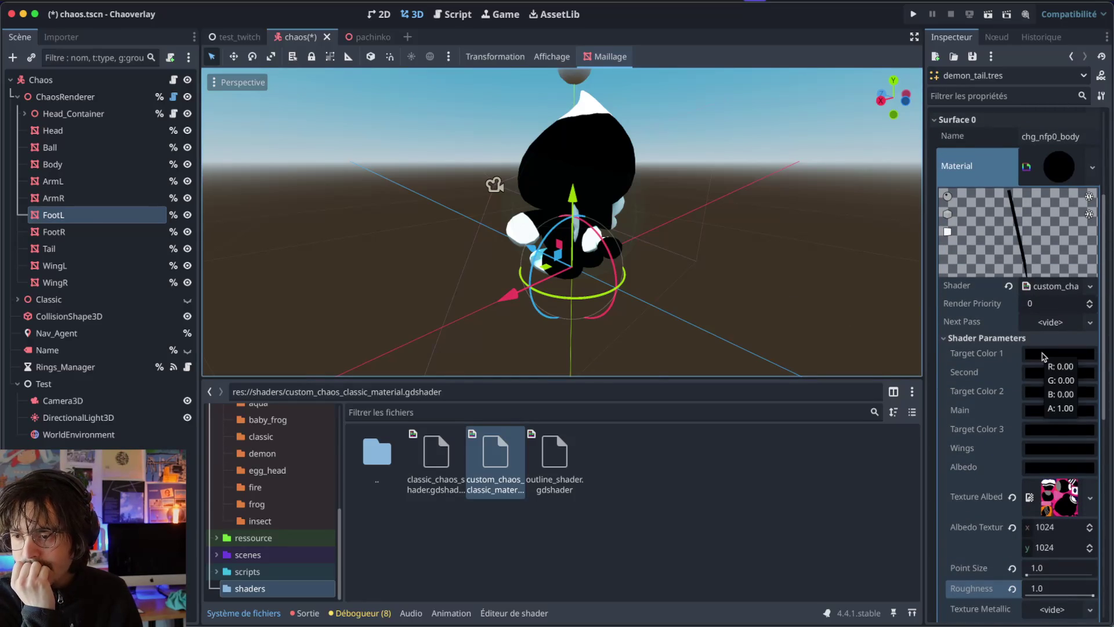
pyautogui.click(1037, 398)
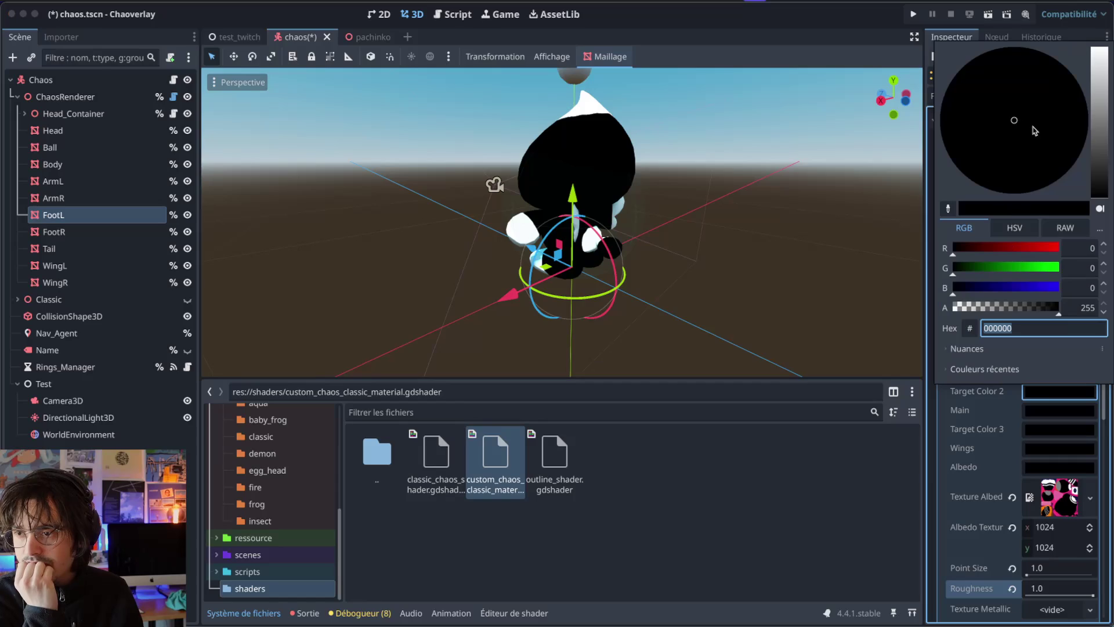
pyautogui.click(863, 493)
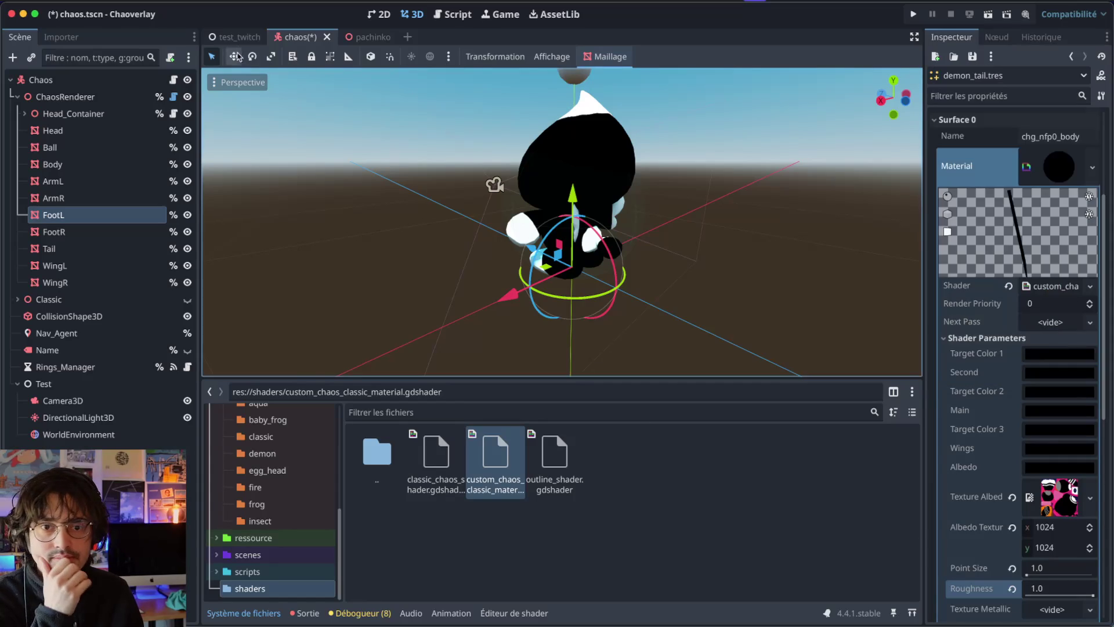
# Step: Inspect the ChaosRenderer and Head nodes, then browse the classic and demon model folders
pyautogui.click(102, 105)
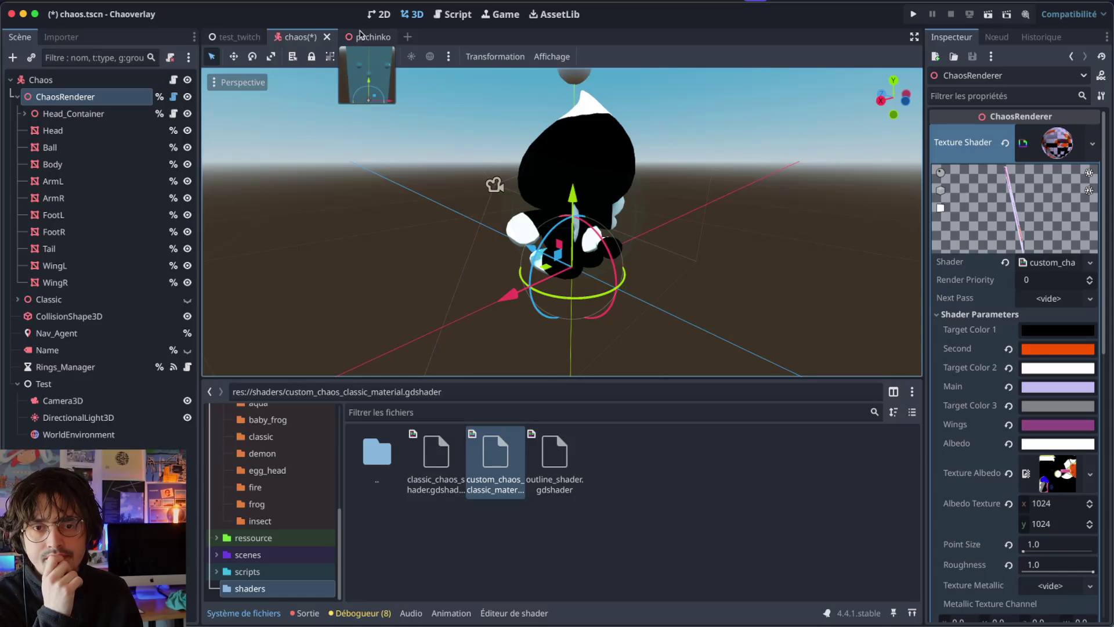
pyautogui.click(104, 134)
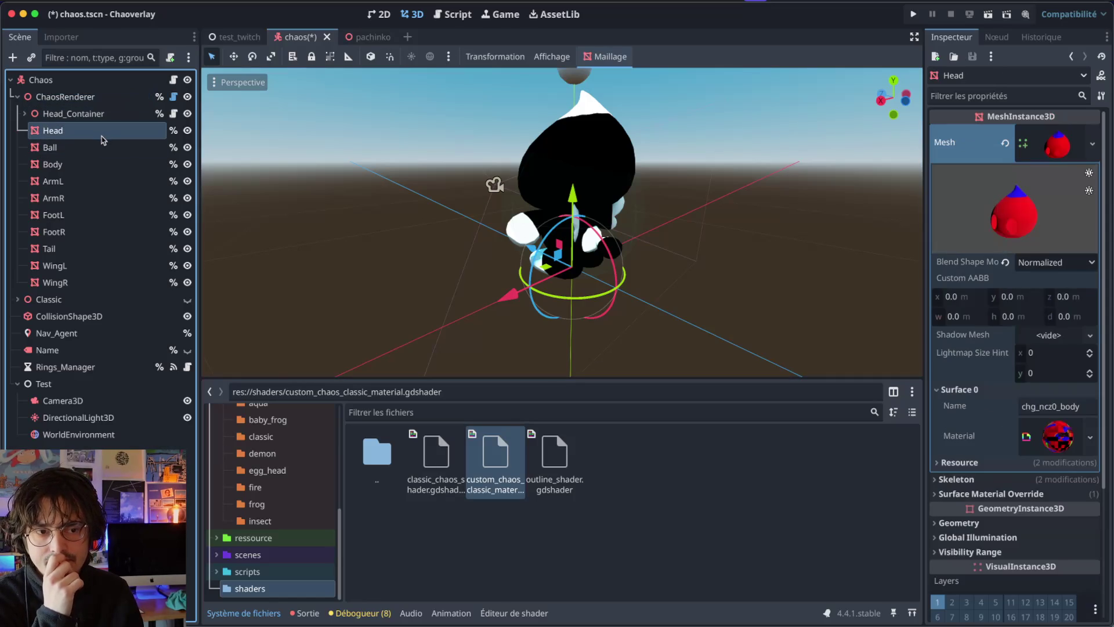
pyautogui.scroll(3, 286, 513)
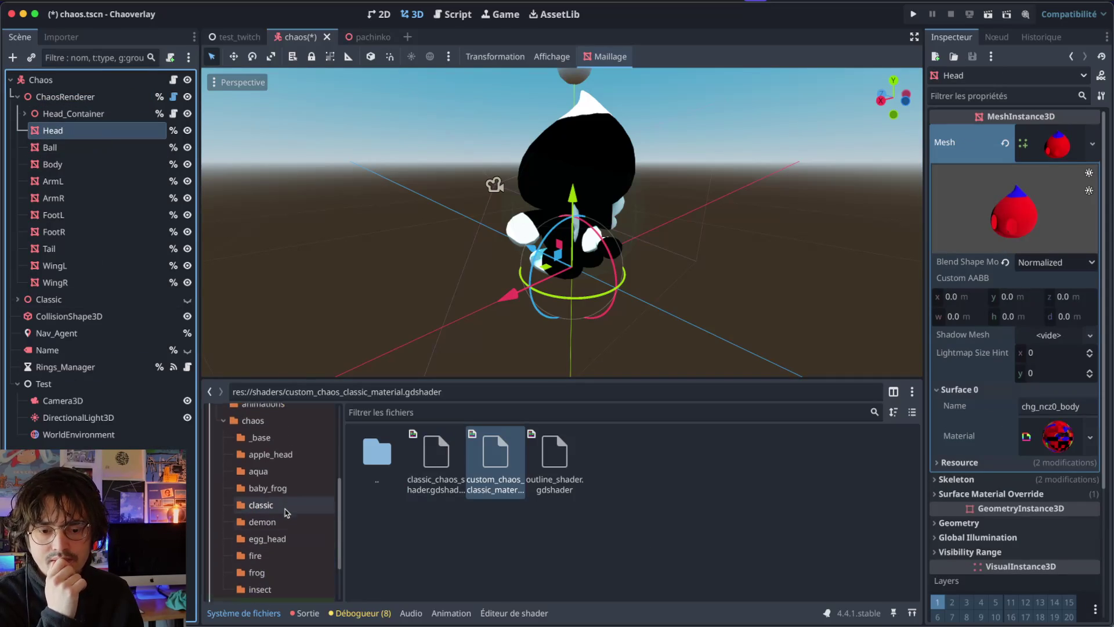
pyautogui.click(284, 509)
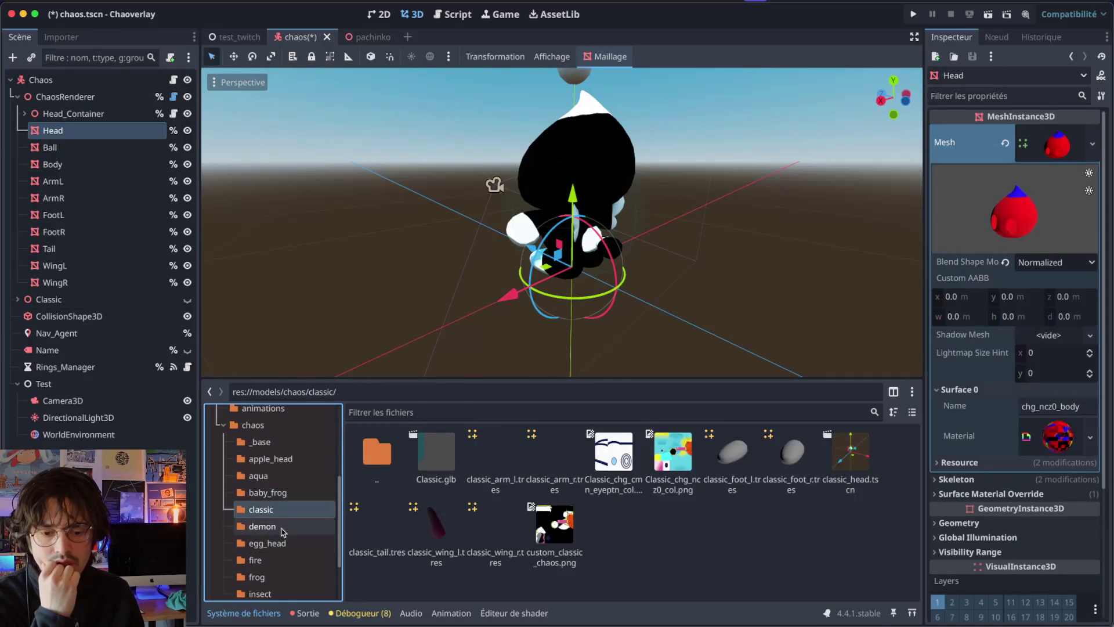
pyautogui.click(283, 529)
# Step: Briefly open demon_head, return to the chaos scene and open demon_tail.tres for editing
pyautogui.click(732, 458)
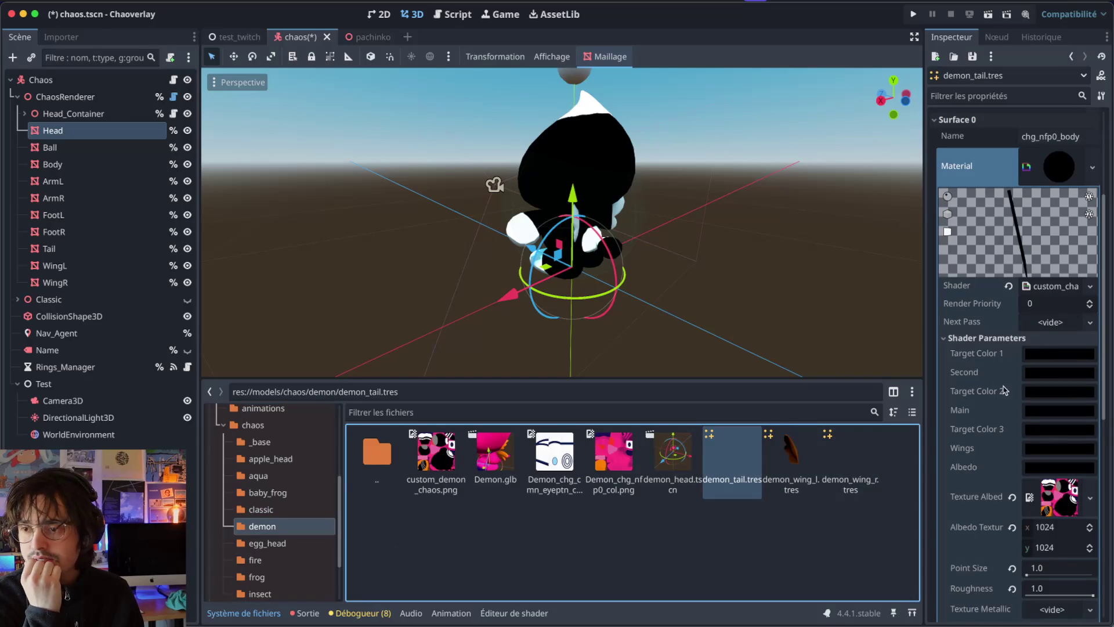
pyautogui.doubleClick(680, 479)
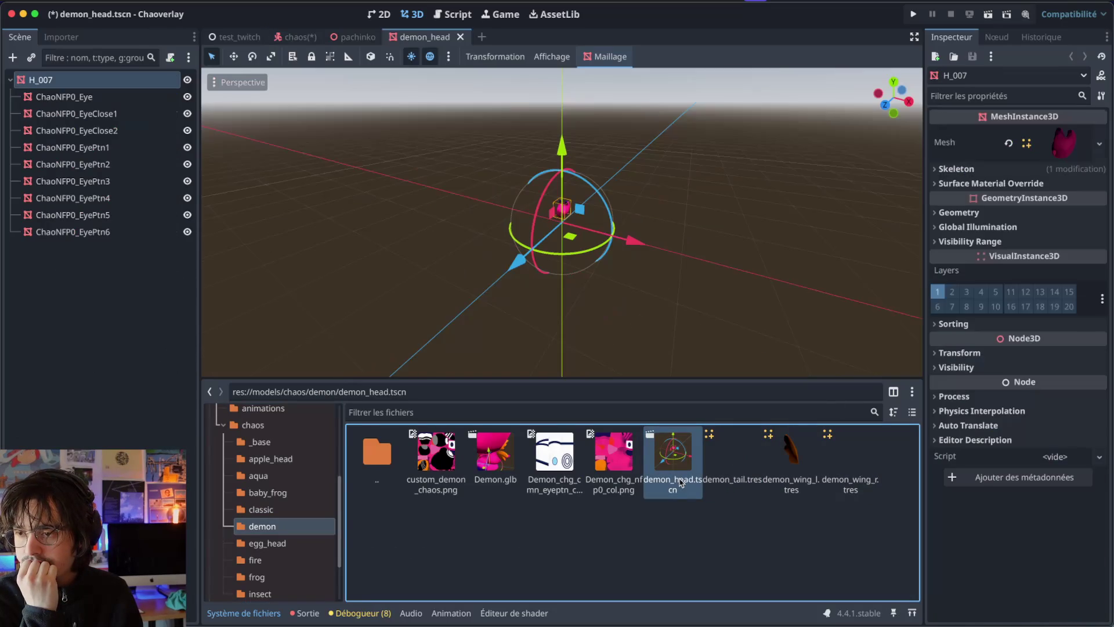
pyautogui.click(742, 466)
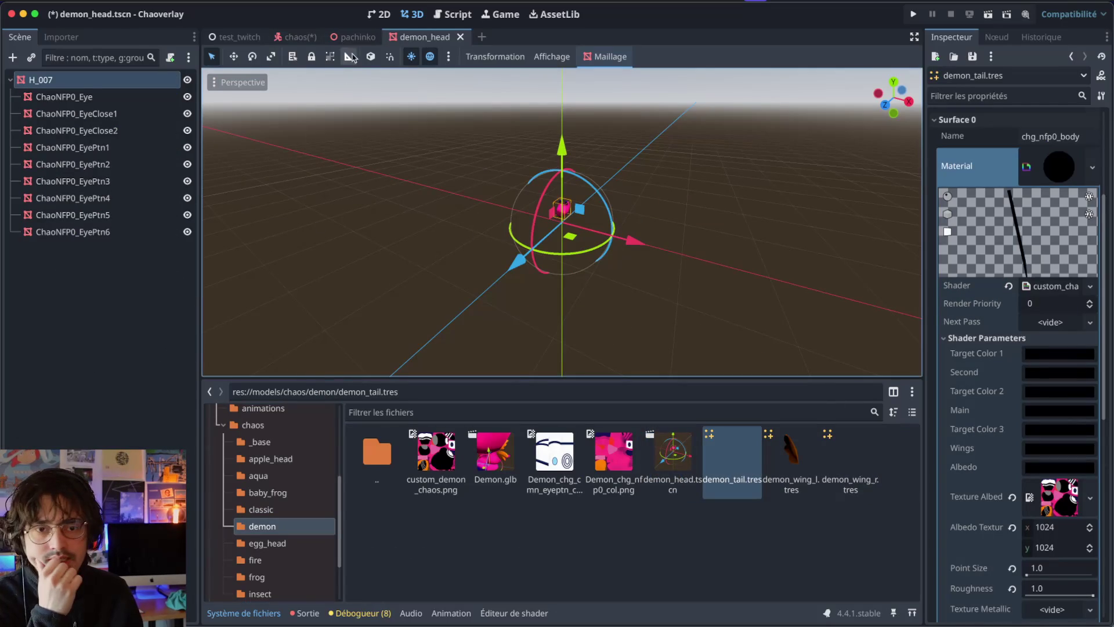
pyautogui.click(460, 37)
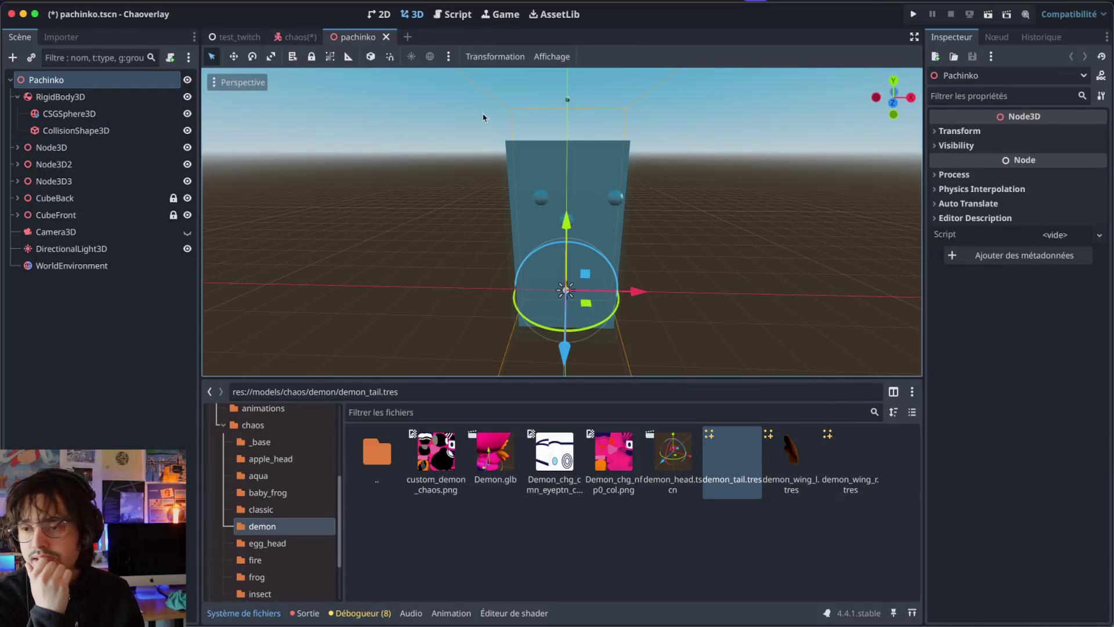
pyautogui.click(293, 37)
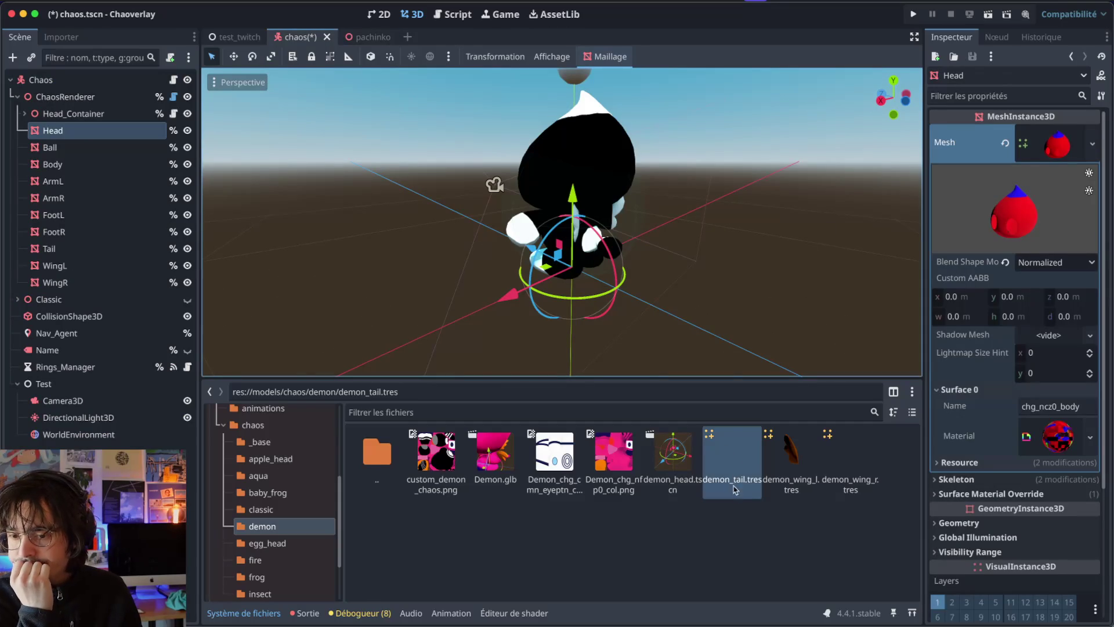
pyautogui.doubleClick(733, 462)
pyautogui.scroll(-3, 1000, 334)
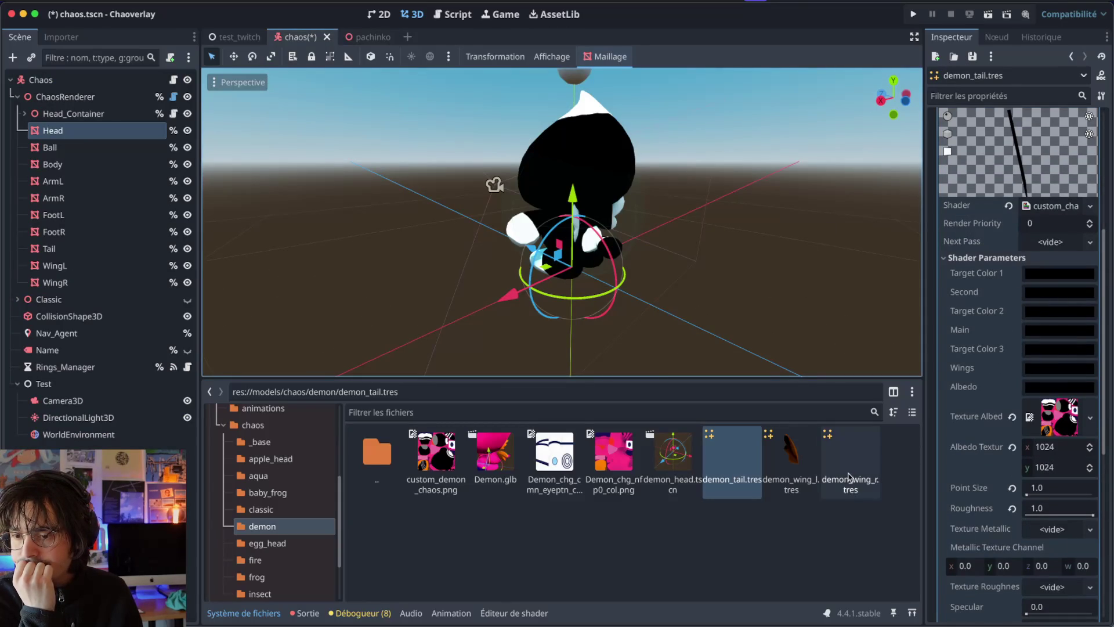
# Step: Set the Albedo shader colour to a bright reddish tone
pyautogui.click(1044, 387)
pyautogui.click(1101, 127)
pyautogui.click(1050, 125)
pyautogui.click(863, 539)
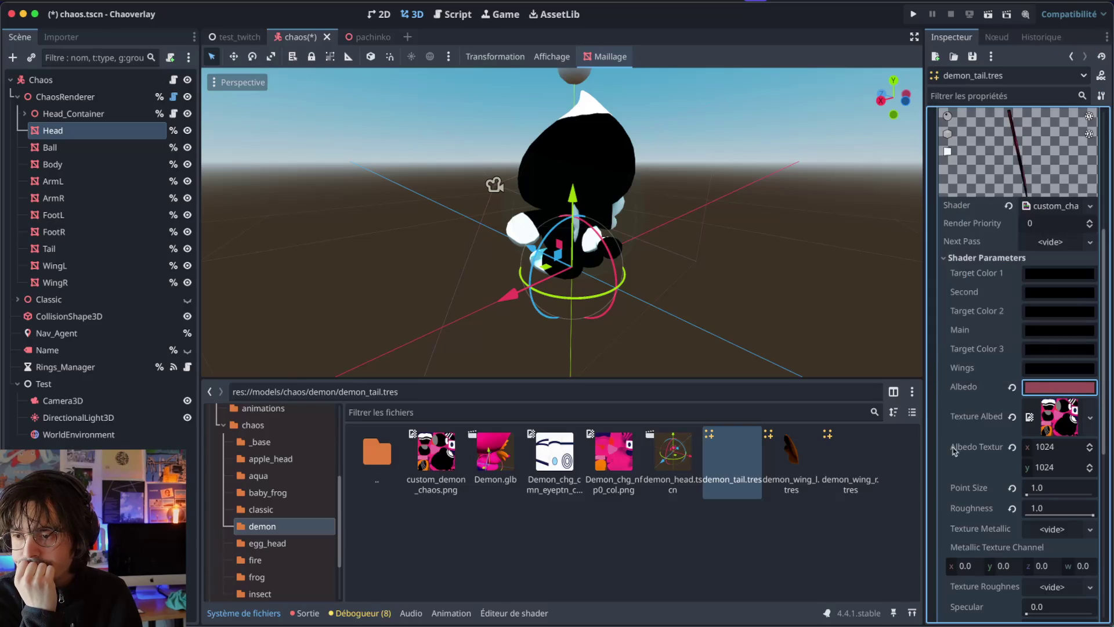
# Step: Set the Wings colour to grey, RGB 135, 135, 135
pyautogui.click(1034, 371)
pyautogui.click(1075, 222)
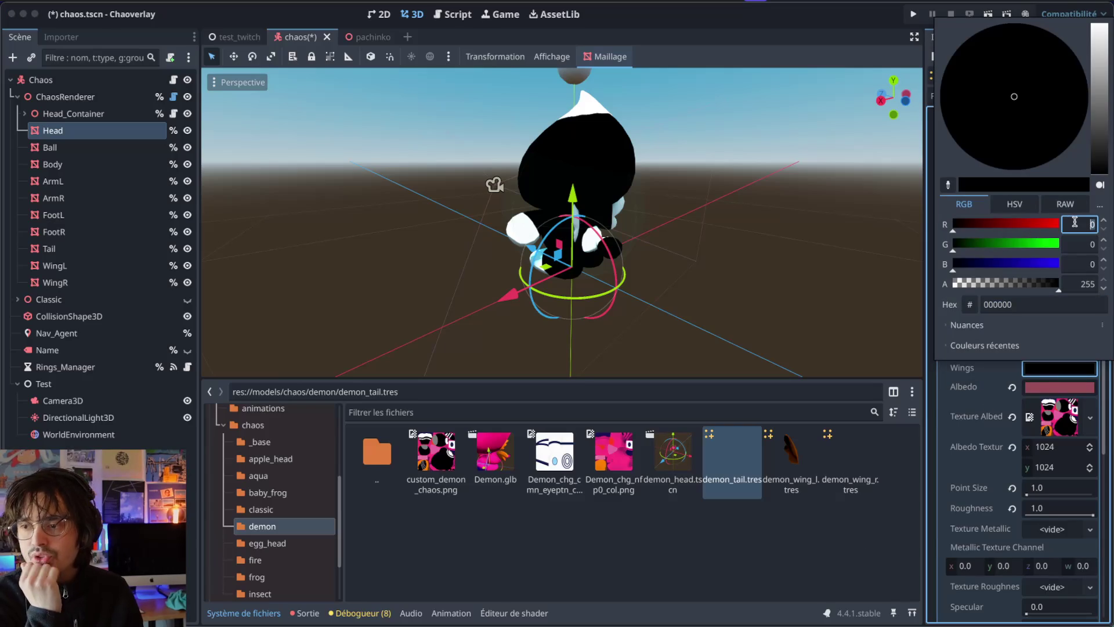
pyautogui.write('35')
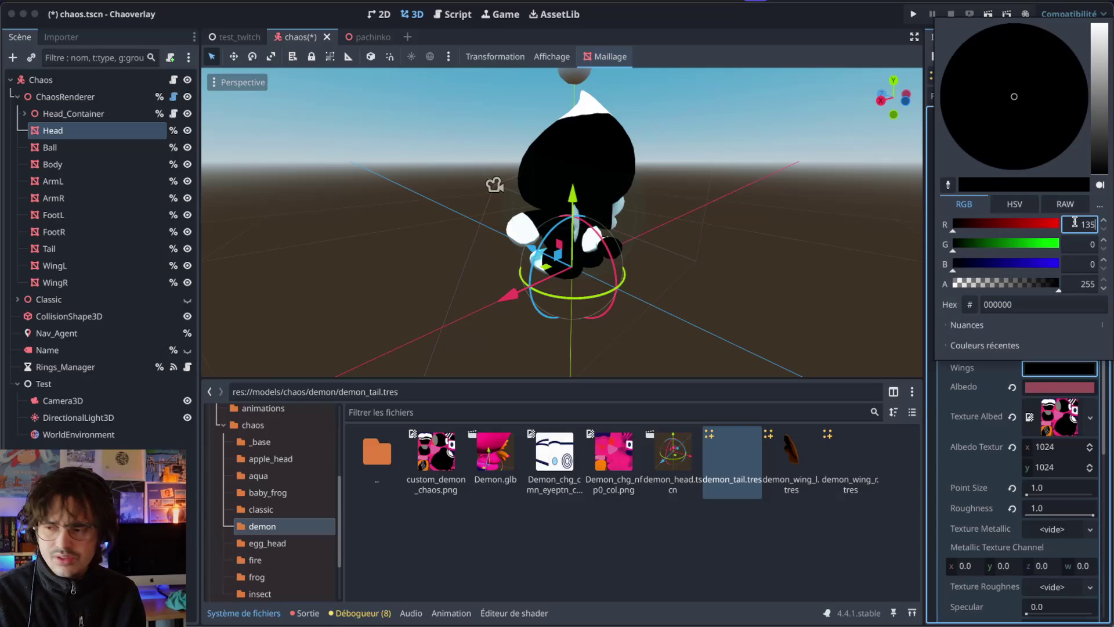
pyautogui.press('Tab')
pyautogui.write('1')
pyautogui.press('Tab')
pyautogui.write('1')
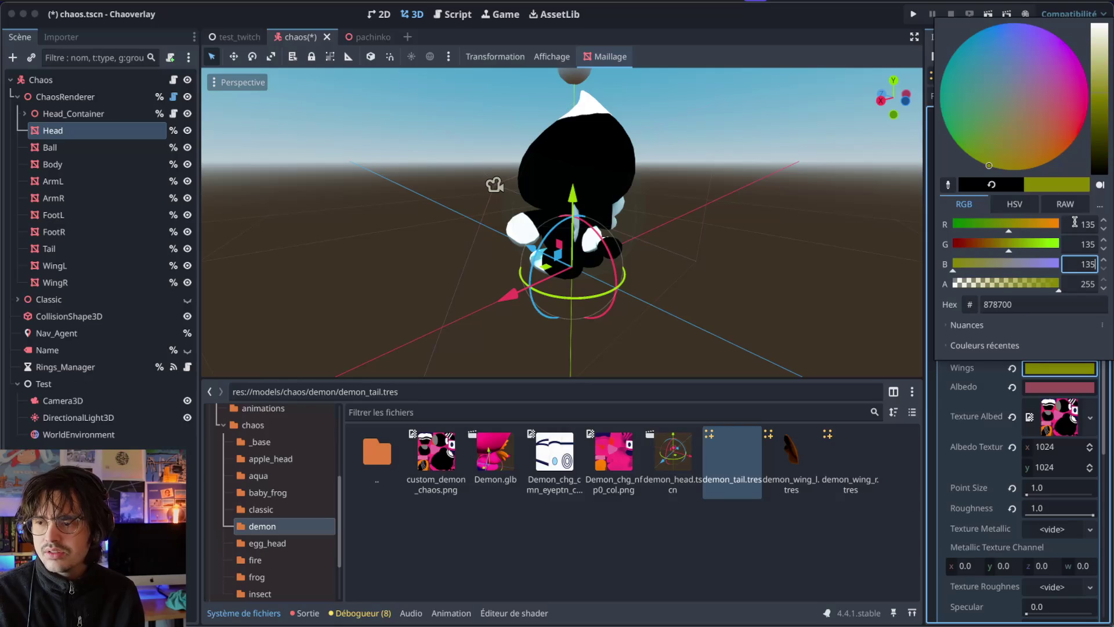
pyautogui.press('Return')
# Step: Make Target Color 2 pure white and the Second colour light purple
pyautogui.click(1059, 272)
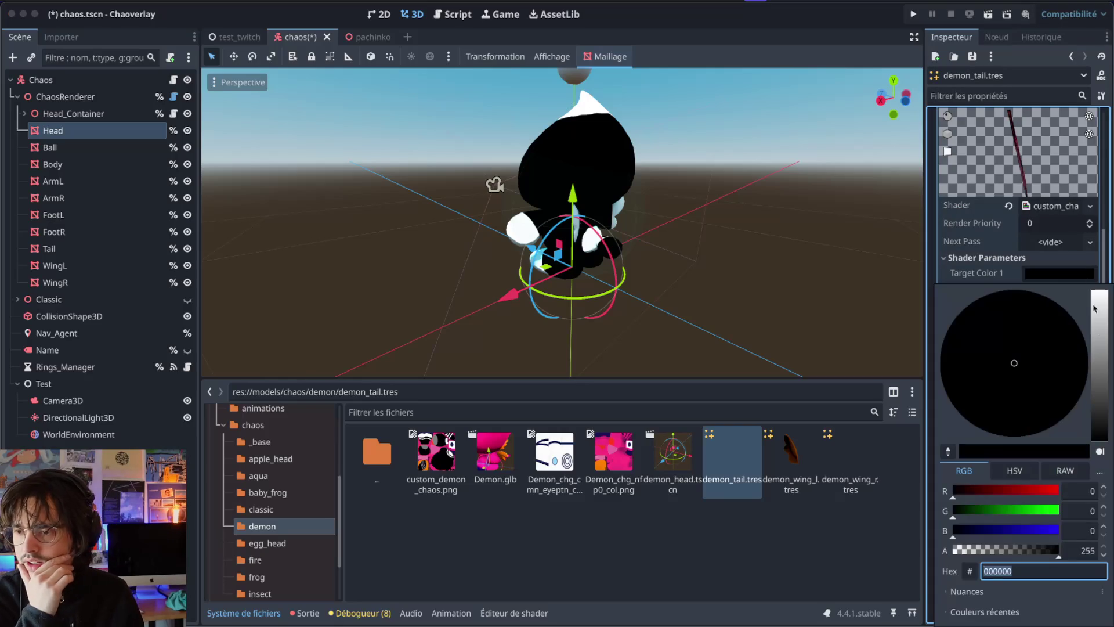
pyautogui.moveTo(1094, 308); pyautogui.dragTo(1098, 258)
pyautogui.click(1054, 278)
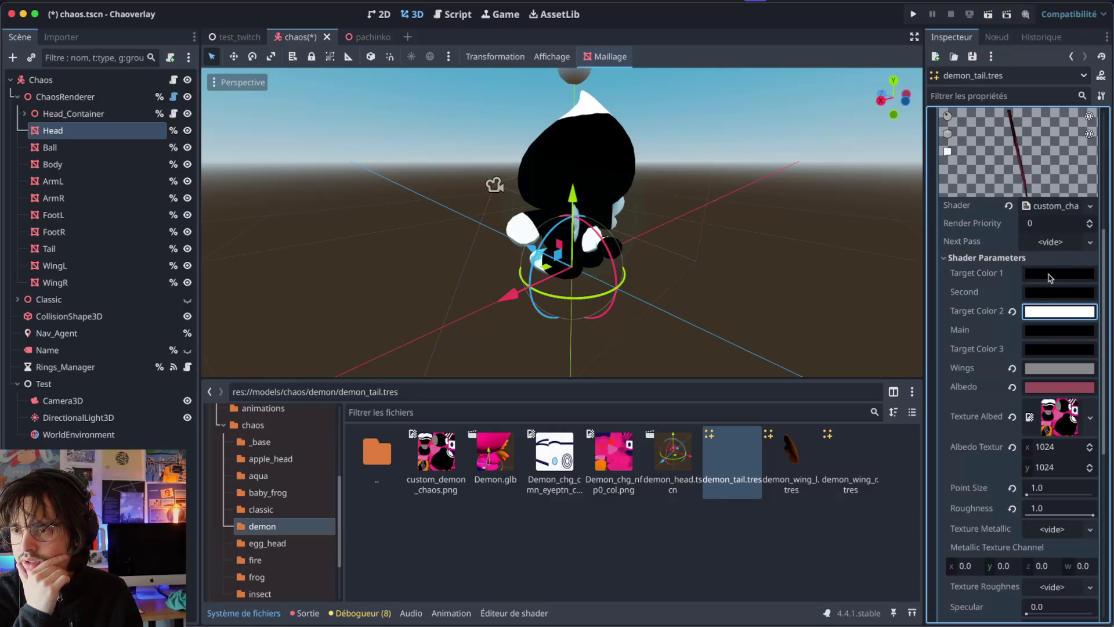
pyautogui.click(1051, 273)
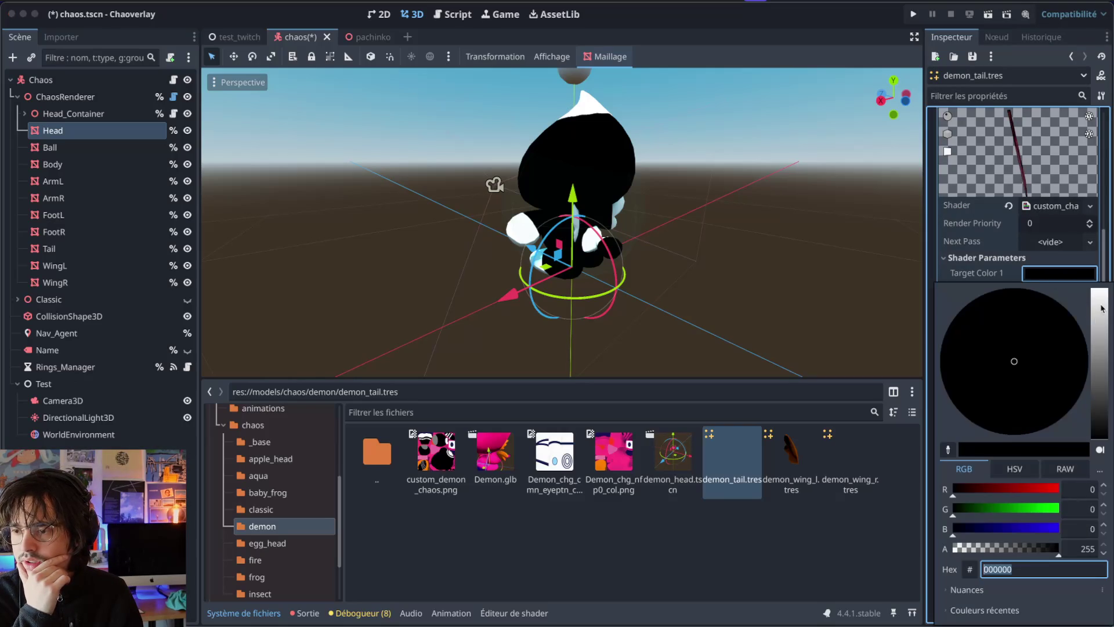
pyautogui.click(1011, 266)
pyautogui.click(1056, 273)
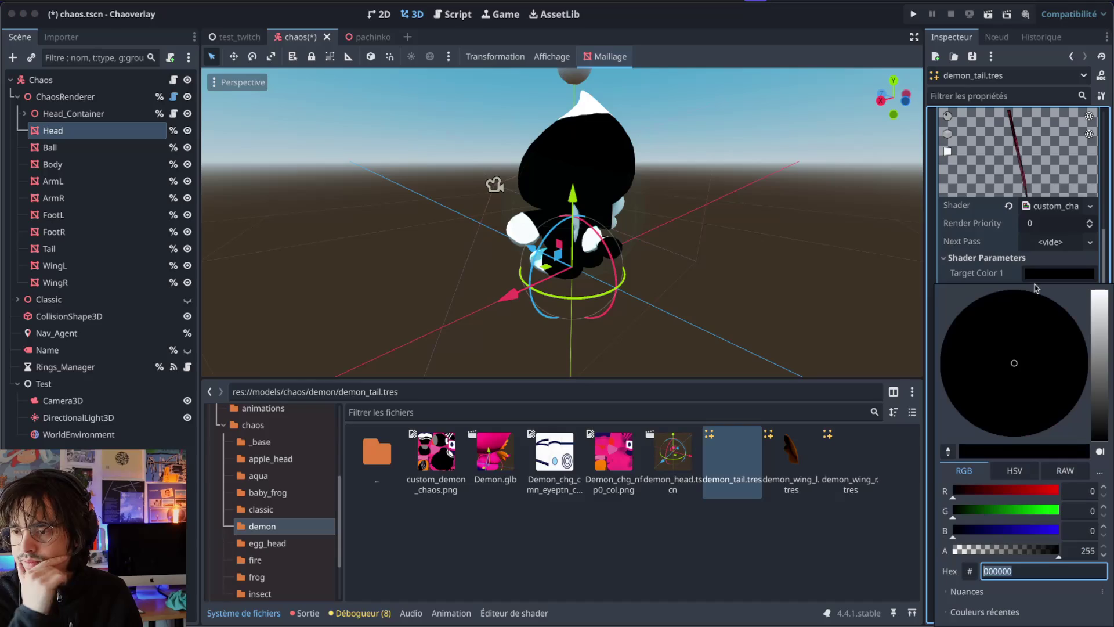
pyautogui.click(1041, 342)
pyautogui.click(1096, 348)
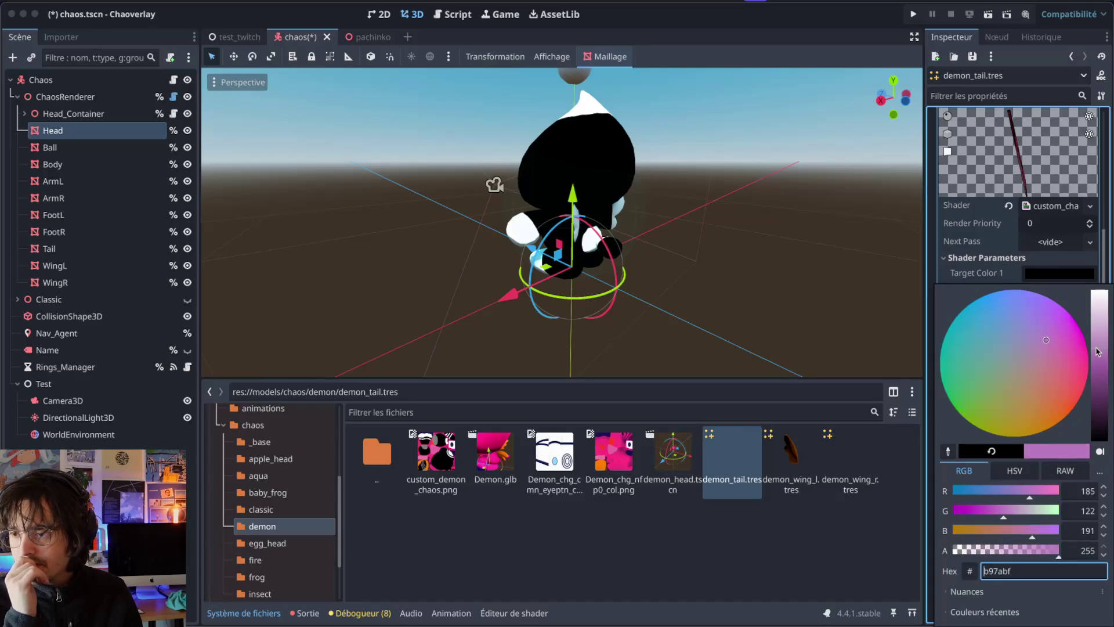
pyautogui.click(884, 548)
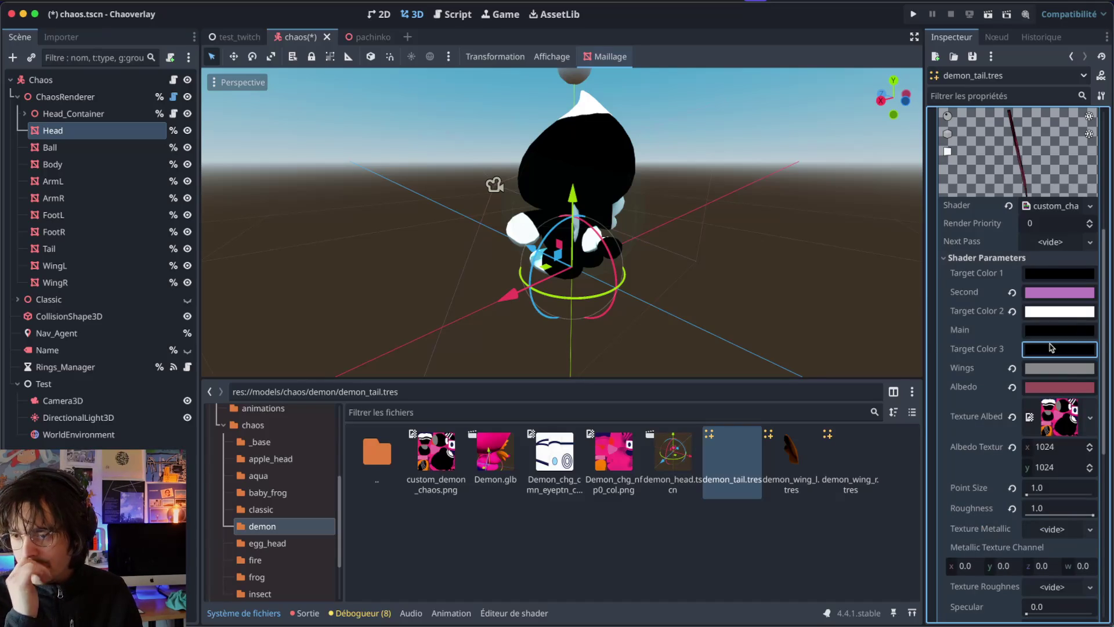
# Step: Set Target Color 3 to a pale green and rotate the tail preview
pyautogui.click(1053, 346)
pyautogui.click(993, 91)
pyautogui.click(1096, 61)
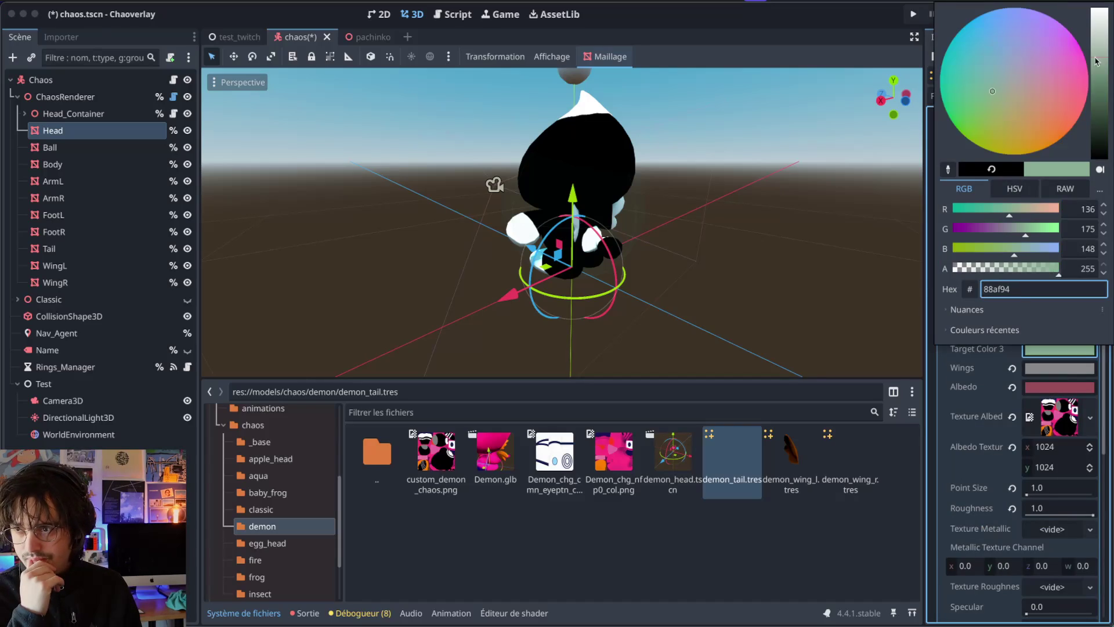
pyautogui.click(974, 93)
pyautogui.click(831, 444)
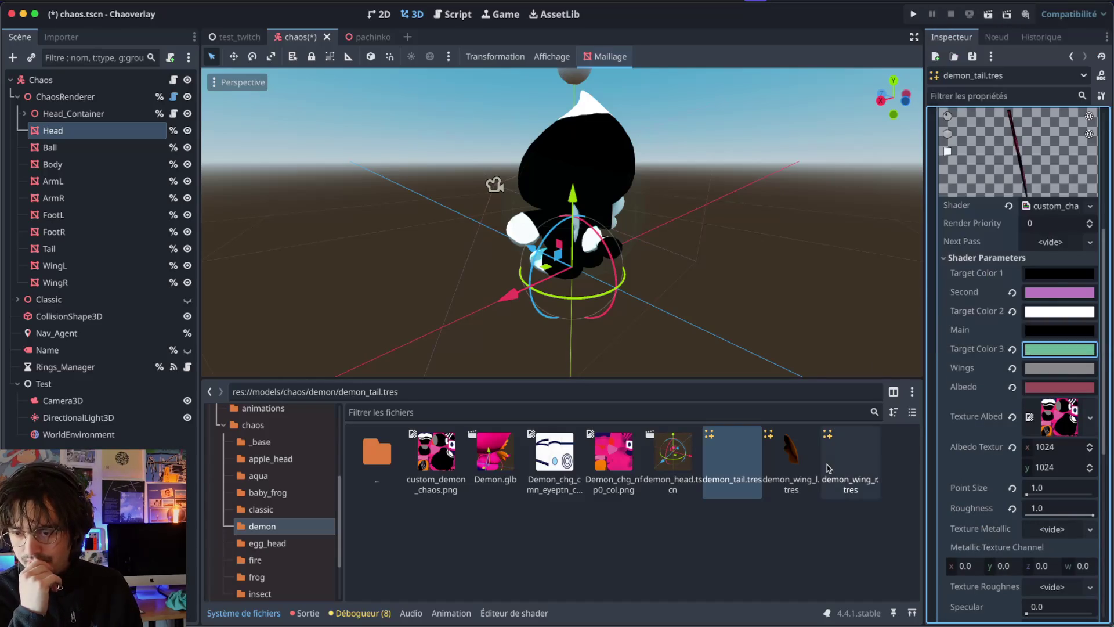
pyautogui.scroll(5, 952, 174)
pyautogui.moveTo(935, 155); pyautogui.dragTo(1016, 160)
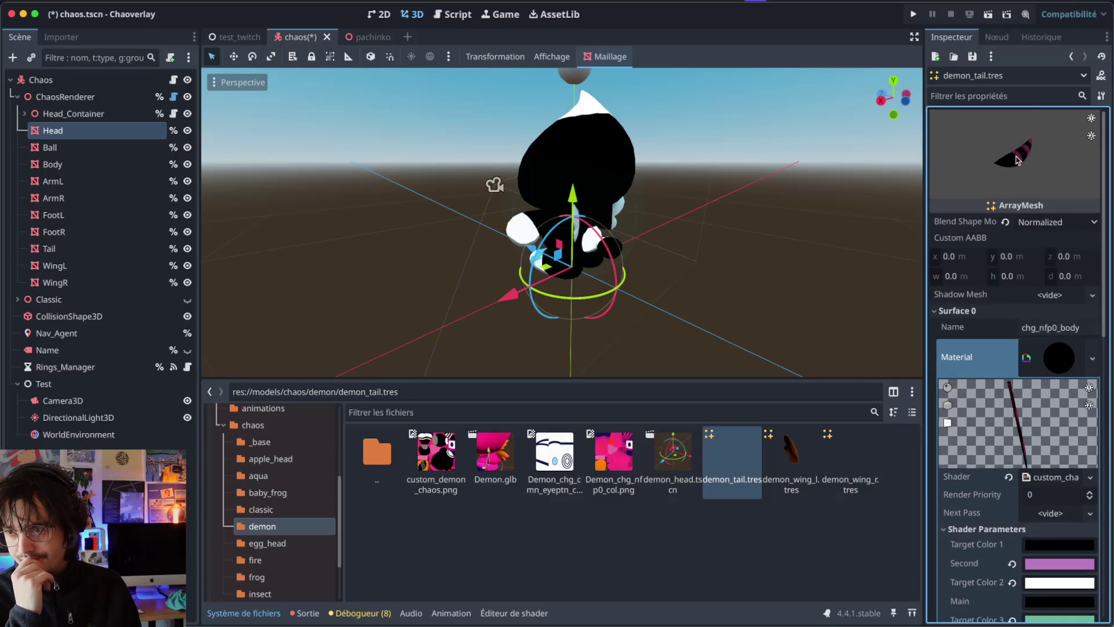
pyautogui.scroll(-5, 1030, 543)
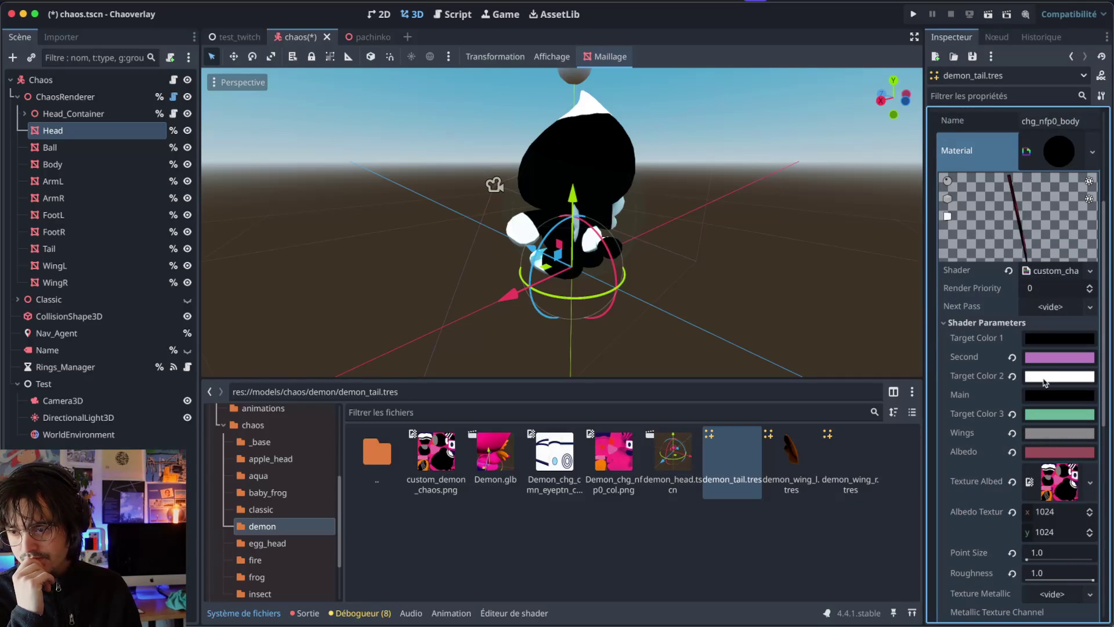
# Step: Set the Main colour to magenta (da54a6) and check the pink tail in the preview
pyautogui.click(1048, 395)
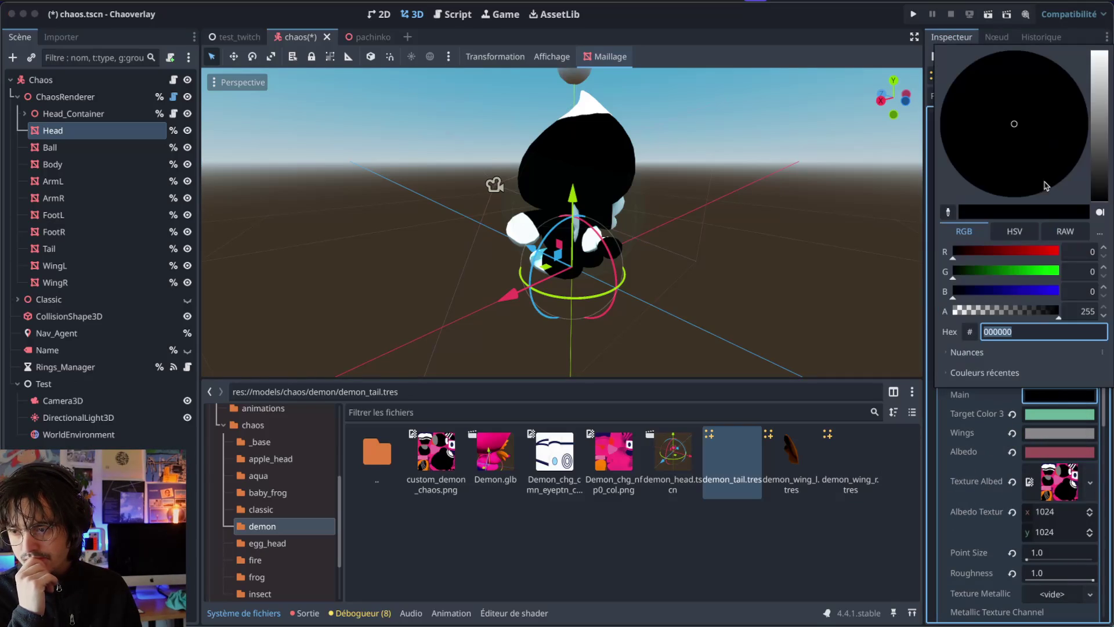
pyautogui.click(1095, 119)
pyautogui.click(1070, 114)
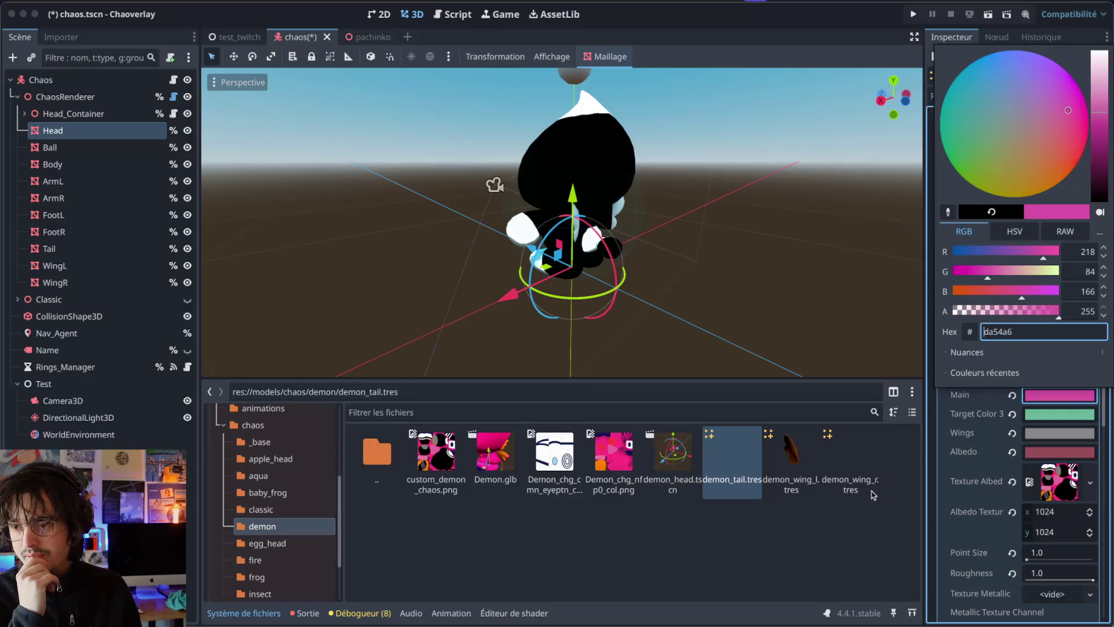
pyautogui.click(893, 496)
pyautogui.scroll(4, 994, 257)
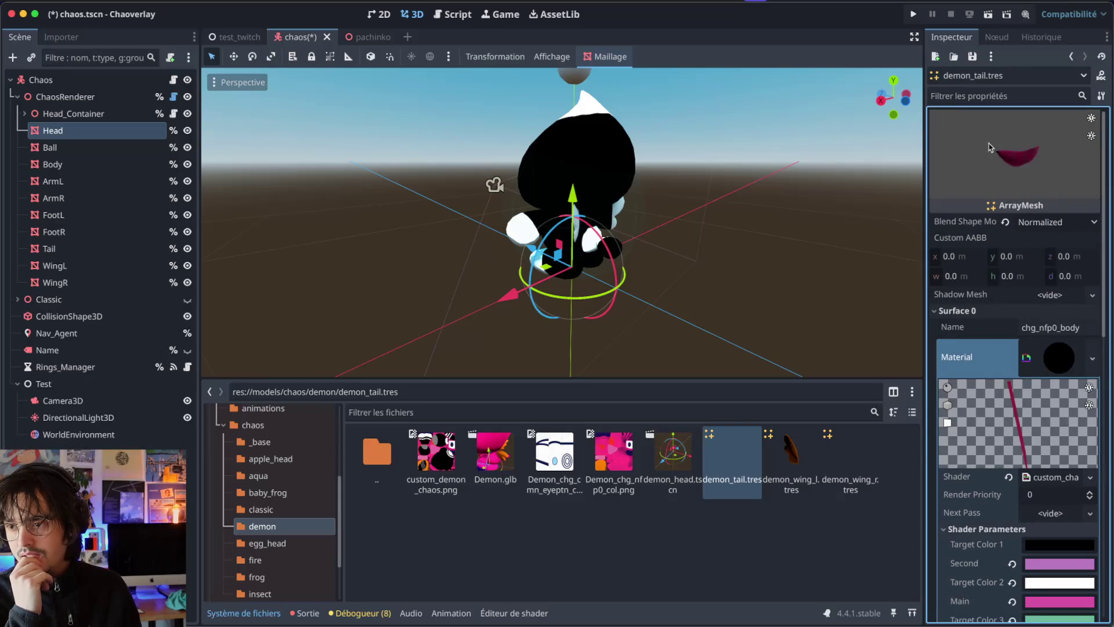
pyautogui.moveTo(1002, 152); pyautogui.dragTo(1022, 150)
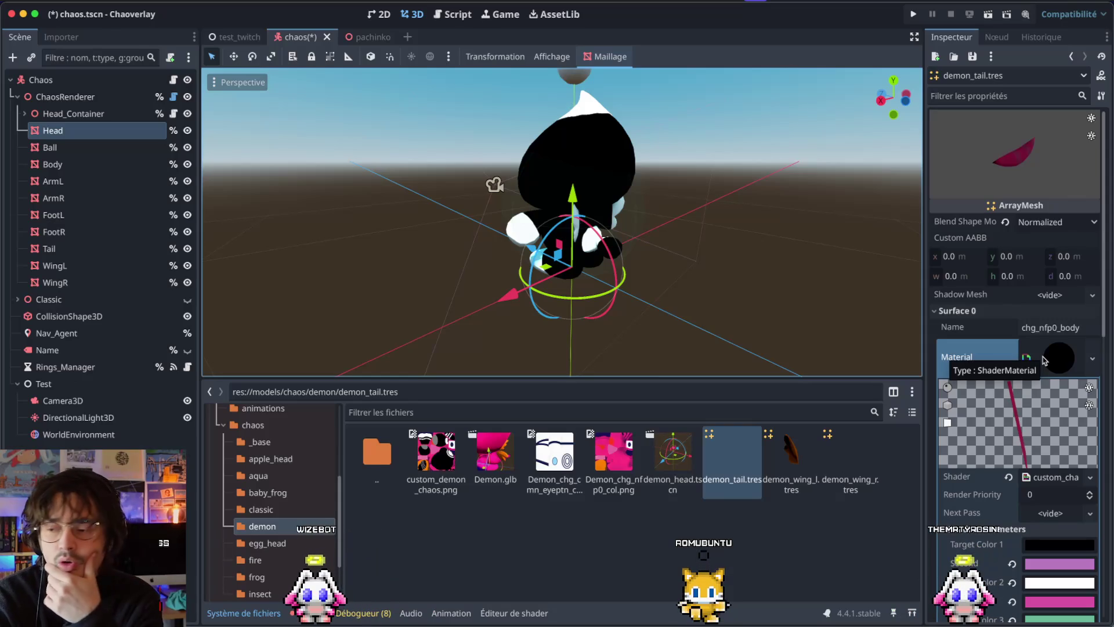
pyautogui.scroll(-10, 1048, 522)
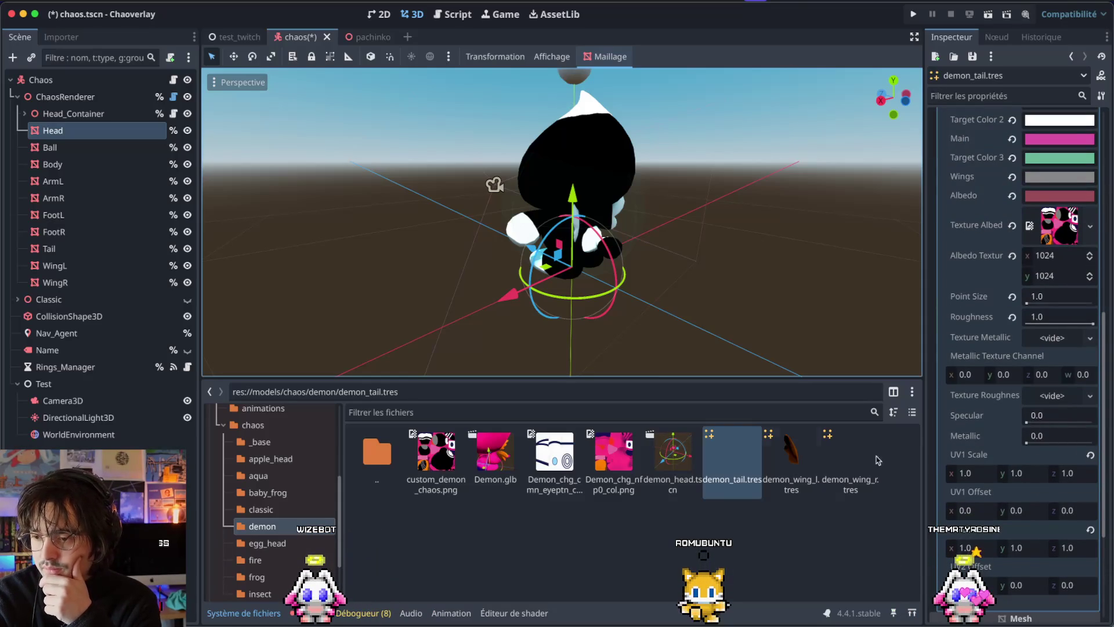
pyautogui.scroll(12, 1057, 338)
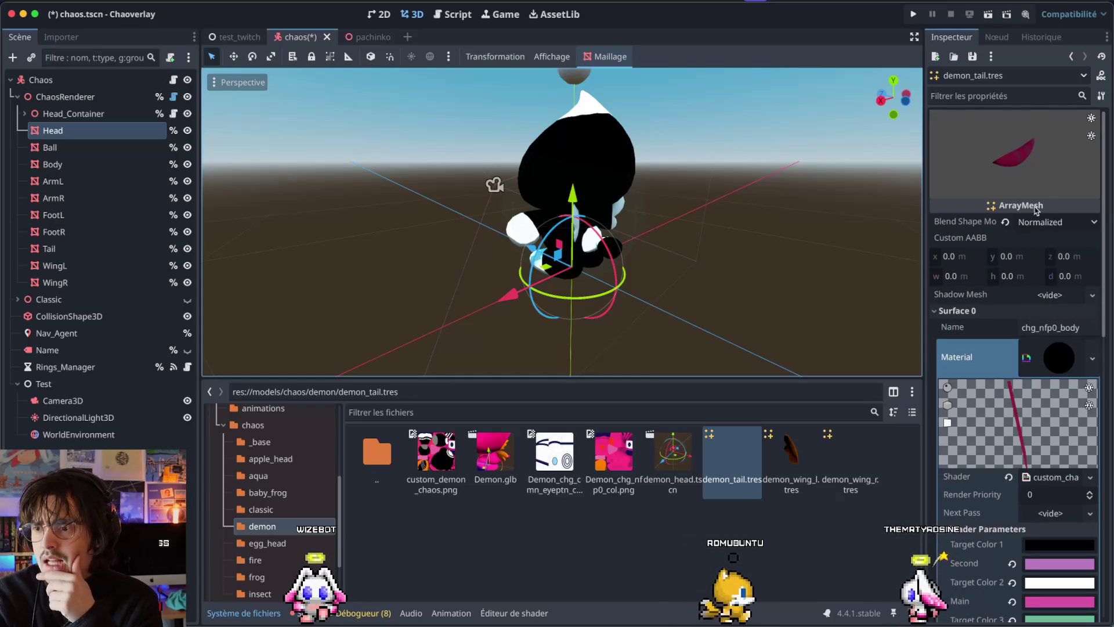
pyautogui.scroll(-1, 1027, 217)
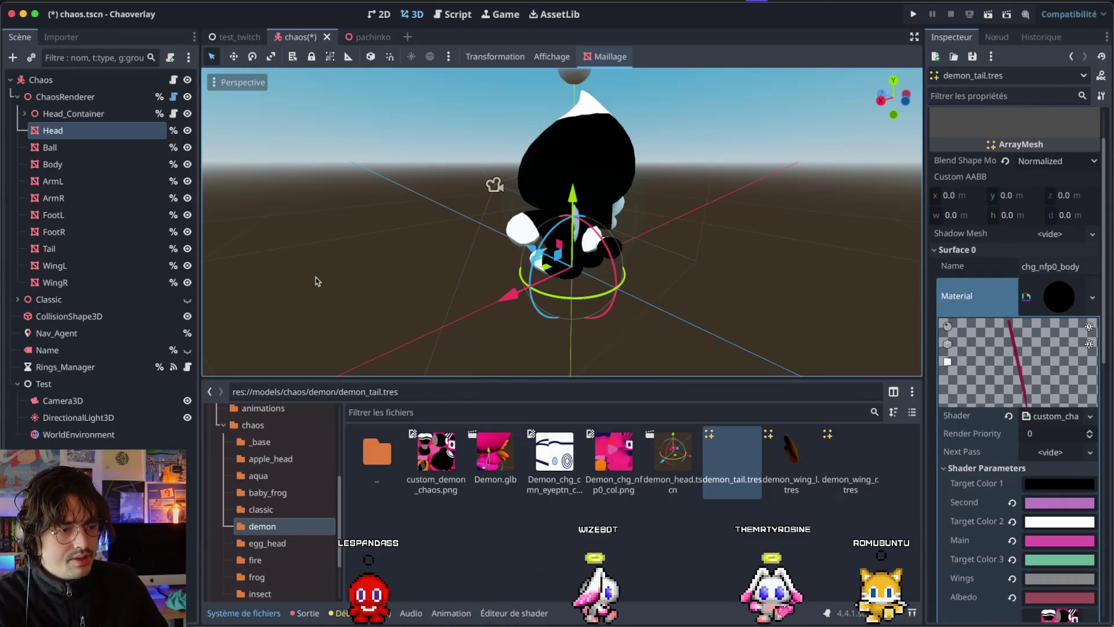
# Step: Create ChaoMeshBehaviour.gd in chaos_behaviour and begin typing 'class' on its first line
pyautogui.press('super+Tab')
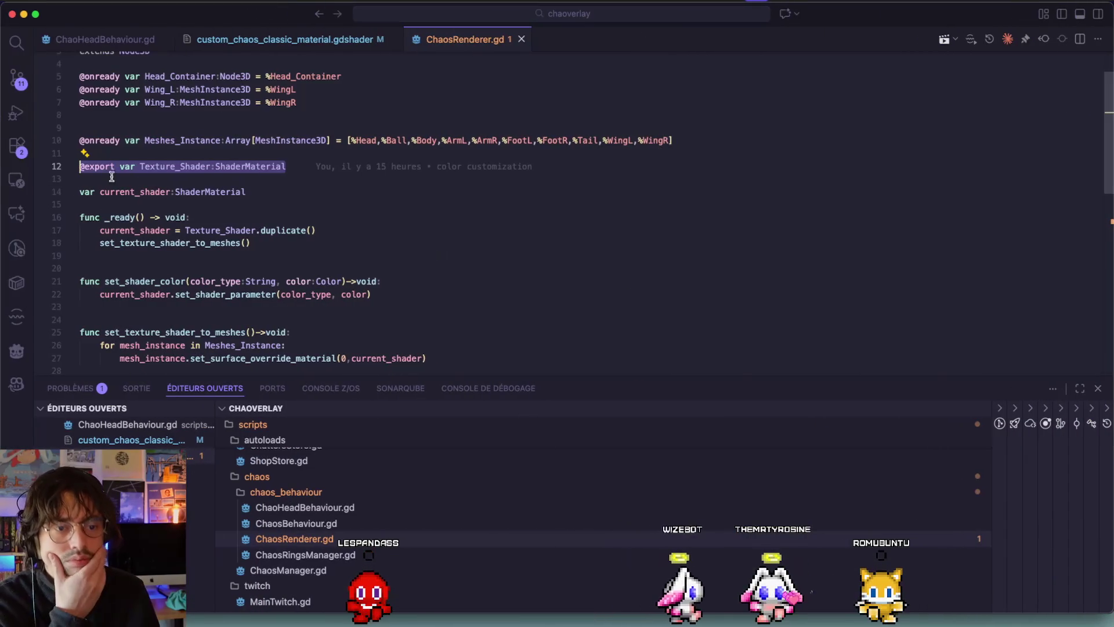
pyautogui.rightClick(298, 494)
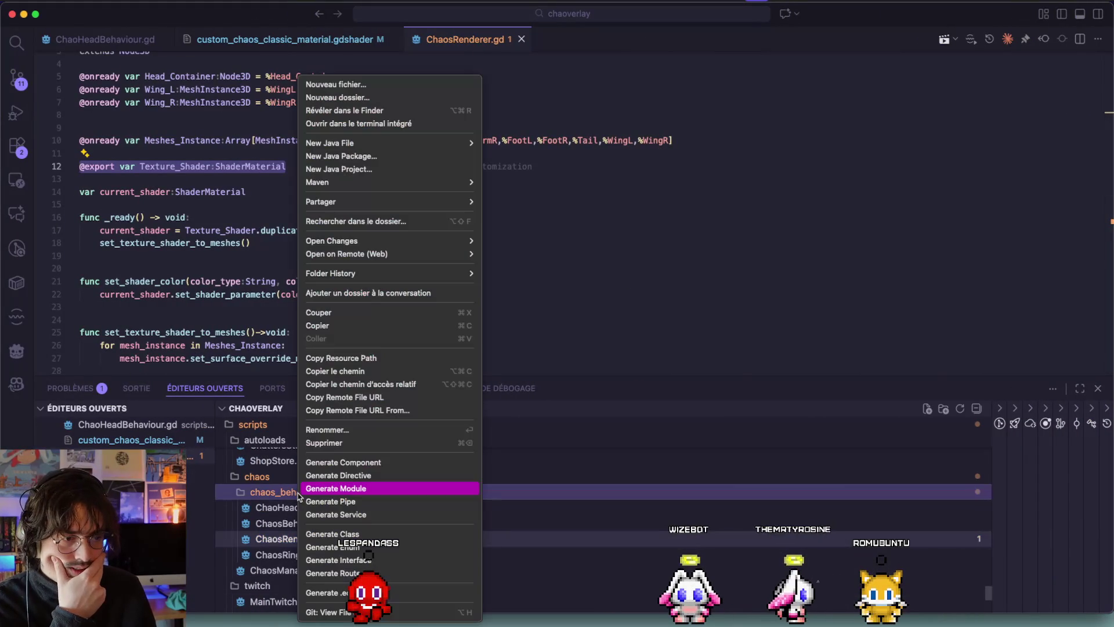
pyautogui.click(383, 85)
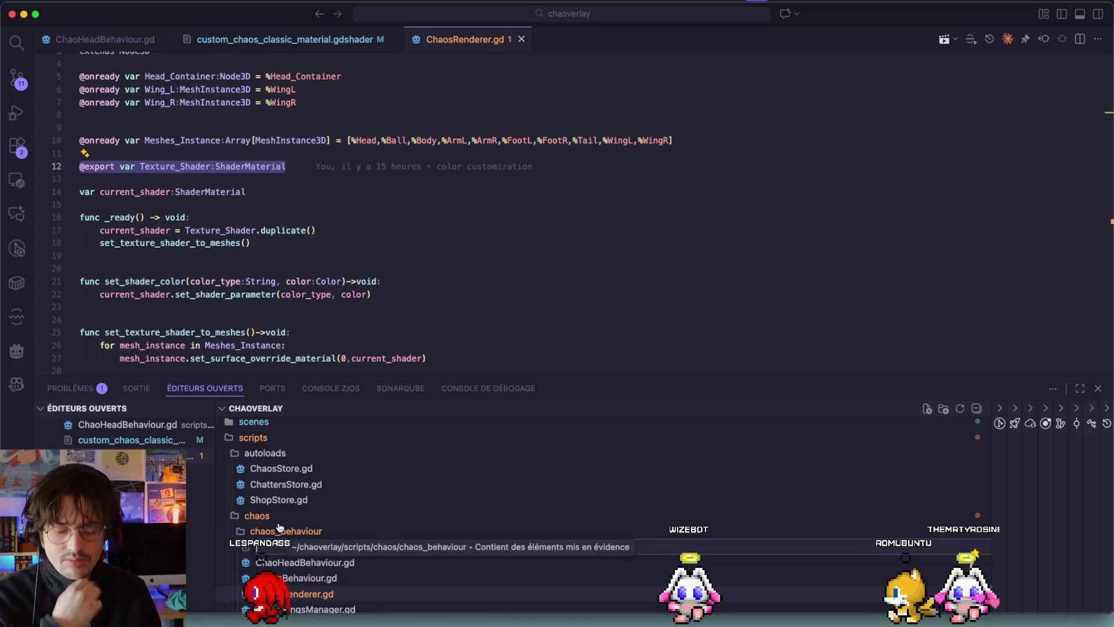
pyautogui.write('Chao')
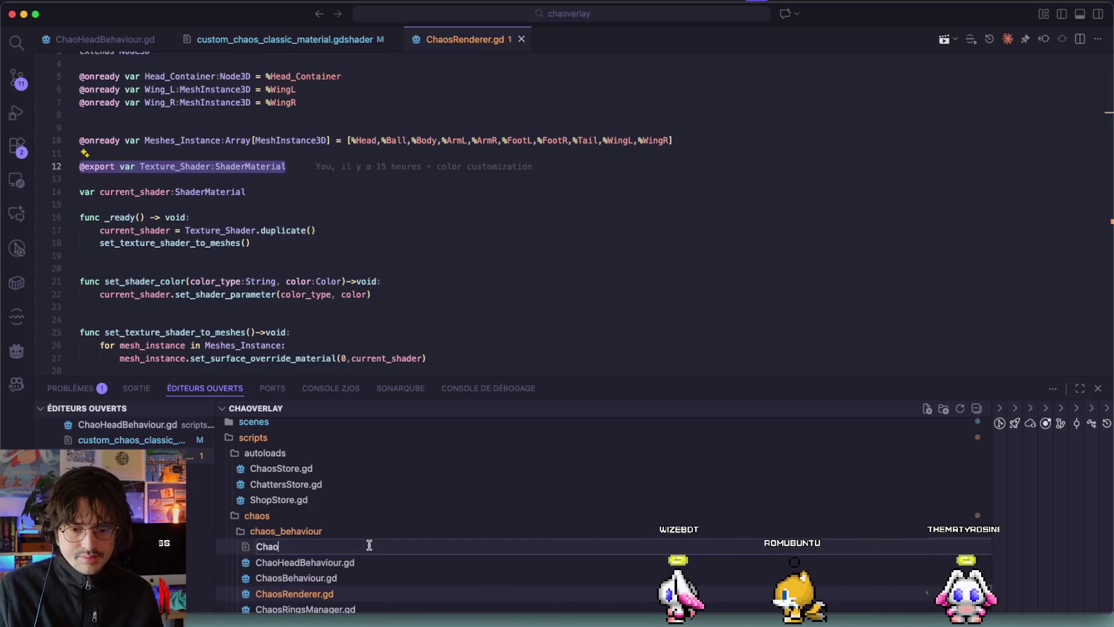
pyautogui.scroll(-2, 369, 546)
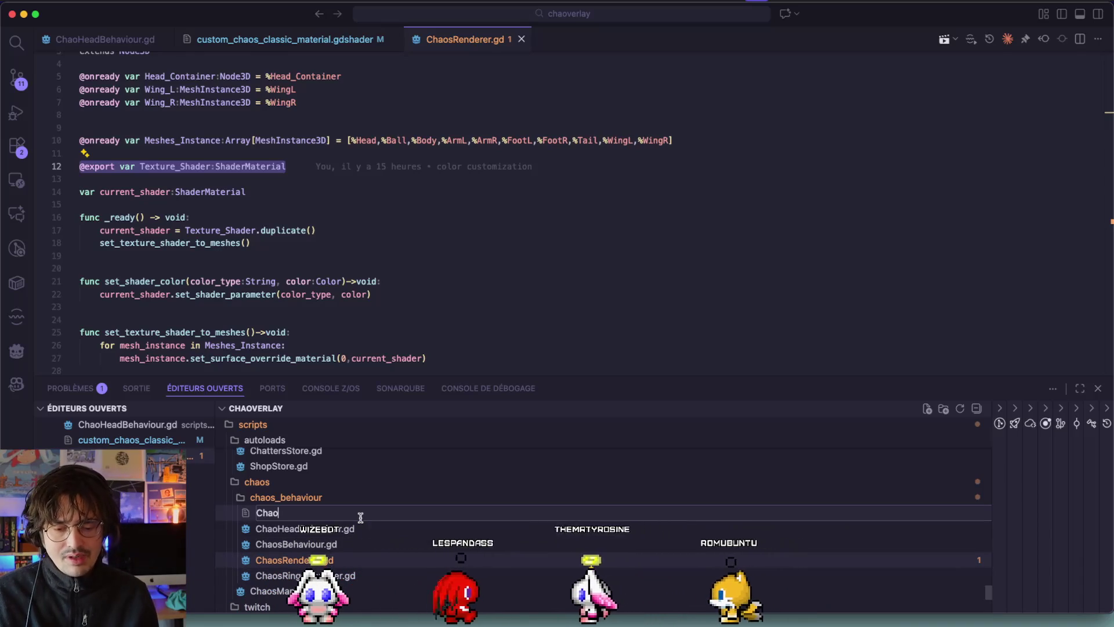
pyautogui.write('Le')
pyautogui.press('BackSpace')
pyautogui.press('BackSpace')
pyautogui.write('Me')
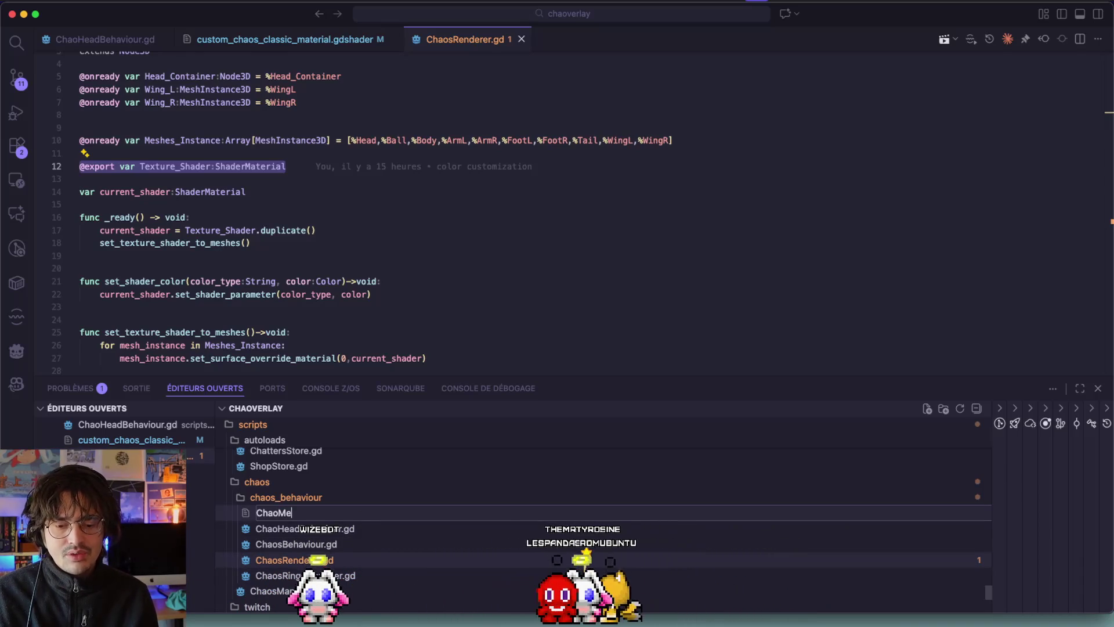
pyautogui.press('BackSpace')
pyautogui.press('BackSpace')
pyautogui.write('.?')
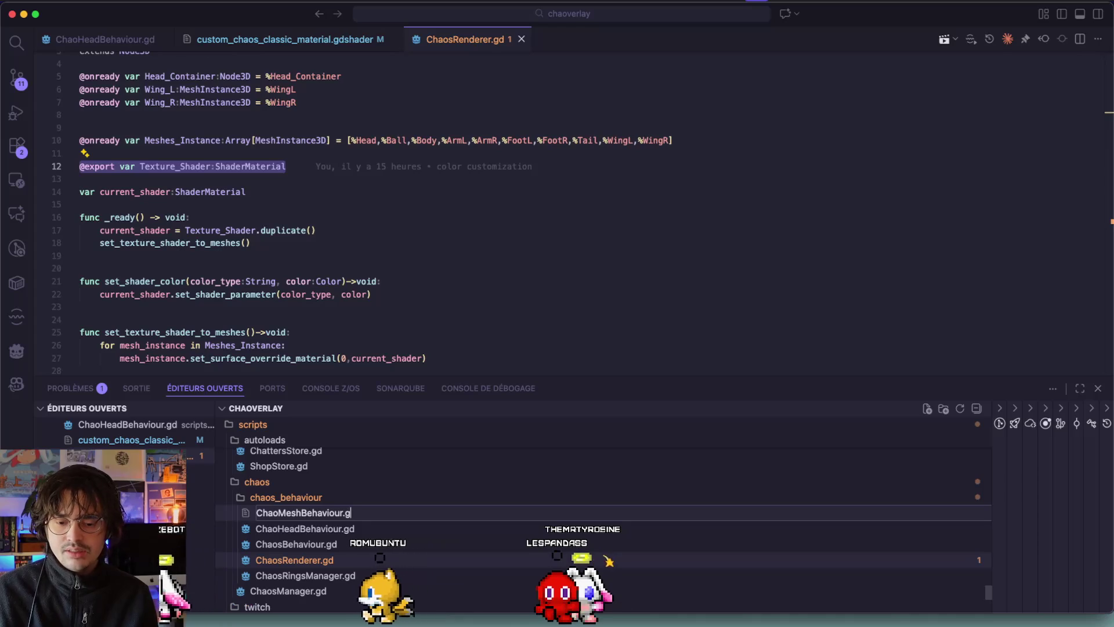
pyautogui.press('Return')
pyautogui.write('class°_')
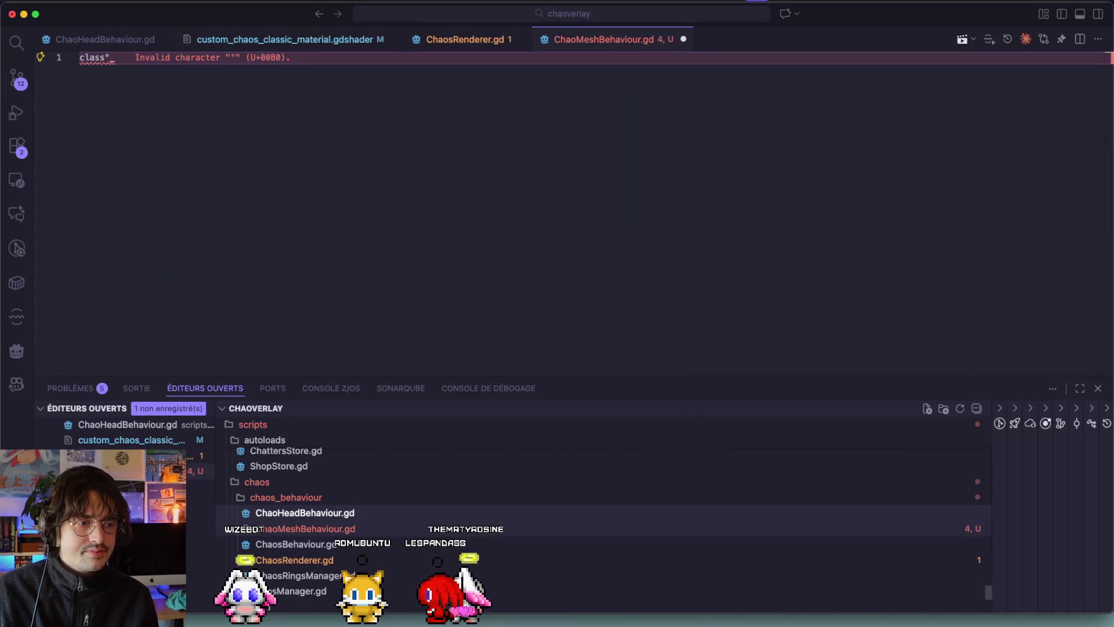
# Step: Declare class_name ChaoMeshBehaviour extending MeshInstance3D
pyautogui.hotkey('ctrl', 'space')
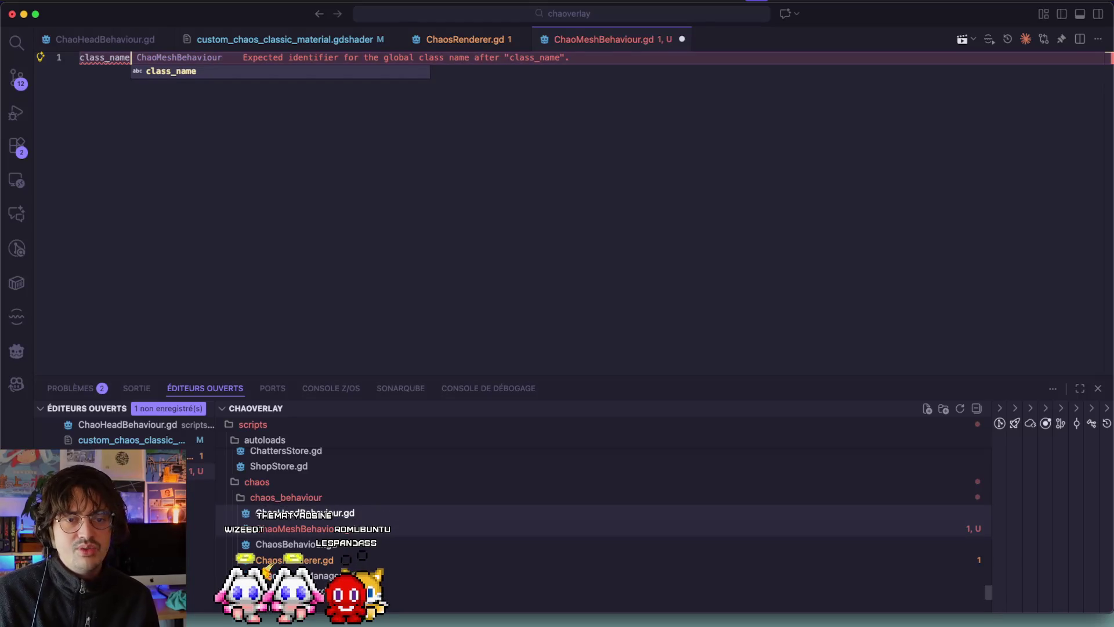
pyautogui.write(' ChaoMeshBehavio')
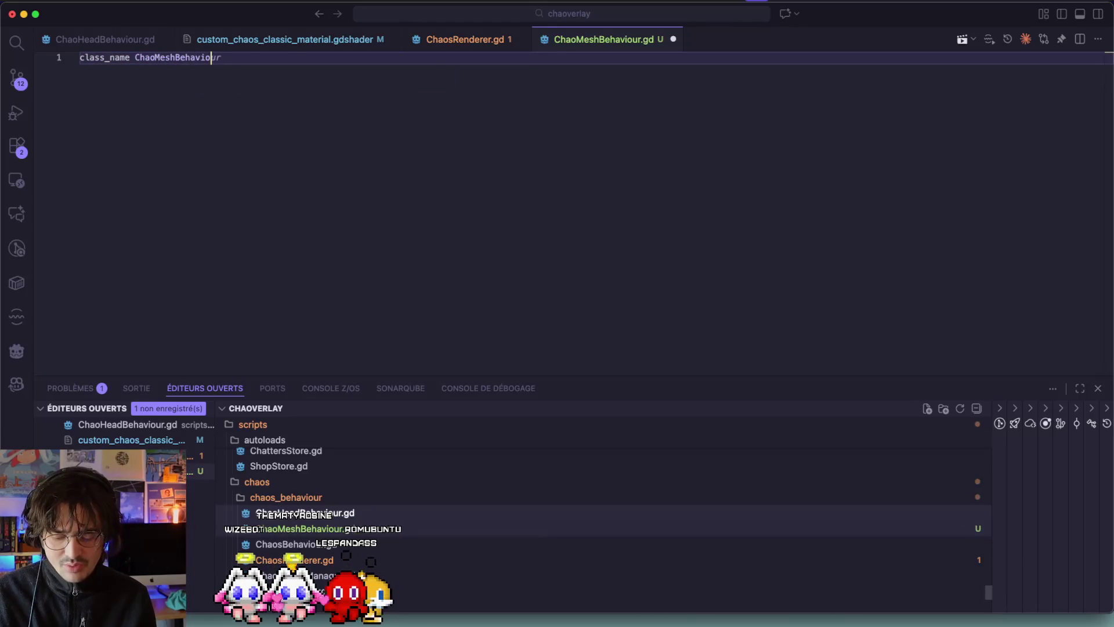
pyautogui.press('Tab')
pyautogui.press('Return')
pyautogui.write('extends L')
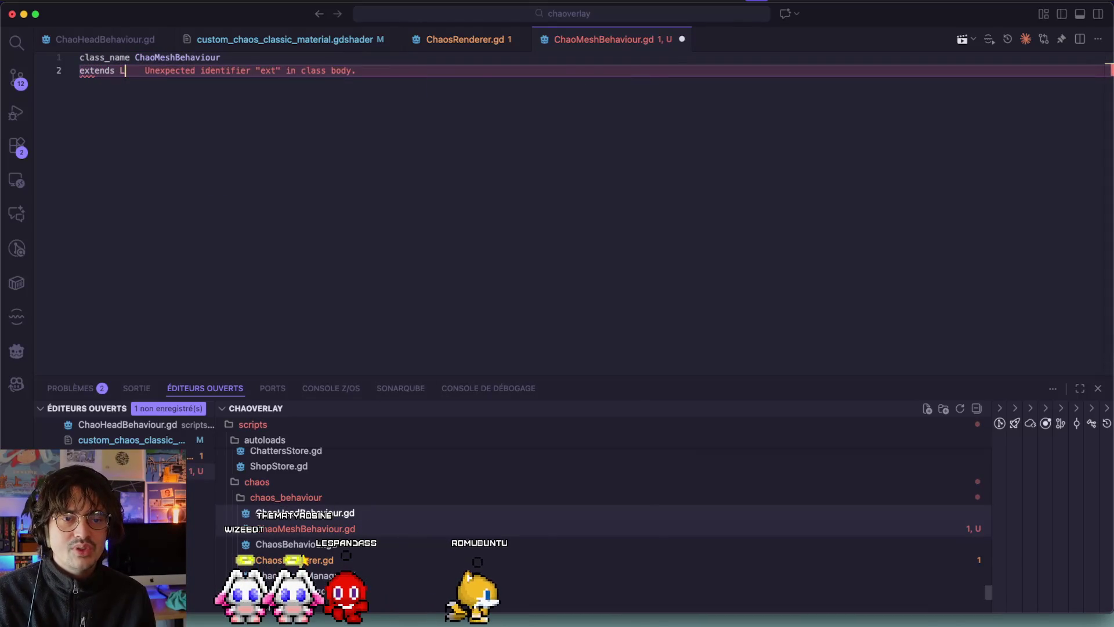
pyautogui.press('BackSpace')
pyautogui.write('MeshIns')
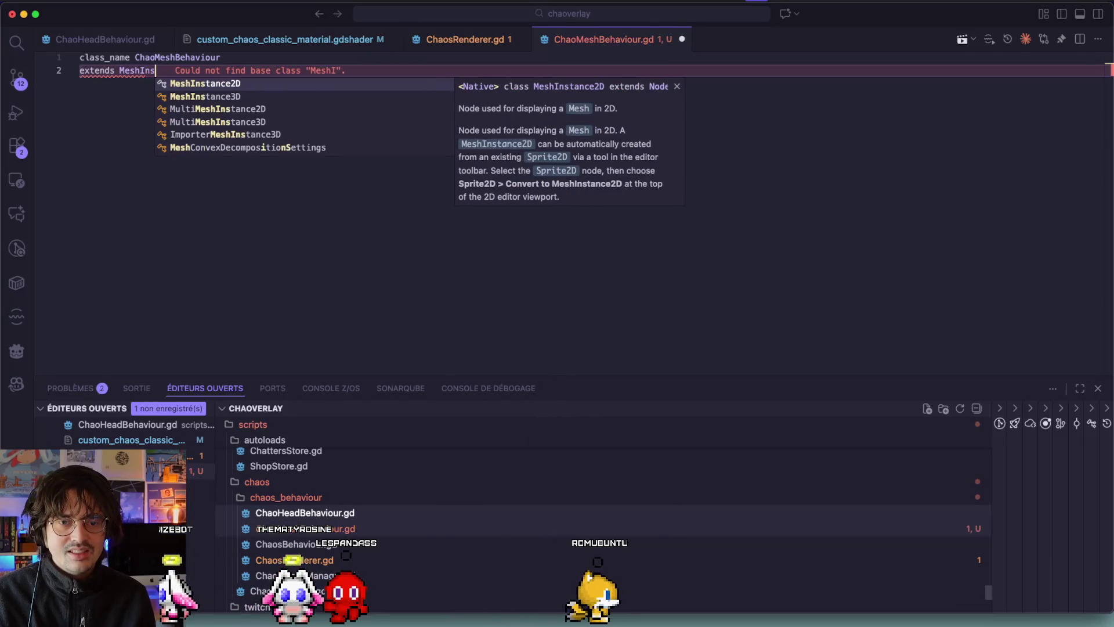
pyautogui.press('Down')
pyautogui.press('Tab')
pyautogui.press('Return')
pyautogui.press('Return')
pyautogui.press('Return')
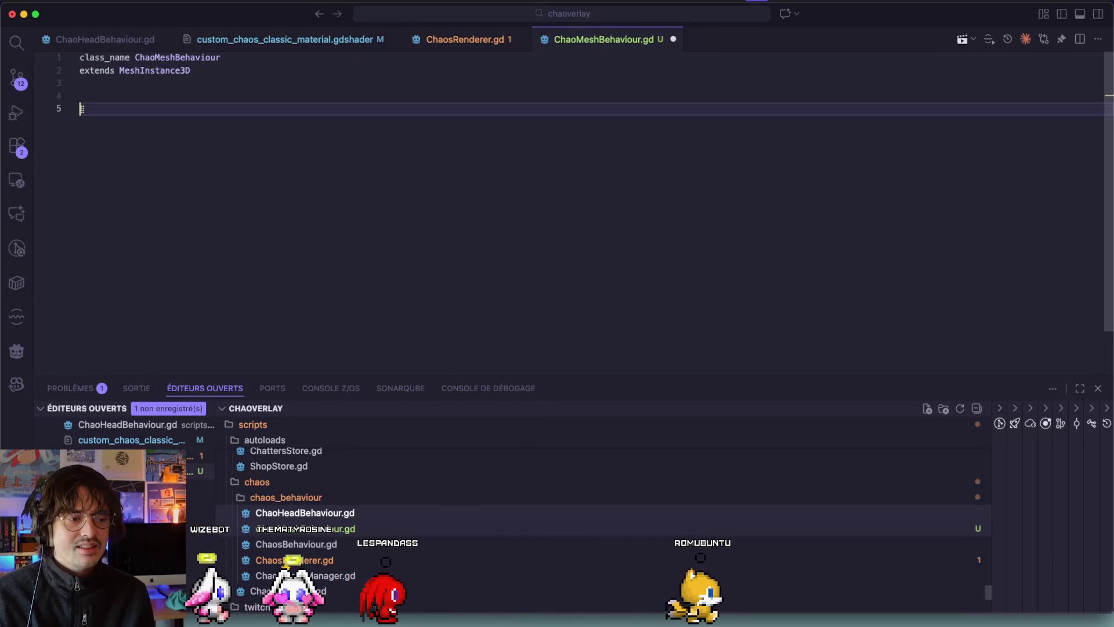
# Step: Add a current_shader ShaderMaterial variable and save the script
pyautogui.press('super+Tab')
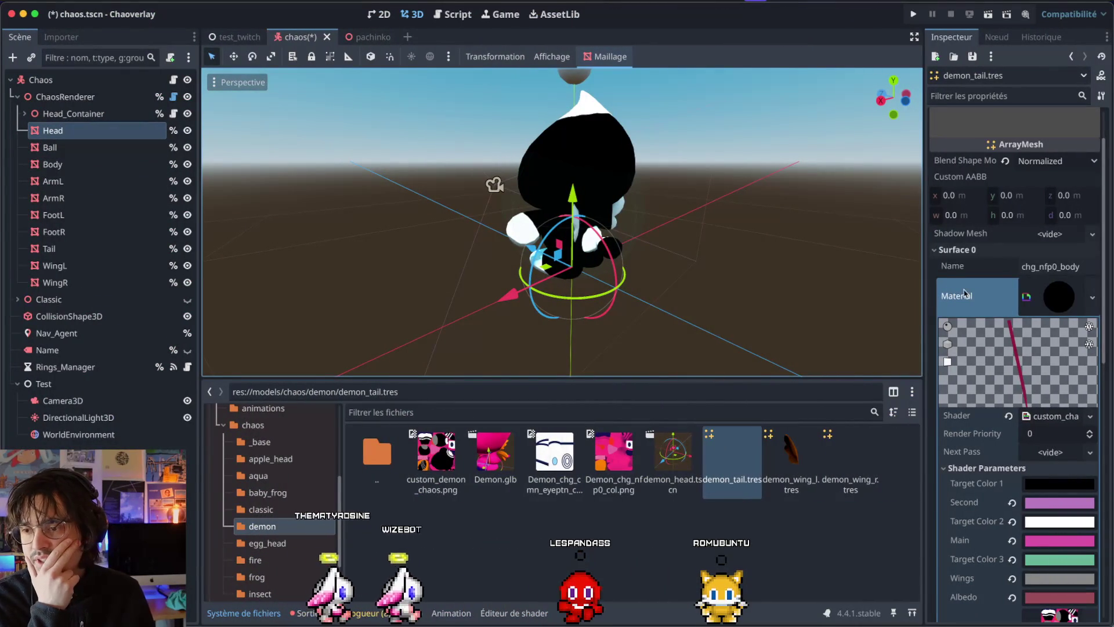
pyautogui.press('super+Tab')
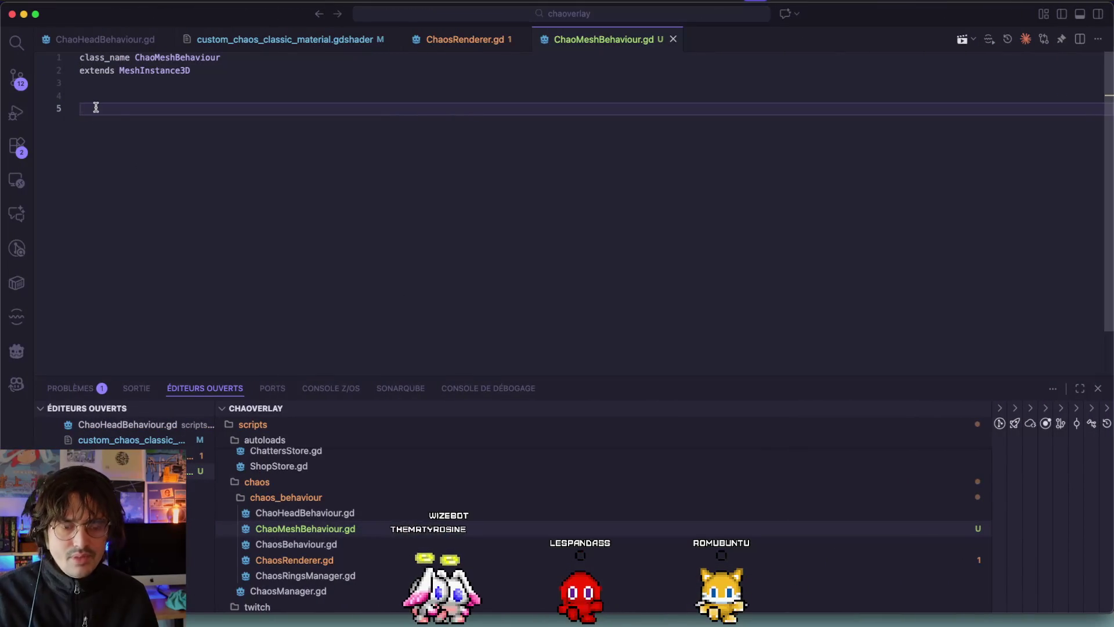
pyautogui.write('var current_s')
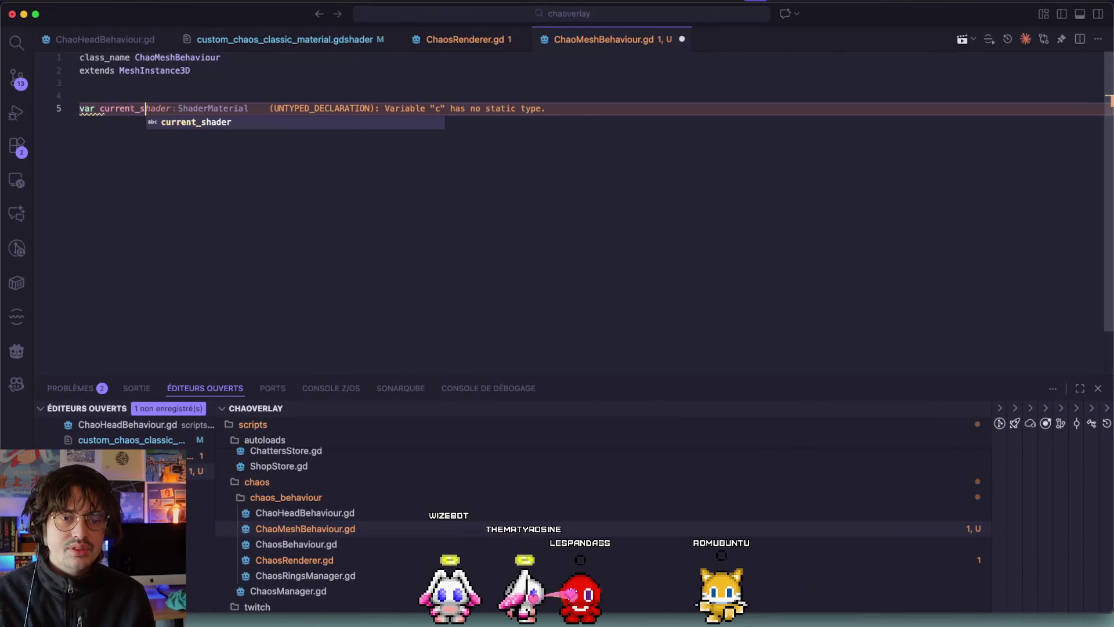
pyautogui.press('Tab')
pyautogui.press('super+s')
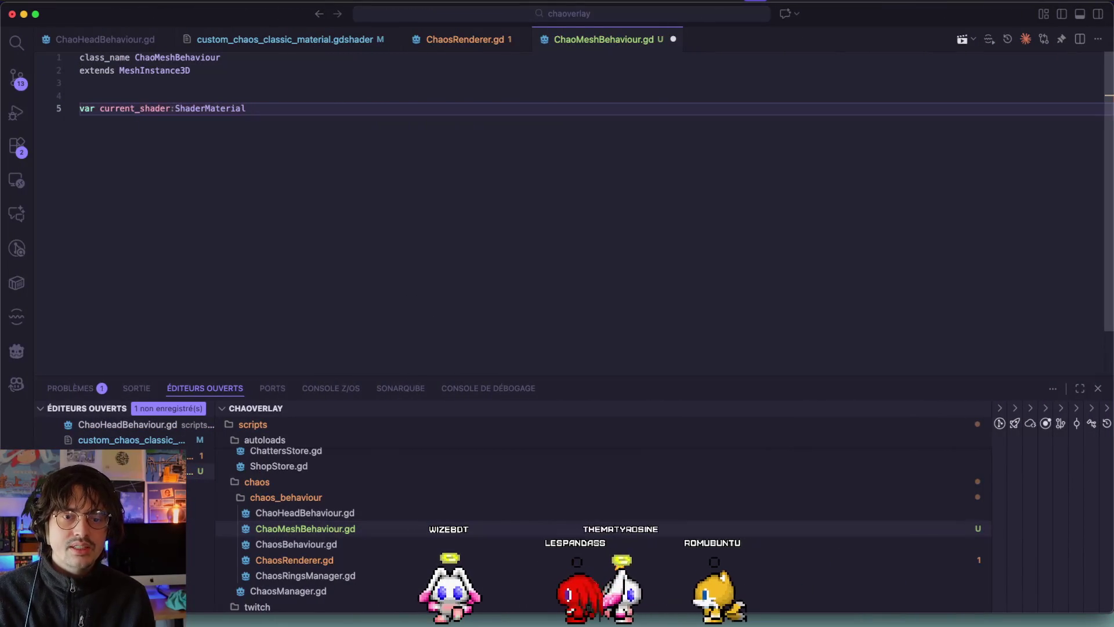
pyautogui.click(79, 96)
pyautogui.click(247, 109)
pyautogui.press('Return')
pyautogui.press('Return')
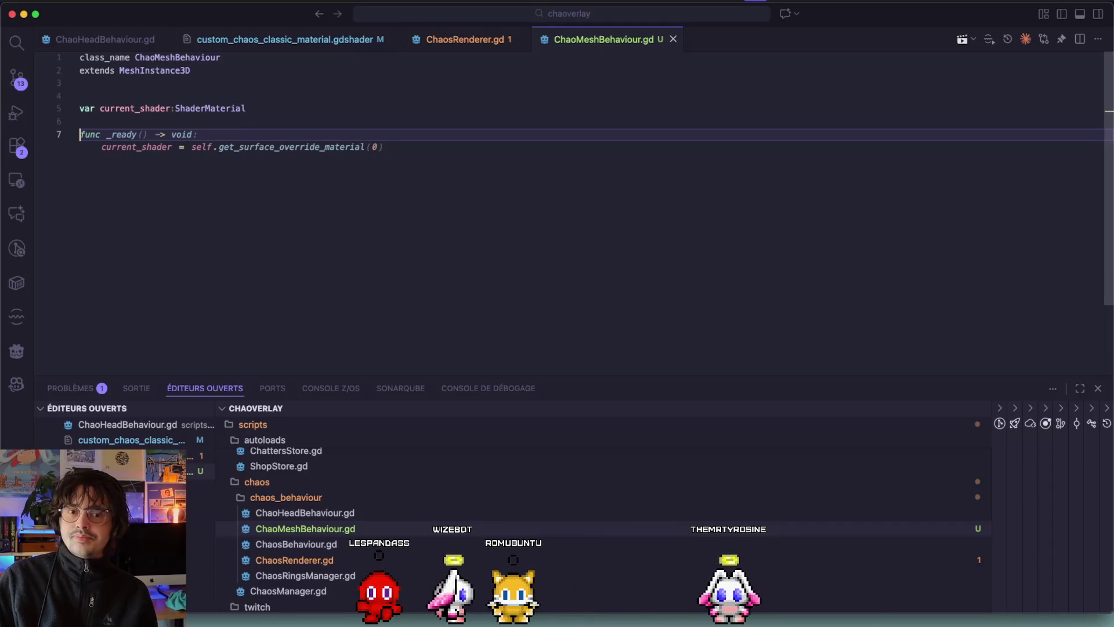
pyautogui.press('super+Tab')
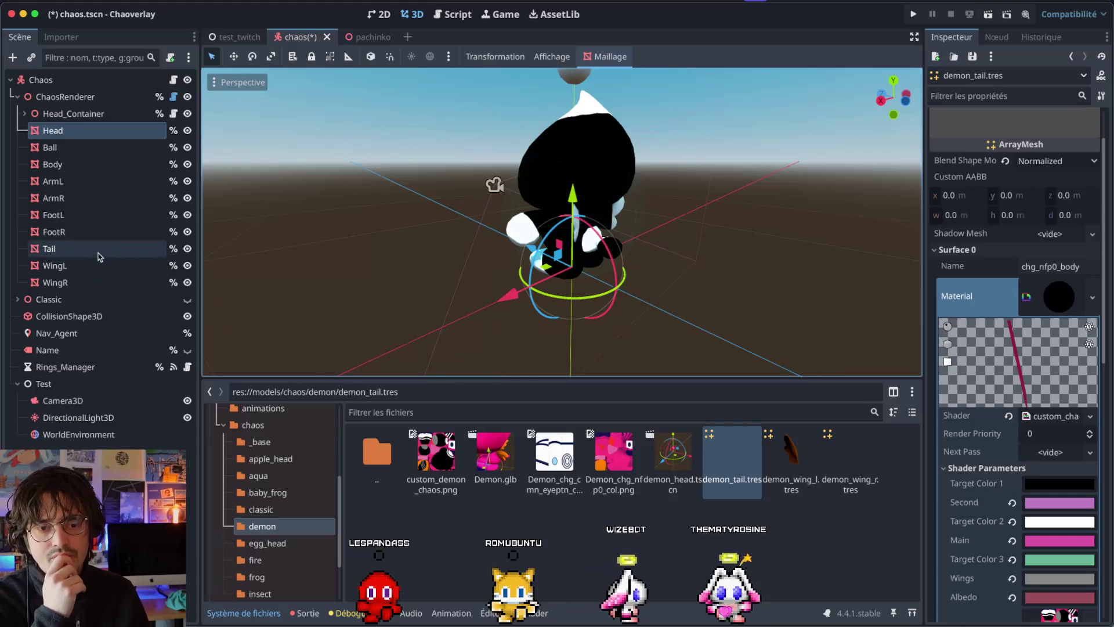
# Step: Load ChaoMeshBehaviour.gd onto the Tail node by filtering for 'mesh', then save the chaos scene
pyautogui.click(99, 256)
pyautogui.scroll(-10, 1007, 431)
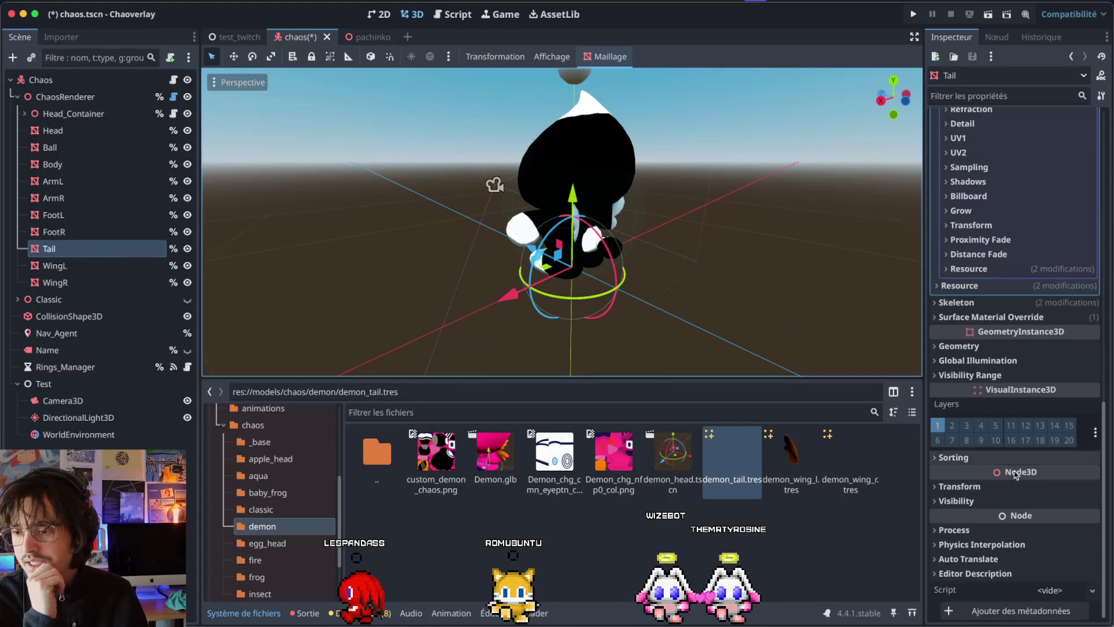
pyautogui.click(1052, 590)
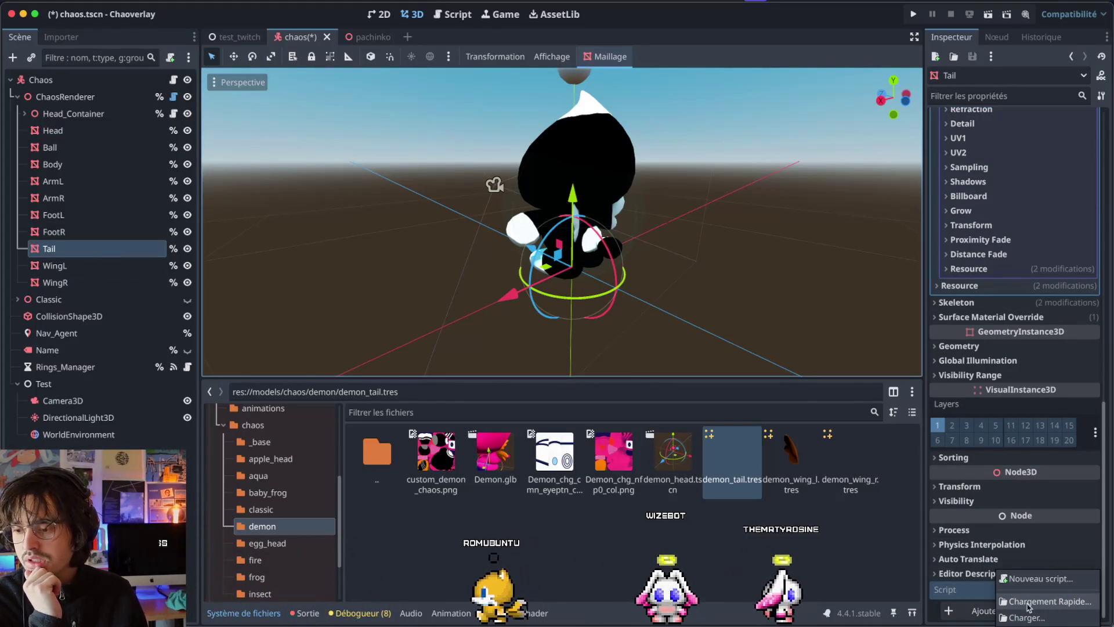
pyautogui.click(1027, 601)
pyautogui.write('mesh')
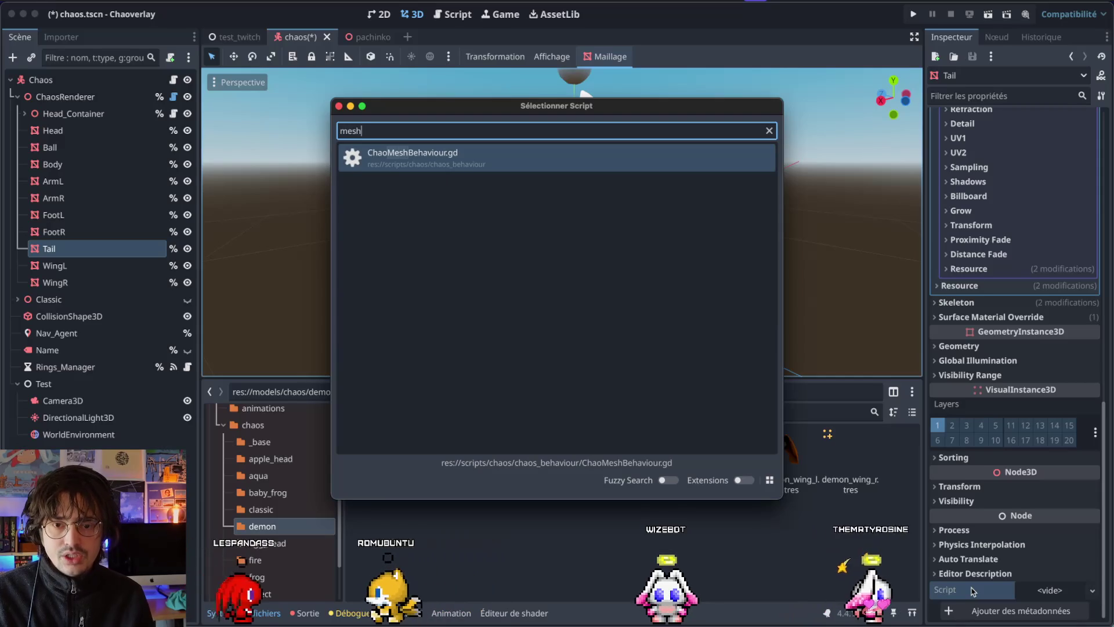
pyautogui.press('Return')
pyautogui.press('super+s')
pyautogui.hotkey('ctrl', 'Left')
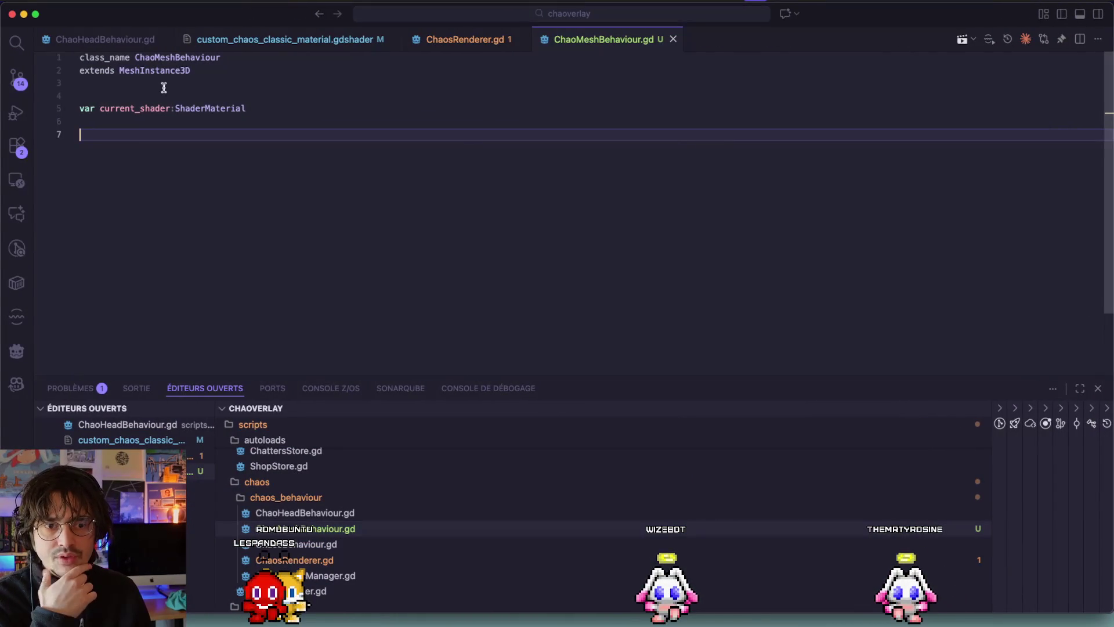
# Step: Write the func change_mesh()->void: header, referring to ChaosRenderer.gd for the pattern
pyautogui.moveTo(315, 111); pyautogui.dragTo(55, 92)
pyautogui.click(219, 137)
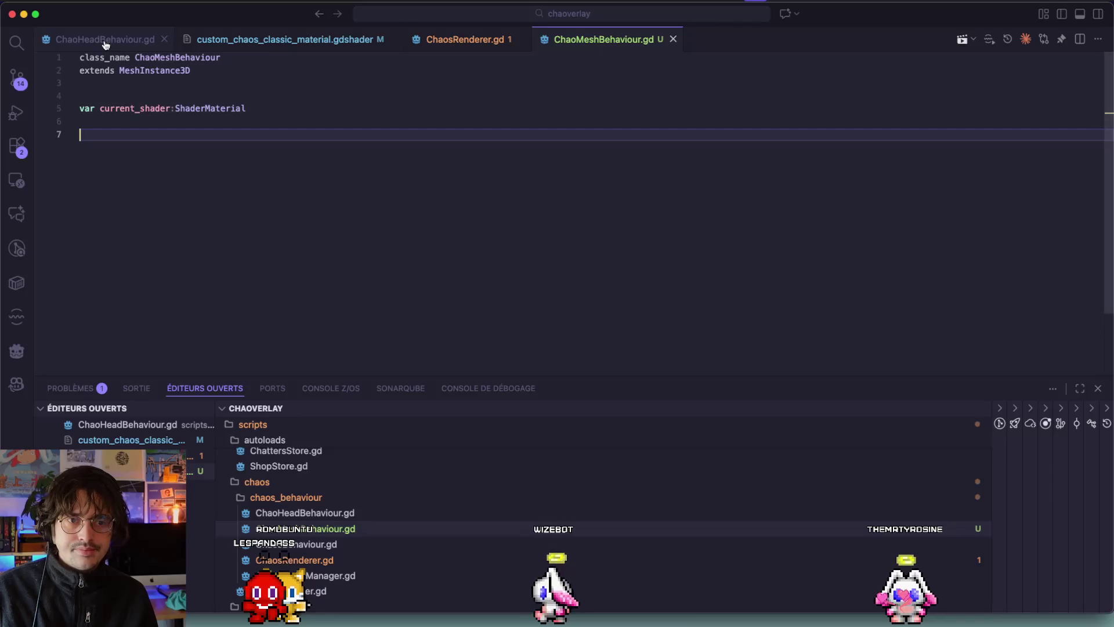
pyautogui.click(443, 44)
pyautogui.scroll(-5, 246, 311)
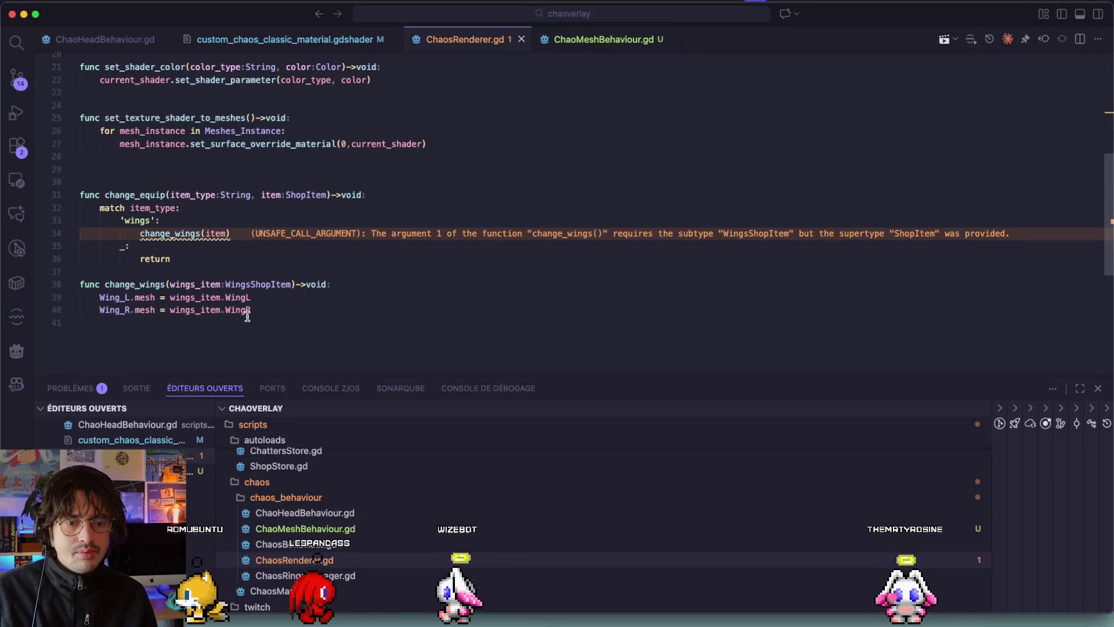
pyautogui.moveTo(280, 311); pyautogui.dragTo(136, 313)
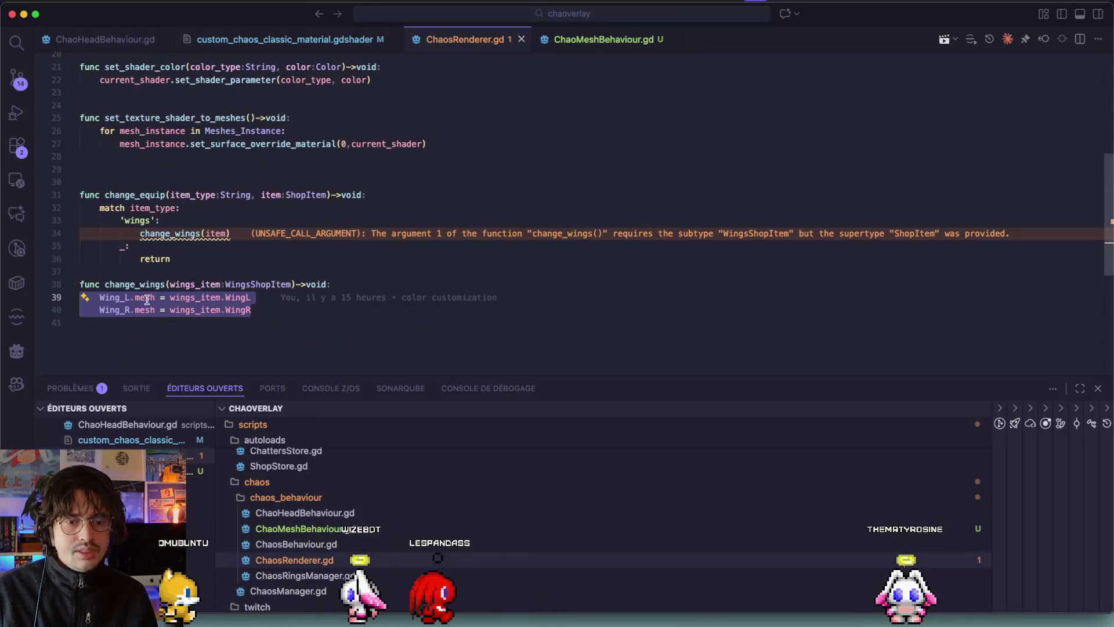
pyautogui.doubleClick(144, 297)
pyautogui.click(247, 320)
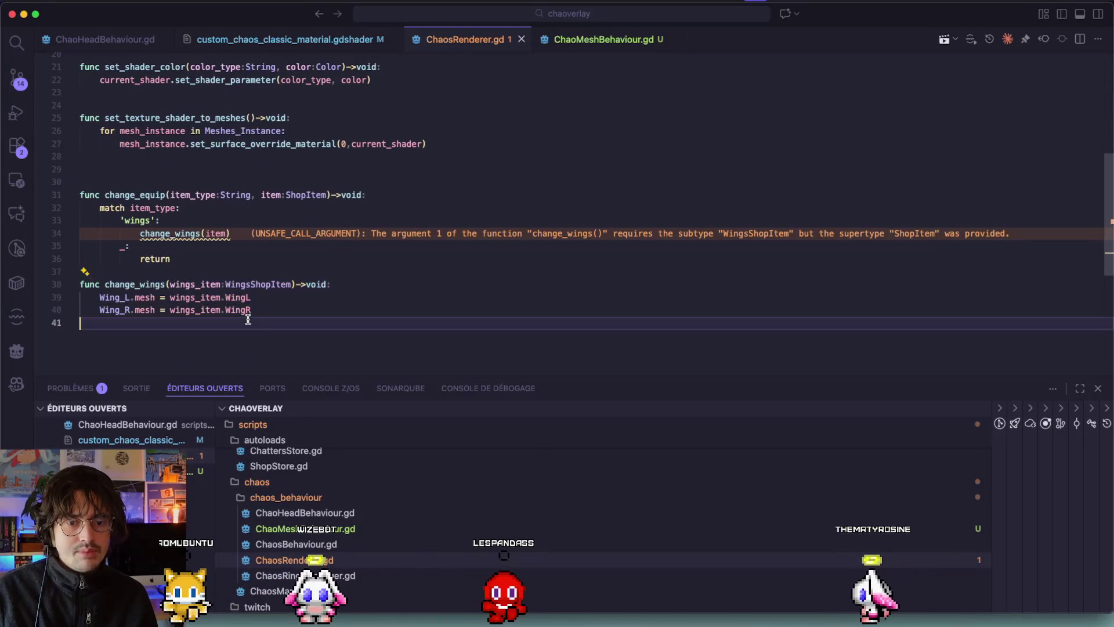
pyautogui.click(577, 38)
pyautogui.write('func ')
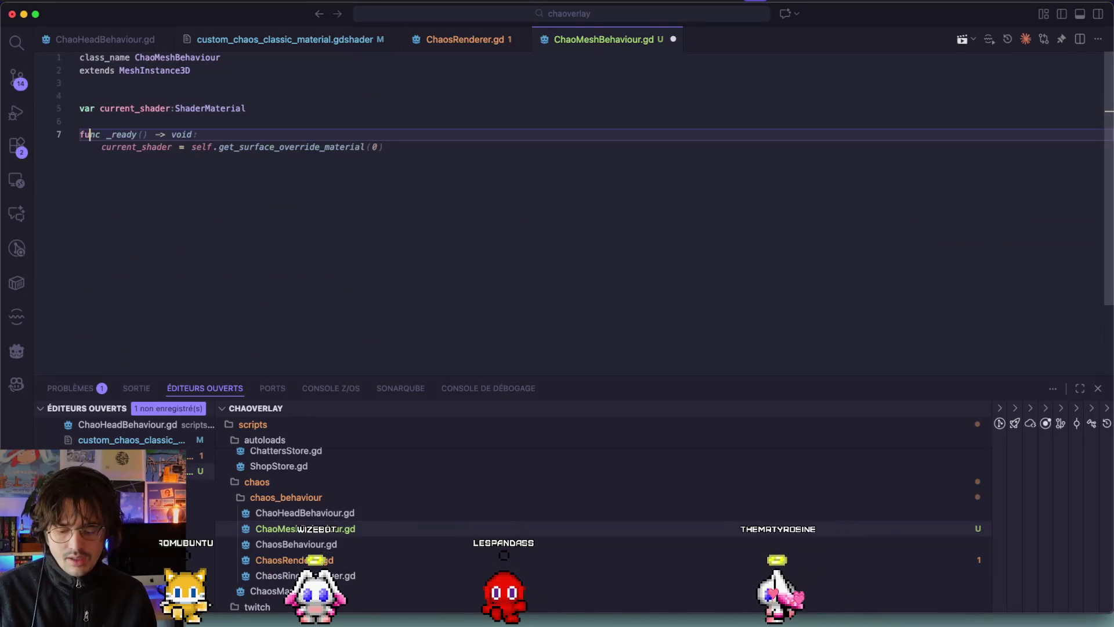
pyautogui.write('c')
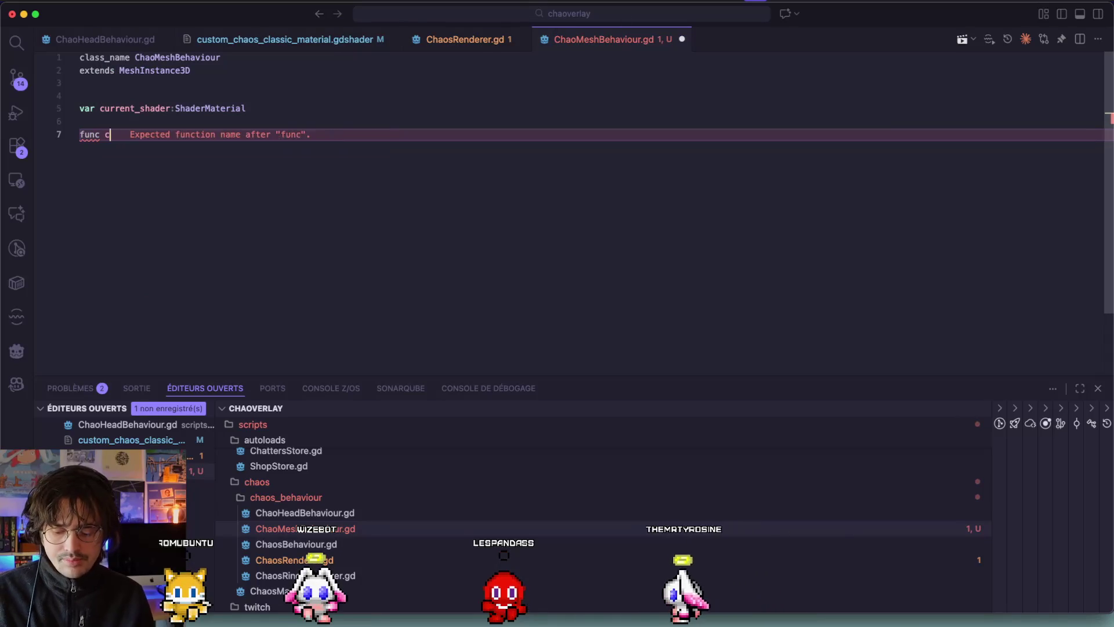
pyautogui.write('hange_mesh()->void:')
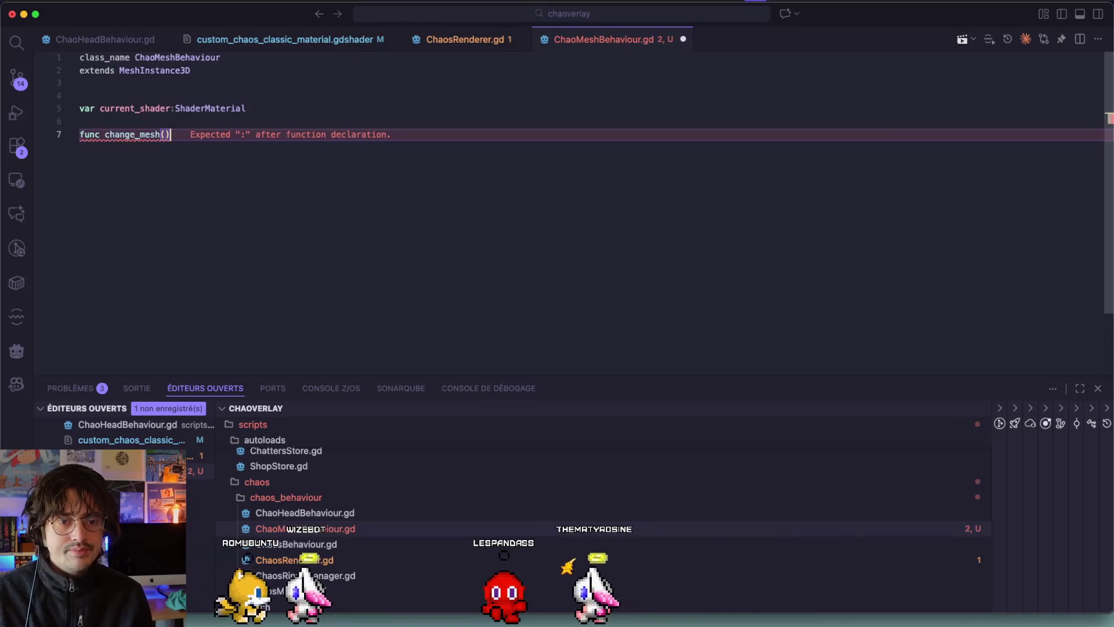
pyautogui.press('Return')
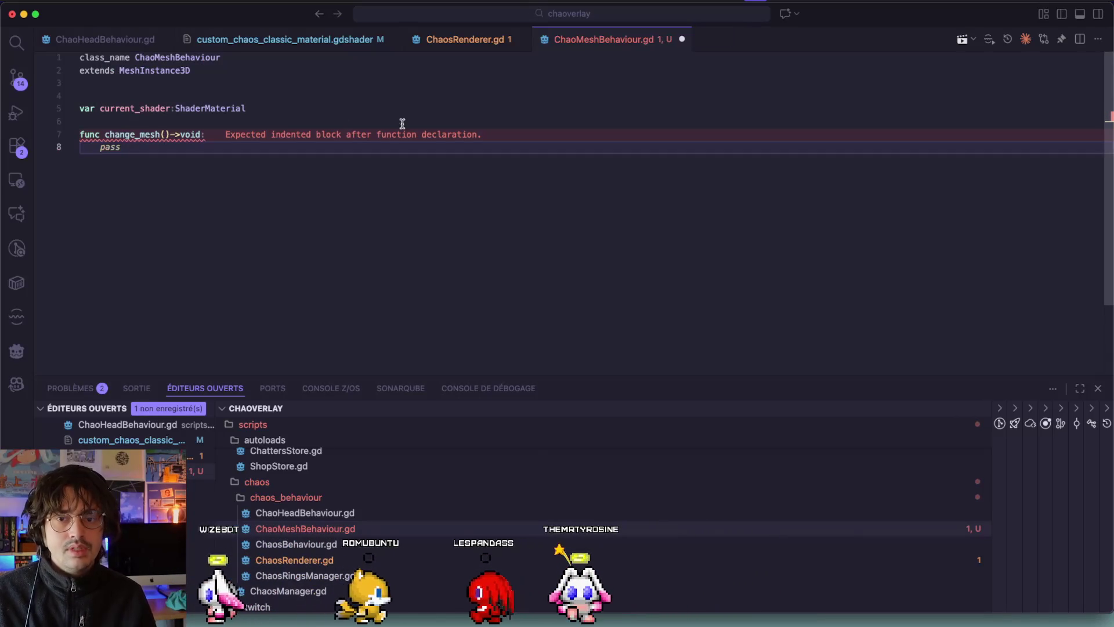
# Step: Give change_mesh a mesh_item parameter of type ArrayMesh
pyautogui.click(464, 39)
pyautogui.moveTo(168, 284); pyautogui.dragTo(288, 285)
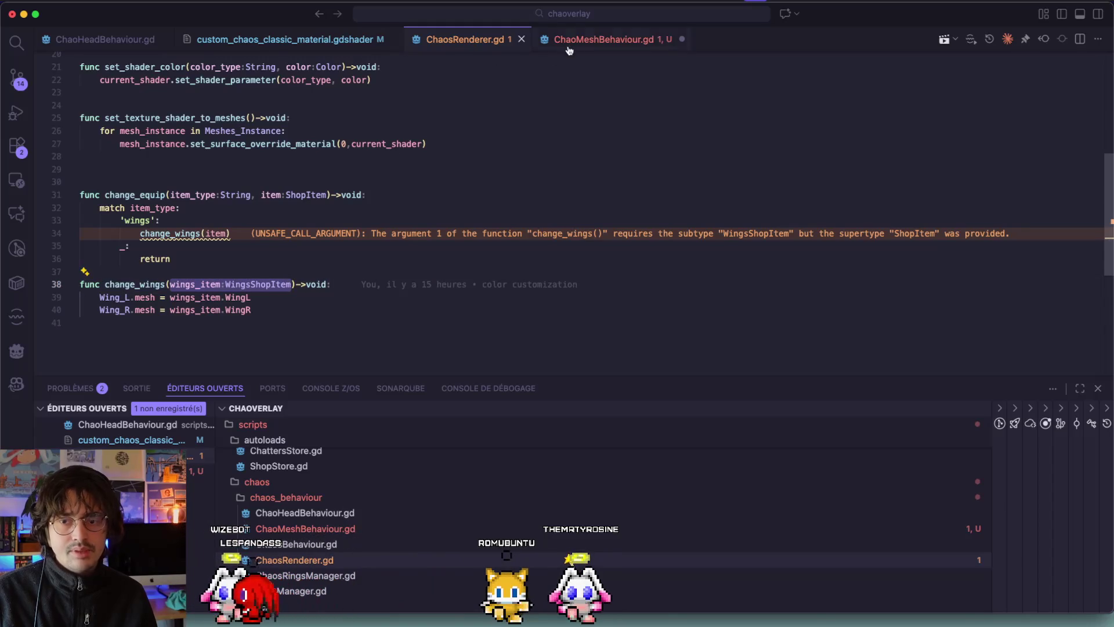
pyautogui.click(569, 40)
pyautogui.click(165, 135)
pyautogui.write('m')
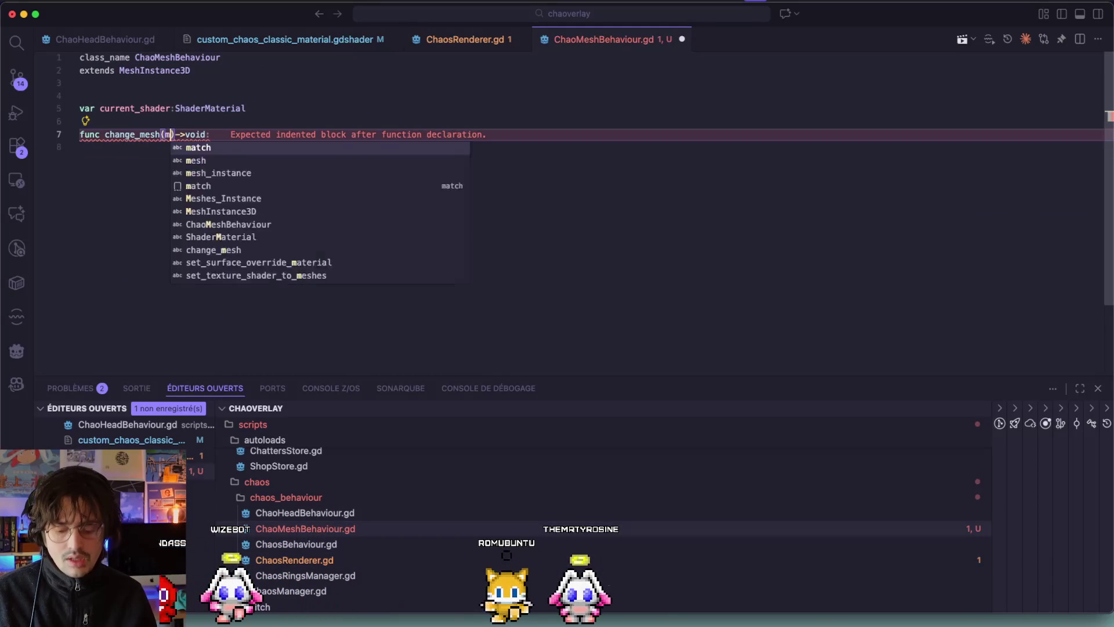
pyautogui.write('esh_item:')
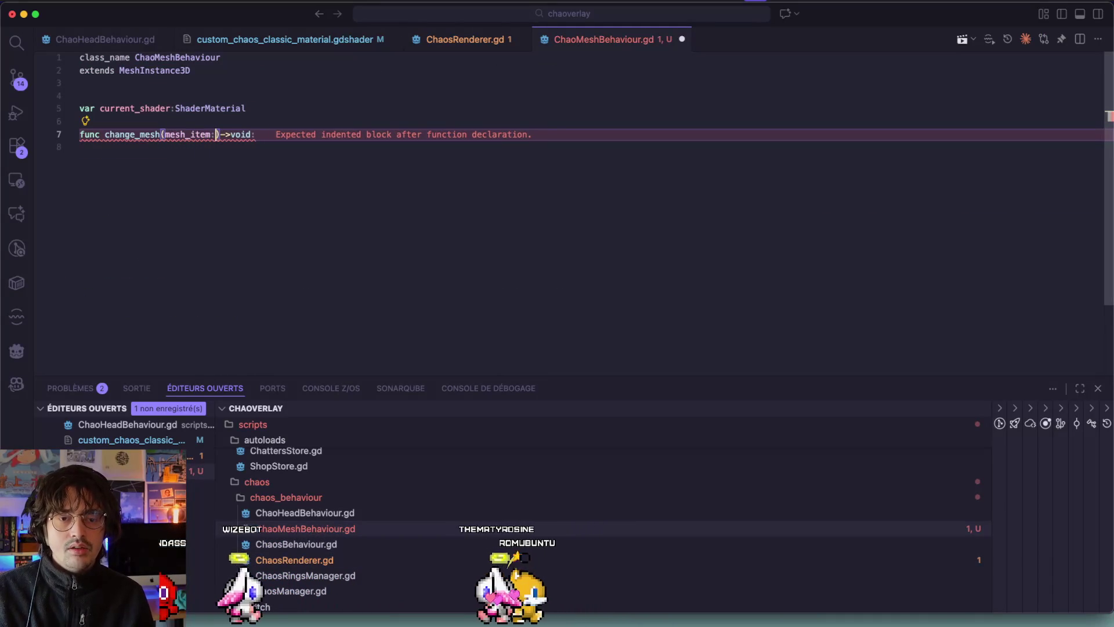
pyautogui.click(465, 39)
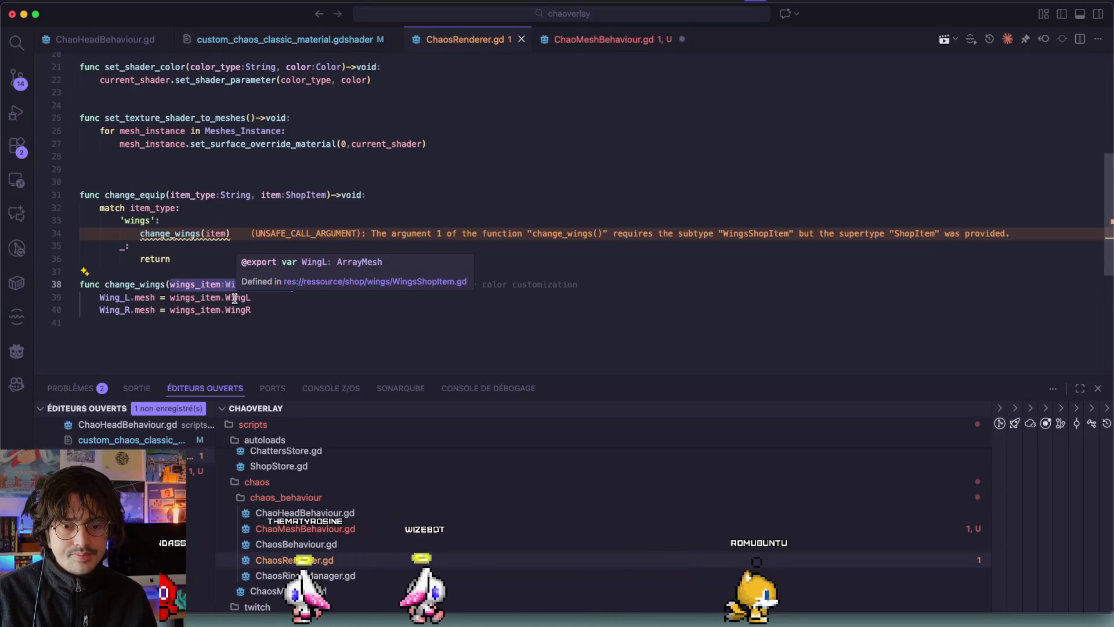
pyautogui.click(555, 38)
pyautogui.write('ArrayM)->void:')
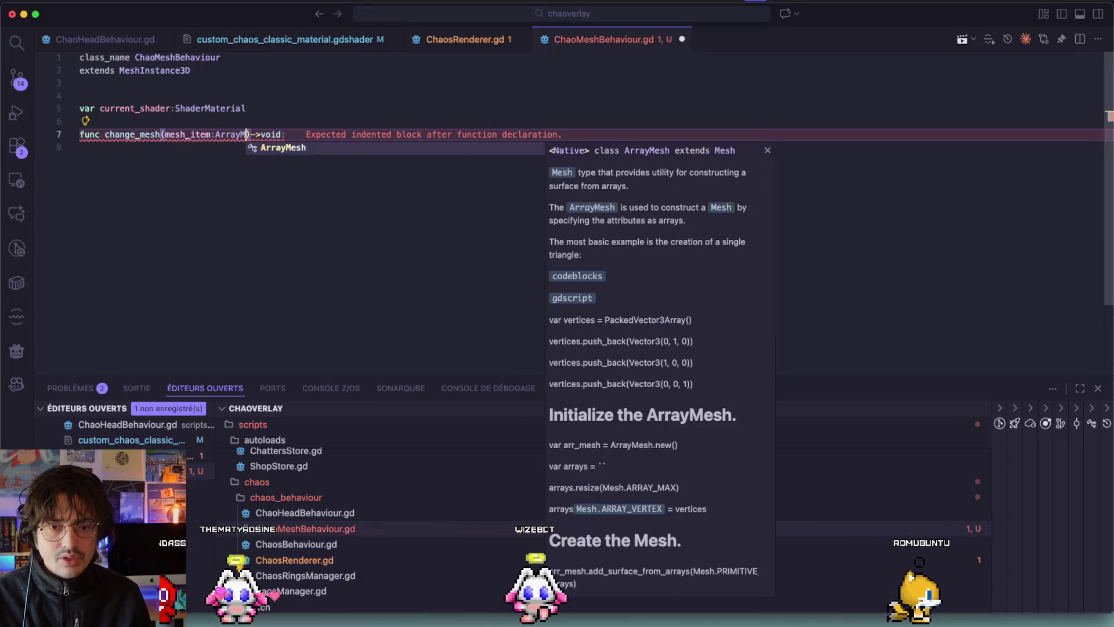
pyautogui.press('Return')
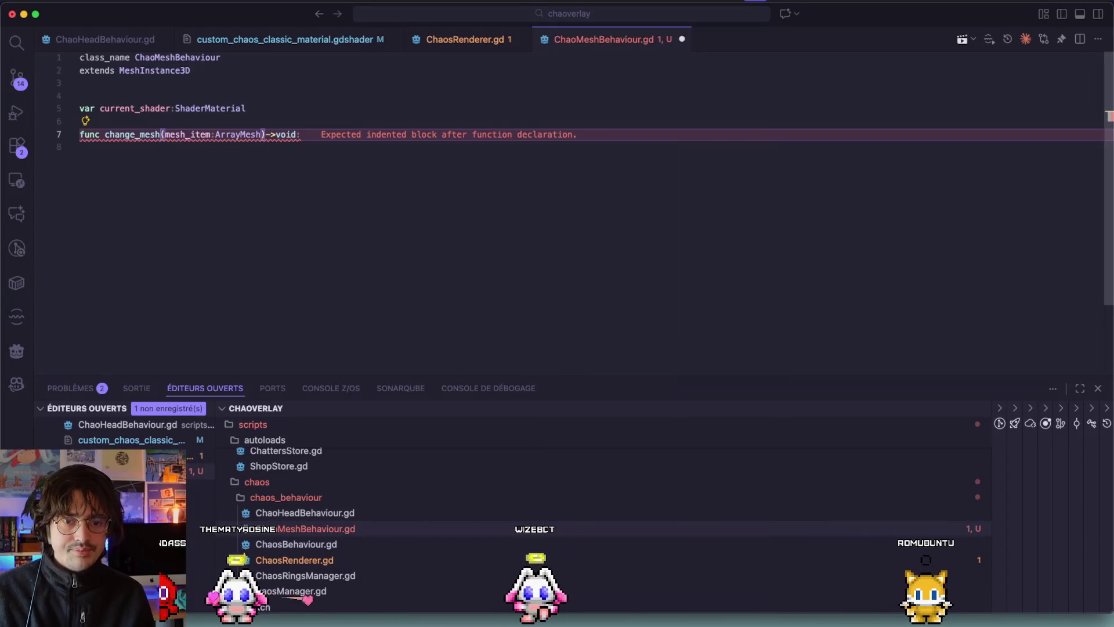
pyautogui.press('Return')
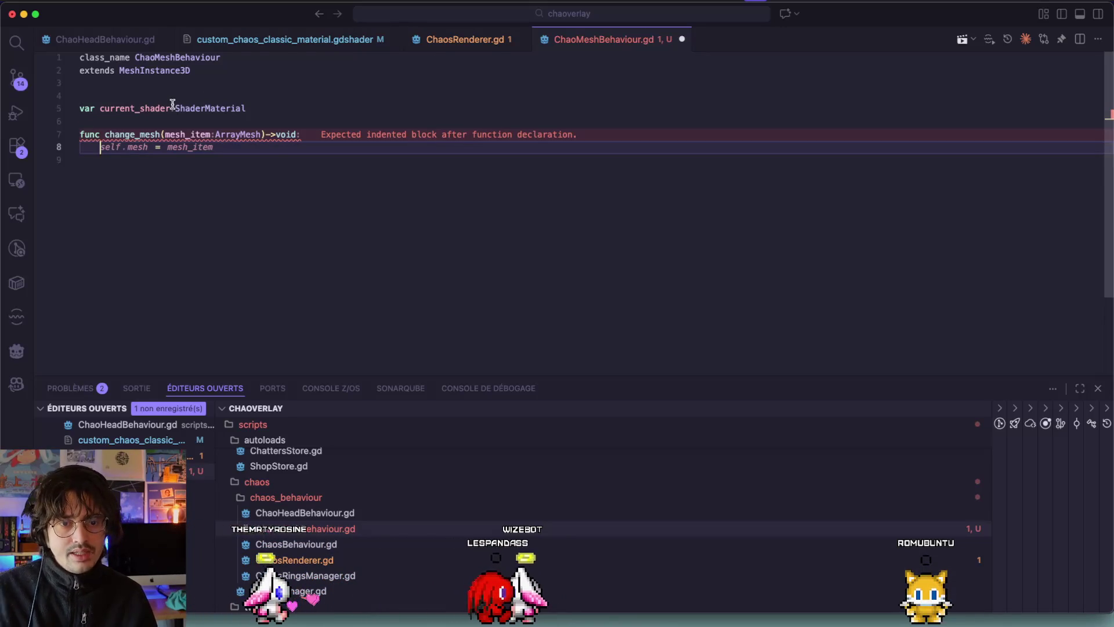
# Step: Set current_shader = mesh_item.surface_get_material(0).duplicate() in the function body
pyautogui.moveTo(171, 103)
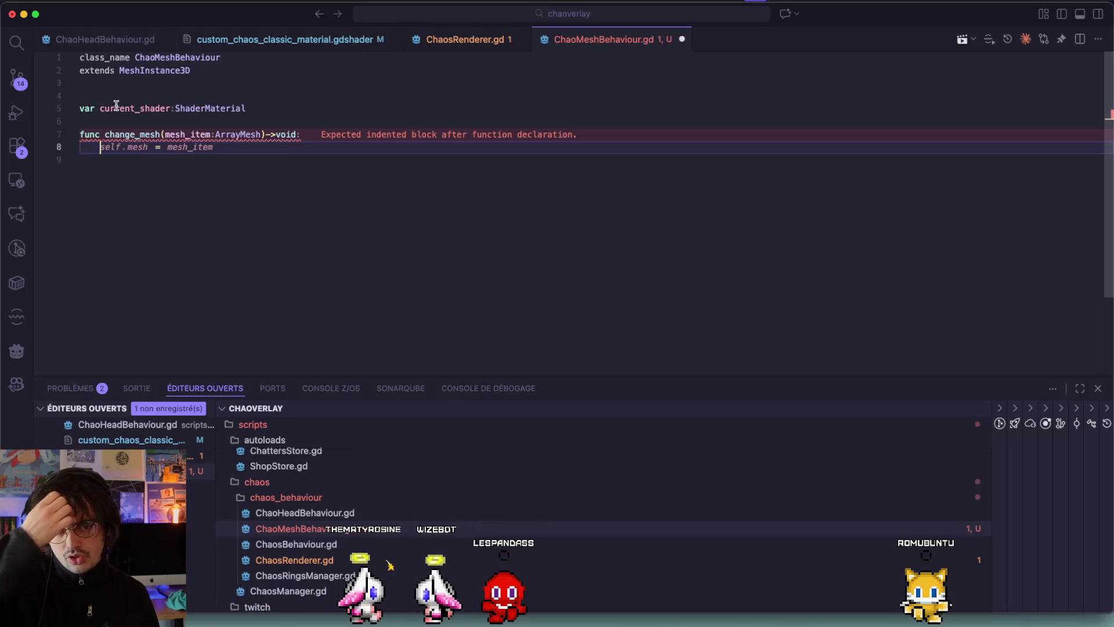
pyautogui.write('curr')
pyautogui.press('Tab')
pyautogui.write('=')
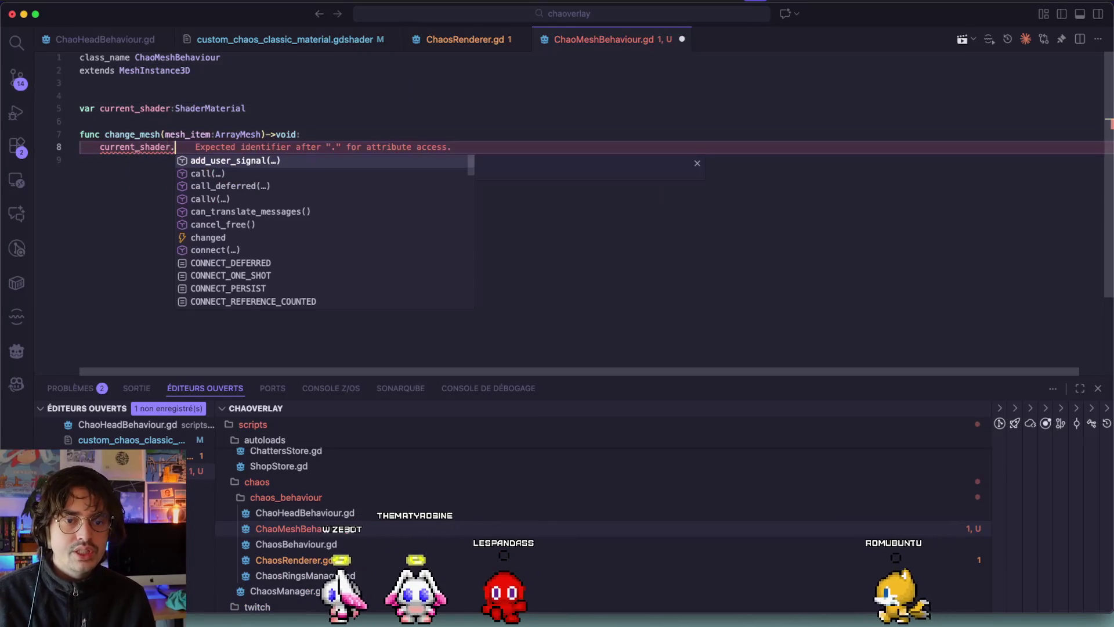
pyautogui.press('Escape')
pyautogui.write('mesh_item.')
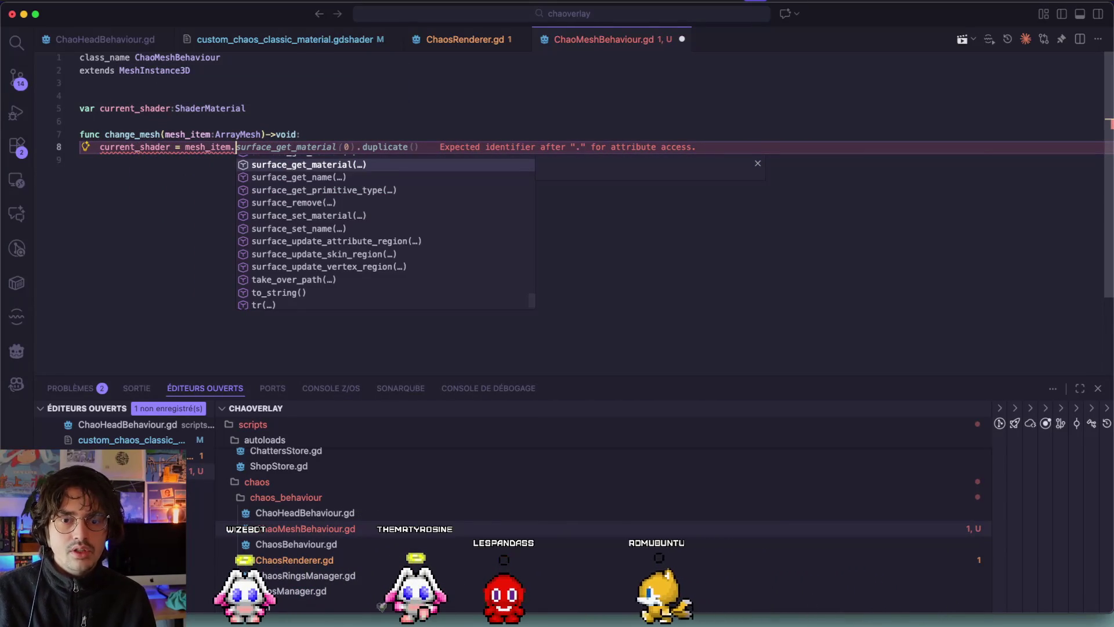
pyautogui.press('Tab')
pyautogui.press('Return')
pyautogui.press('Escape')
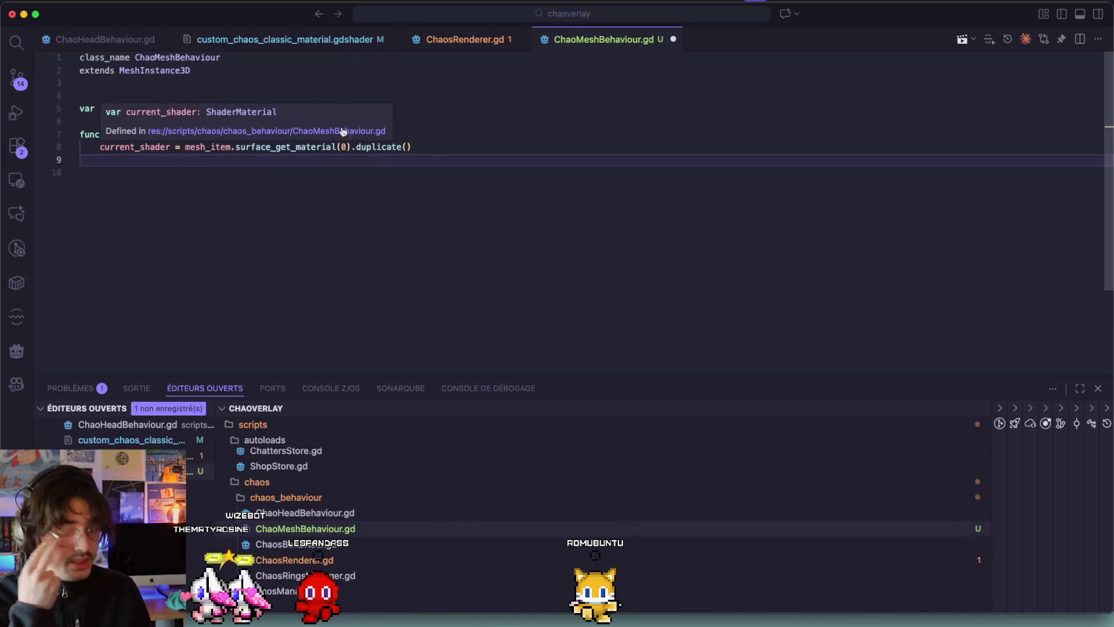
pyautogui.click(504, 41)
pyautogui.click(588, 42)
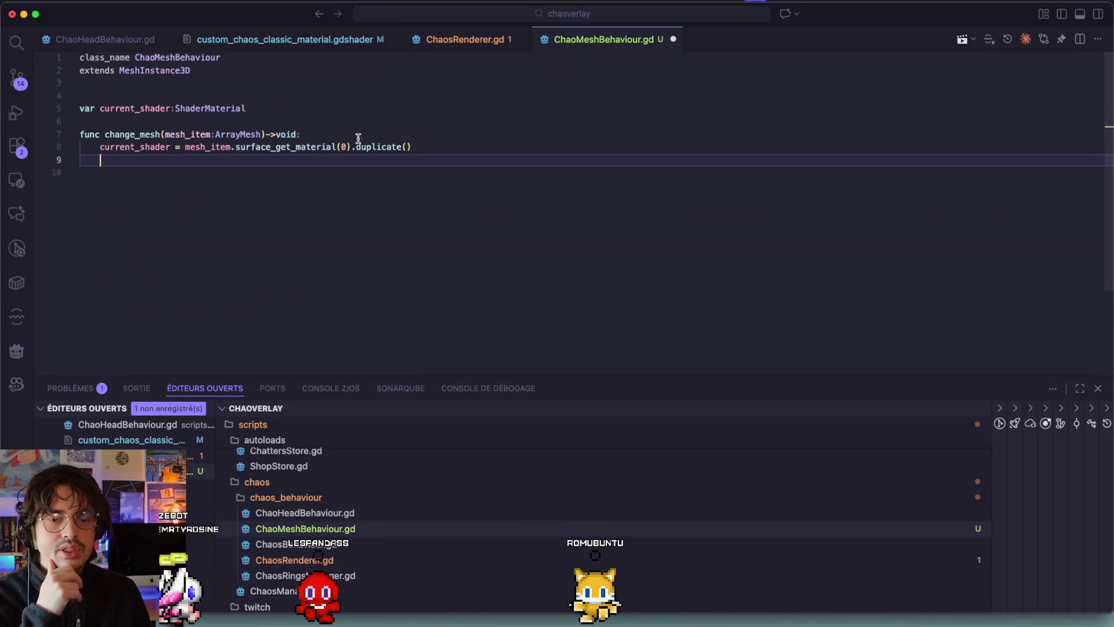
# Step: In change_mesh, add 'mesh = mesh_item' and 'set_surface_override_material(0,current_shader)'
pyautogui.write('mesh')
pyautogui.write('mesh_item')
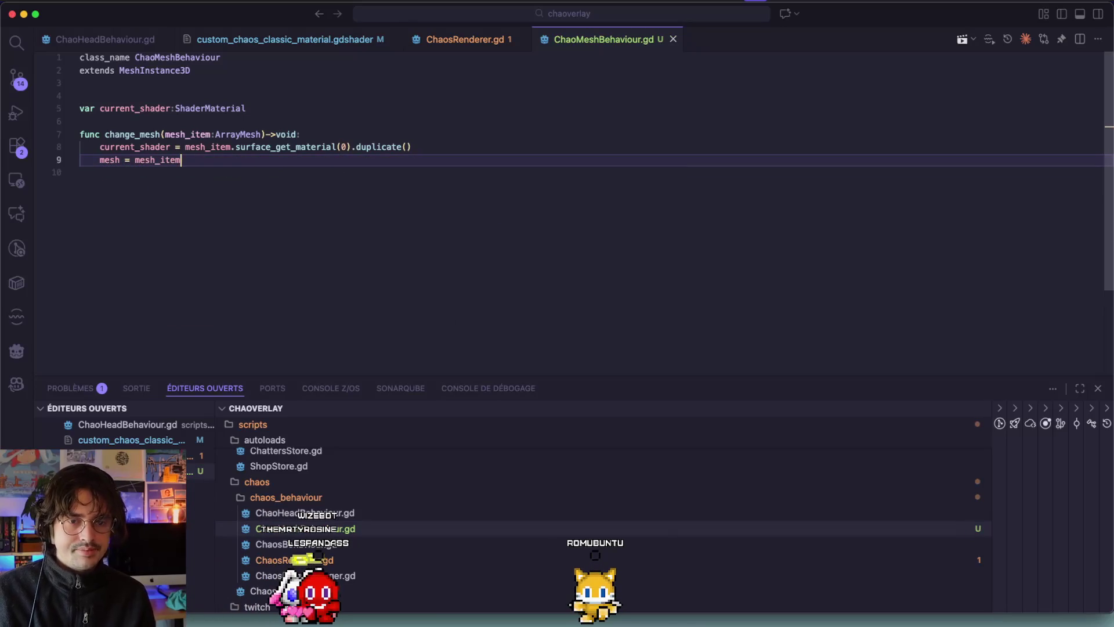
pyautogui.press('Return')
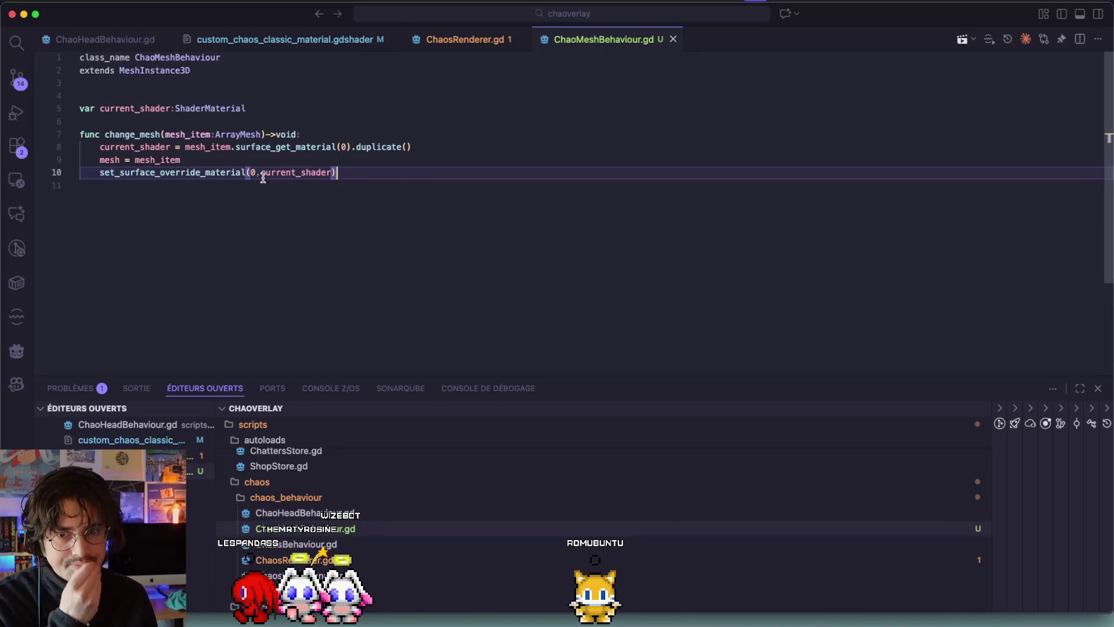
pyautogui.moveTo(393, 196)
pyautogui.mouseDown()
pyautogui.moveTo(99, 173)
pyautogui.moveTo(68, 150)
pyautogui.mouseUp()
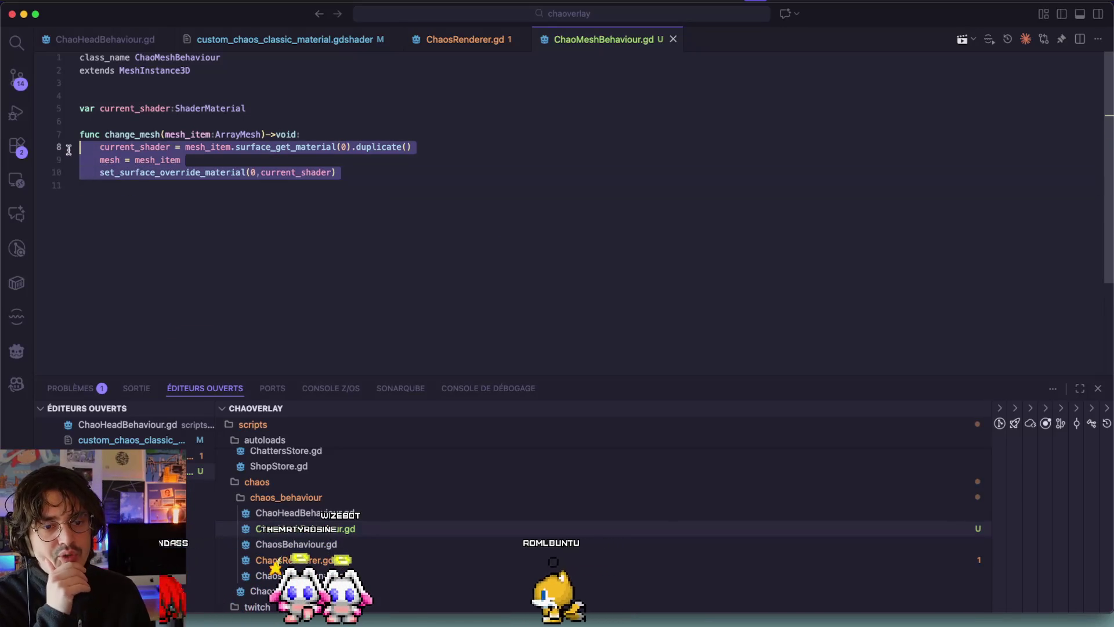
pyautogui.click(241, 166)
# Step: Review the change_mesh lines and the current_shader uses, then bring up ChaosRenderer.gd
pyautogui.click(171, 147)
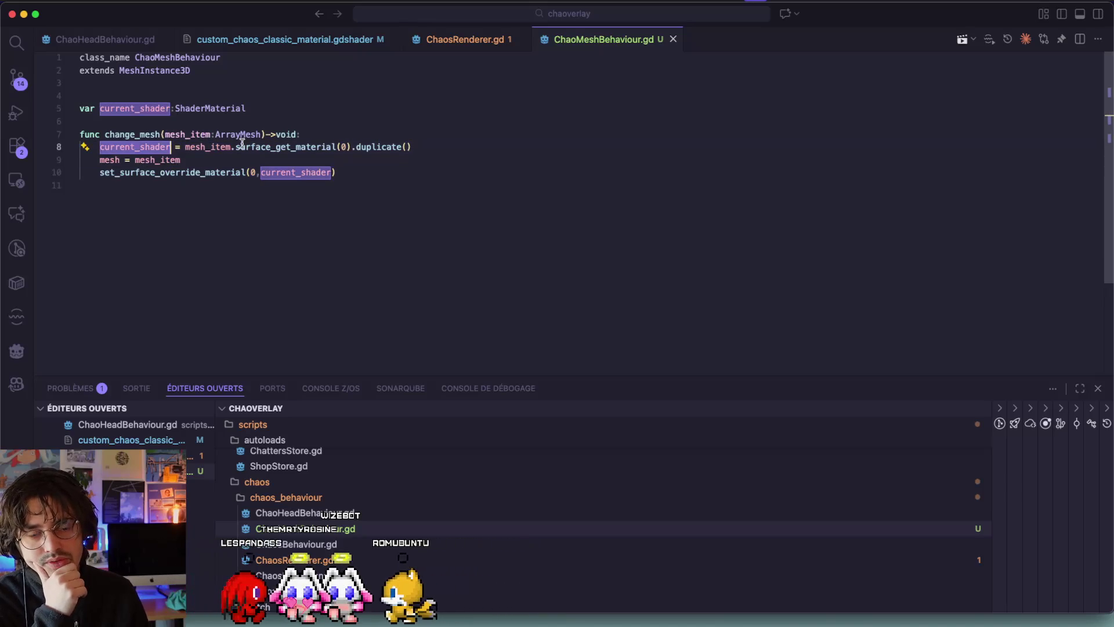
pyautogui.moveTo(430, 149); pyautogui.dragTo(46, 140)
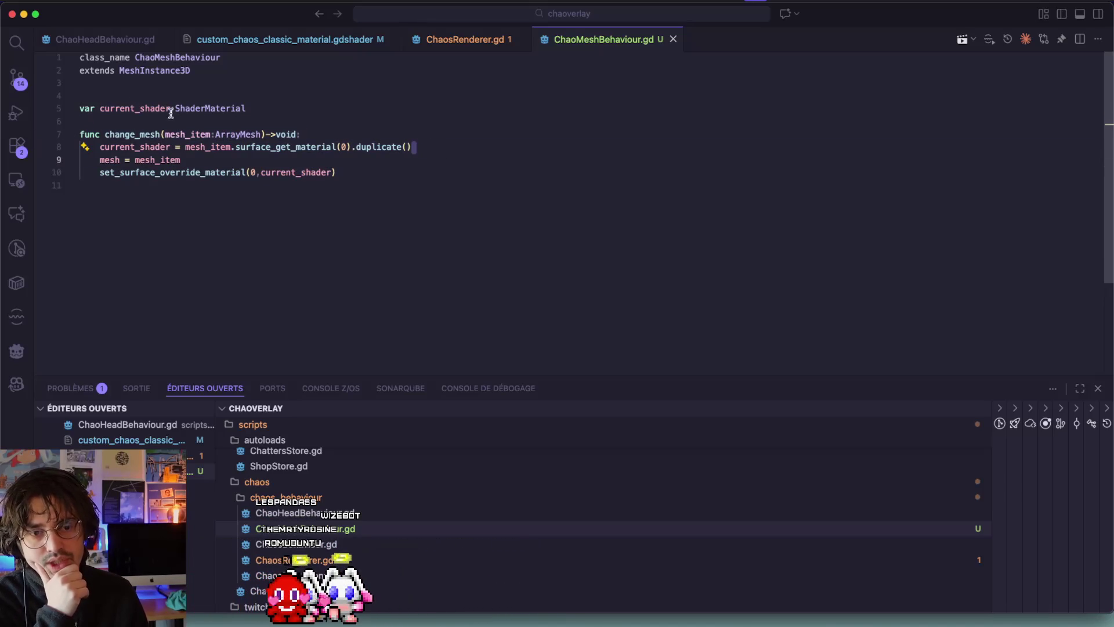
pyautogui.moveTo(384, 164); pyautogui.dragTo(125, 163)
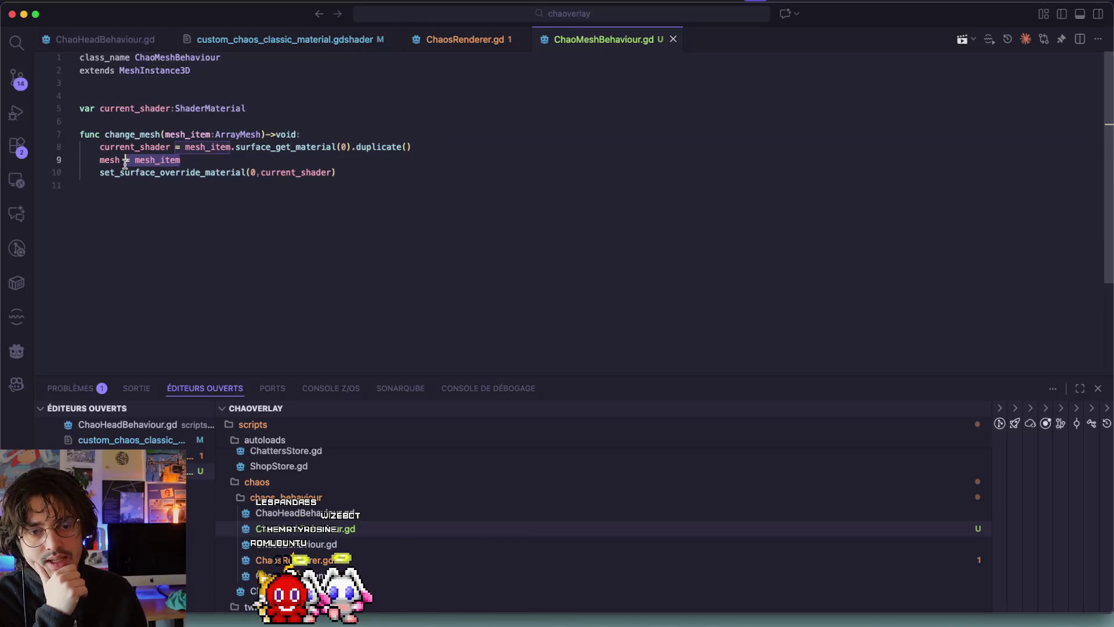
pyautogui.click(139, 108)
pyautogui.moveTo(249, 109)
pyautogui.mouseDown()
pyautogui.moveTo(145, 109)
pyautogui.moveTo(166, 109)
pyautogui.mouseUp()
pyautogui.doubleClick(149, 108)
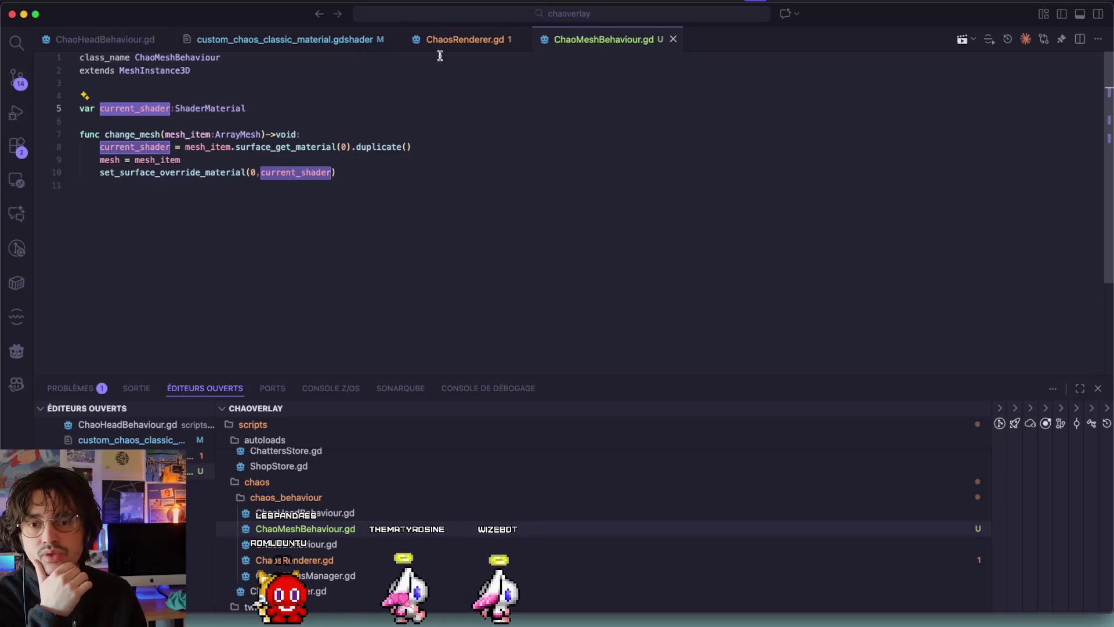
pyautogui.click(454, 41)
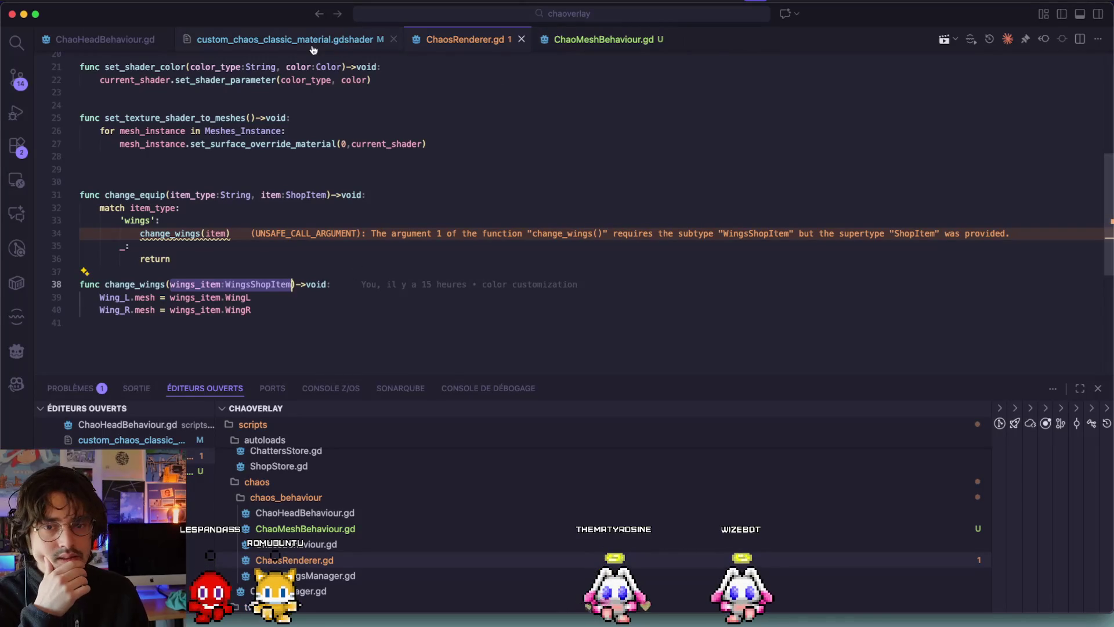
# Step: Inspect ChaosRenderer.gd's Meshes_Instance array, its %Head entry and set_texture_shader_to_meshes
pyautogui.scroll(5, 164, 195)
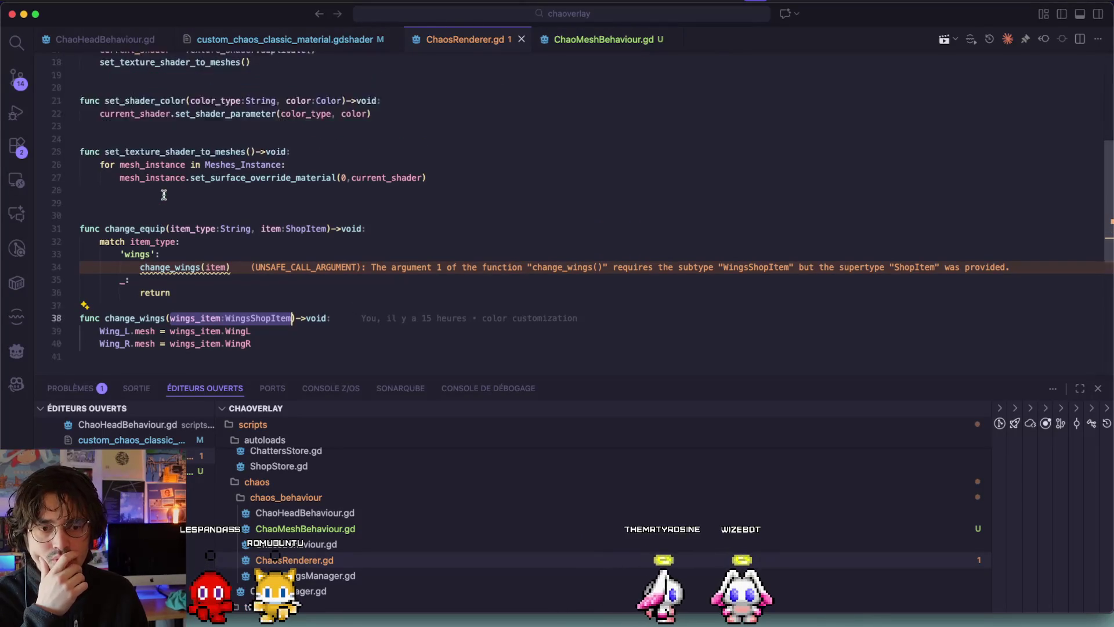
pyautogui.scroll(1, 164, 195)
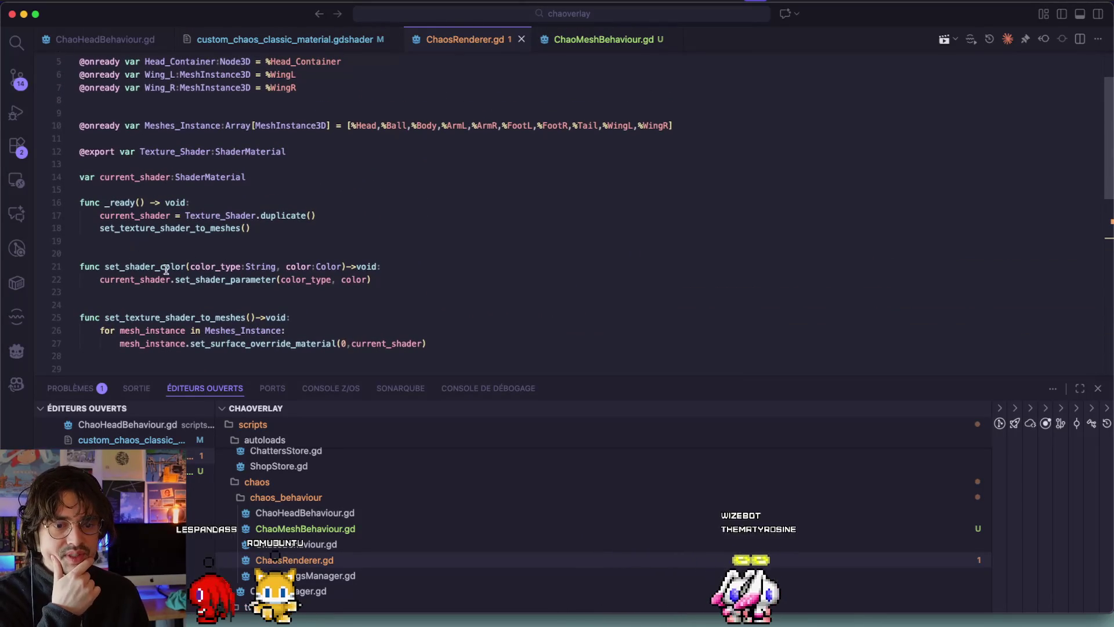
pyautogui.scroll(2, 143, 214)
pyautogui.click(179, 145)
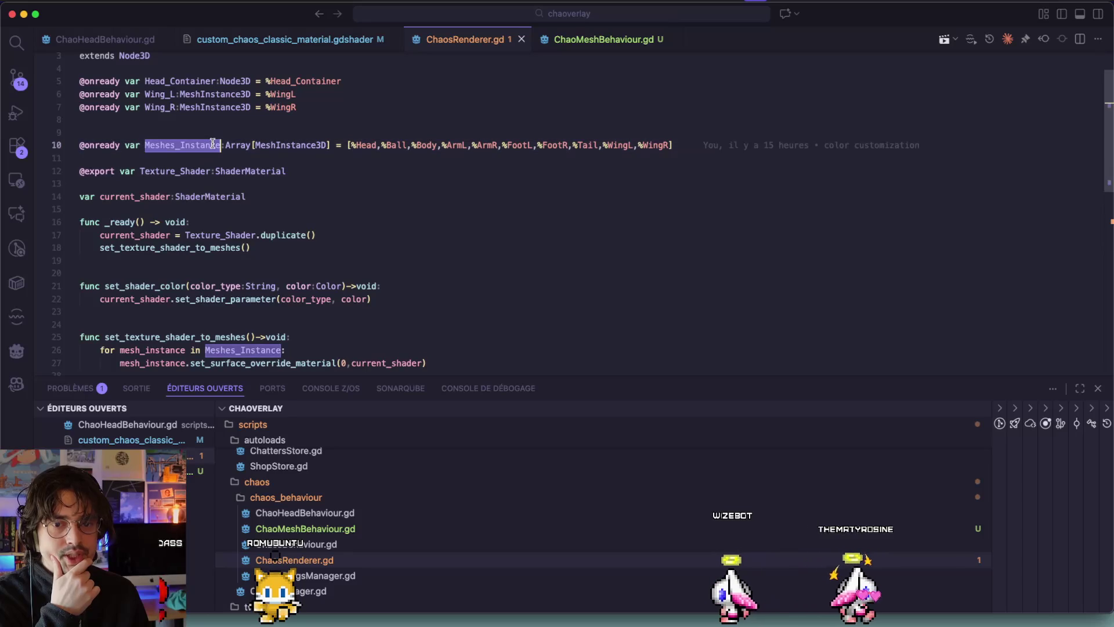
pyautogui.click(373, 146)
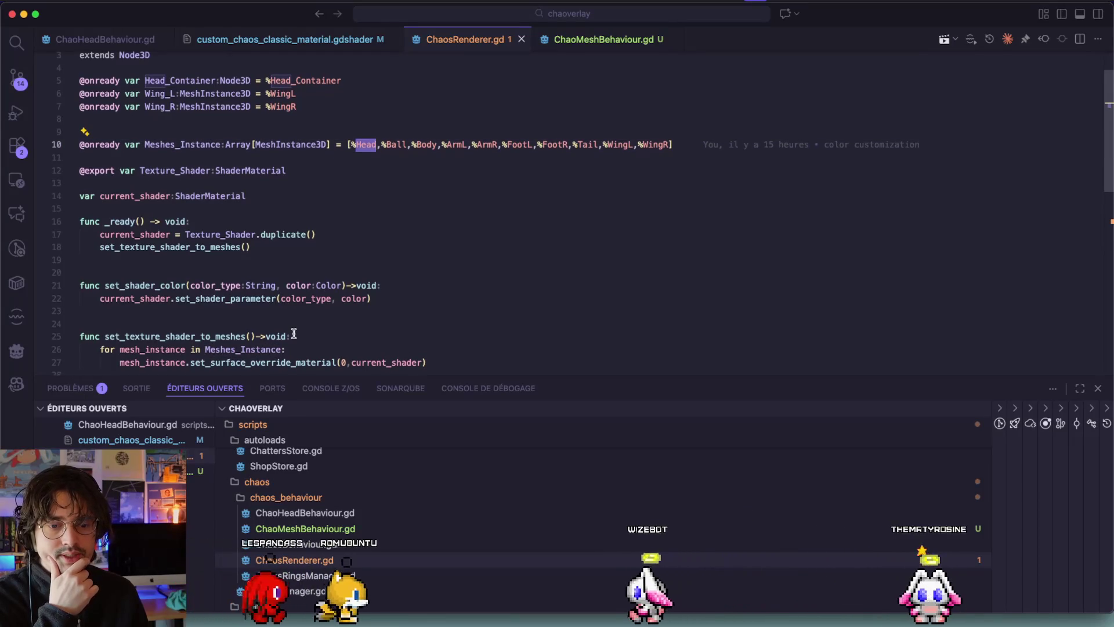
pyautogui.click(160, 331)
pyautogui.scroll(-1, 159, 329)
pyautogui.scroll(-1, 261, 244)
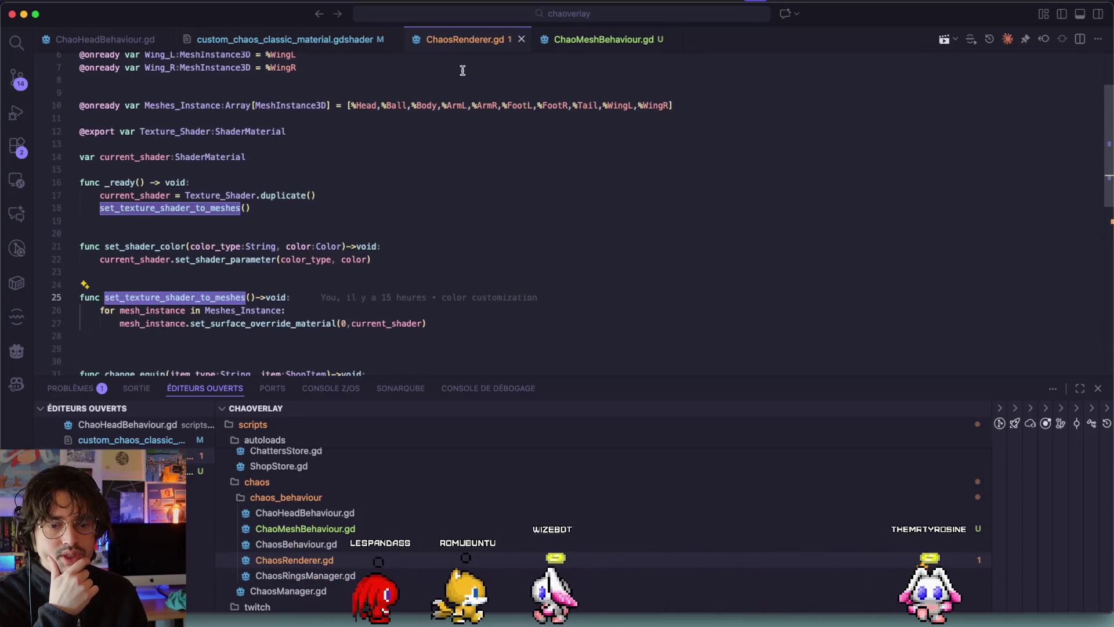
# Step: Append a set_shadeR_color(color_type, color) function calling current_shader.set_shader_parameter, and save
pyautogui.click(600, 39)
pyautogui.click(287, 249)
pyautogui.press('Return')
pyautogui.press('Return')
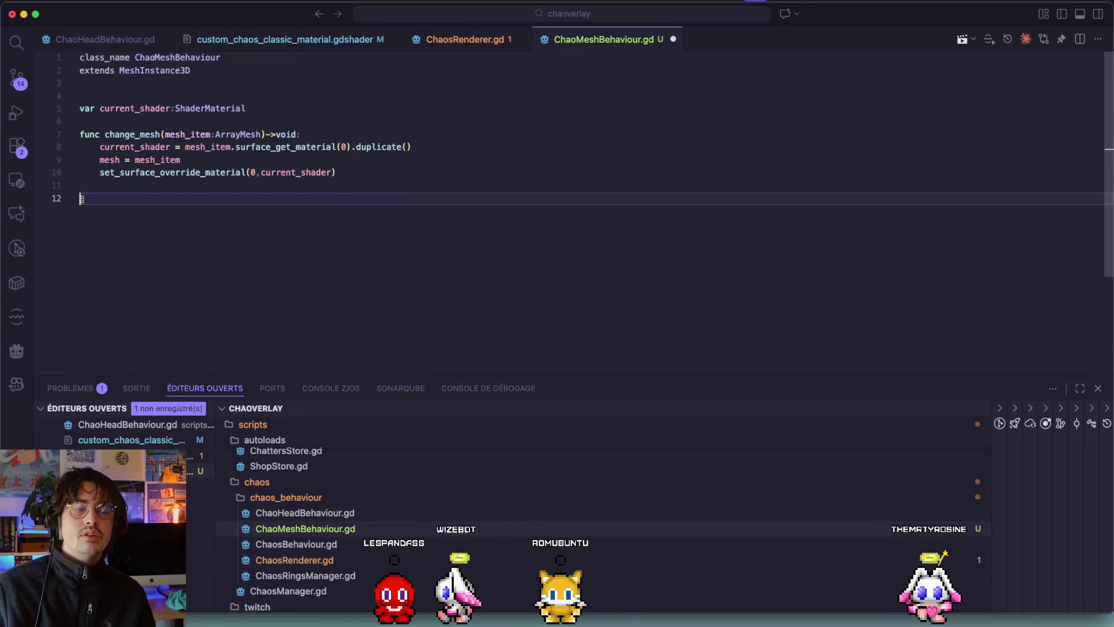
pyautogui.write('func set')
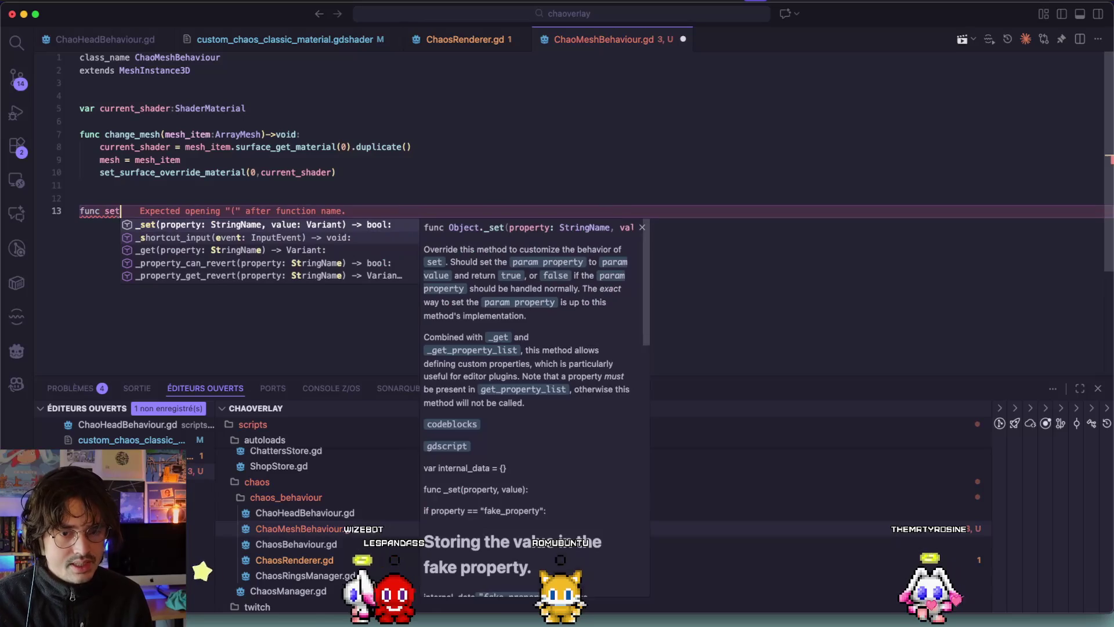
pyautogui.write('_shadeR_colo')
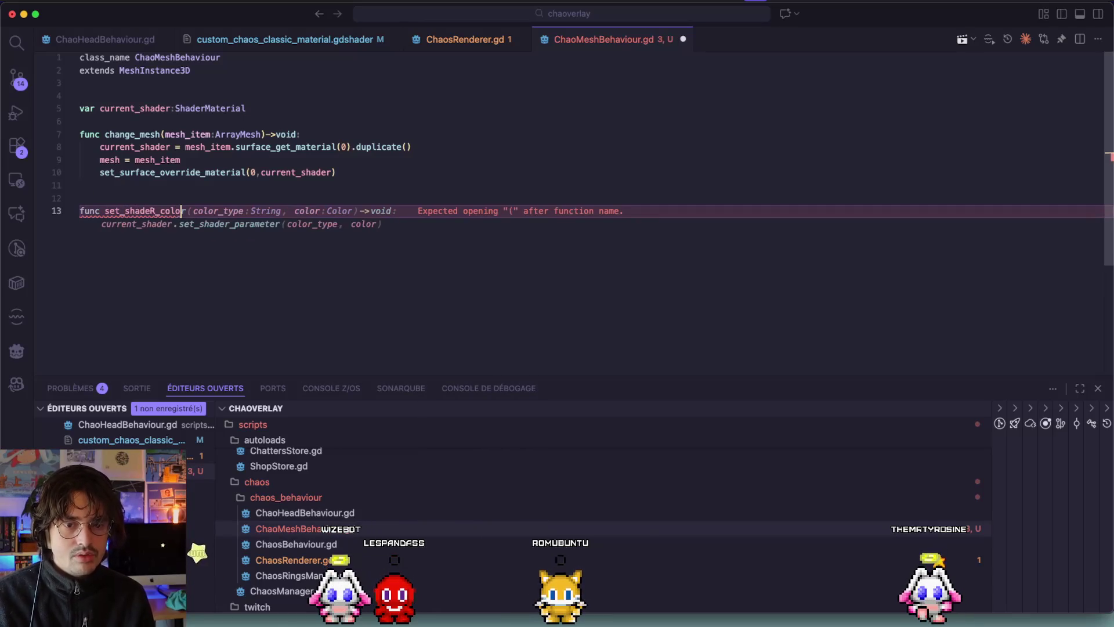
pyautogui.press('Tab')
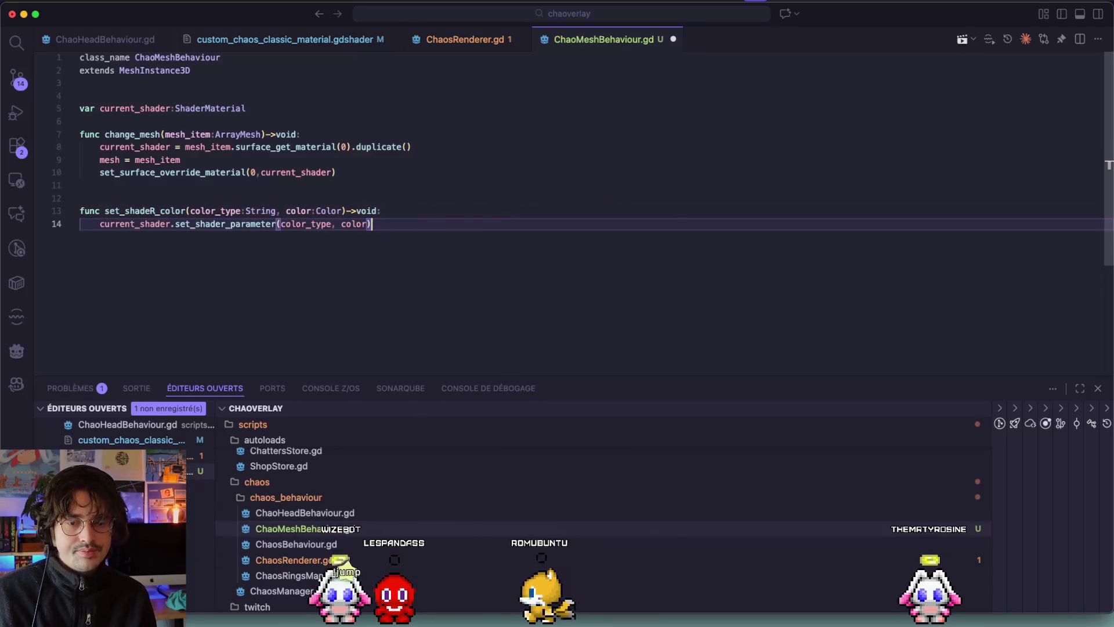
pyautogui.press('super+s')
# Step: Check the set_shader_parameter arguments and revisit the change_mesh lines in ChaoMeshBehaviour.gd
pyautogui.moveTo(410, 226); pyautogui.dragTo(225, 228)
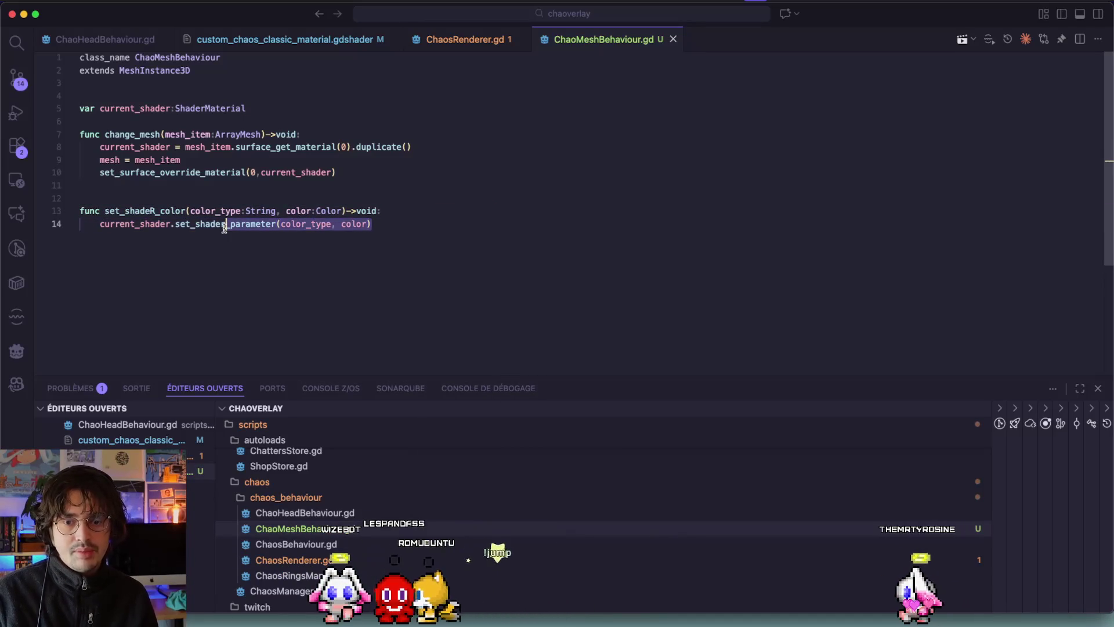
pyautogui.click(444, 40)
pyautogui.click(586, 40)
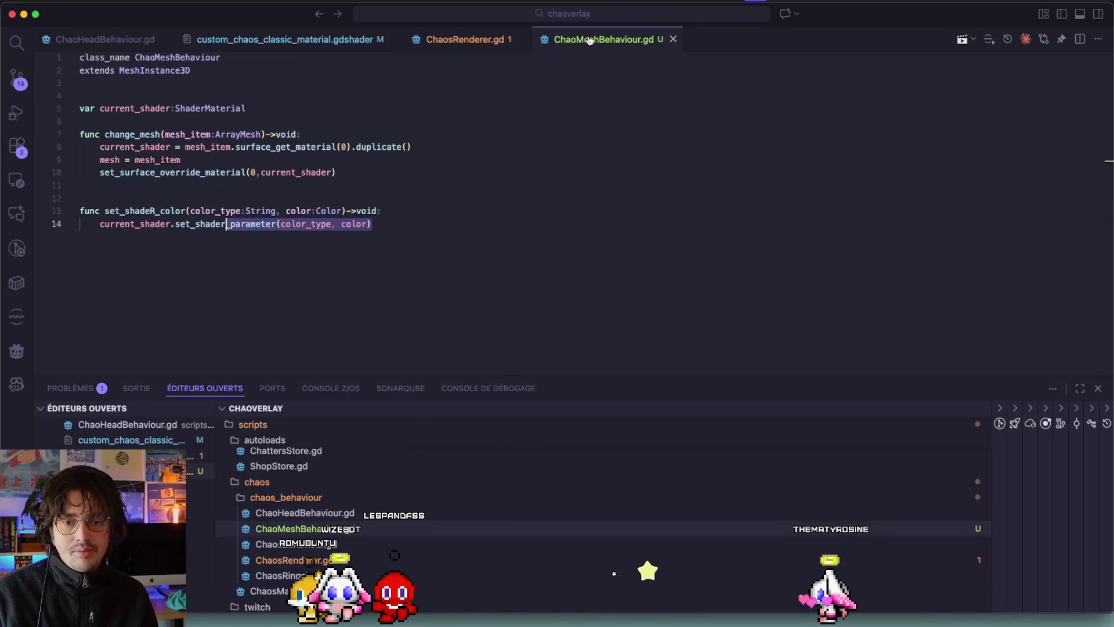
pyautogui.click(385, 163)
pyautogui.click(366, 171)
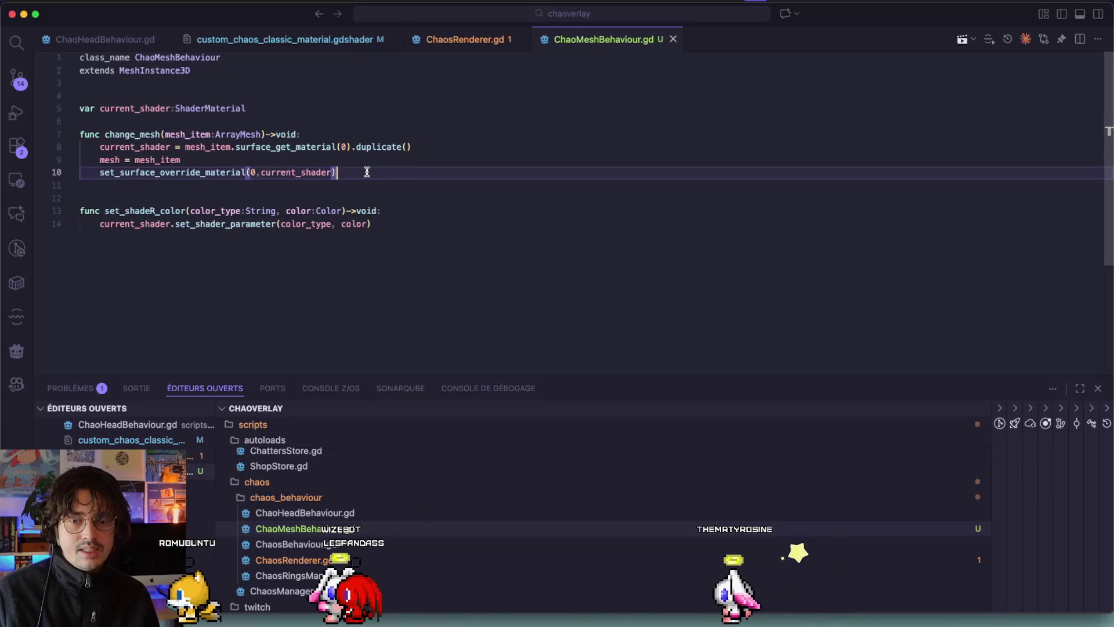
# Step: Below current_shader in ChaosRenderer.gd, declare main_color and secondary_color as Color variables
pyautogui.doubleClick(262, 134)
pyautogui.click(471, 41)
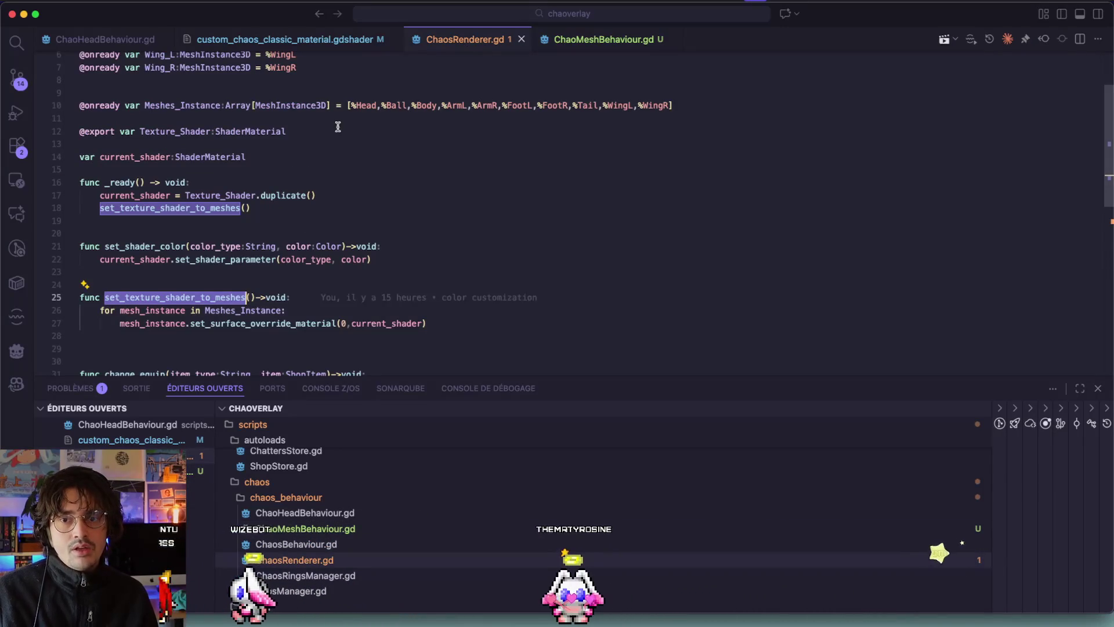
pyautogui.scroll(1, 323, 143)
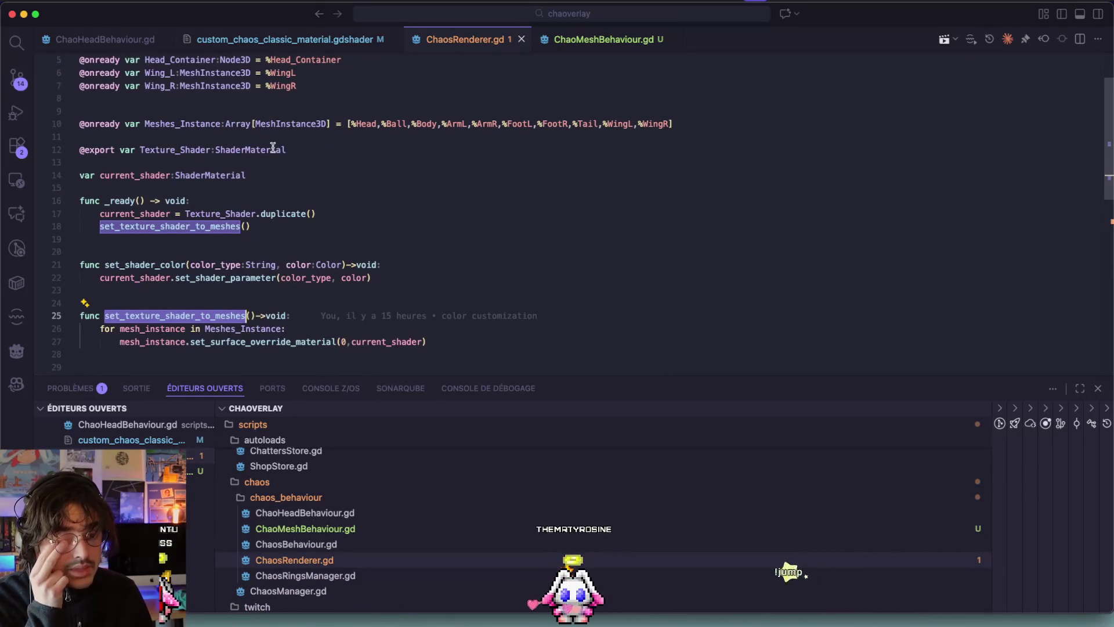
pyautogui.click(276, 175)
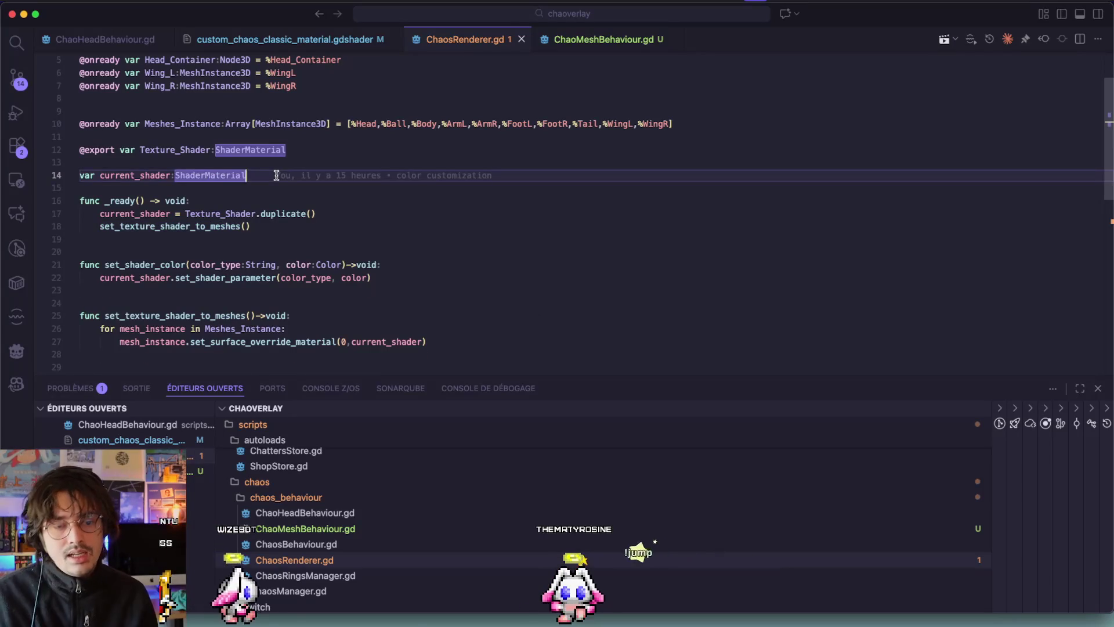
pyautogui.press('Return')
pyautogui.press('Return')
pyautogui.write('ar main_color:C')
pyautogui.press('Tab')
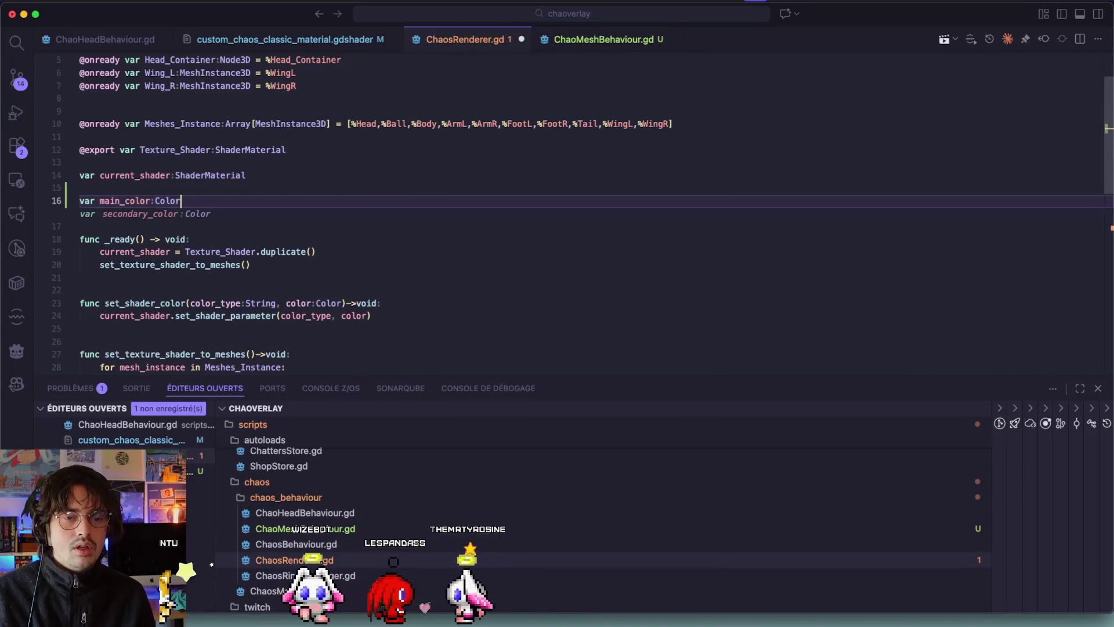
pyautogui.press('Tab')
pyautogui.press('Tab')
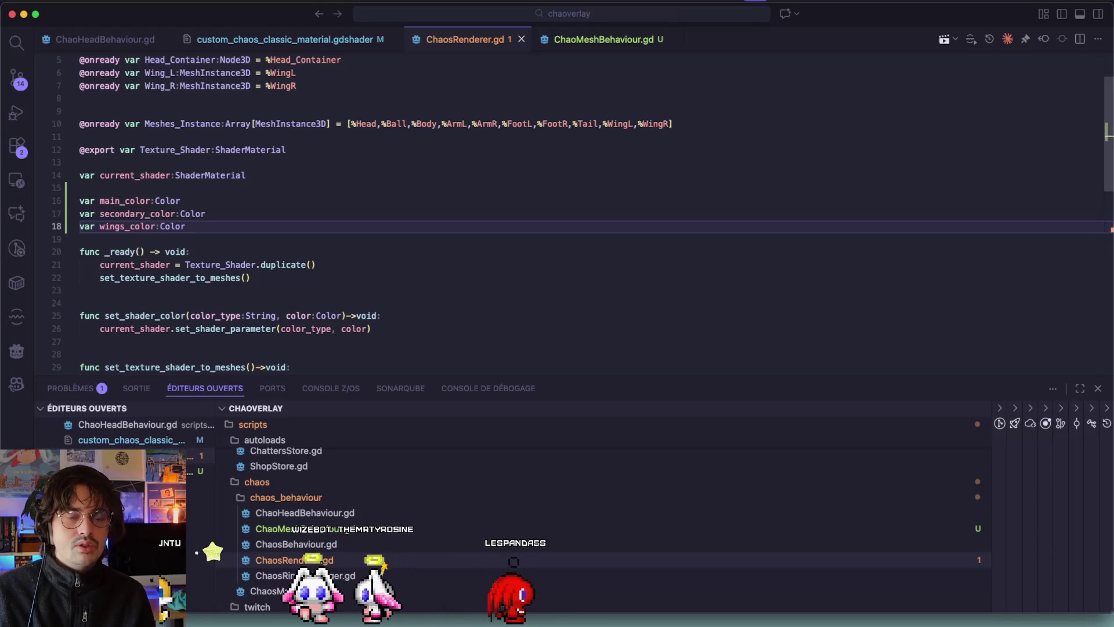
# Step: Look over the new color variables, then return to ChaoMeshBehaviour.gd
pyautogui.scroll(-5, 557, 215)
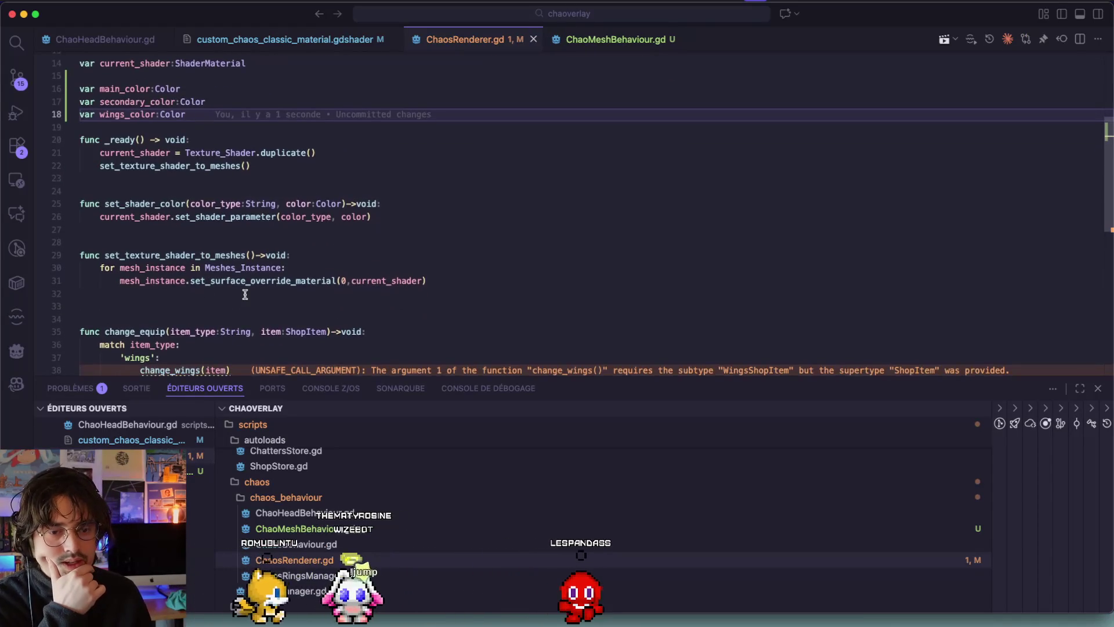
pyautogui.scroll(-1, 245, 295)
pyautogui.scroll(2, 122, 93)
pyautogui.click(608, 41)
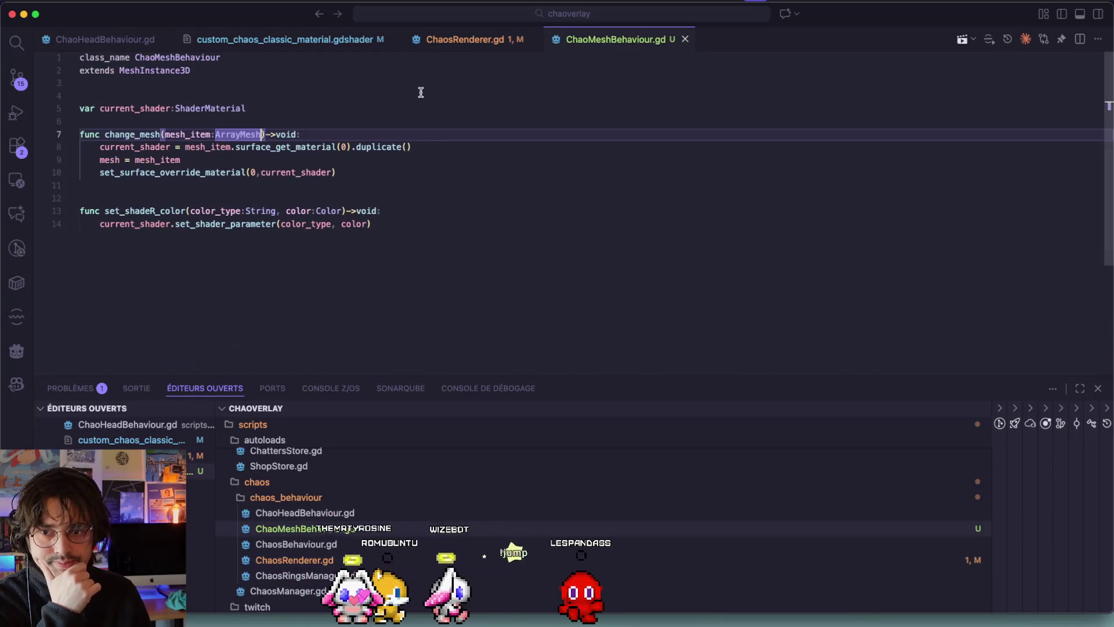
pyautogui.click(447, 39)
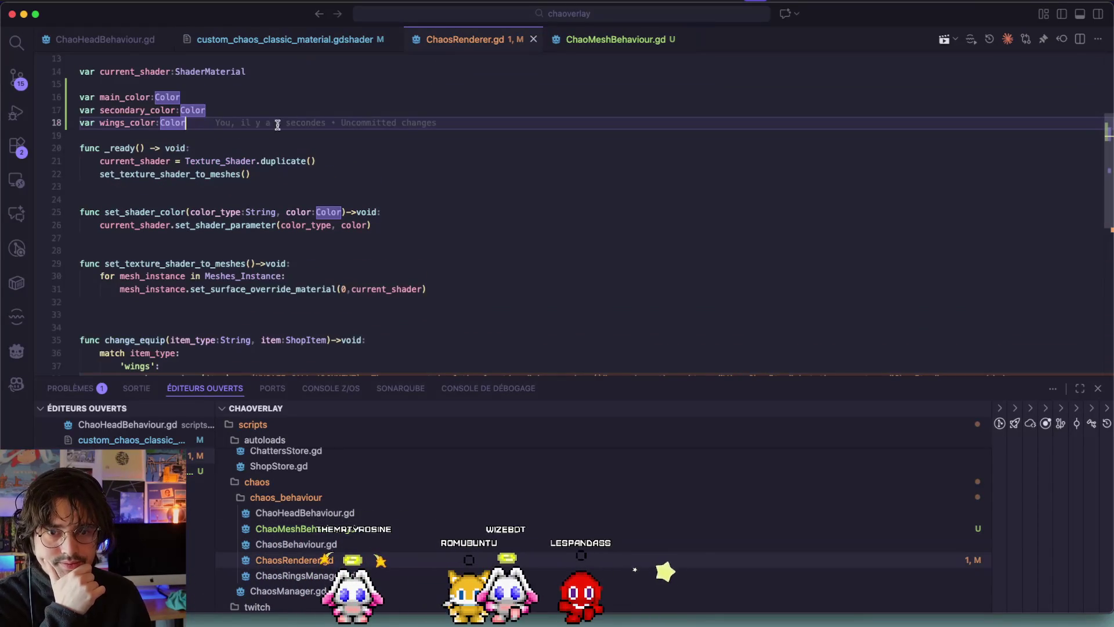
pyautogui.click(575, 45)
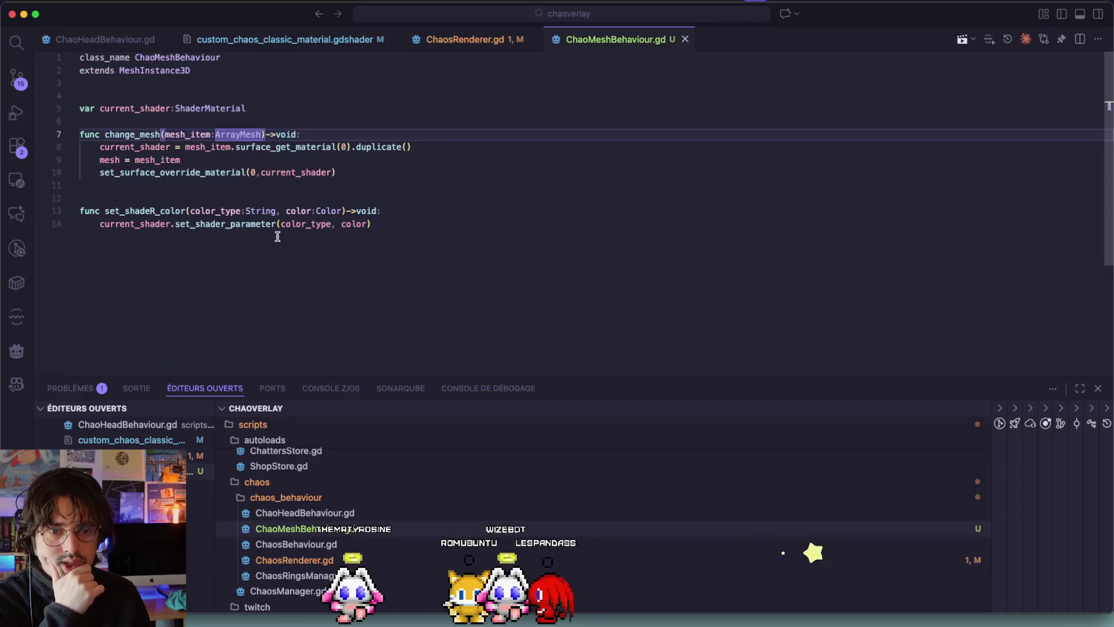
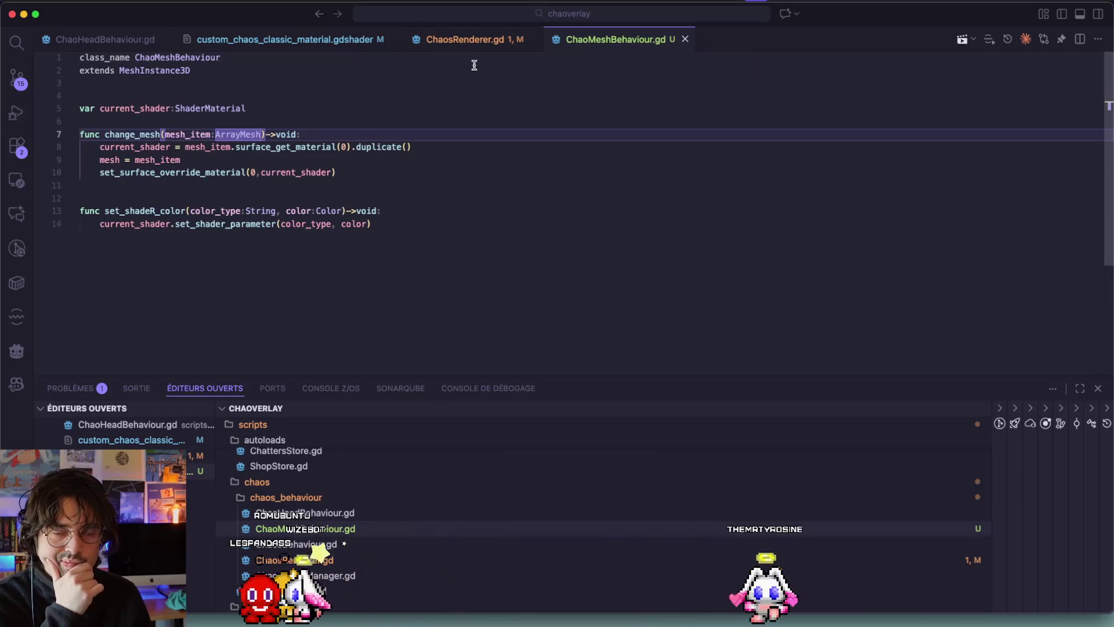
# Step: Add main_color: Color and the suggested second and wings color parameters to change_mesh
pyautogui.write(', main')
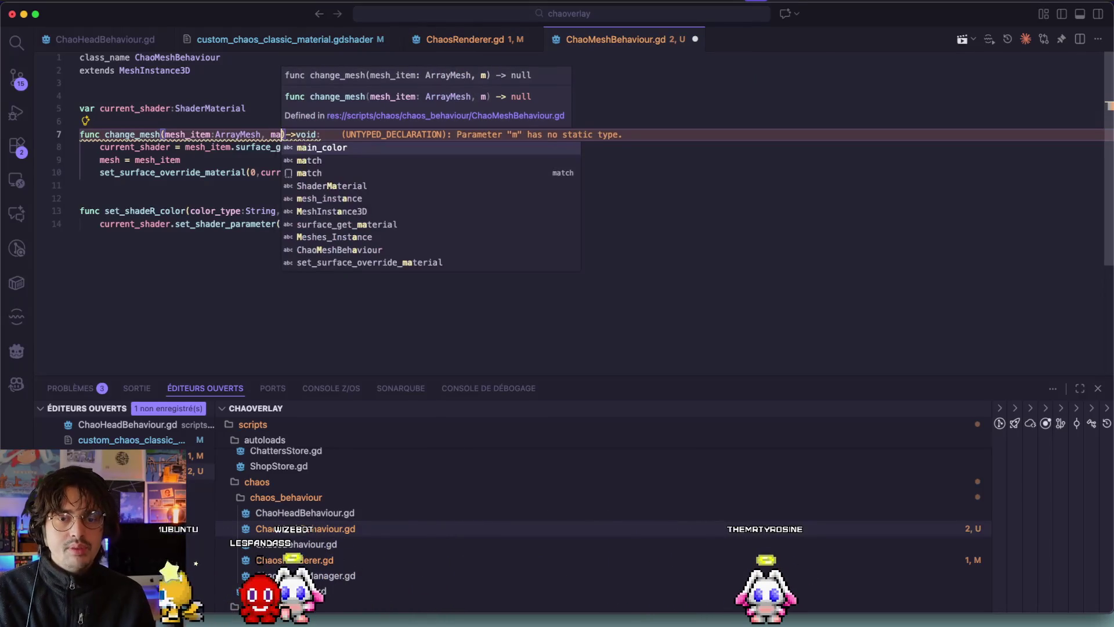
pyautogui.write('_color;')
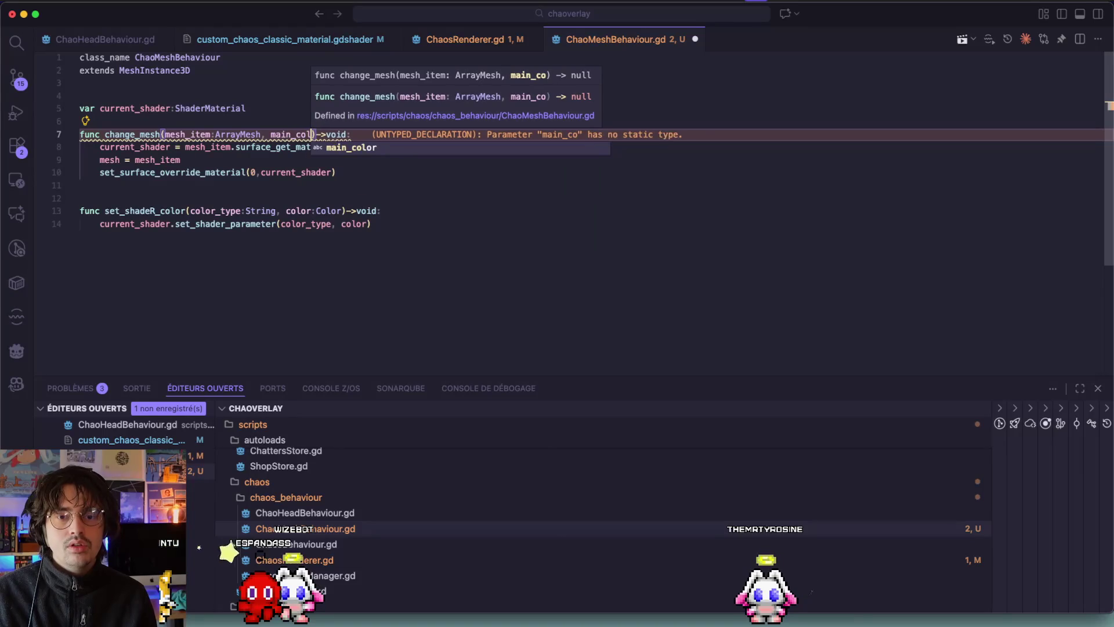
pyautogui.press('BackSpace')
pyautogui.write(':Color, ')
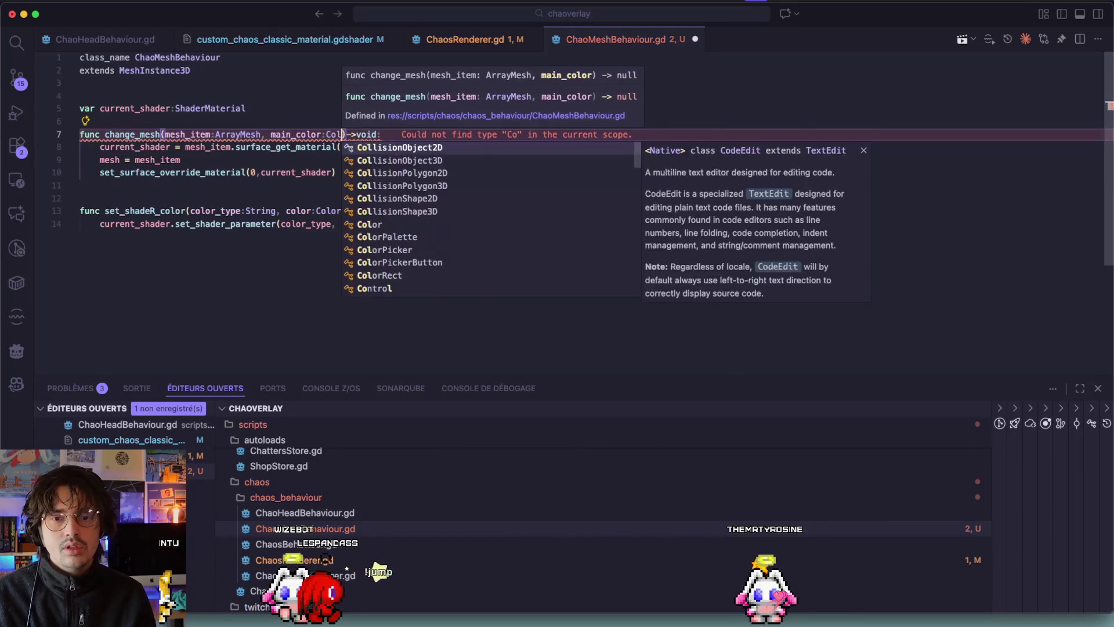
pyautogui.write('secondary_color:Color, wings_color:Color')
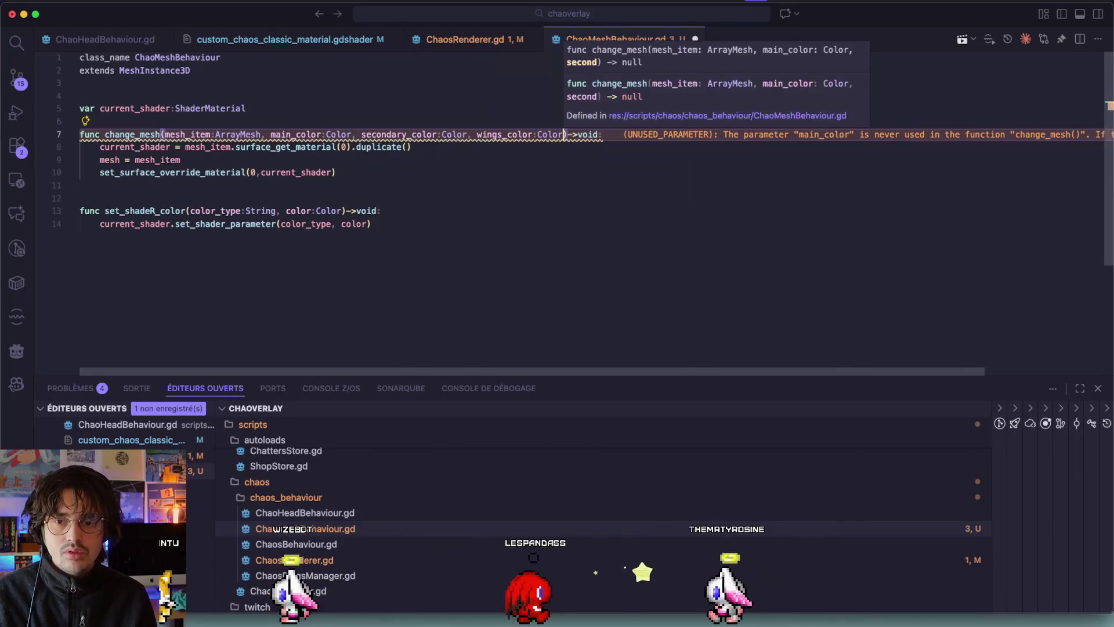
pyautogui.press('Tab')
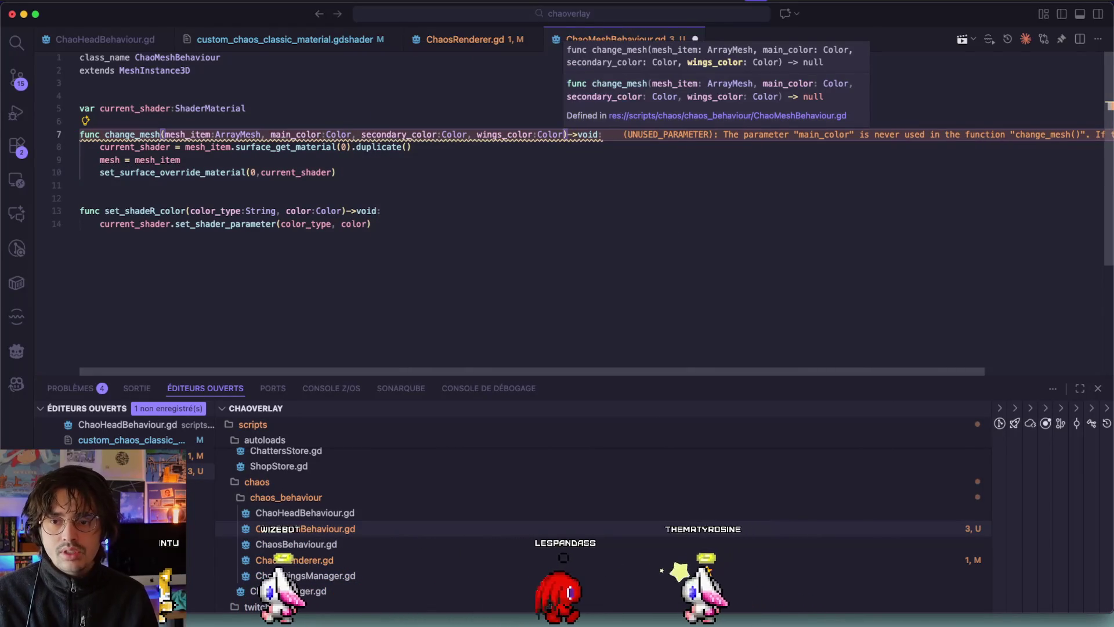
# Step: Insert Copilot's set_shader_color calls for the three colors and fix the set_shadeR_color typo
pyautogui.click(337, 173)
pyautogui.press('Return')
pyautogui.press('Tab')
pyautogui.press('Return')
pyautogui.press('Tab')
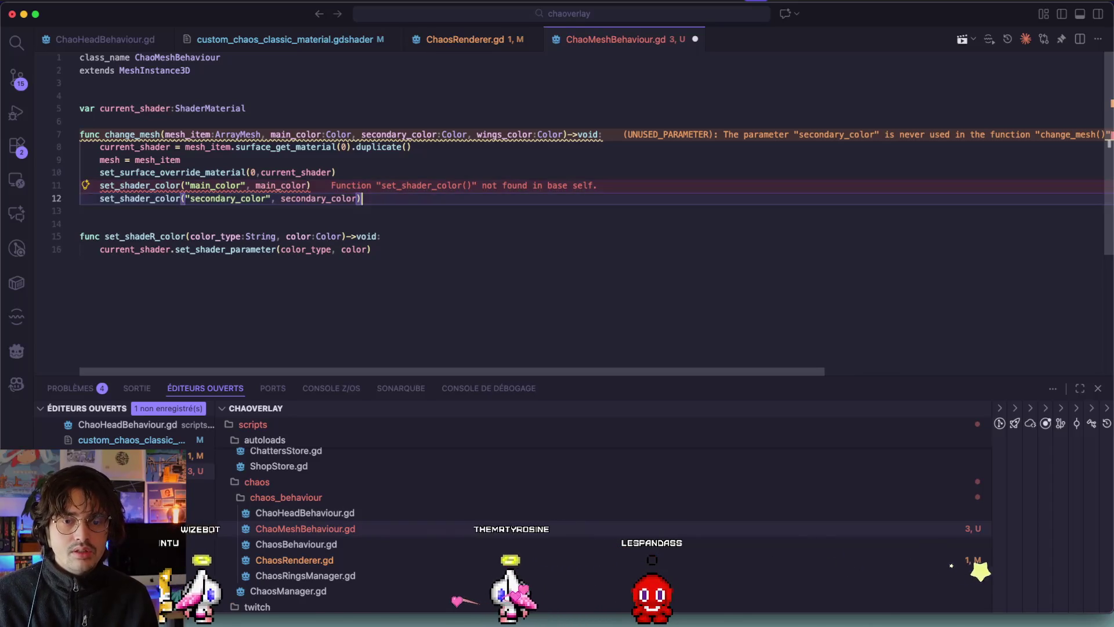
pyautogui.press('Return')
pyautogui.press('Tab')
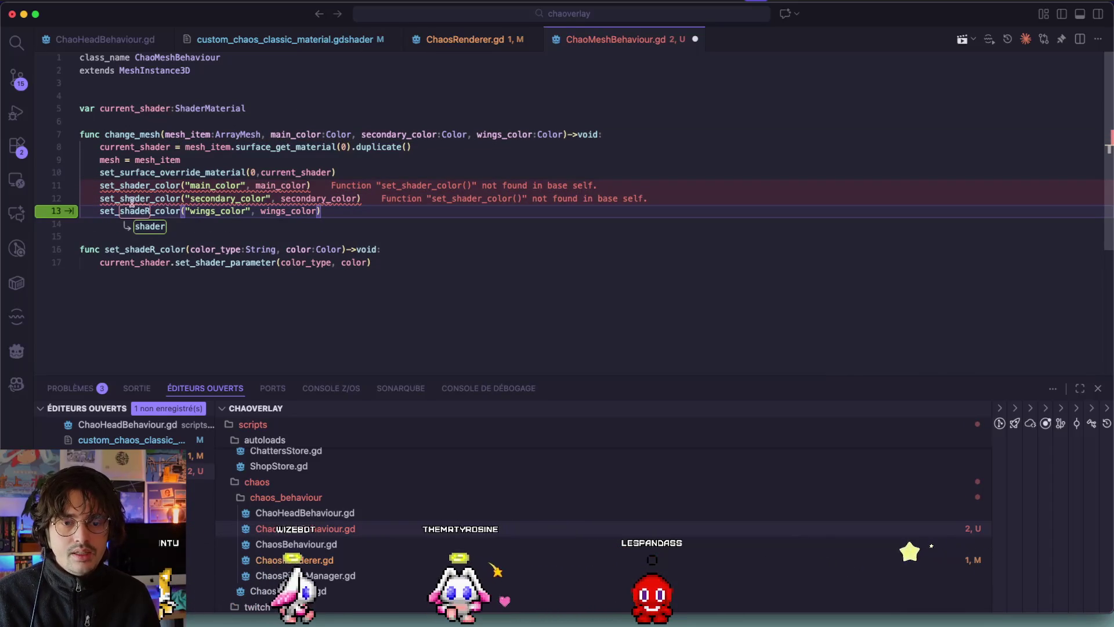
pyautogui.press('Tab')
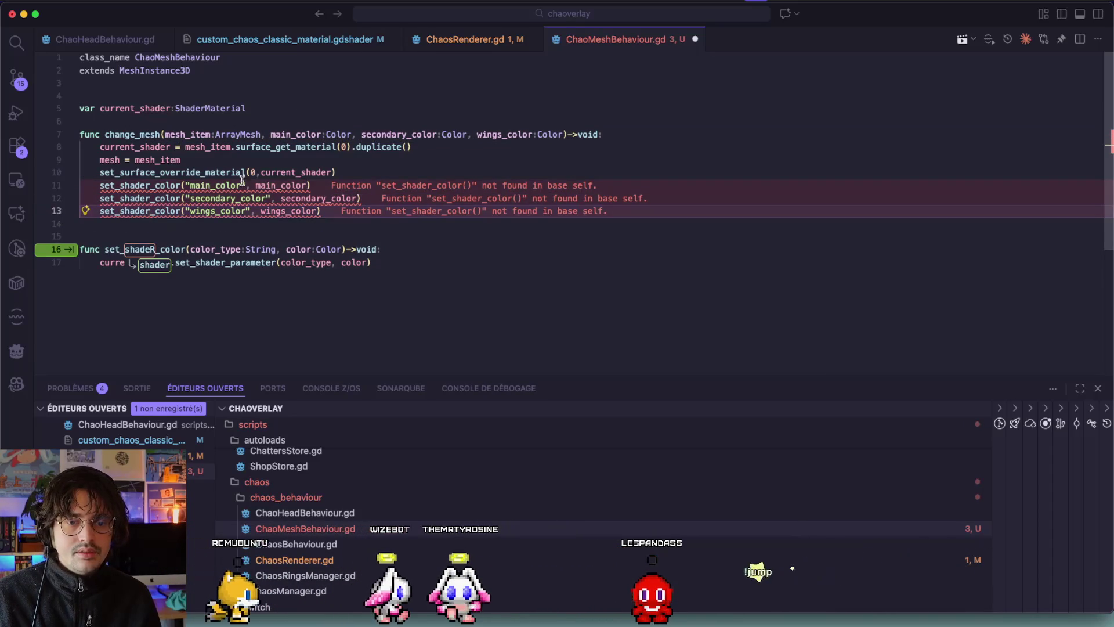
pyautogui.press('Tab')
pyautogui.press('Tab')
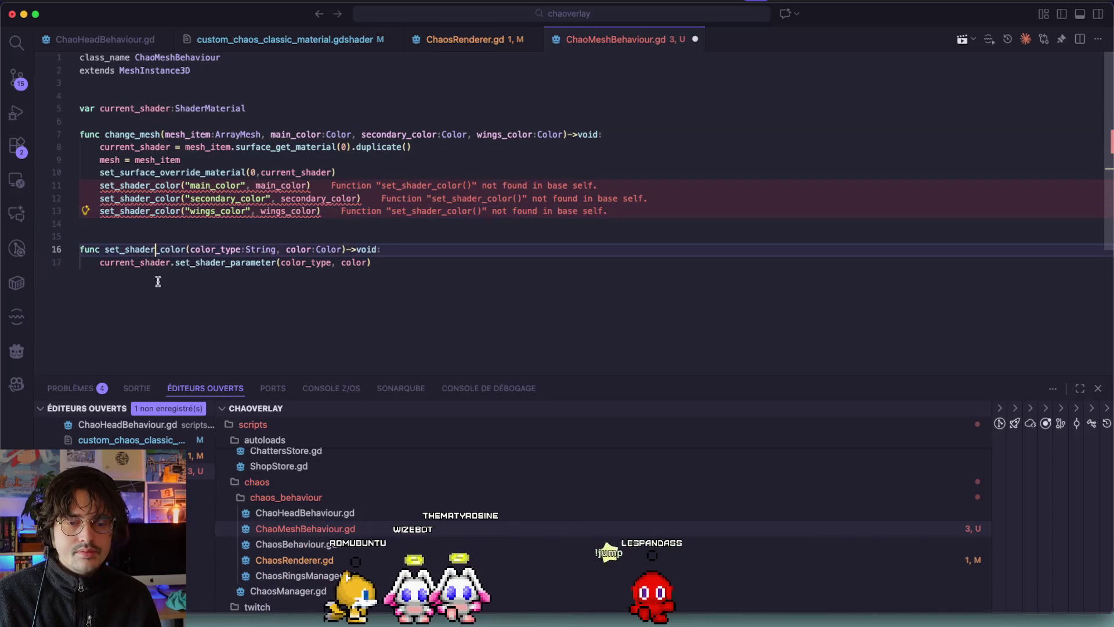
# Step: Shorten the shader parameter names to match the shader: main, second and wings
pyautogui.doubleClick(238, 185)
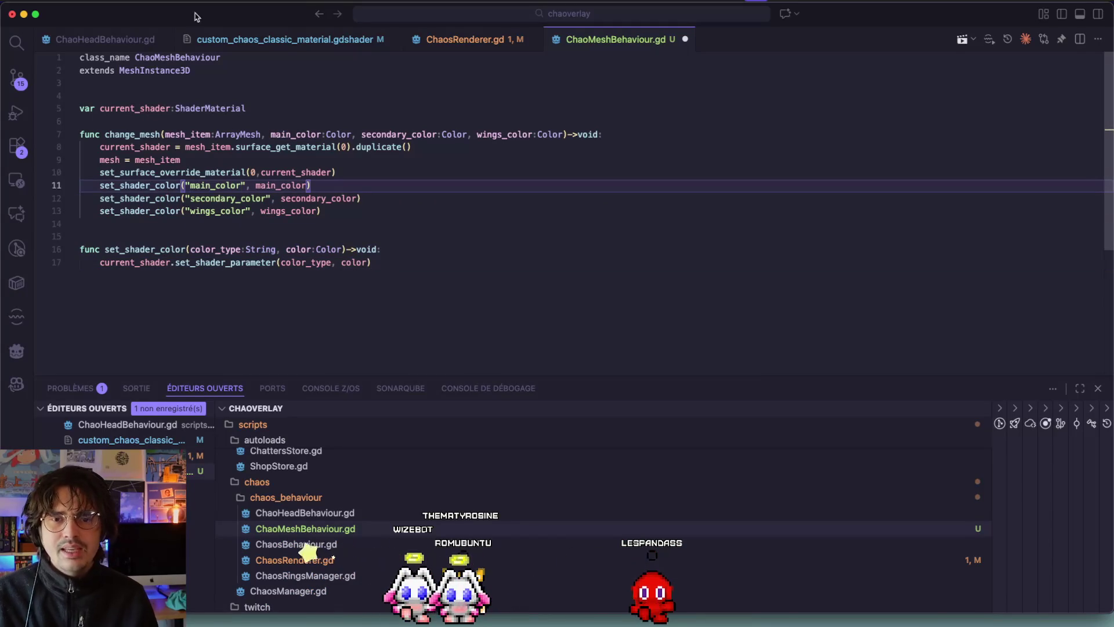
pyautogui.click(230, 32)
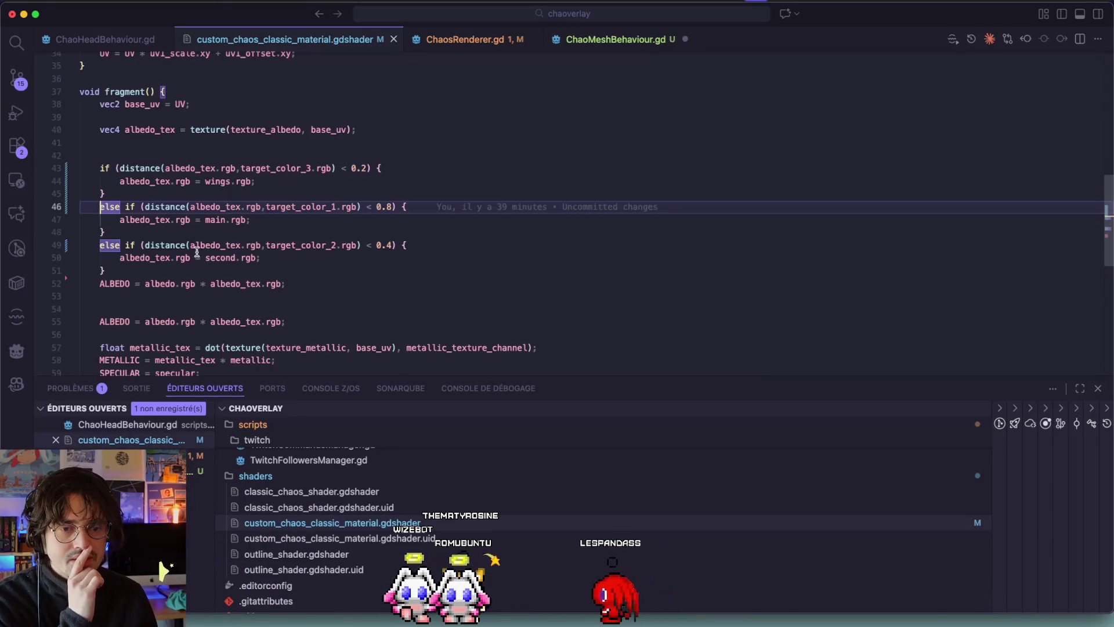
pyautogui.click(581, 47)
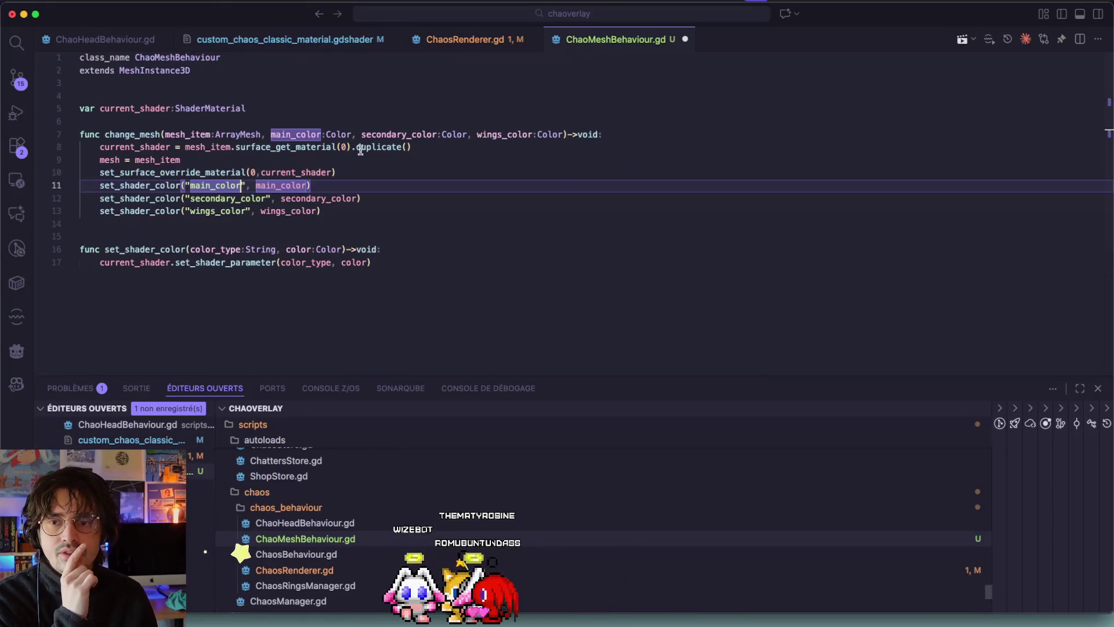
pyautogui.press('BackSpace')
pyautogui.press('BackSpace')
pyautogui.press('BackSpace')
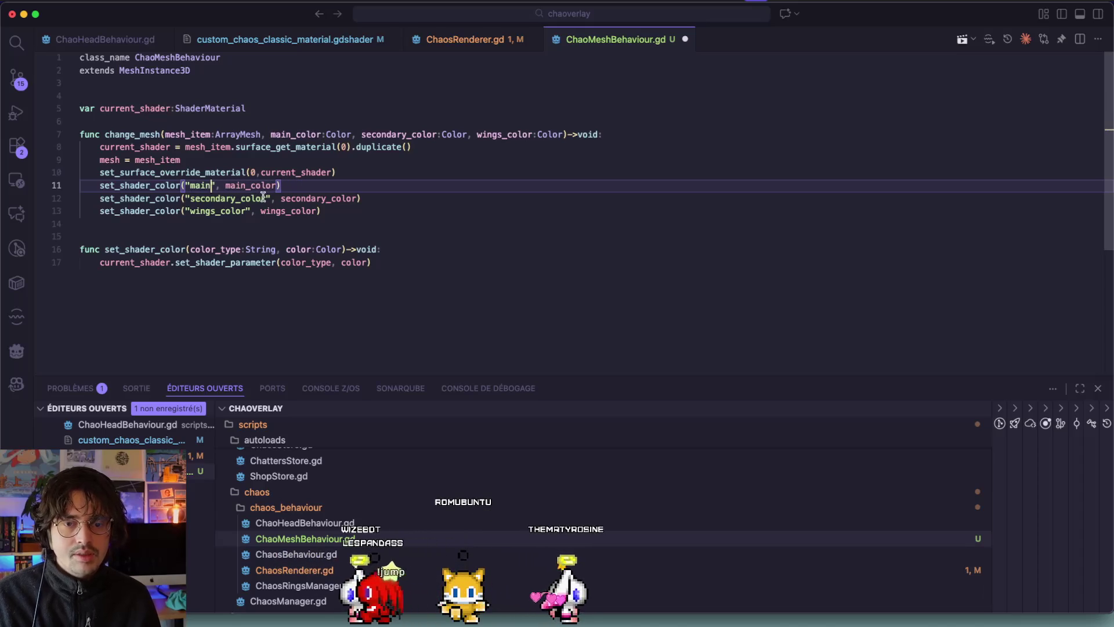
pyautogui.press('Tab')
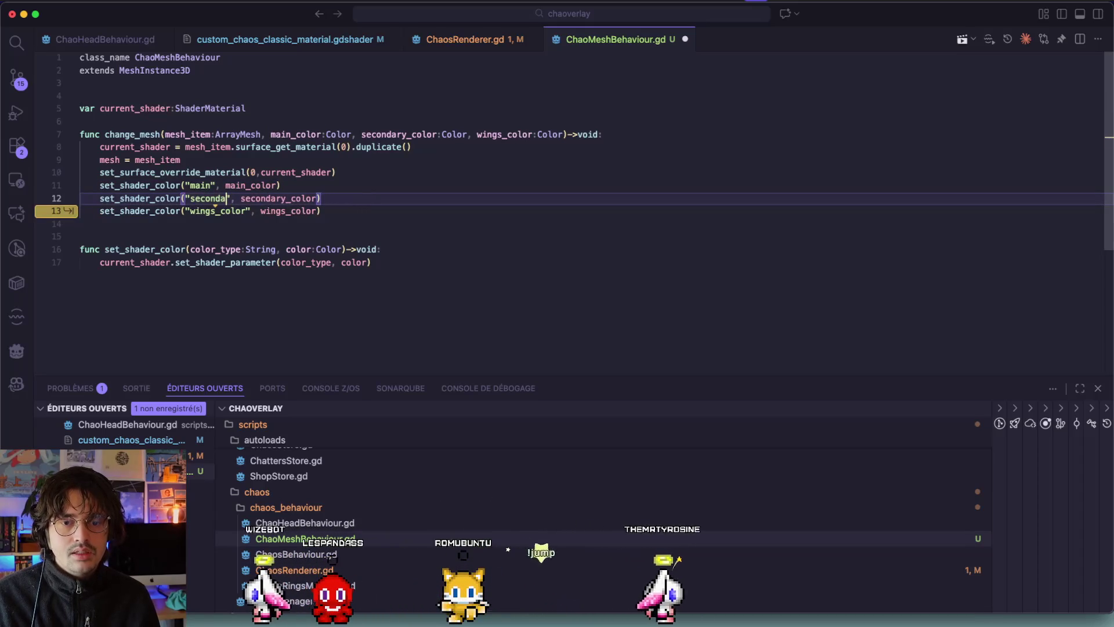
pyautogui.press('Tab')
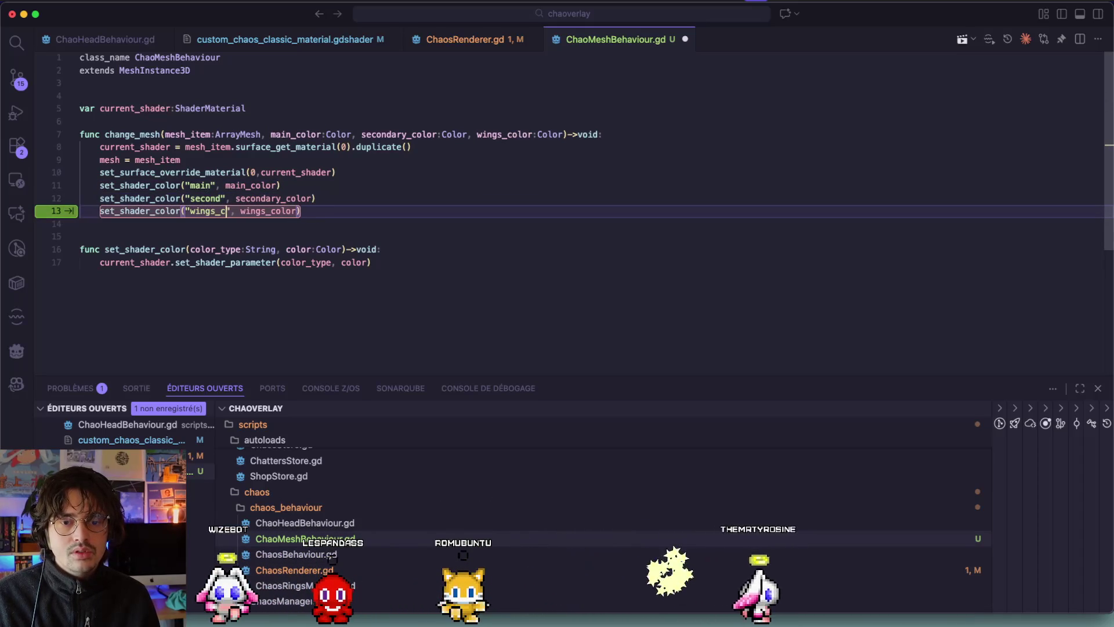
pyautogui.press('Tab')
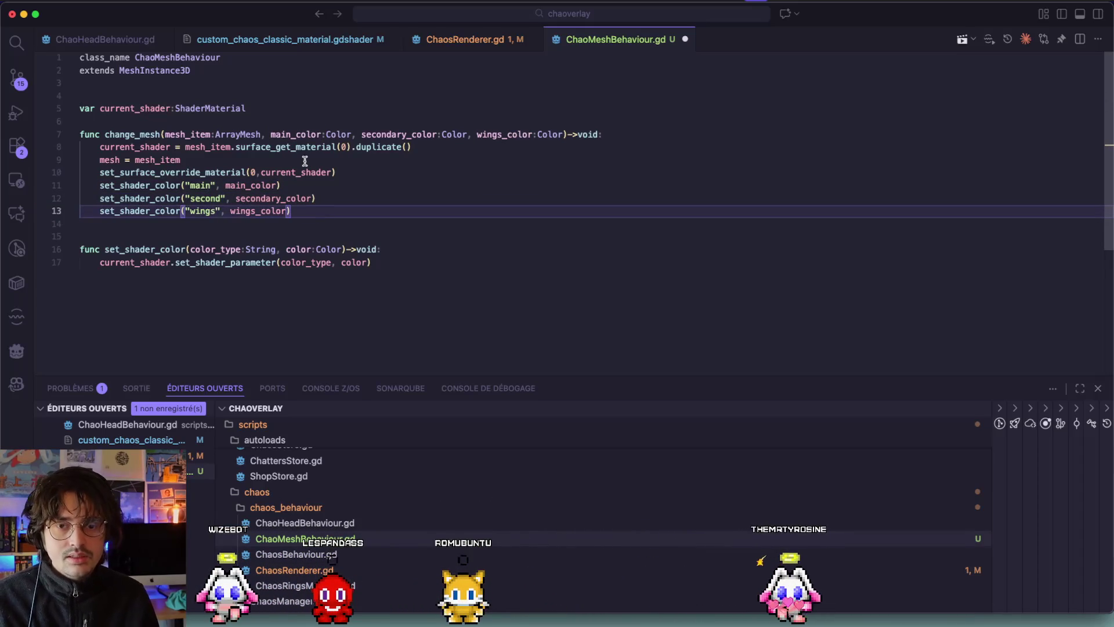
# Step: Rename the secondary_color parameter to second_color everywhere with F2
pyautogui.doubleClick(395, 135)
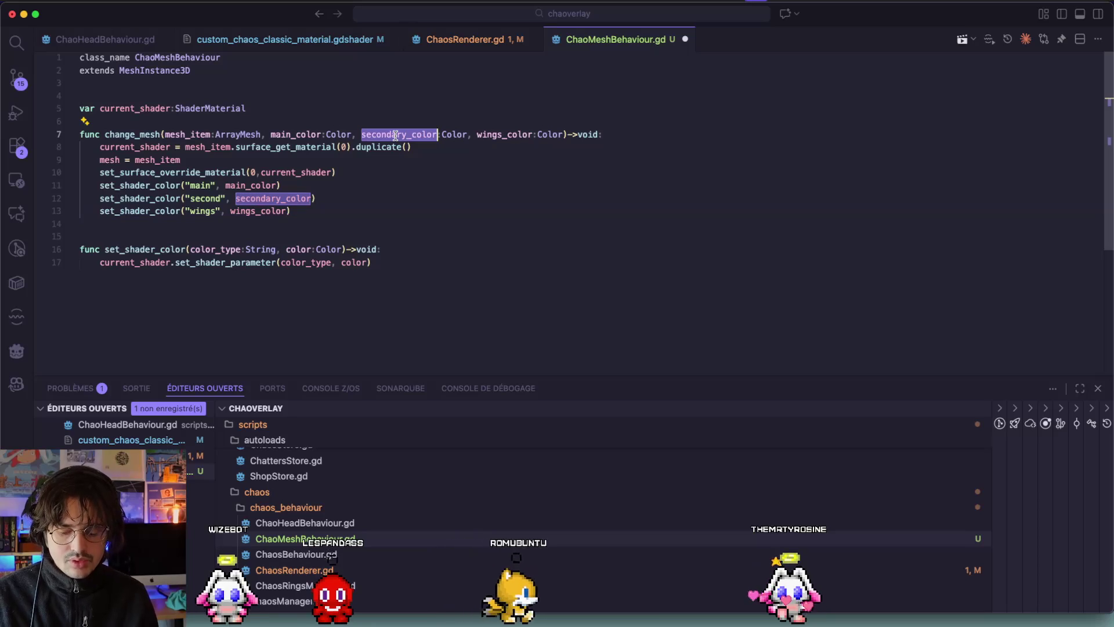
pyautogui.press('F2')
pyautogui.press('BackSpace')
pyautogui.press('BackSpace')
pyautogui.press('BackSpace')
pyautogui.press('Return')
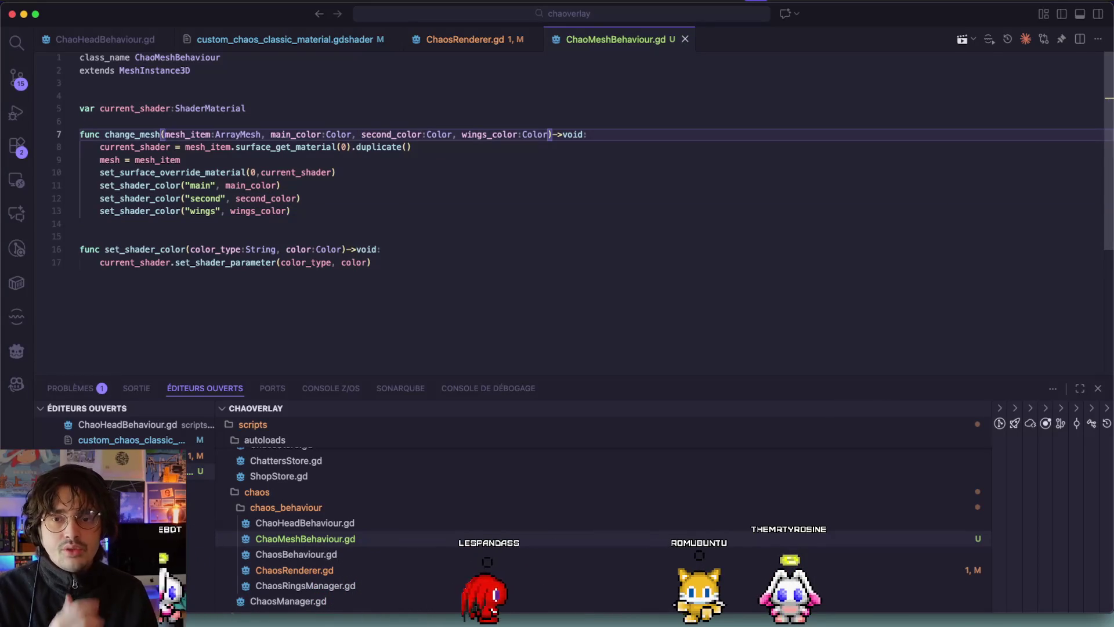
pyautogui.click(465, 39)
# Step: Review set_texture_shader_to_meshes in ChaosRenderer.gd and lines 9–13 of change_mesh in ChaoMeshBehaviour.gd
pyautogui.click(254, 261)
pyautogui.scroll(-3, 254, 260)
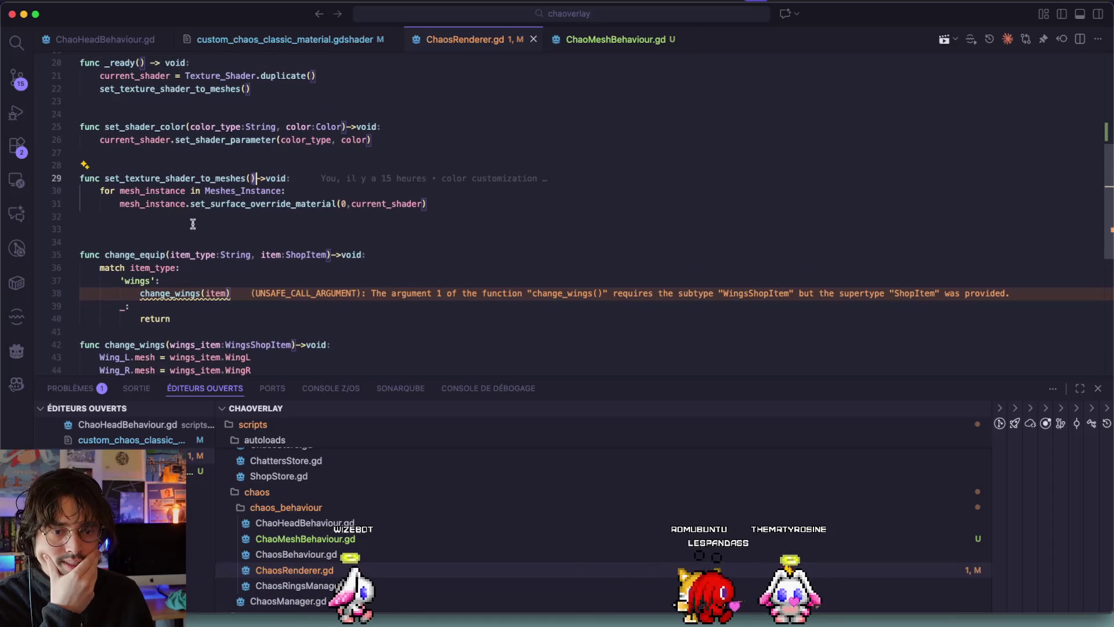
pyautogui.click(153, 203)
pyautogui.scroll(3, 199, 197)
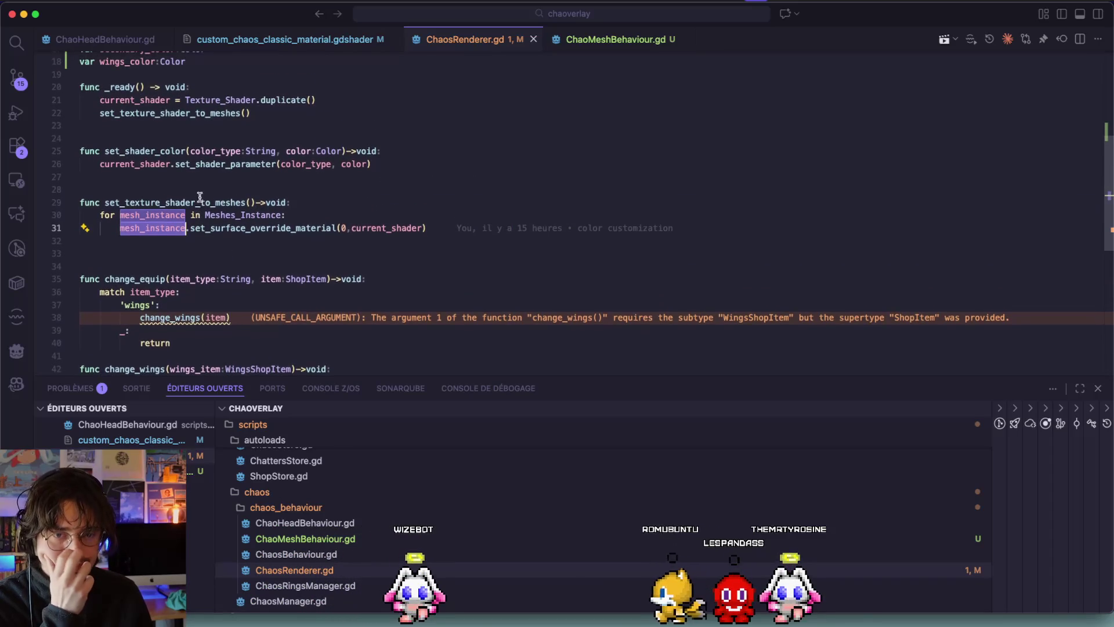
pyautogui.click(592, 39)
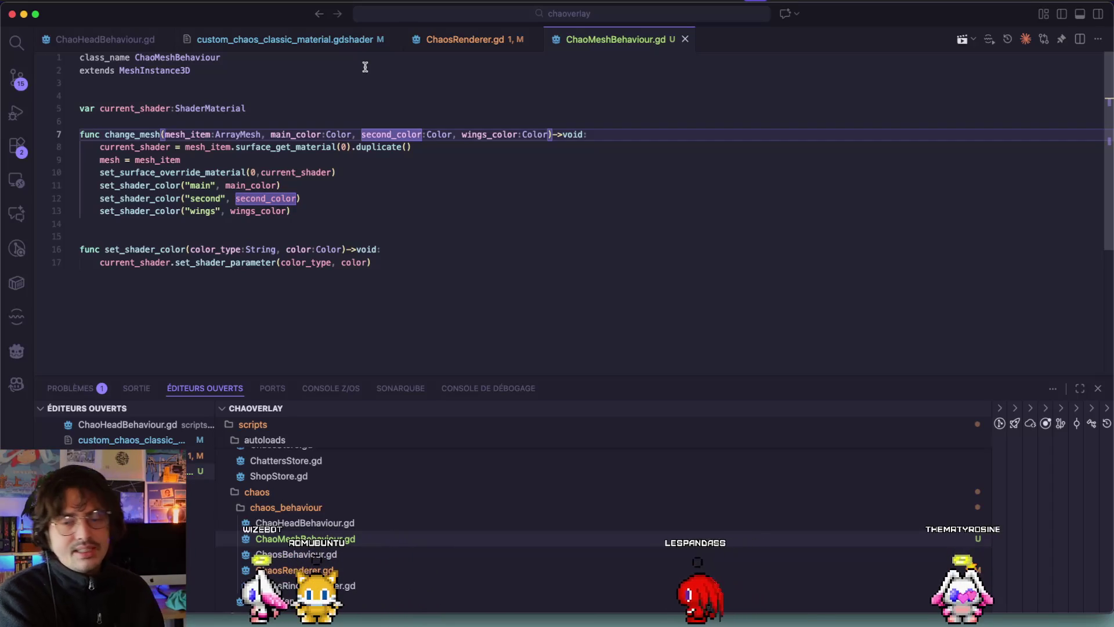
pyautogui.click(132, 134)
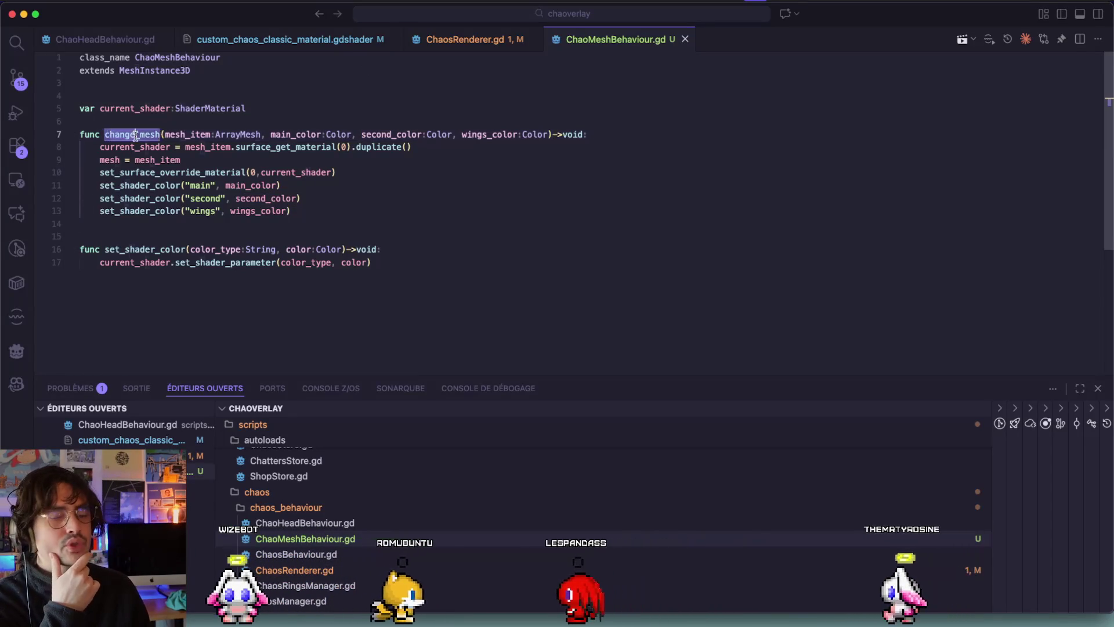
pyautogui.moveTo(317, 221); pyautogui.dragTo(82, 160)
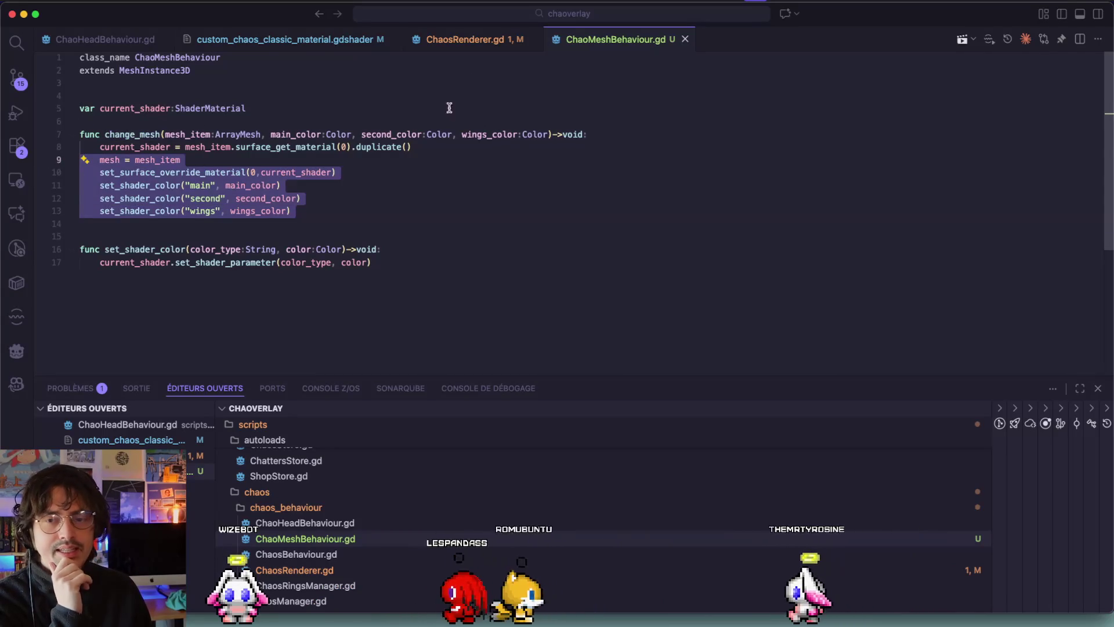
pyautogui.click(467, 39)
# Step: Start a change_tail stub at the end of ChaosRenderer.gd, then delete that unfinished line
pyautogui.scroll(-5, 313, 272)
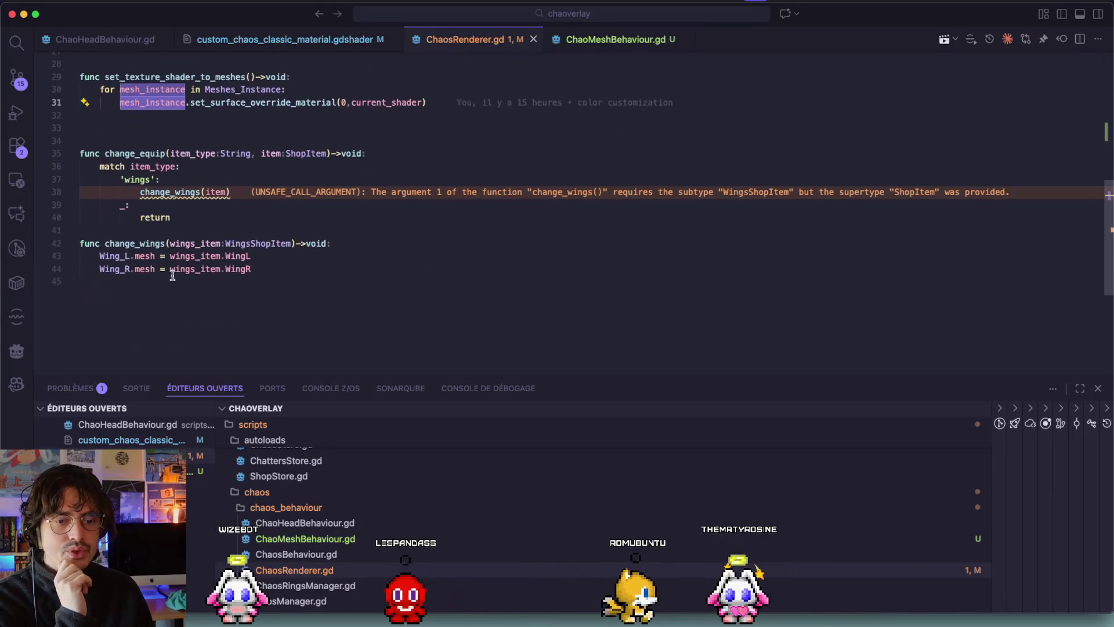
pyautogui.click(341, 296)
pyautogui.press('Return')
pyautogui.press('Return')
pyautogui.write('func change_tail')
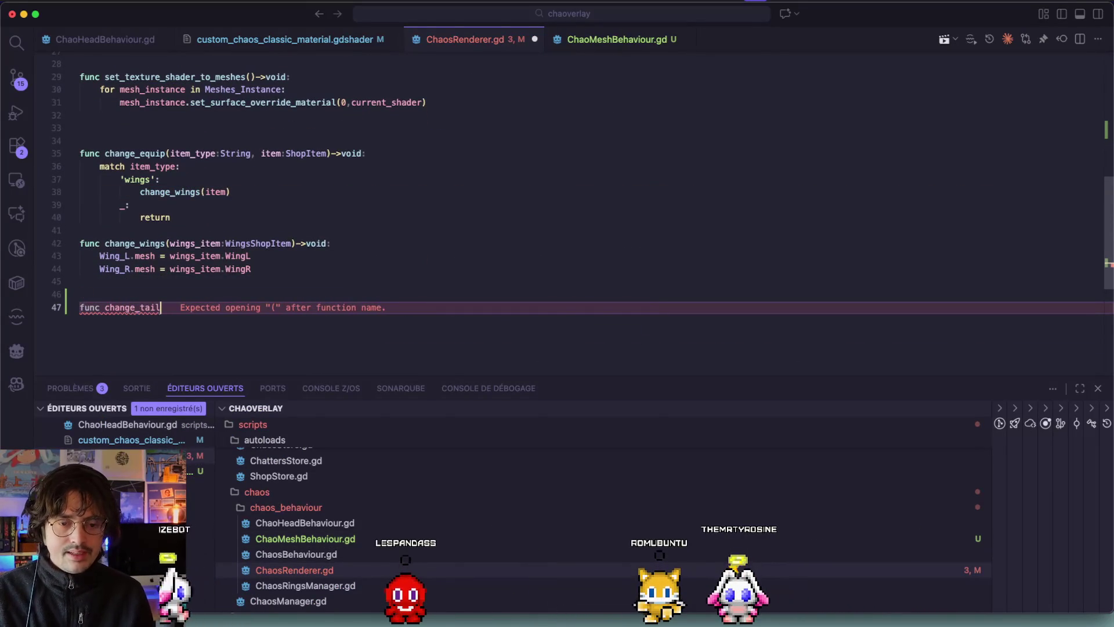
pyautogui.write('(tail')
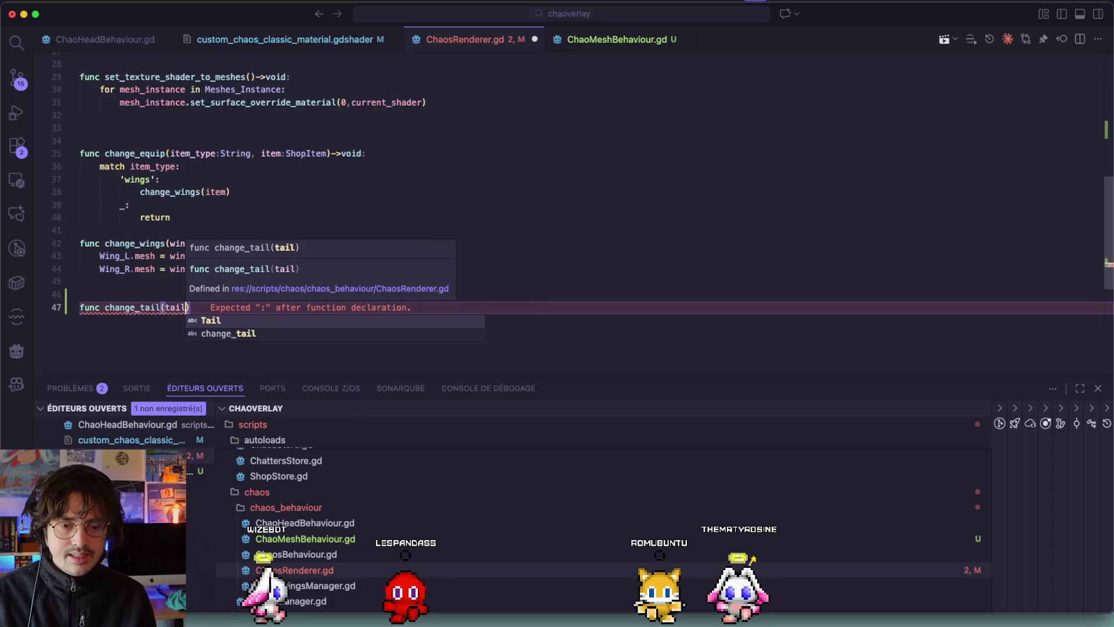
pyautogui.write('_')
pyautogui.write('_item')
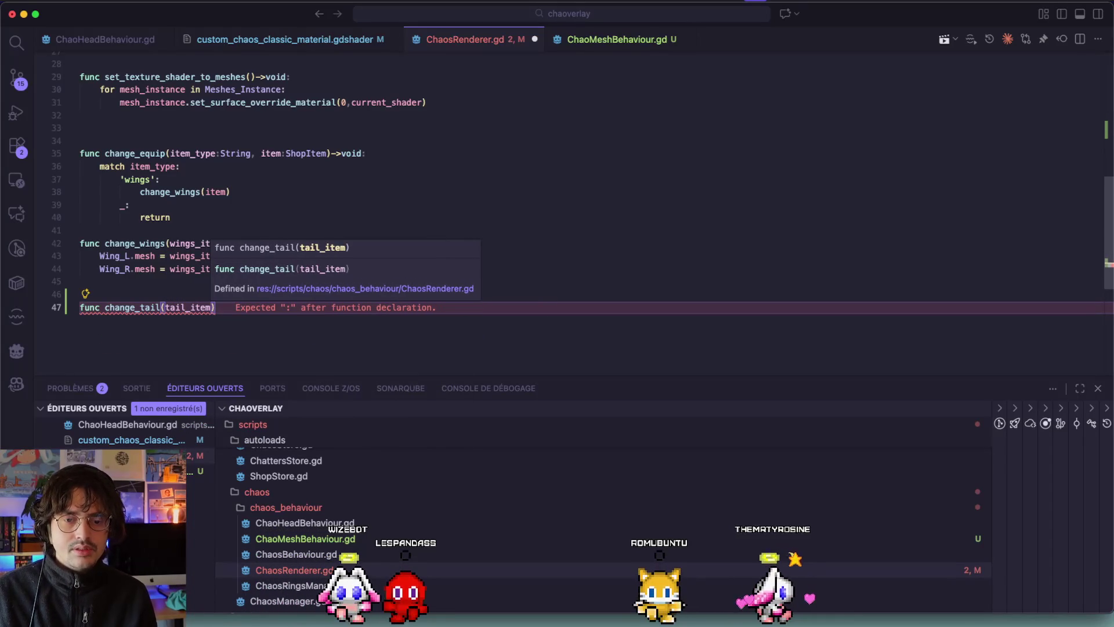
pyautogui.press('super+shift+Left')
pyautogui.press('BackSpace')
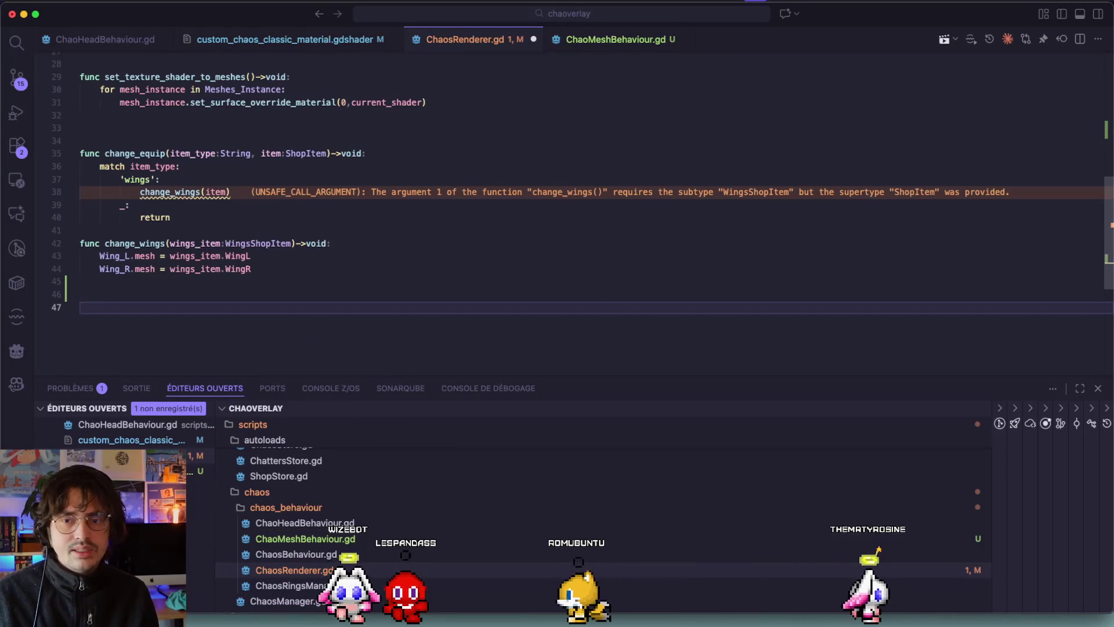
pyautogui.press('super+Tab')
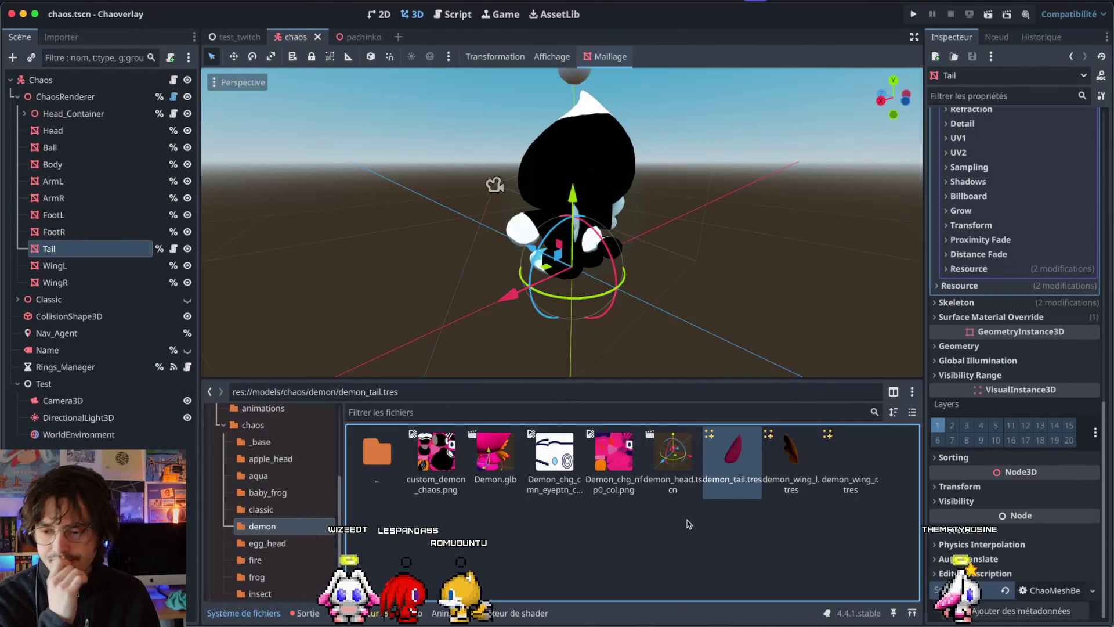
# Step: Inspect the demon tail's material, then replace demon_wing_l.tres's material with the custom chao shader
pyautogui.doubleClick(732, 456)
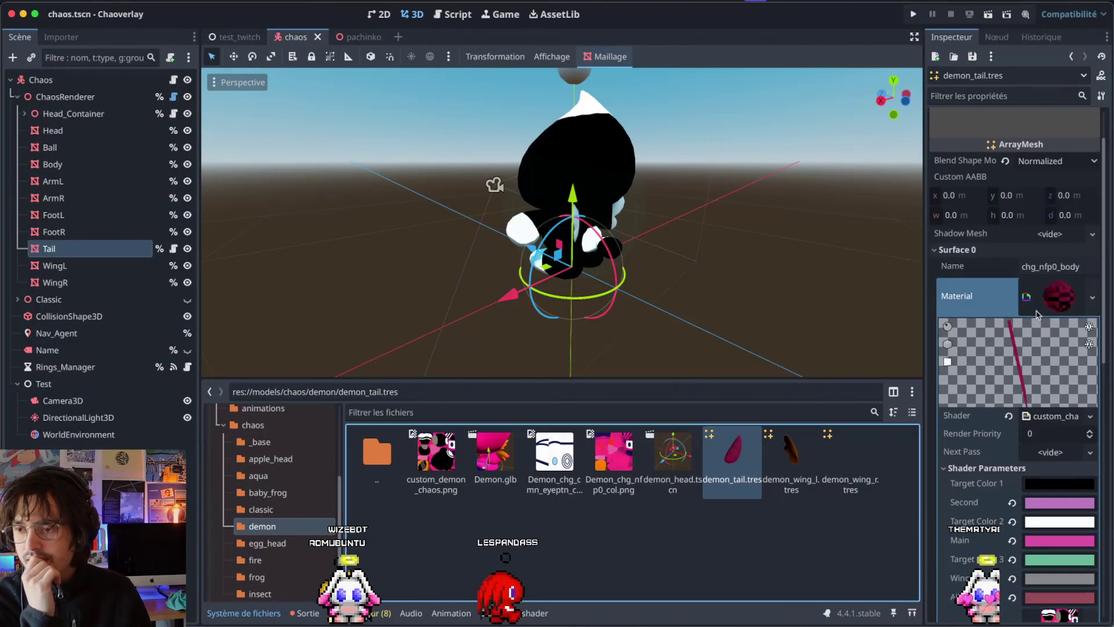
pyautogui.click(1086, 294)
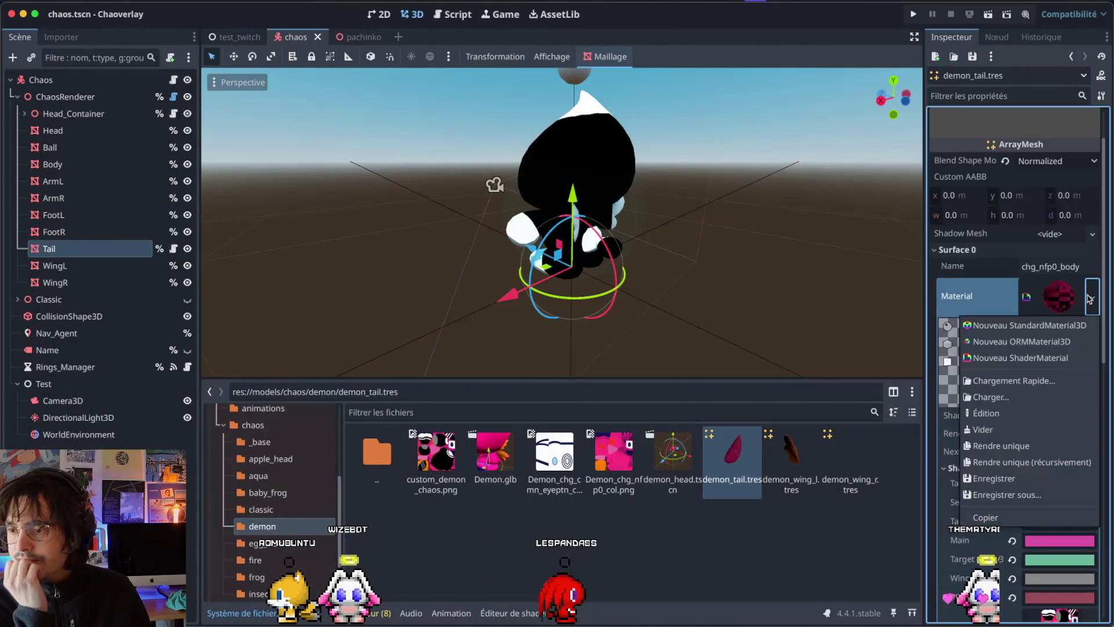
pyautogui.click(998, 522)
pyautogui.doubleClick(792, 456)
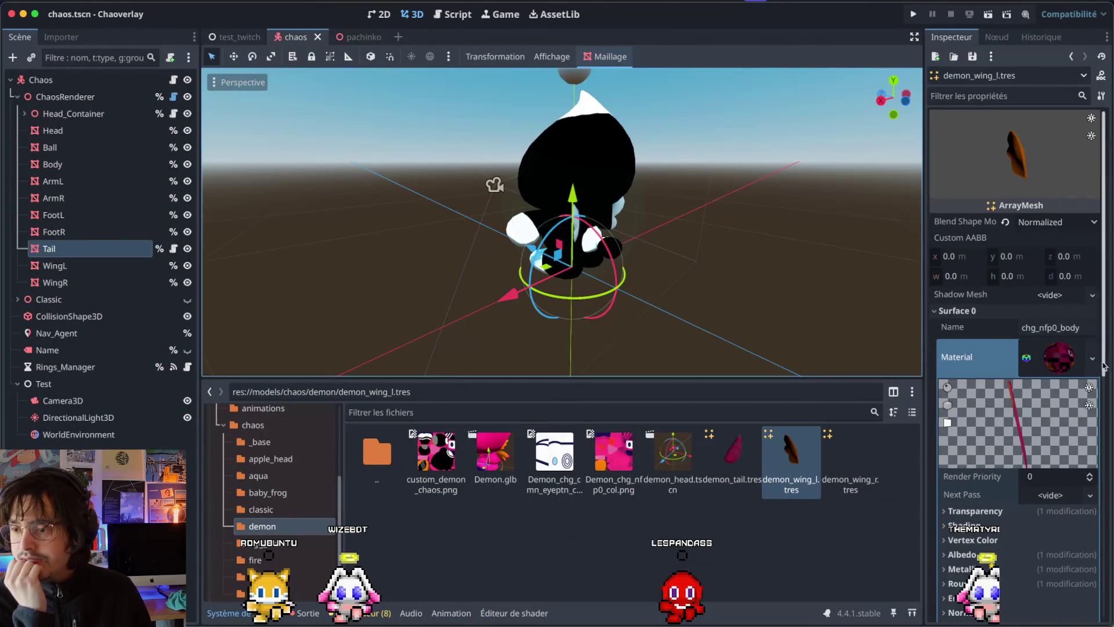
pyautogui.click(1093, 358)
pyautogui.click(984, 490)
pyautogui.click(1099, 349)
pyautogui.click(1014, 465)
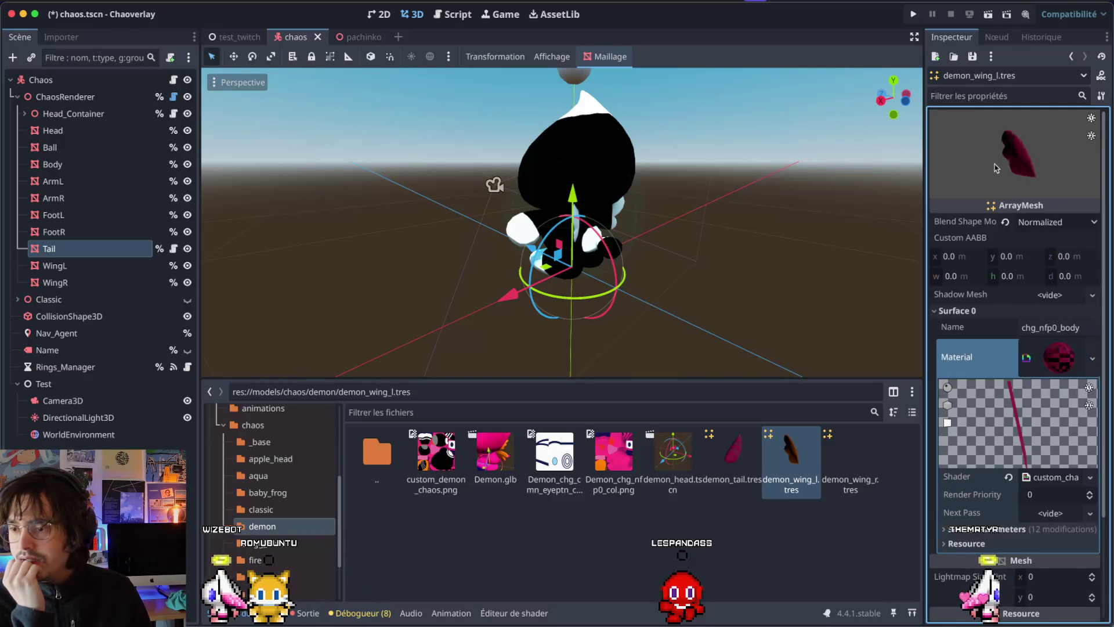
# Step: Replace demon_wing_r.tres's material with the custom chao shader material and save with Ctrl+S
pyautogui.doubleClick(860, 479)
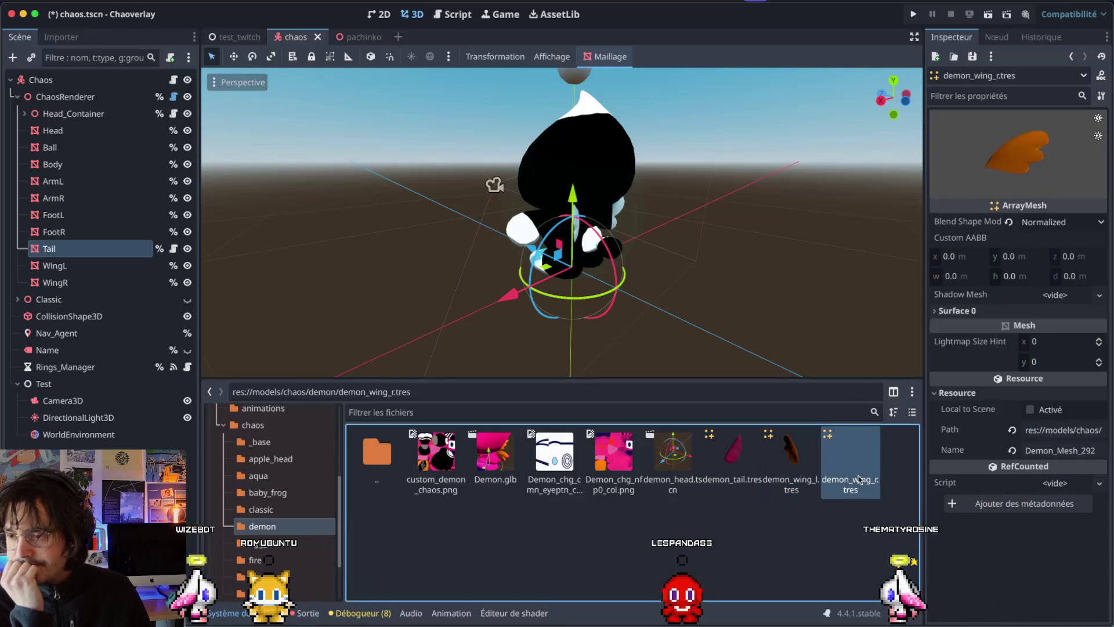
pyautogui.click(949, 314)
pyautogui.click(1099, 358)
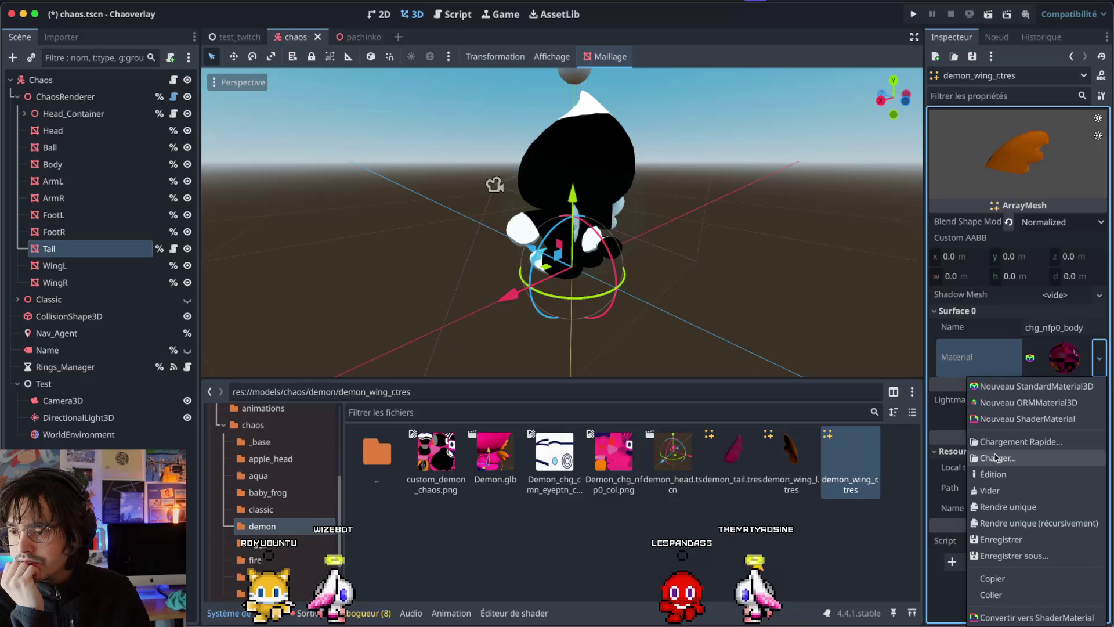
pyautogui.click(980, 488)
pyautogui.click(1096, 347)
pyautogui.click(1022, 464)
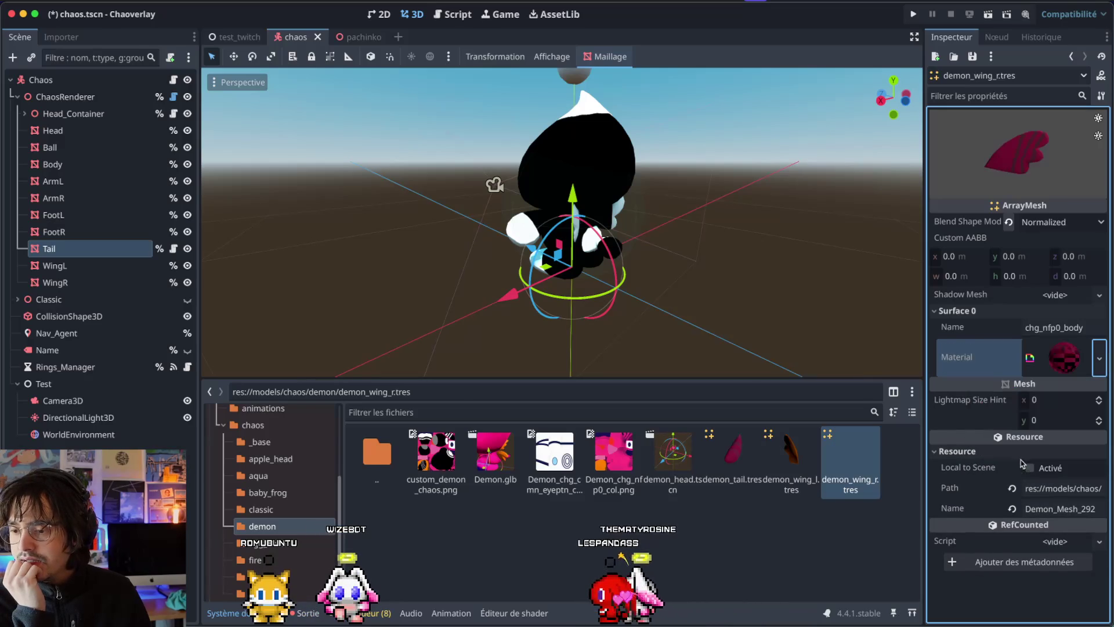
pyautogui.hotkey('ctrl', 's')
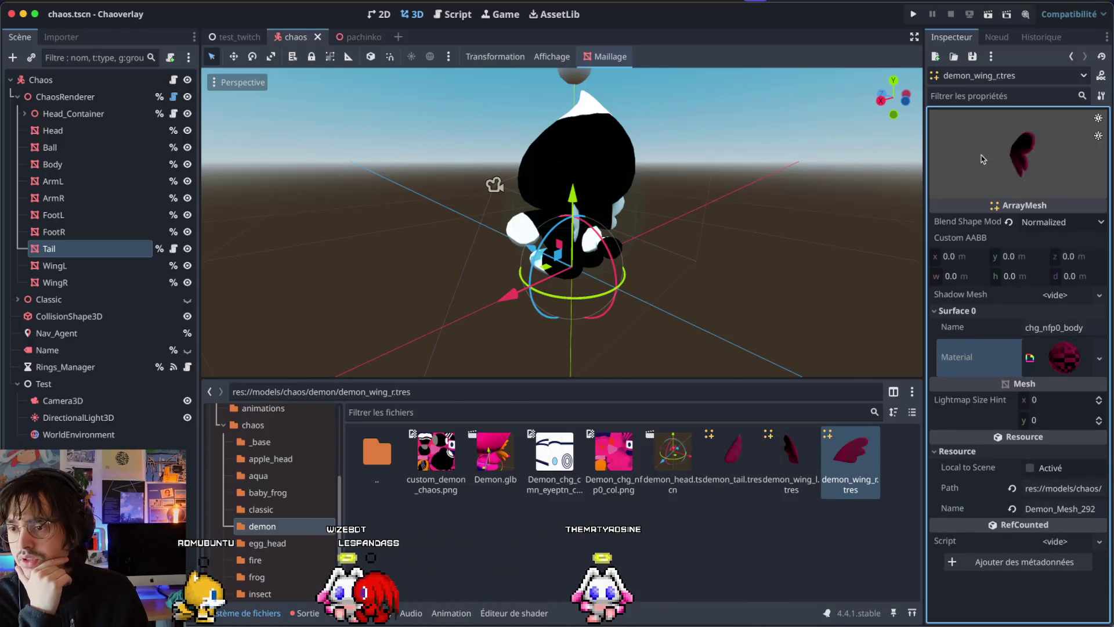
pyautogui.click(791, 456)
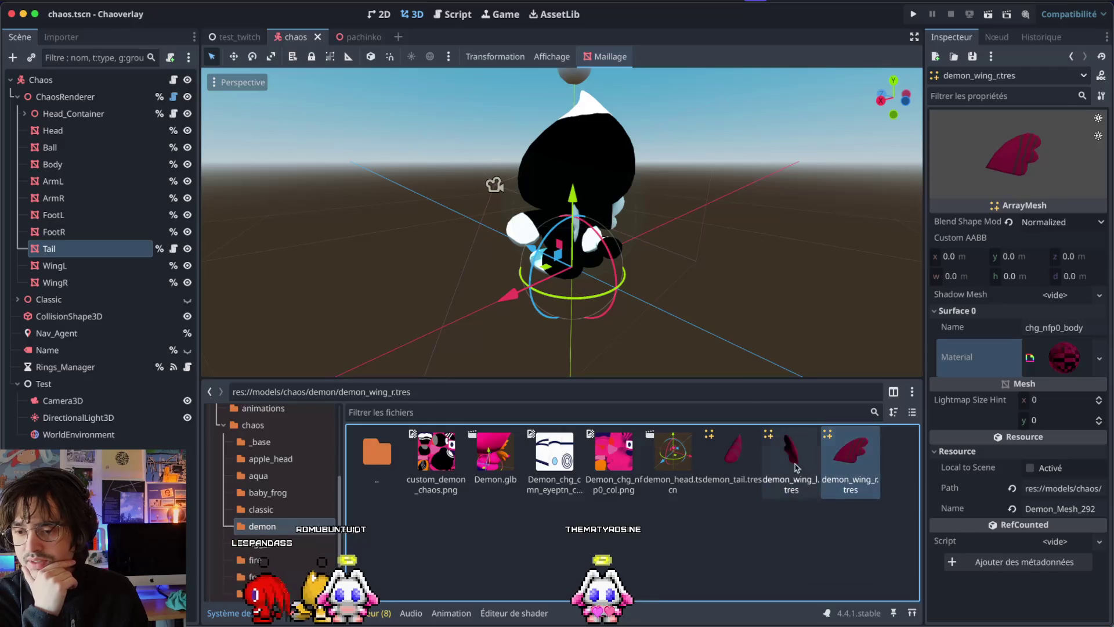
pyautogui.press('super+Tab')
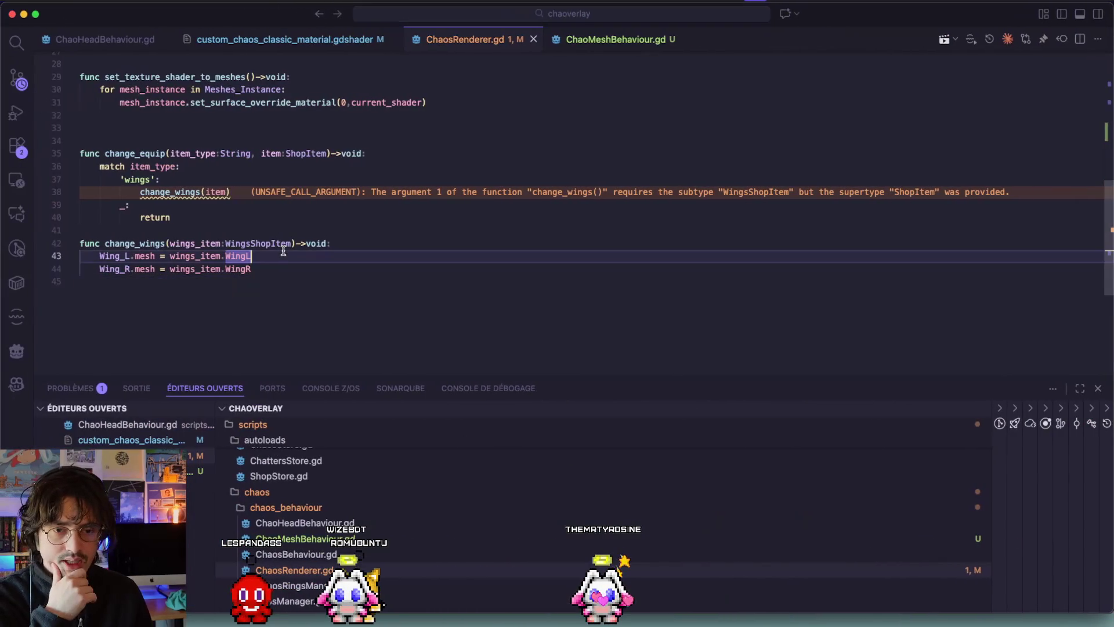
# Step: Delete change_wings's two wing mesh assignment lines and begin typing 'Wing' in their place
pyautogui.scroll(2, 283, 250)
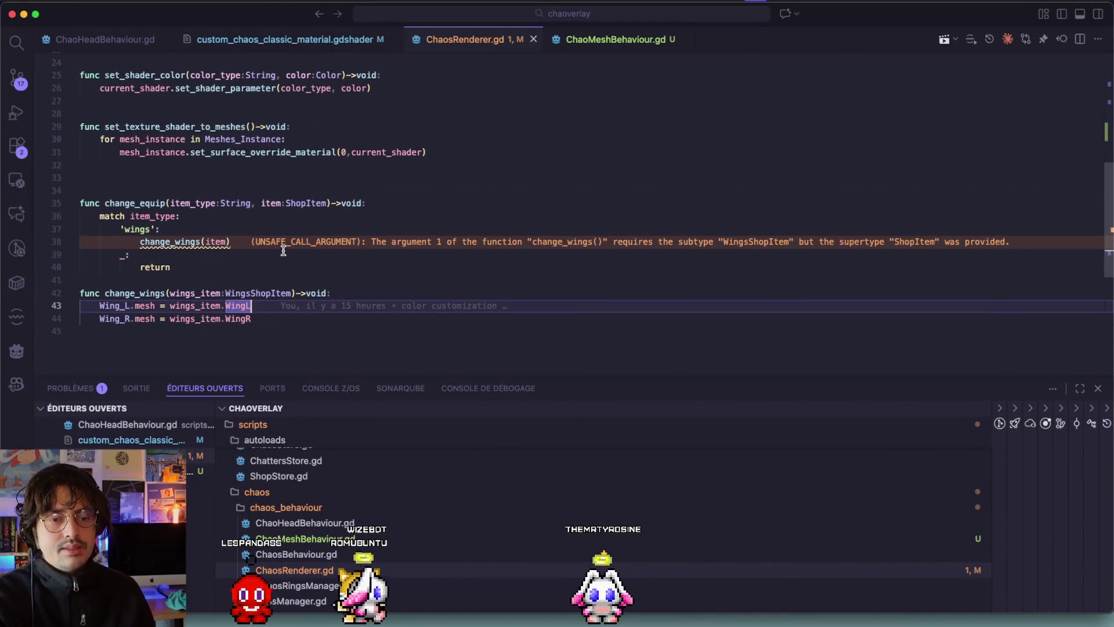
pyautogui.moveTo(272, 319); pyautogui.dragTo(82, 308)
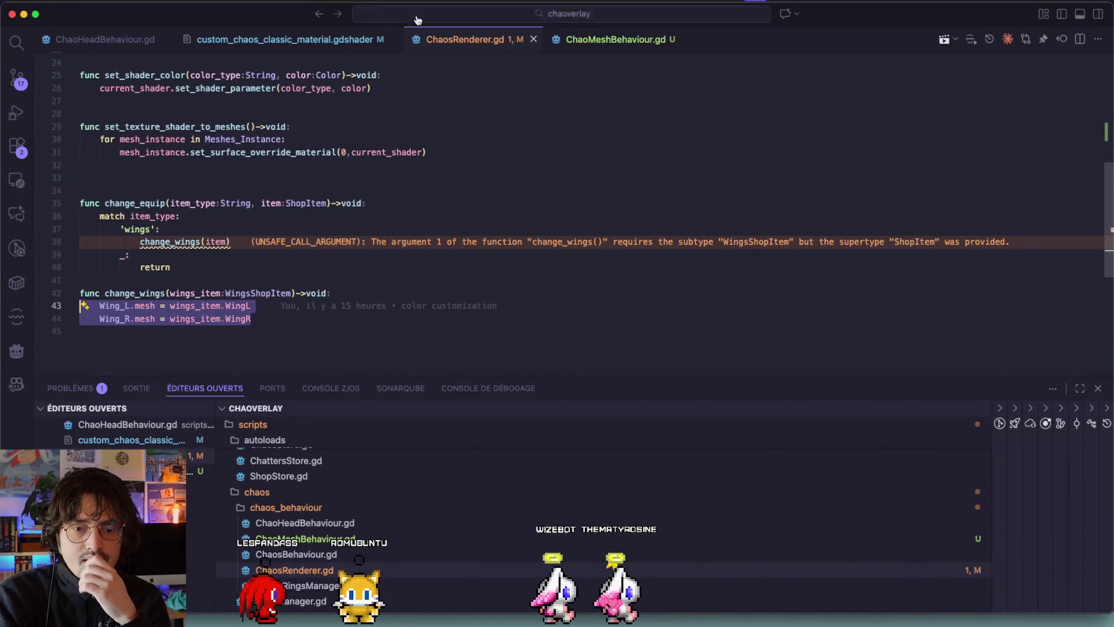
pyautogui.hotkey('ctrl', 'Tab')
pyautogui.hotkey('ctrl', 'Tab')
pyautogui.hotkey('ctrl', 'Tab')
pyautogui.hotkey('ctrl', 'Tab')
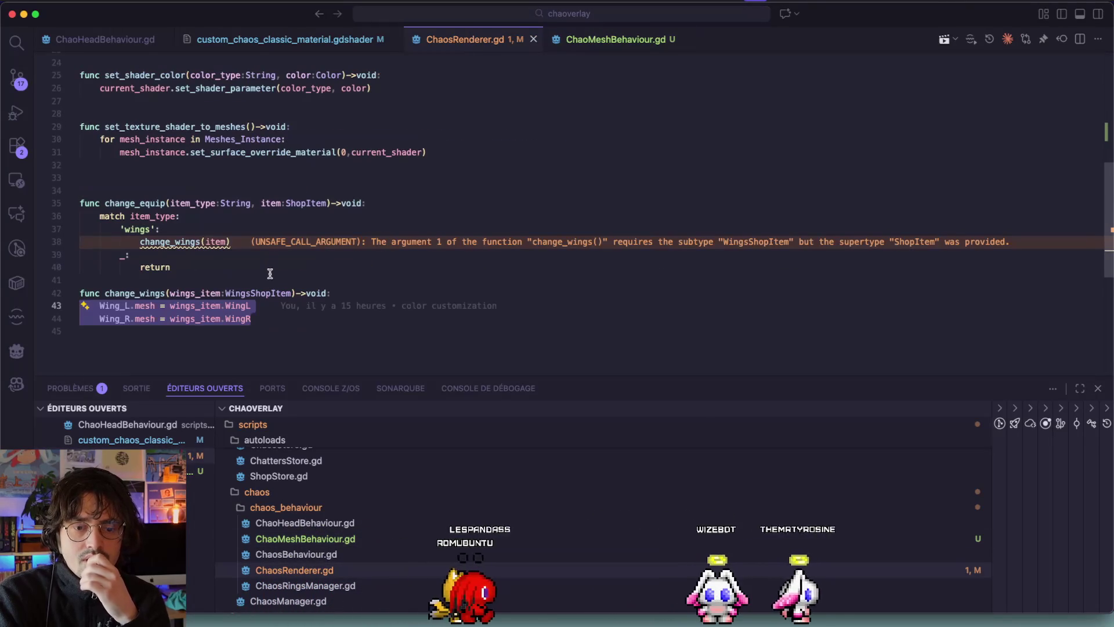
pyautogui.press('BackSpace')
pyautogui.press('Tab')
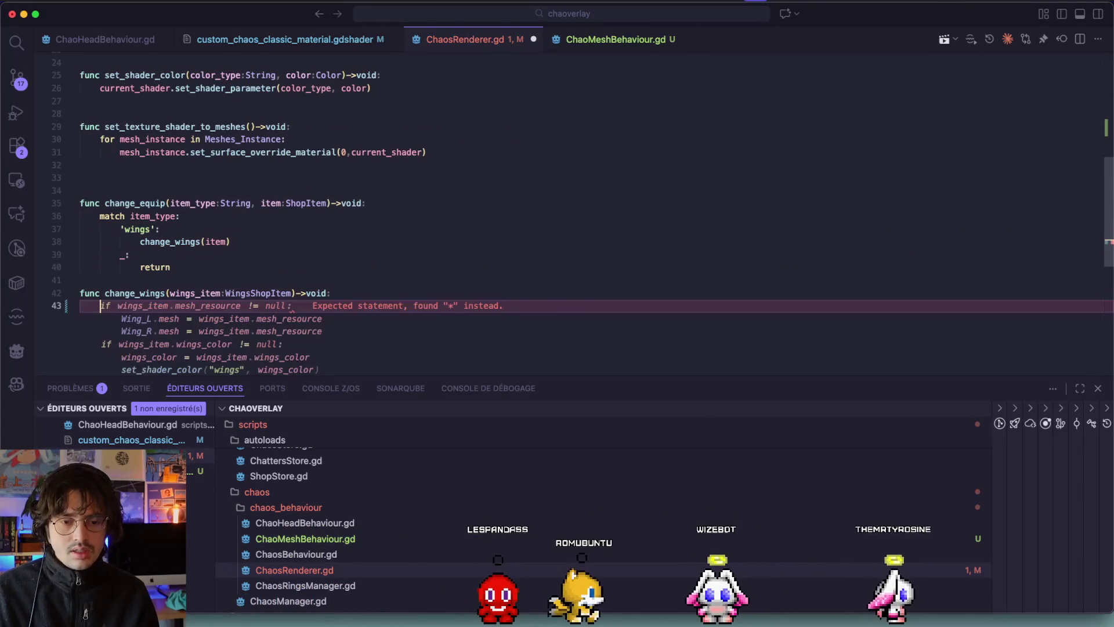
pyautogui.write('%Wing')
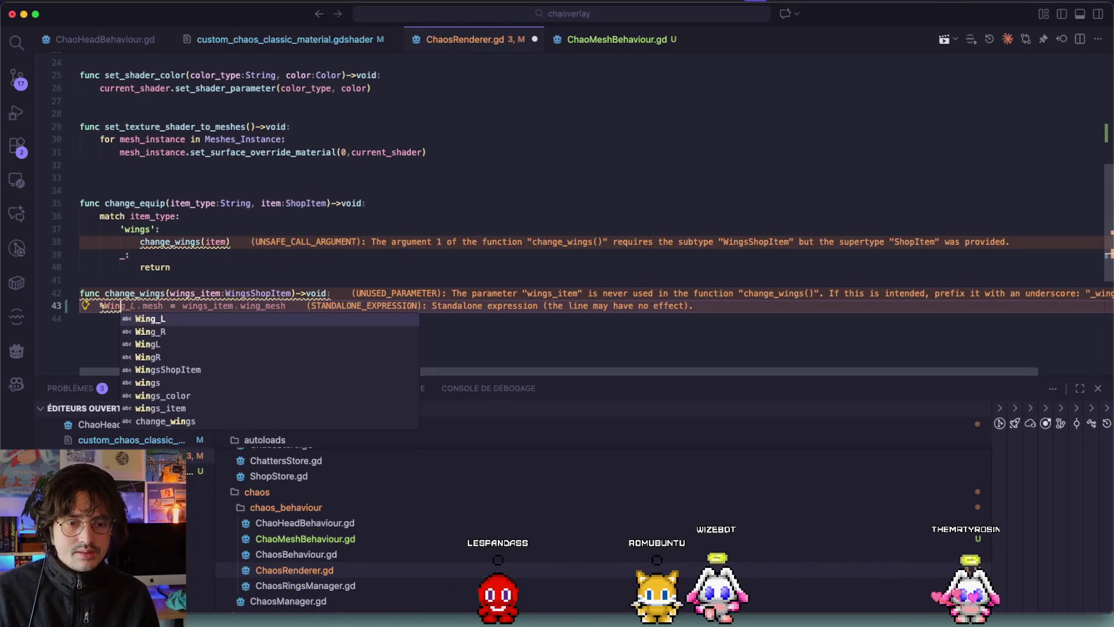
pyautogui.scroll(10, 280, 209)
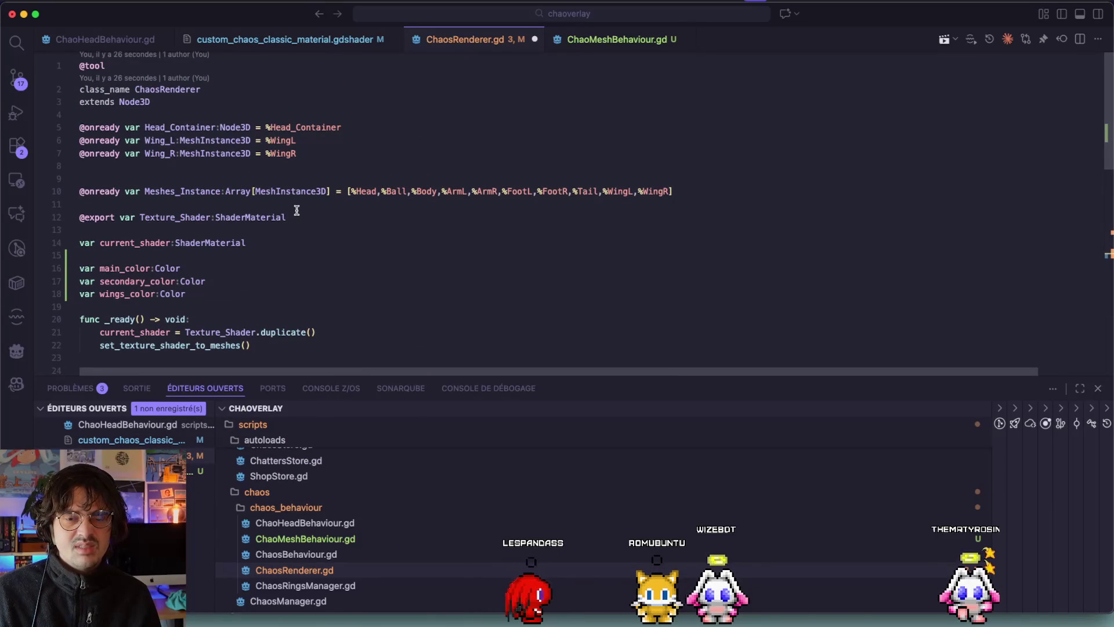
# Step: Retype line 10's Meshes_Instance as Dictionary[String,MeshInstance3D] and open it with a brace
pyautogui.scroll(-1, 297, 210)
pyautogui.doubleClick(250, 191)
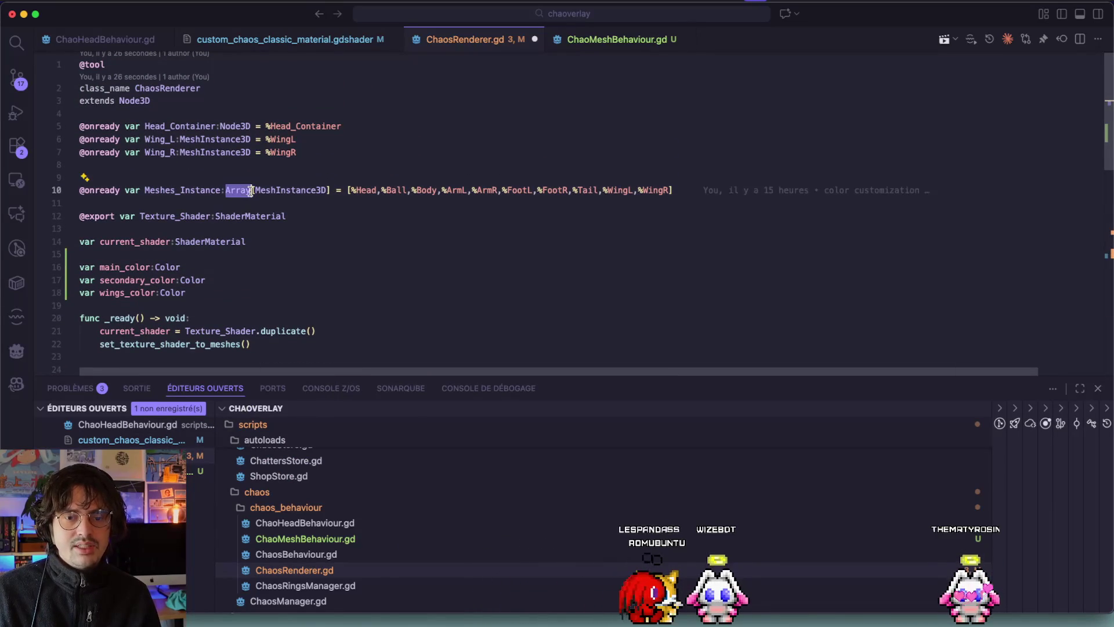
pyautogui.write('Diction')
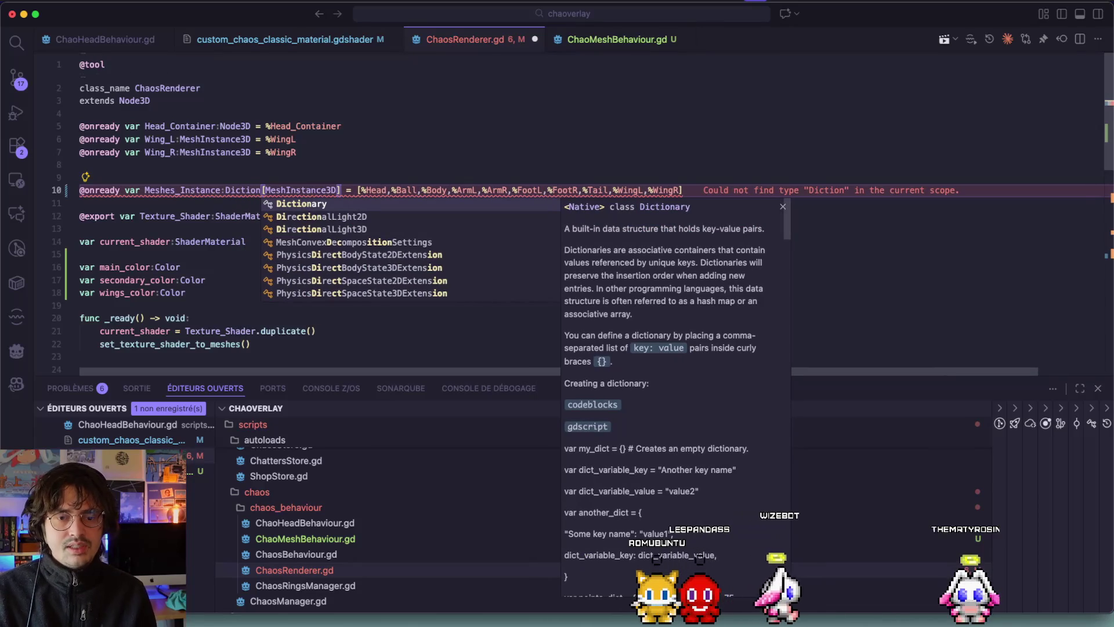
pyautogui.press('Tab')
pyautogui.press('Right')
pyautogui.write('String')
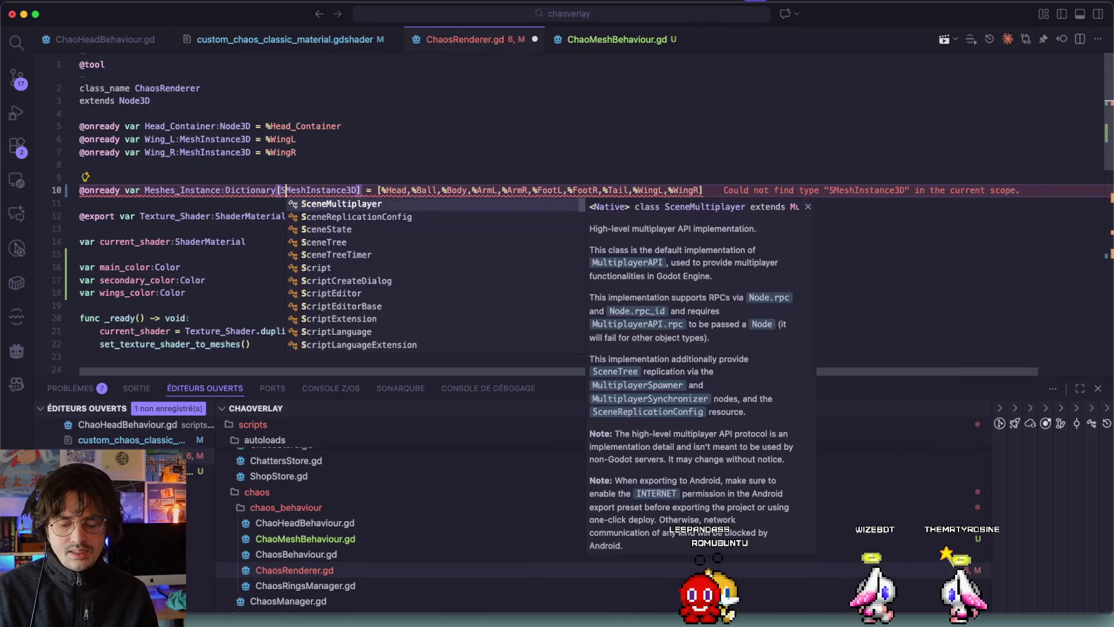
pyautogui.write(',')
pyautogui.click(409, 190)
pyautogui.press('Delete')
pyautogui.write('{')
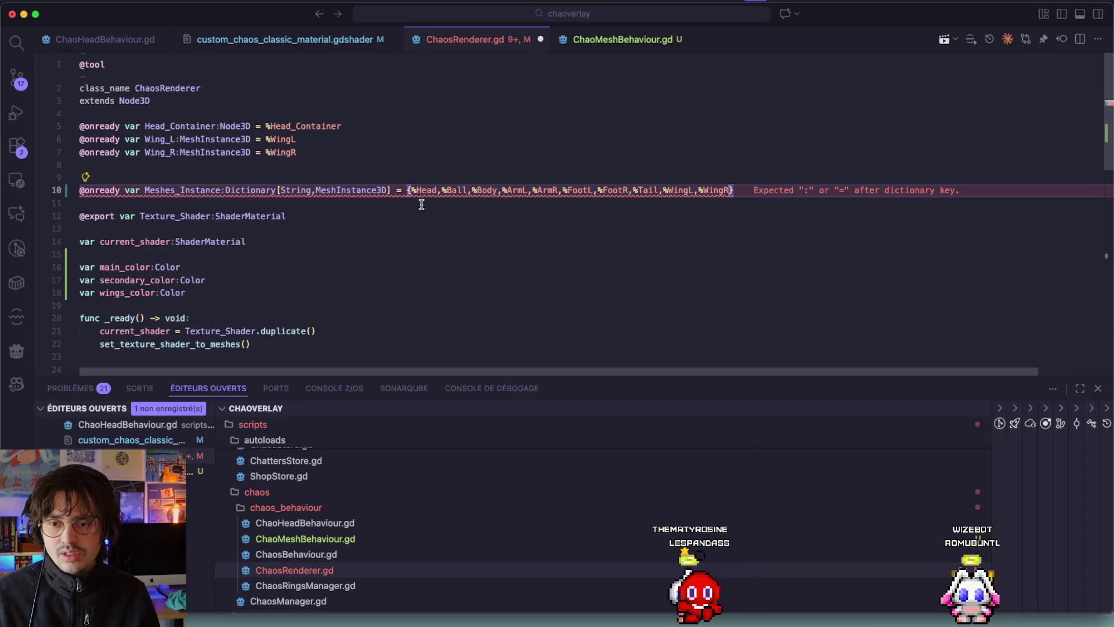
# Step: Write the 'Head', 'Ball' and 'Body' entries on separate lines, fix the Ball key quotes, and save
pyautogui.press('Return')
pyautogui.write("'Head")
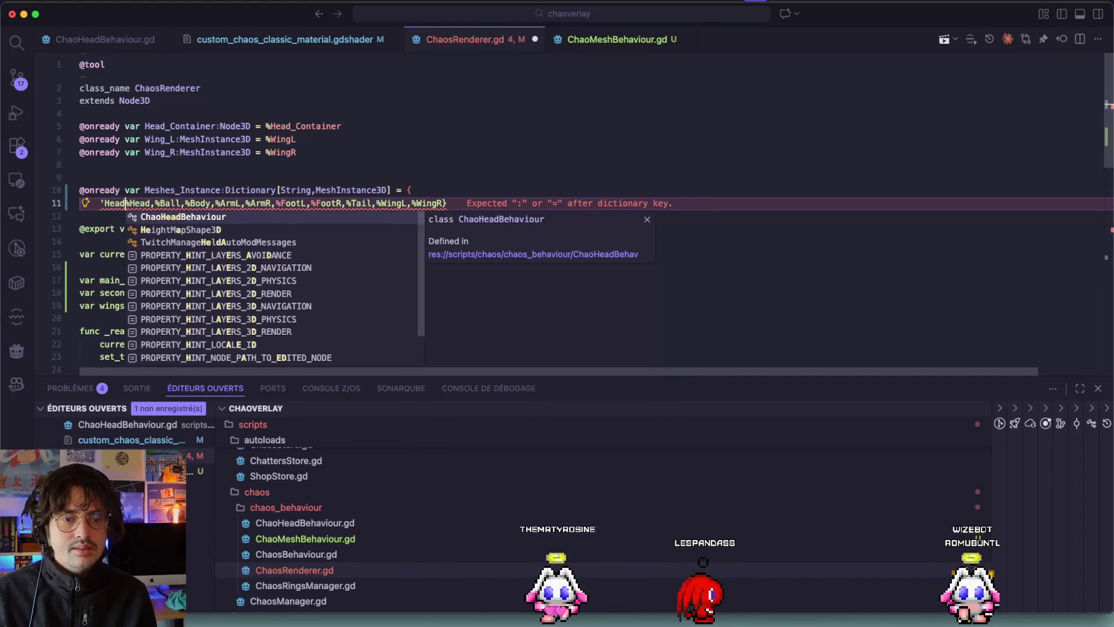
pyautogui.write("':")
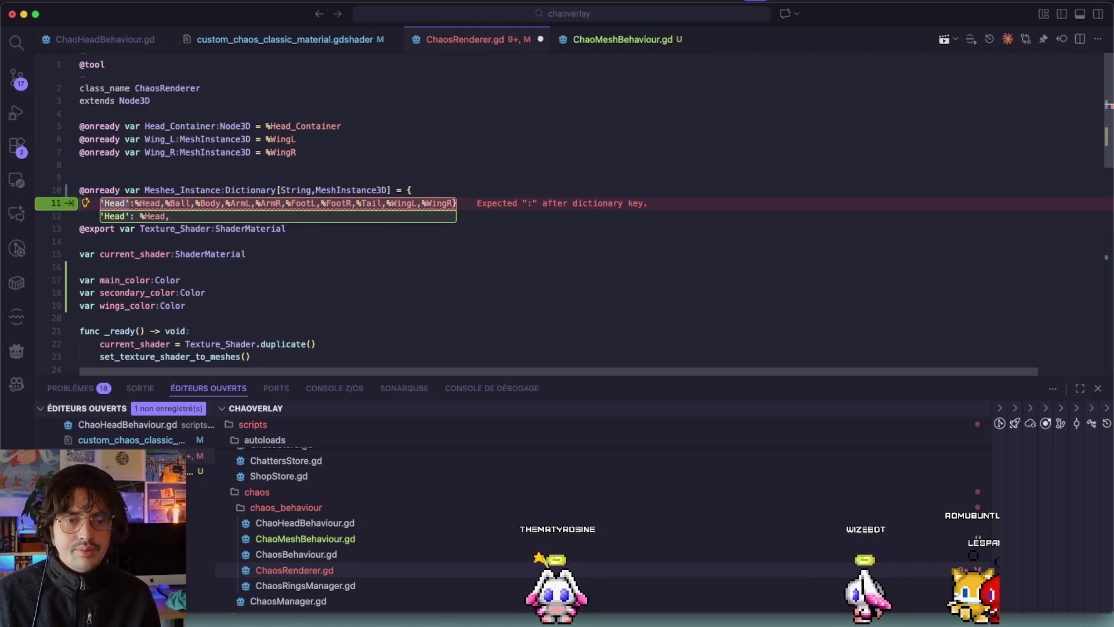
pyautogui.click(165, 202)
pyautogui.press('Return')
pyautogui.write("'Ball:'")
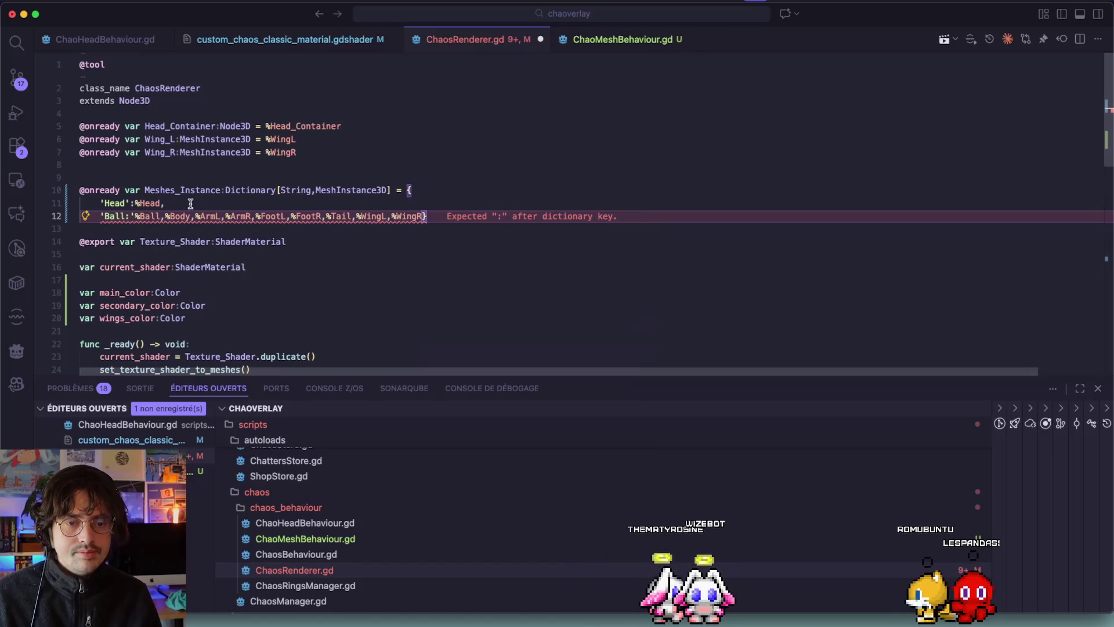
pyautogui.click(164, 216)
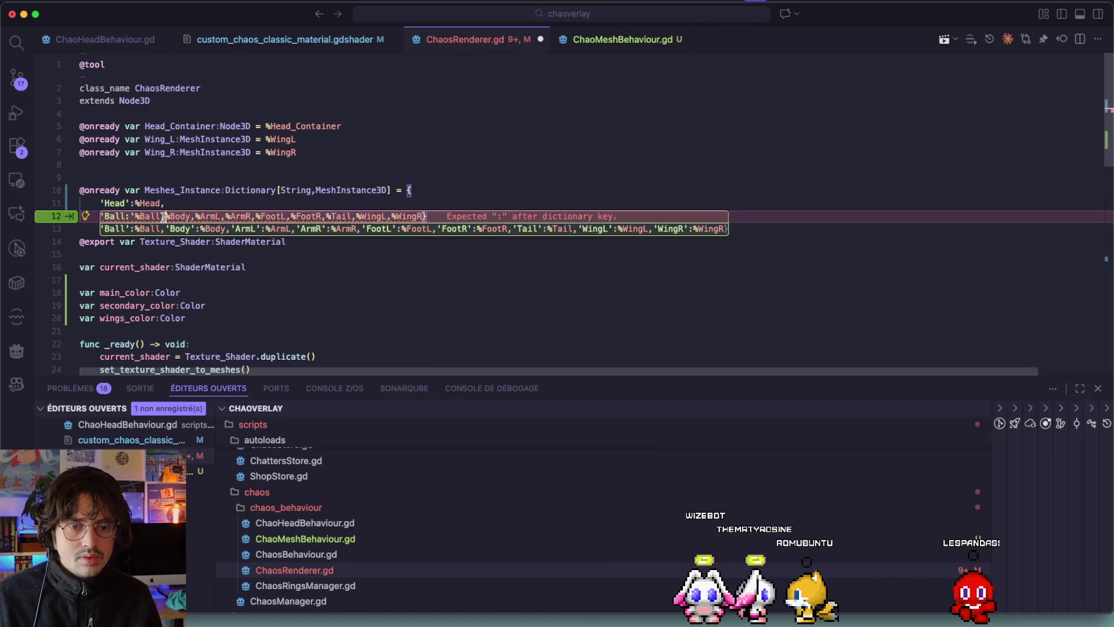
pyautogui.press('Return')
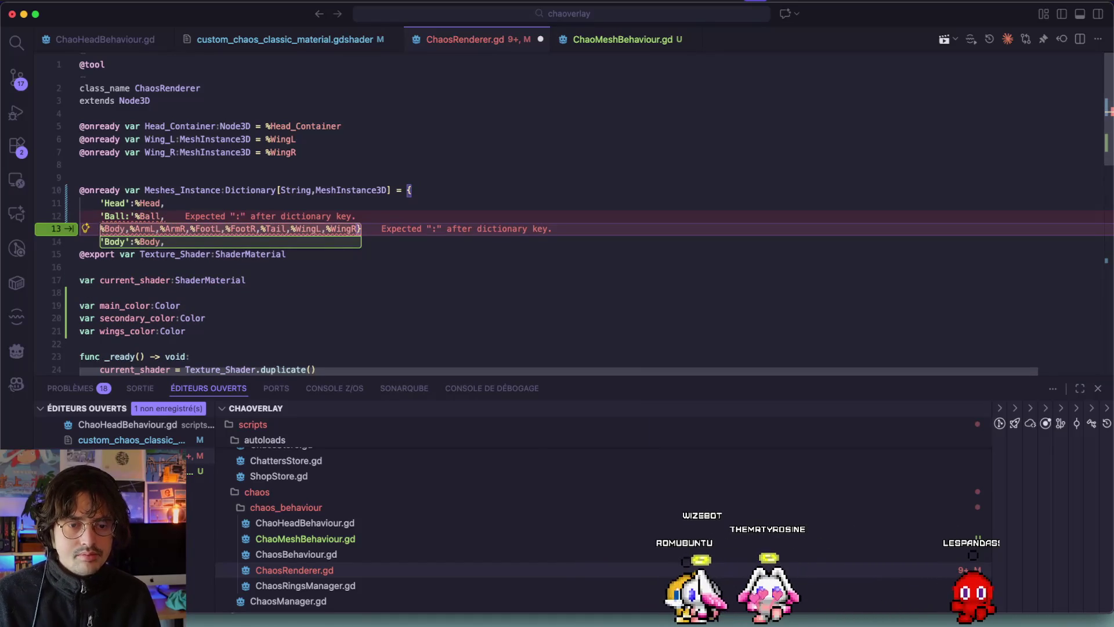
pyautogui.press('Tab')
pyautogui.press('Tab')
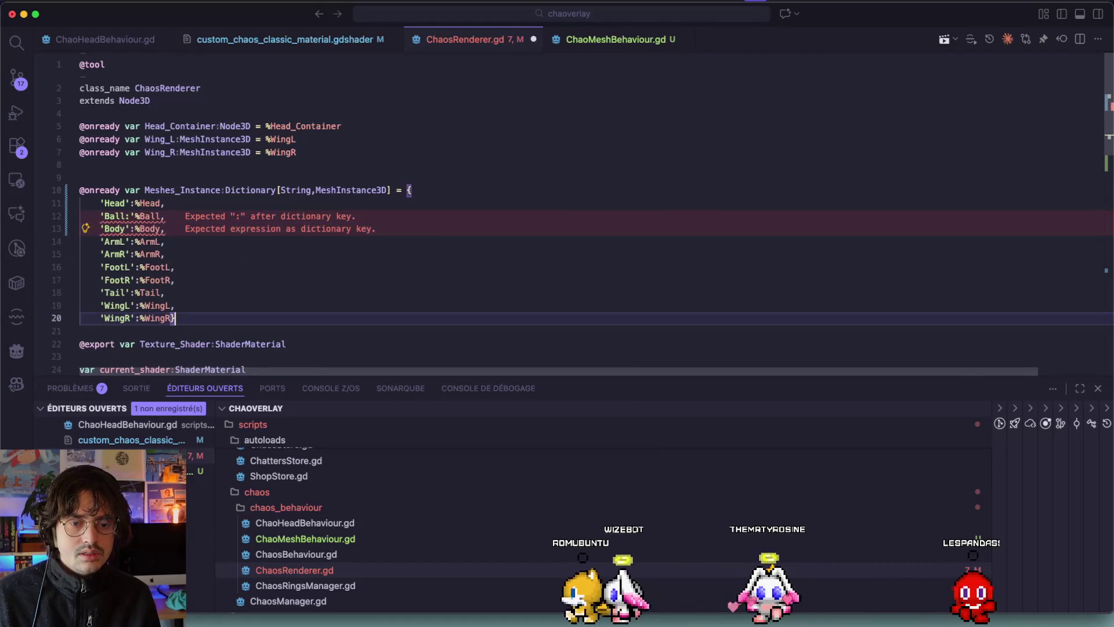
pyautogui.click(183, 215)
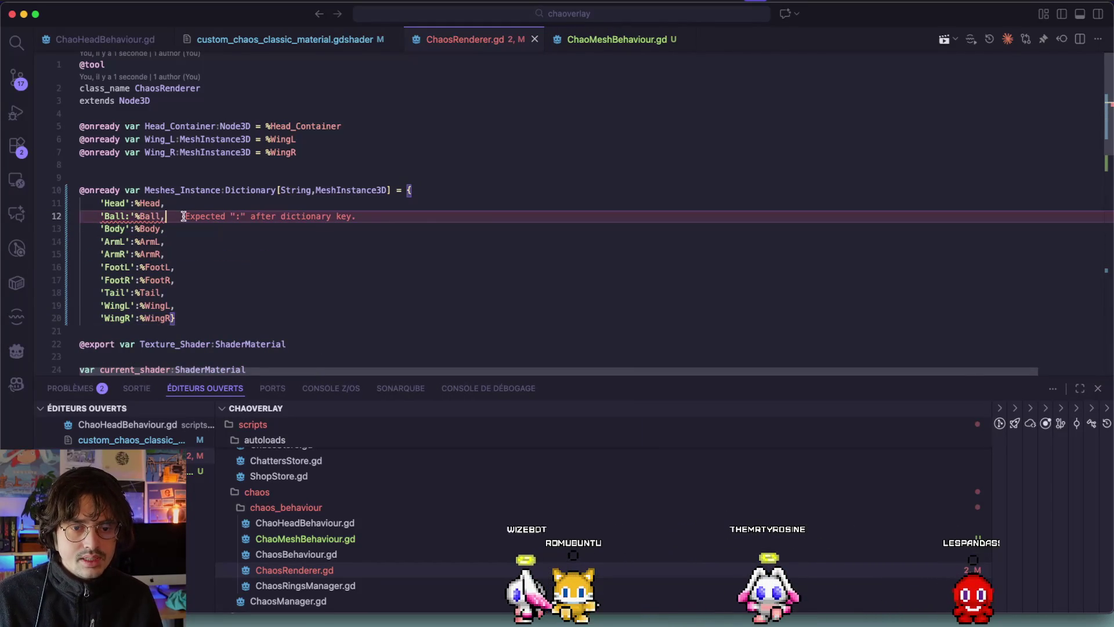
pyautogui.press('Tab')
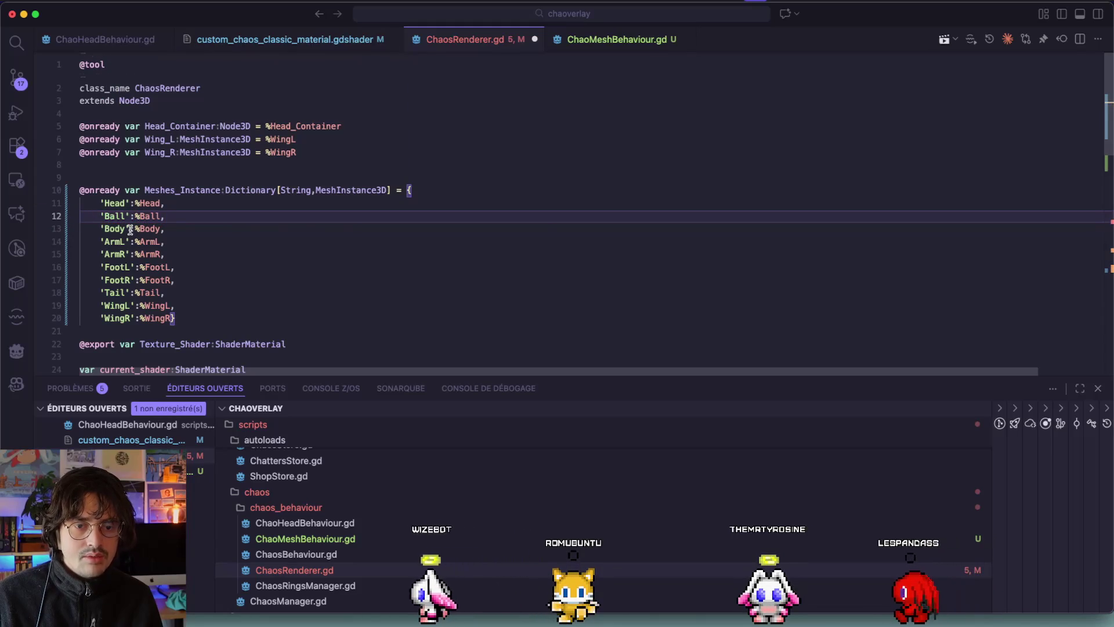
pyautogui.press('super+s')
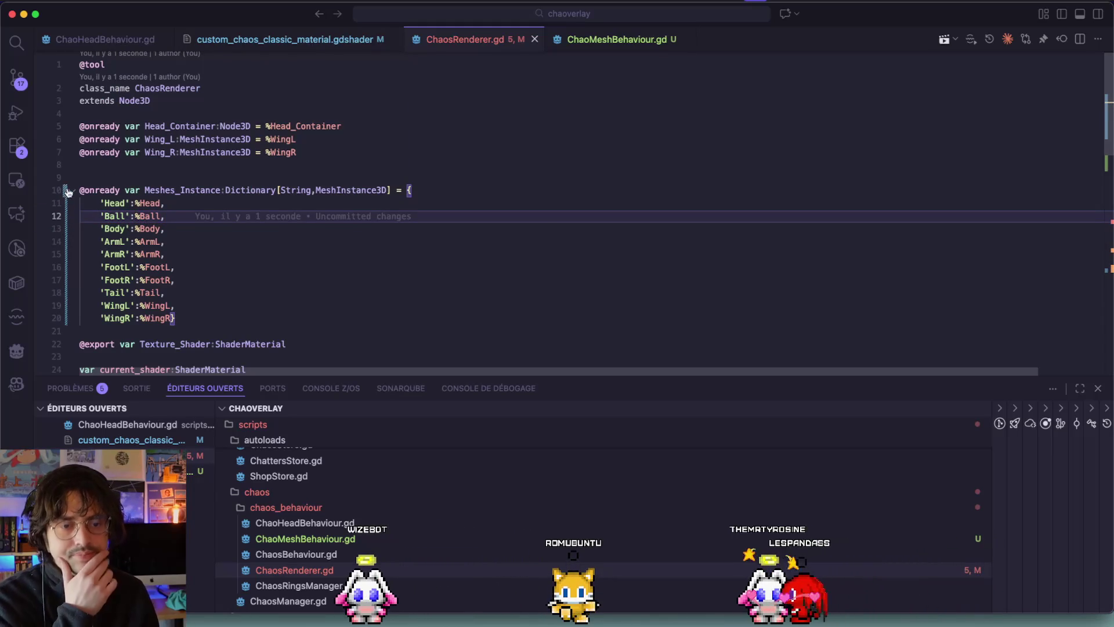
# Step: Write Meshes_Instance['WingL'].mesh = wings_item.wing_mesh on line 53 of change_wings
pyautogui.scroll(-10, 110, 225)
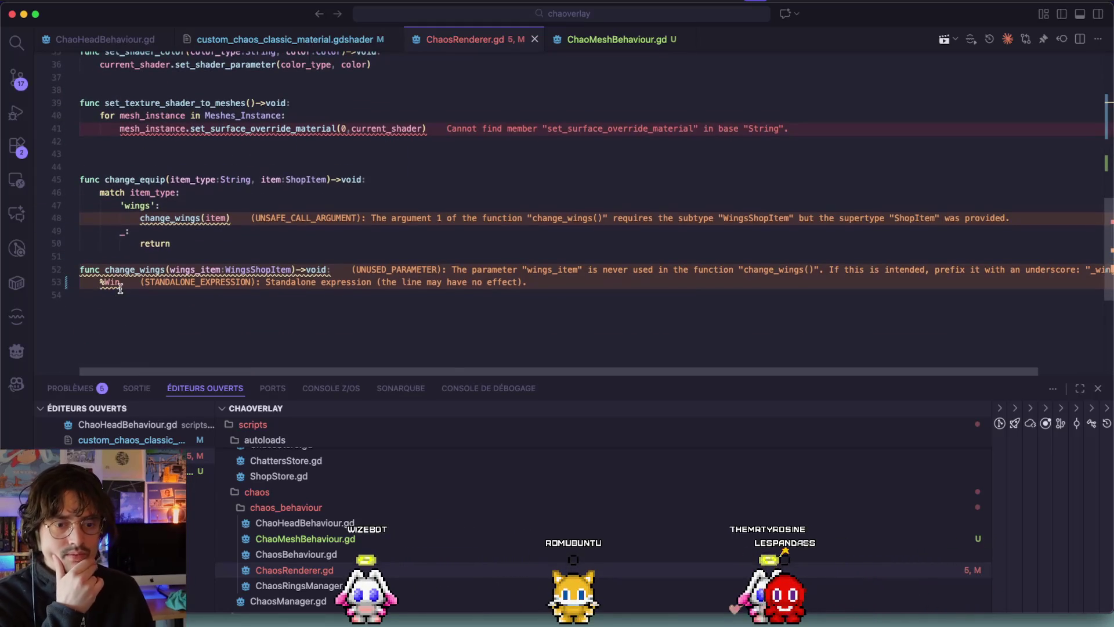
pyautogui.scroll(7, 120, 288)
pyautogui.scroll(4, 131, 172)
pyautogui.click(191, 148)
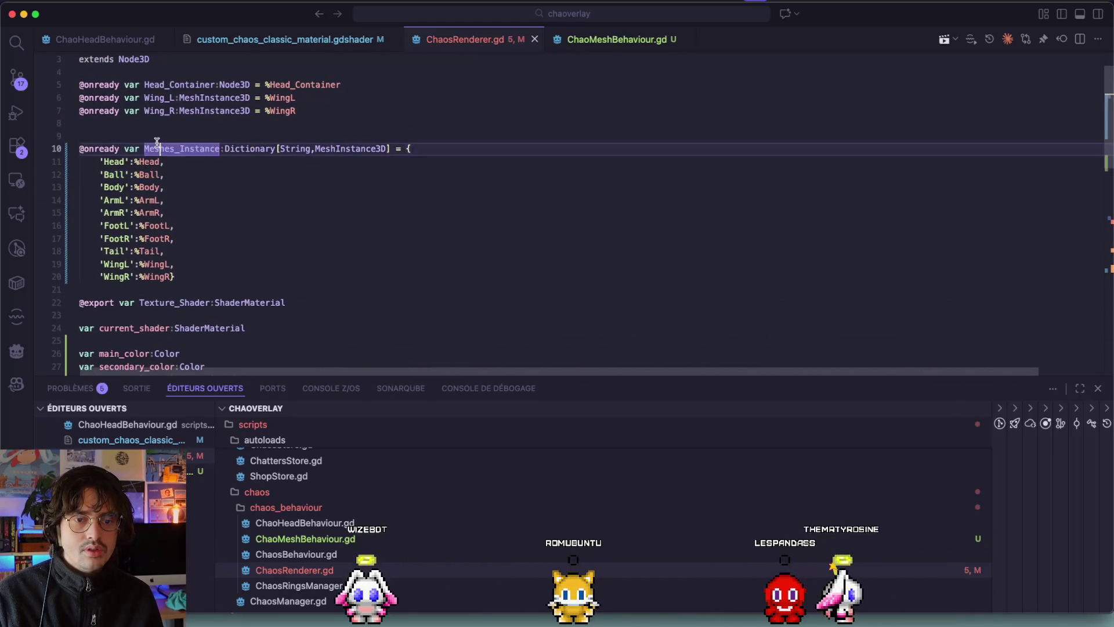
pyautogui.scroll(-8, 217, 163)
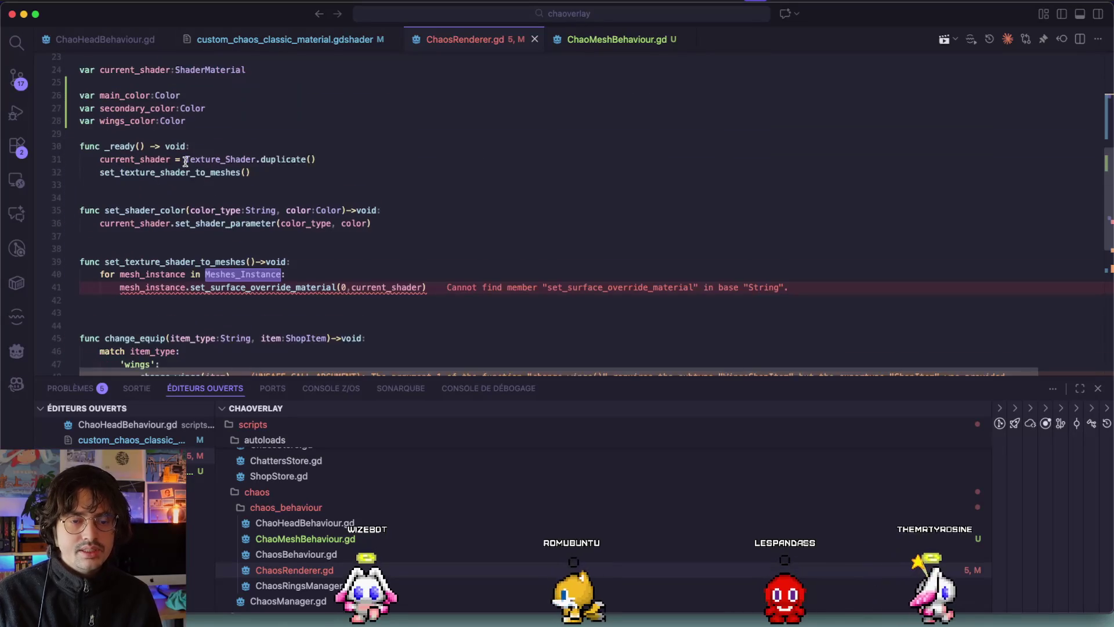
pyautogui.doubleClick(108, 342)
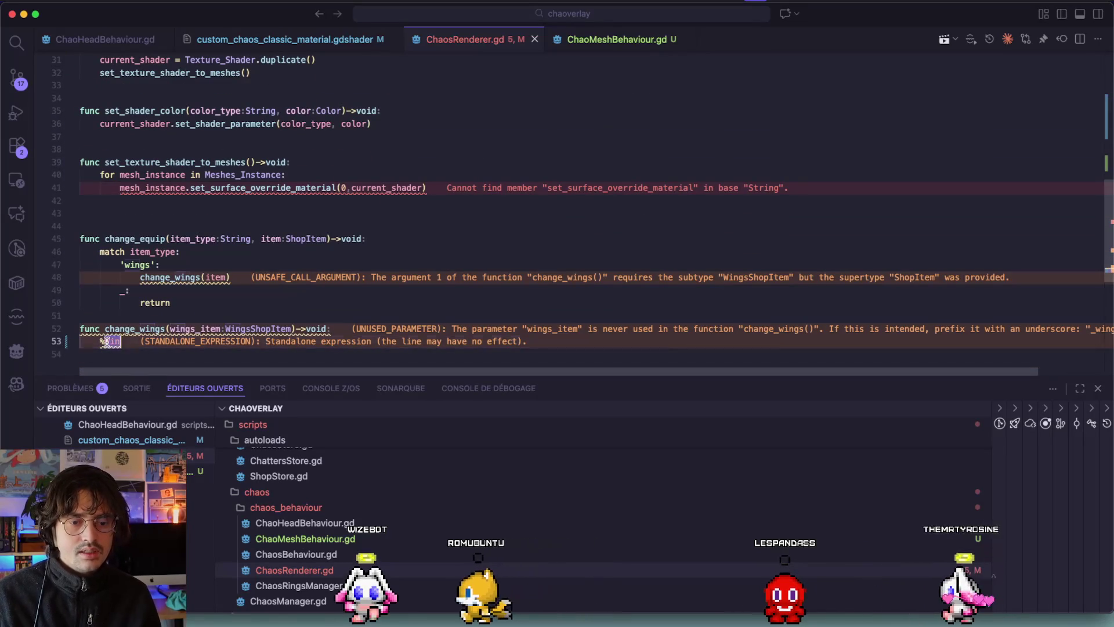
pyautogui.write('Meshes_Instance')
pyautogui.write('.')
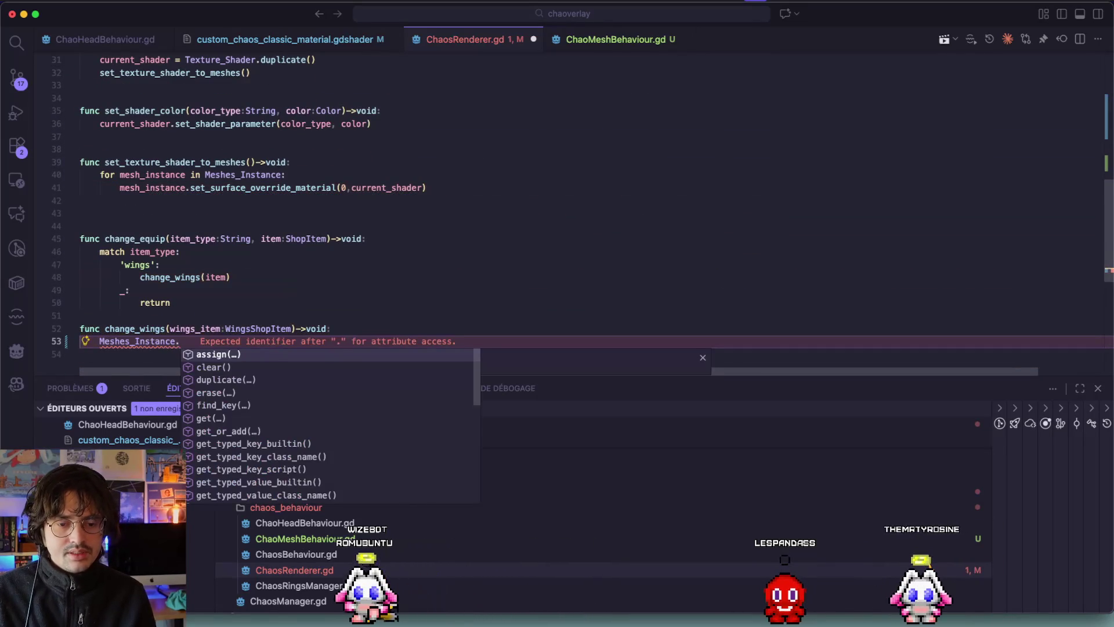
pyautogui.press('BackSpace')
pyautogui.write("['WingL'].mesh = wings_item.wing_mesh")
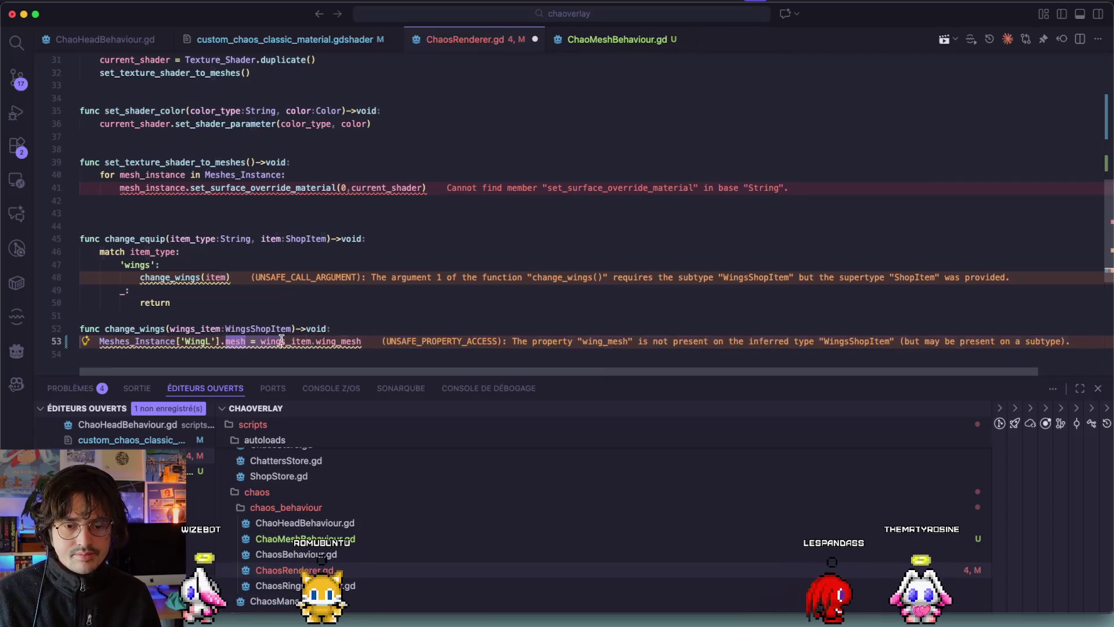
pyautogui.scroll(5, 204, 255)
pyautogui.scroll(3, 204, 254)
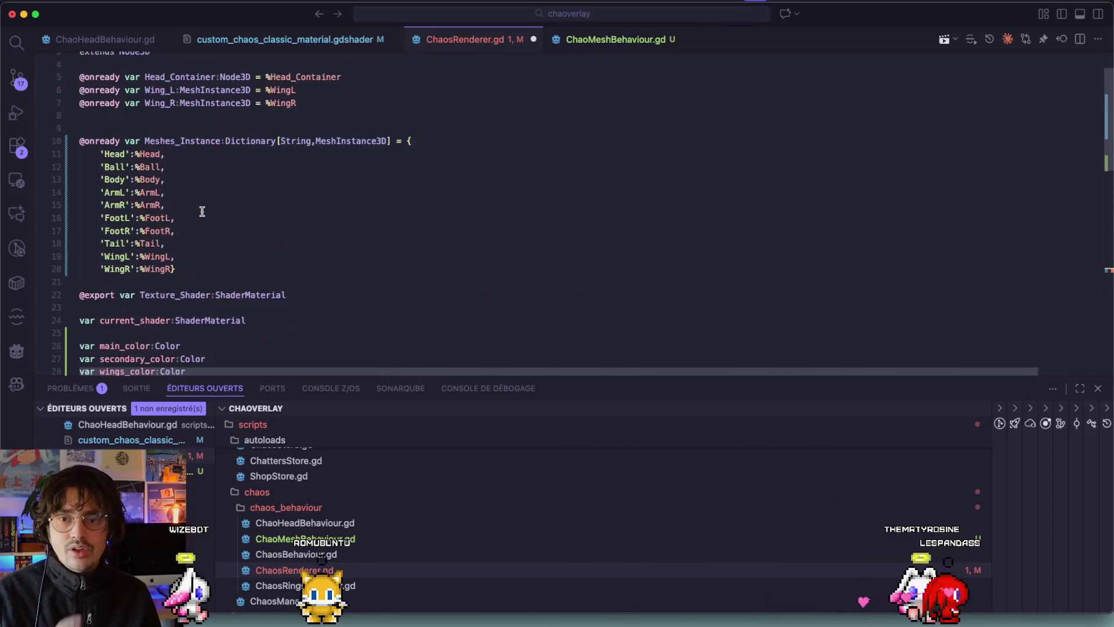
pyautogui.doubleClick(320, 152)
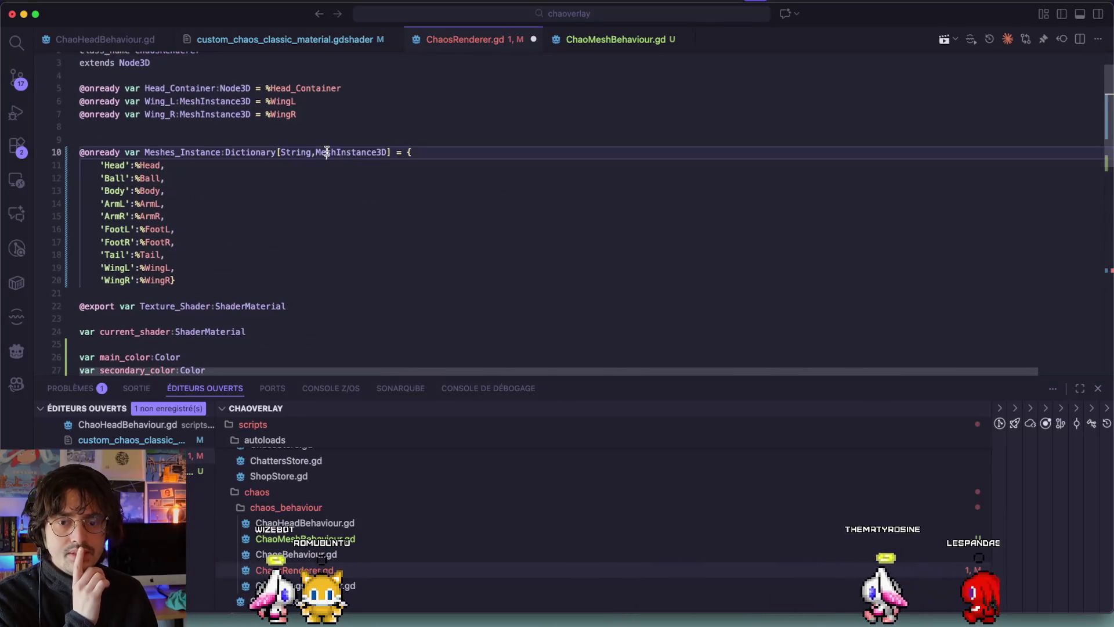
# Step: Change the dictionary's value type to ChaoMeshBehaviour, save, and glance at change_mesh
pyautogui.write('ChaoMeshBe')
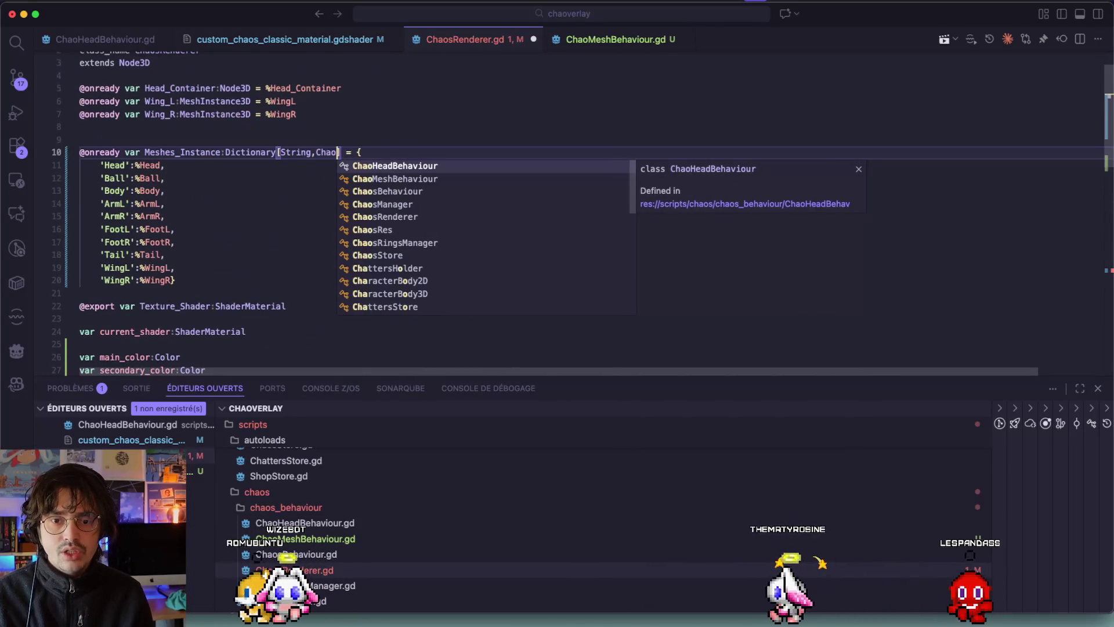
pyautogui.press('Tab')
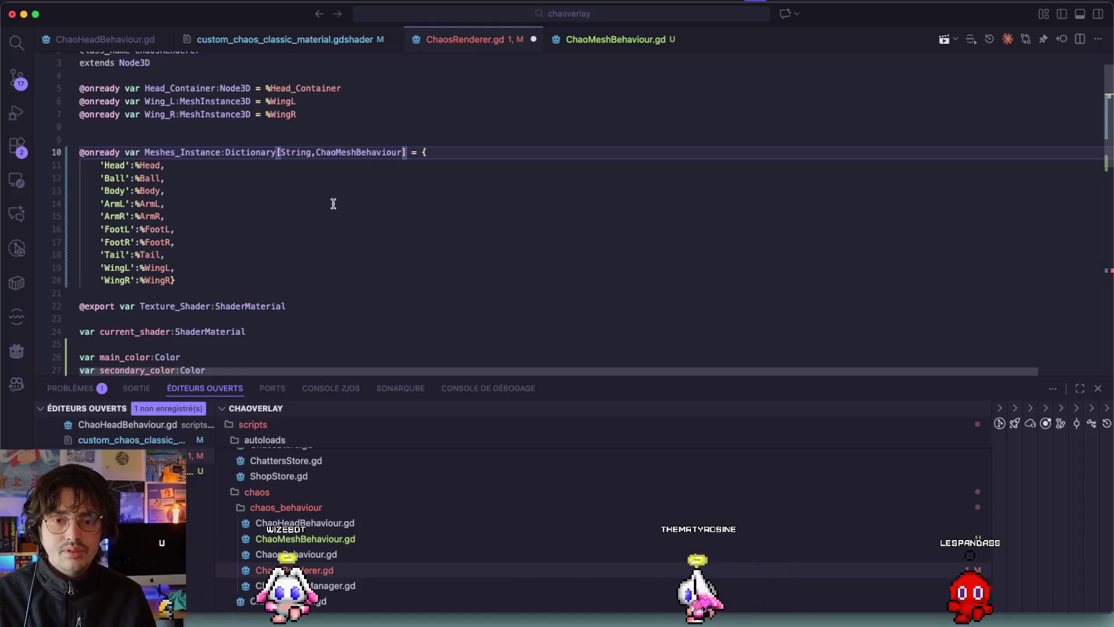
pyautogui.scroll(-2, 333, 206)
pyautogui.press('super+s')
pyautogui.scroll(-9, 446, 161)
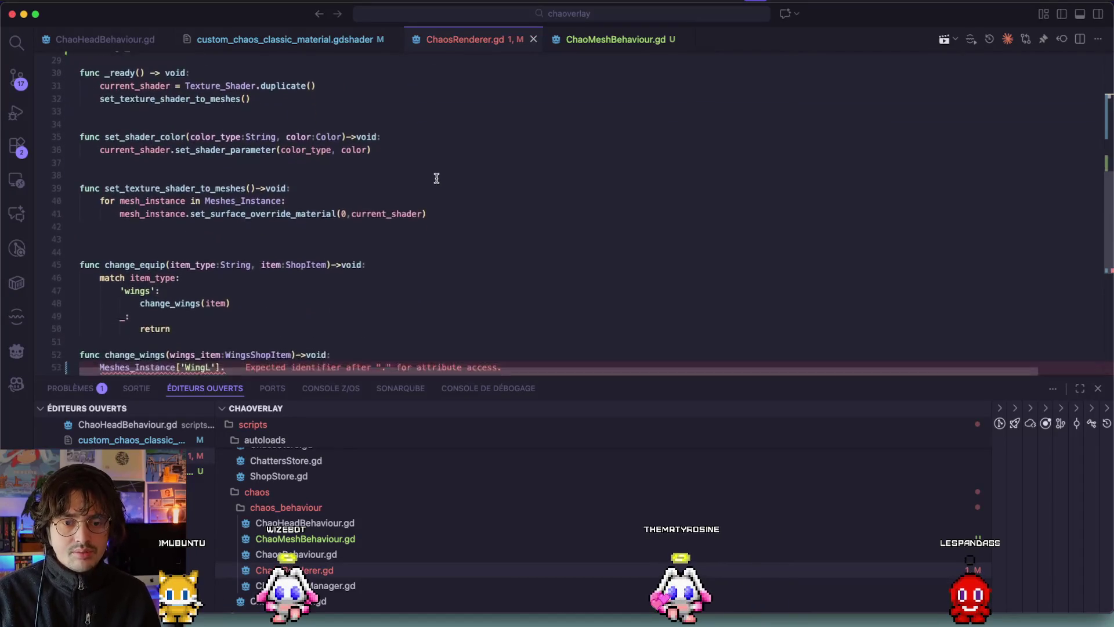
pyautogui.click(597, 42)
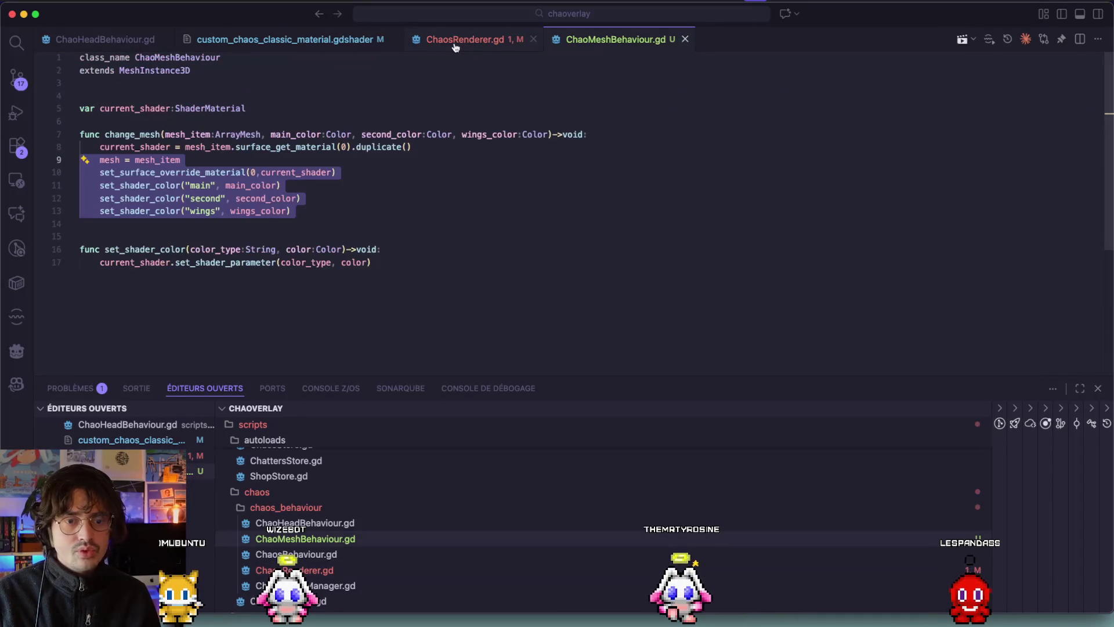
pyautogui.click(455, 42)
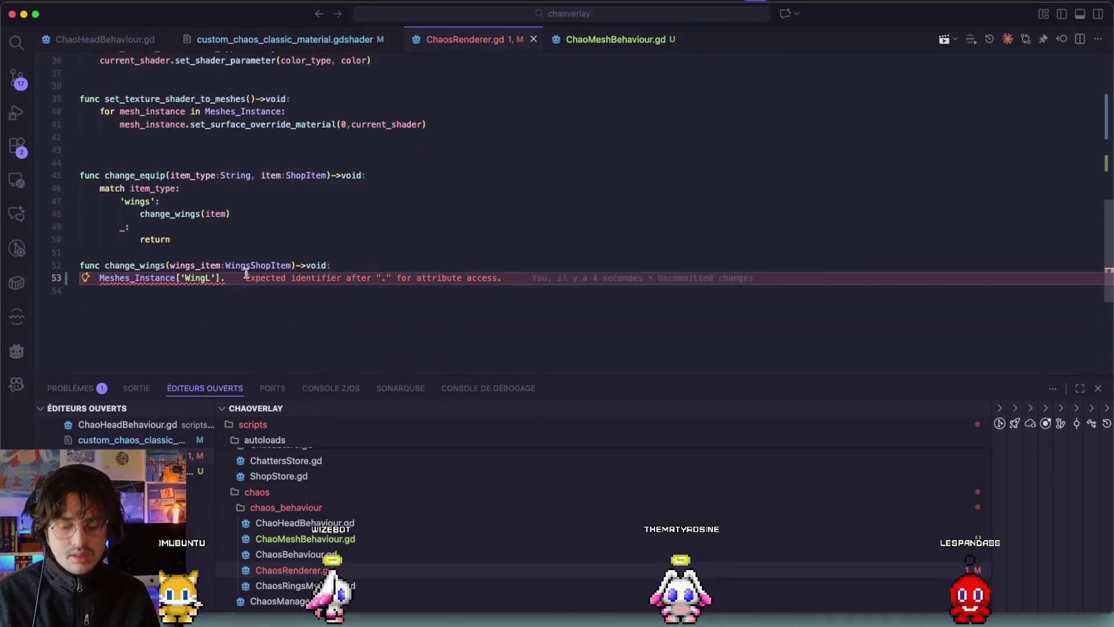
# Step: Accept Copilot's change_mesh calls on WingL and WingR with the wing mesh and three colors
pyautogui.write('change_mesh(')
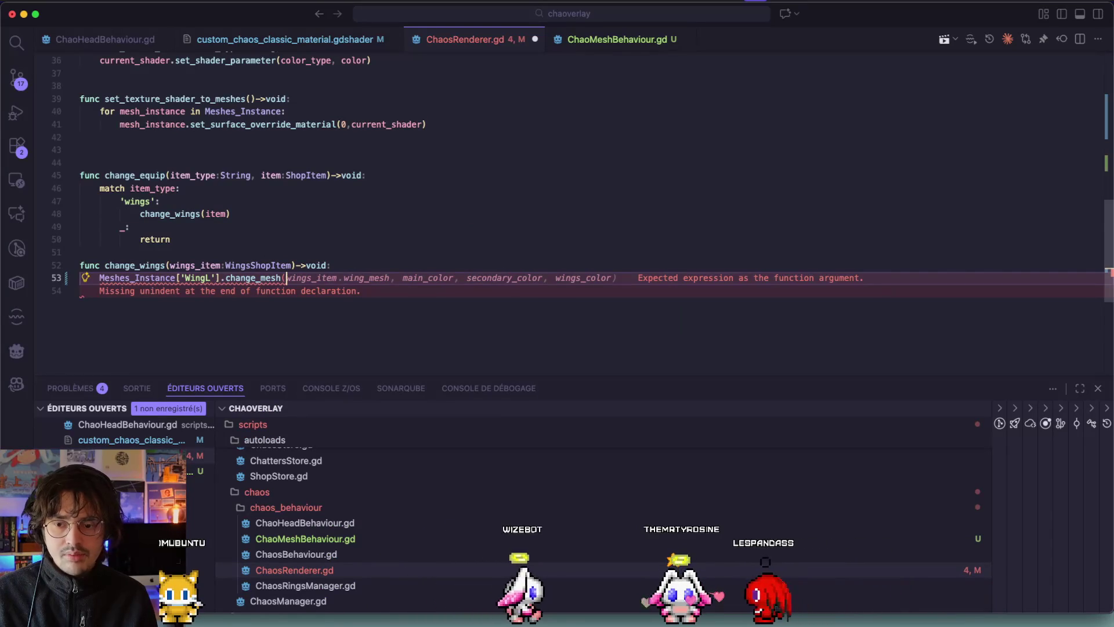
pyautogui.press('Tab')
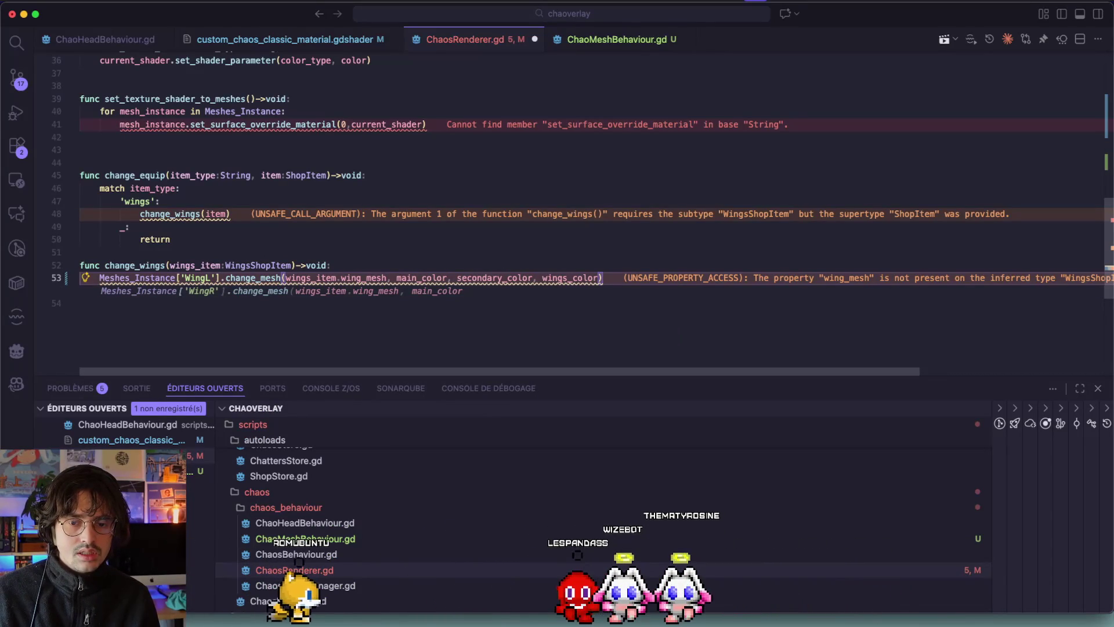
pyautogui.press('Tab')
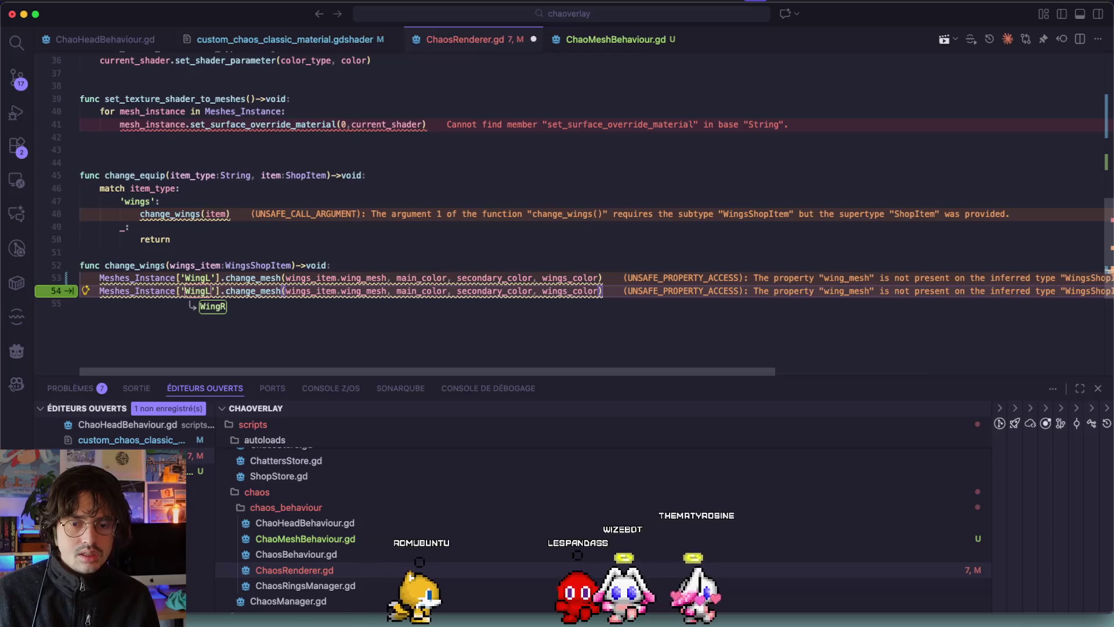
pyautogui.click(236, 277)
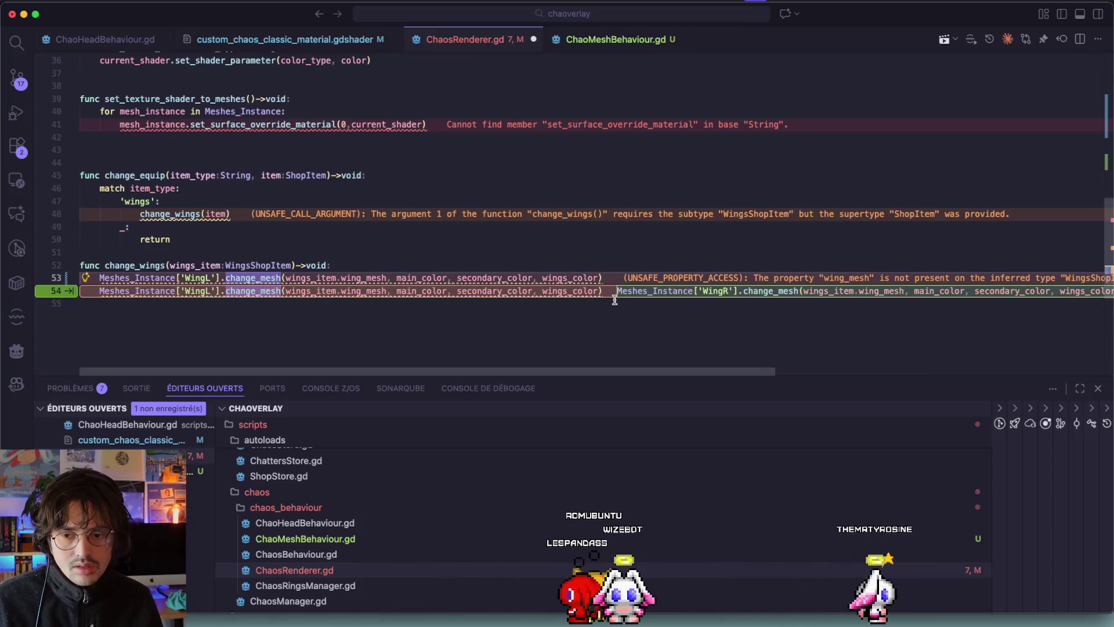
pyautogui.click(569, 291)
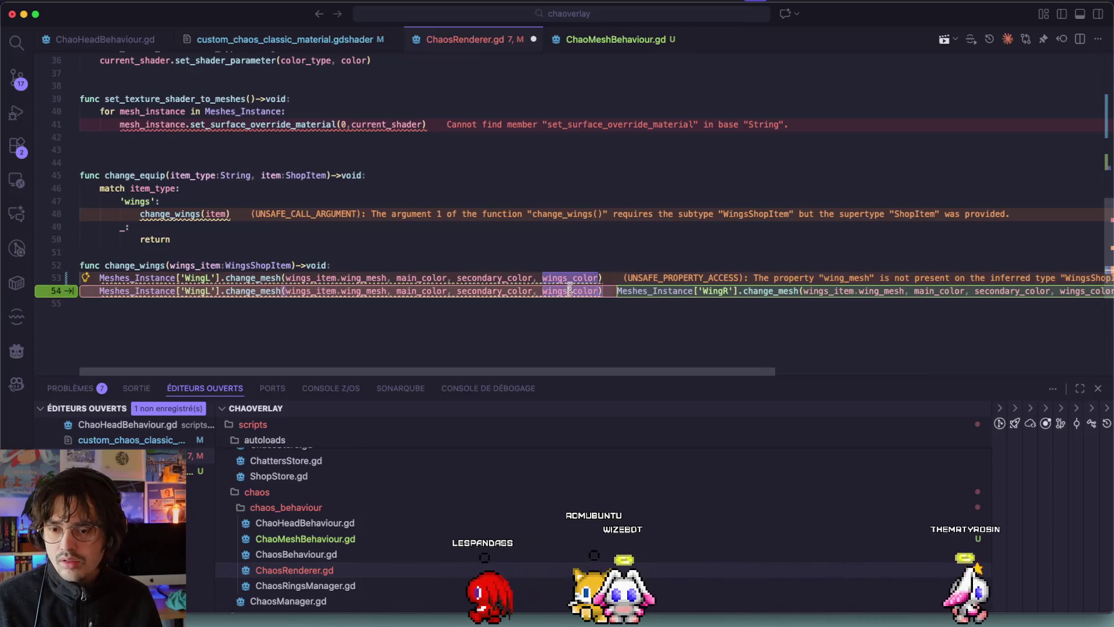
pyautogui.press('Tab')
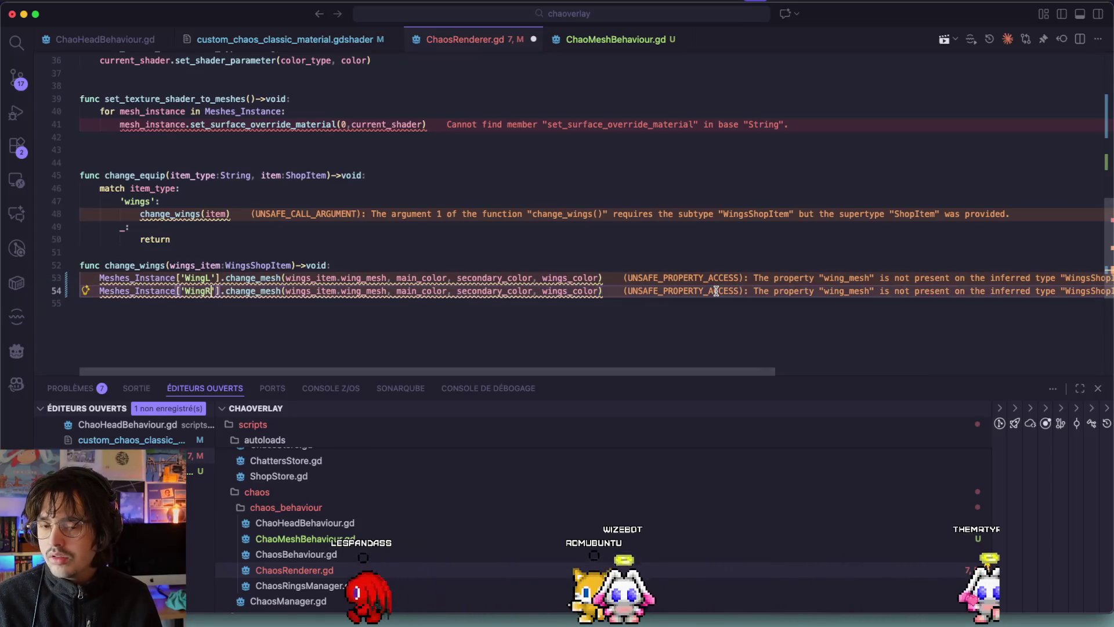
# Step: Replace the wing_mesh arguments with wings_item.WingR on line 54 and wings_item.WingL on line 53
pyautogui.click(494, 290)
pyautogui.click(388, 290)
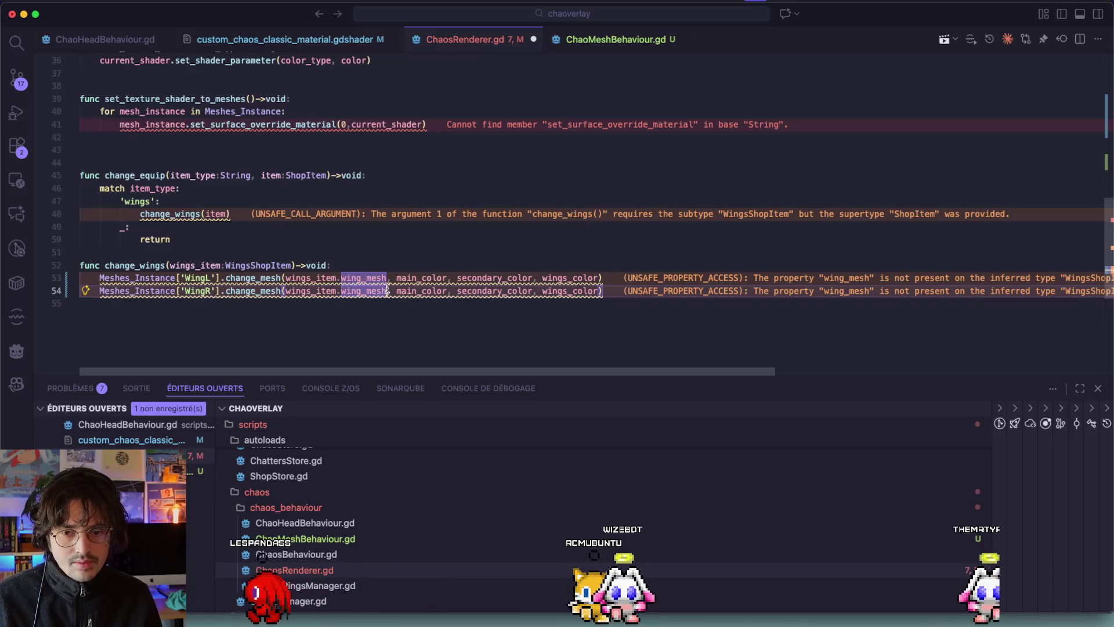
pyautogui.press('BackSpace')
pyautogui.press('BackSpace')
pyautogui.press('BackSpace')
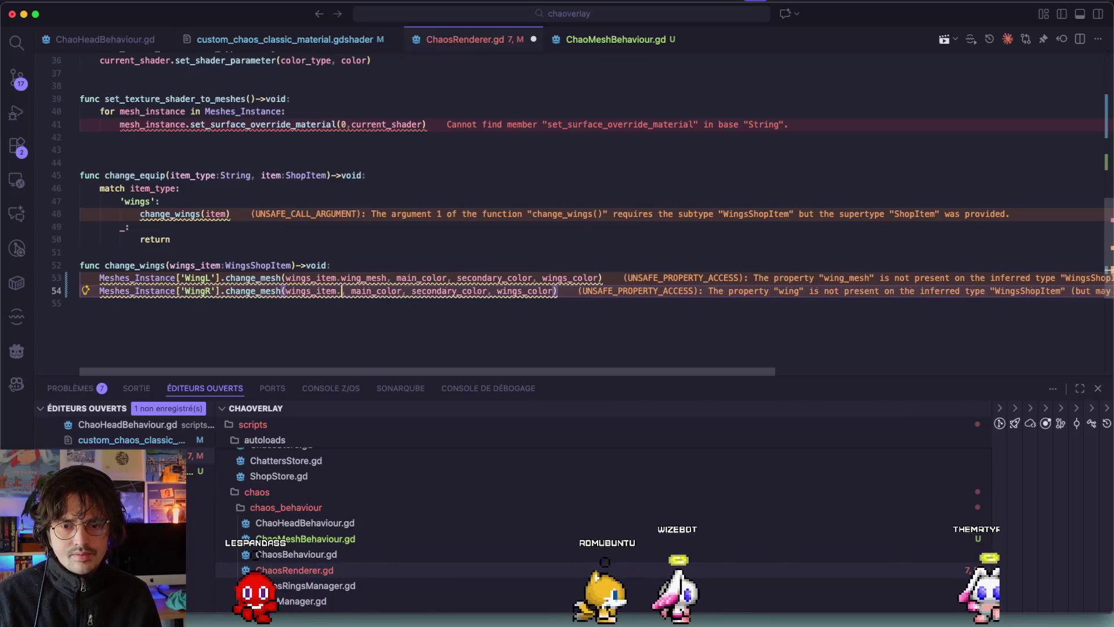
pyautogui.hotkey('ctrl', 'space')
pyautogui.write('w')
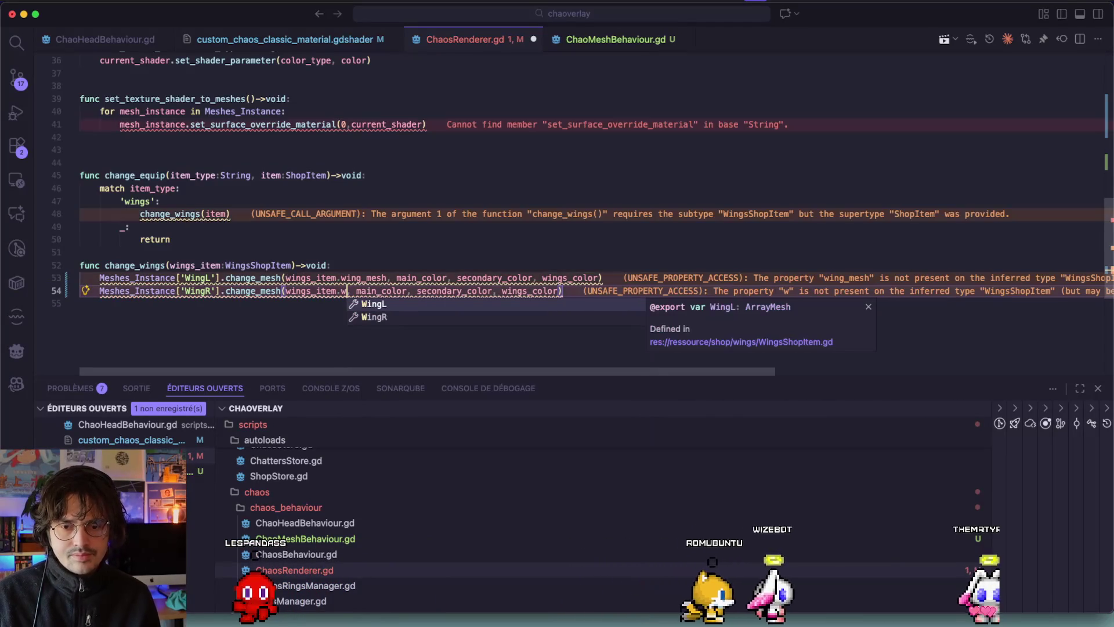
pyautogui.press('Down')
pyautogui.press('Return')
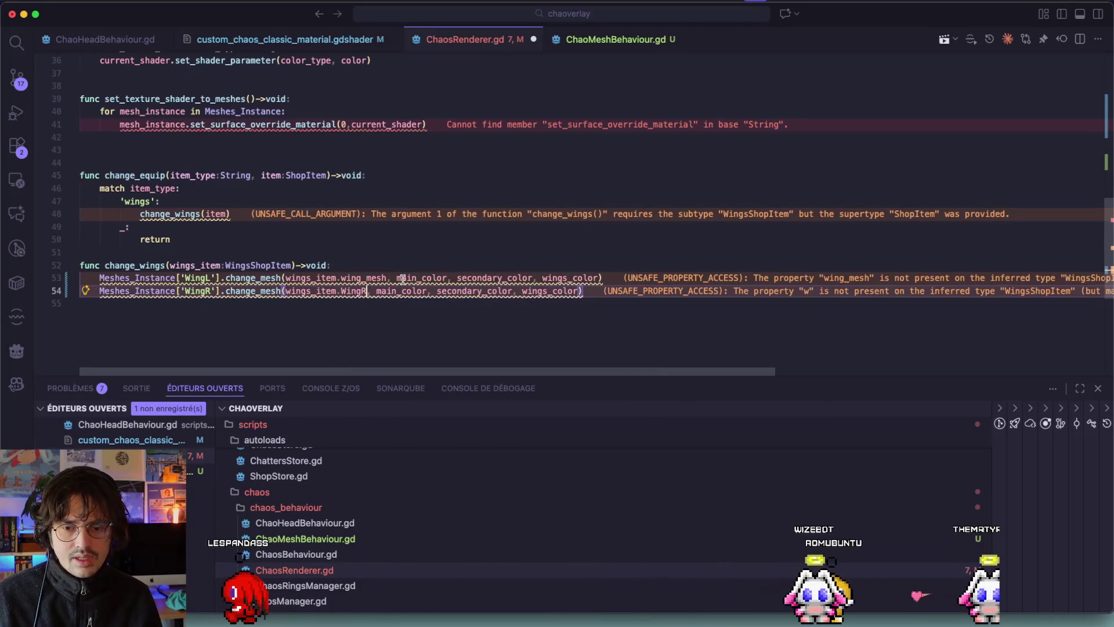
pyautogui.doubleClick(373, 278)
pyautogui.write('Wi')
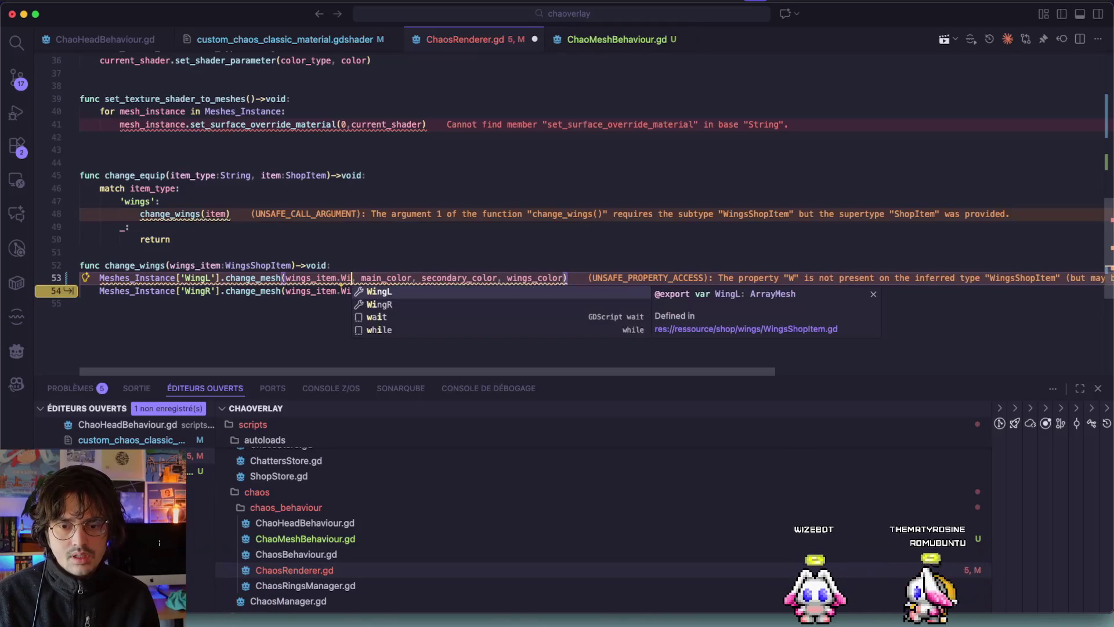
pyautogui.write('n')
pyautogui.press('Return')
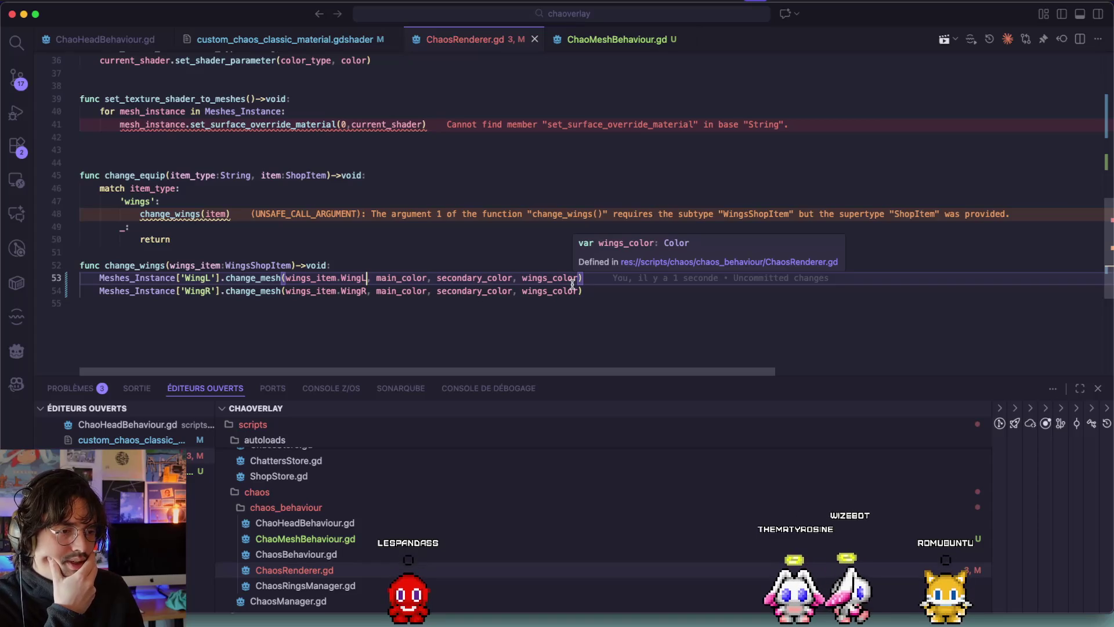
pyautogui.click(452, 259)
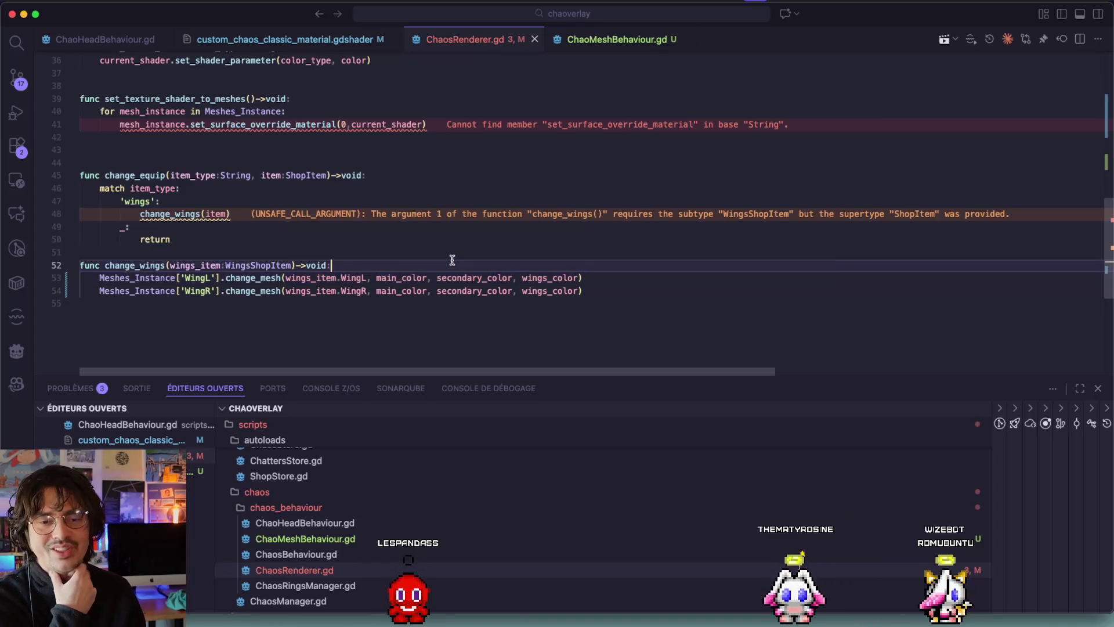
pyautogui.scroll(3, 452, 259)
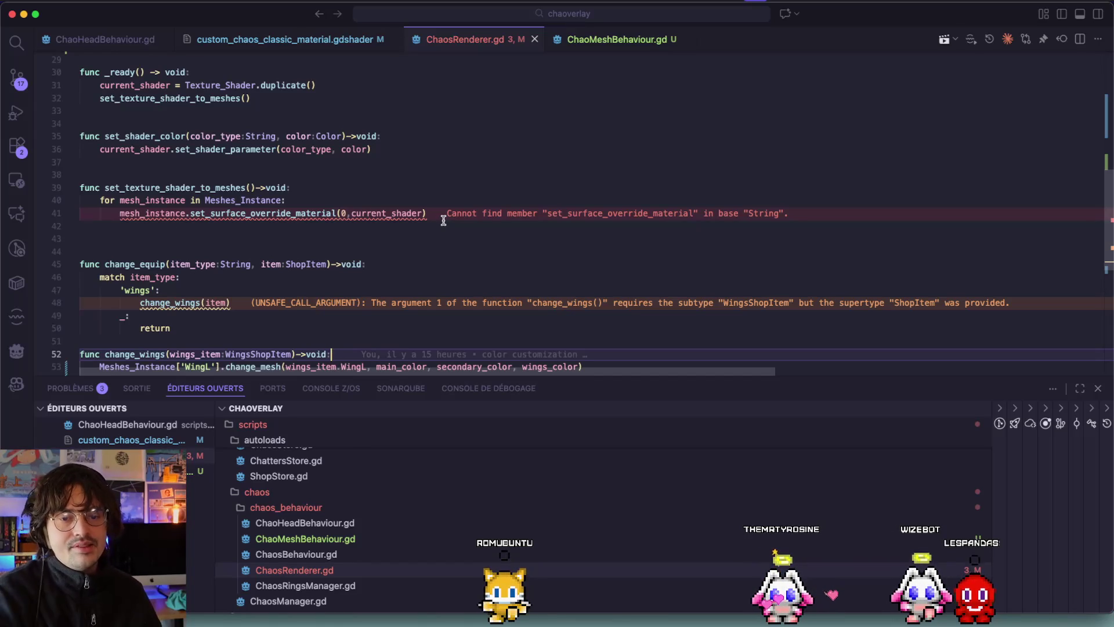
# Step: Change the line-40 loop variable to mesh_behaviour, then F2-rename Meshes_Instance to Meshes_Behaviours
pyautogui.doubleClick(185, 201)
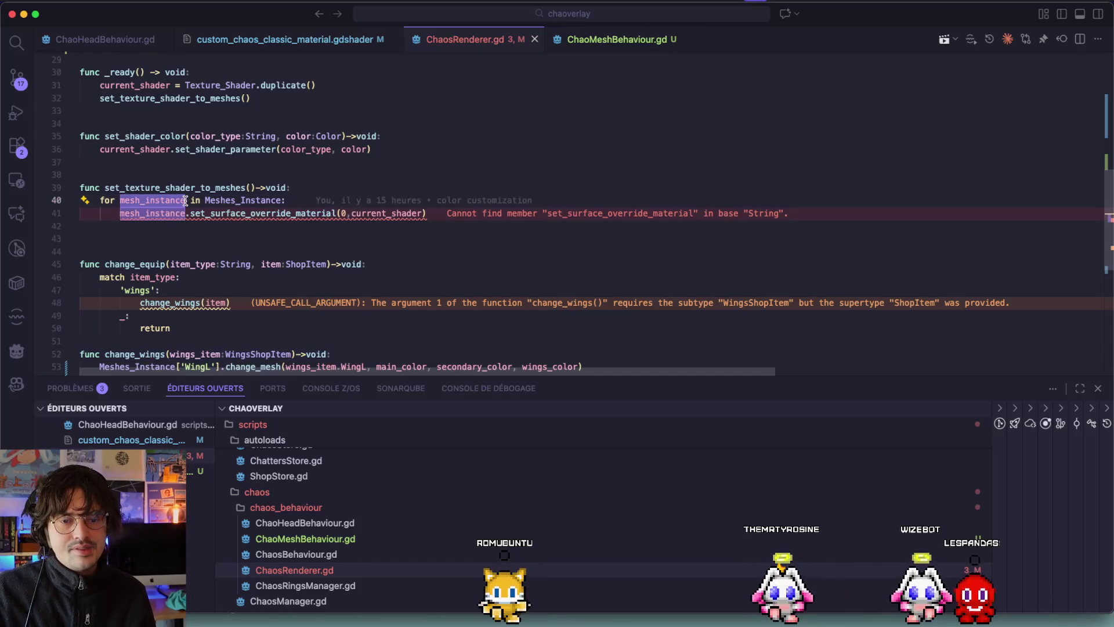
pyautogui.write('mesh_')
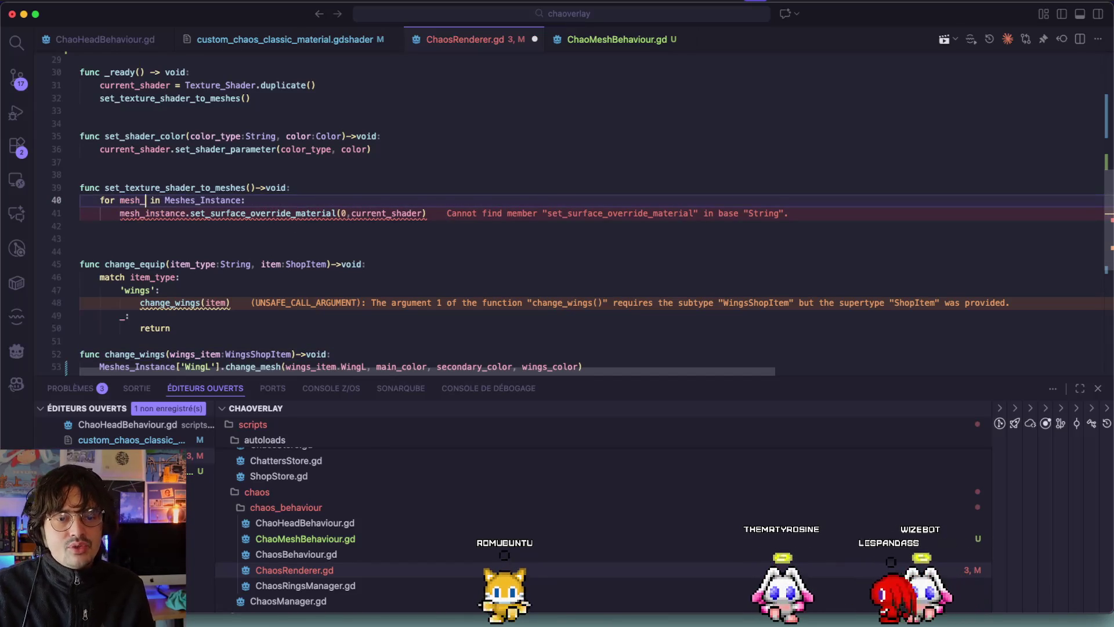
pyautogui.write('behaviour')
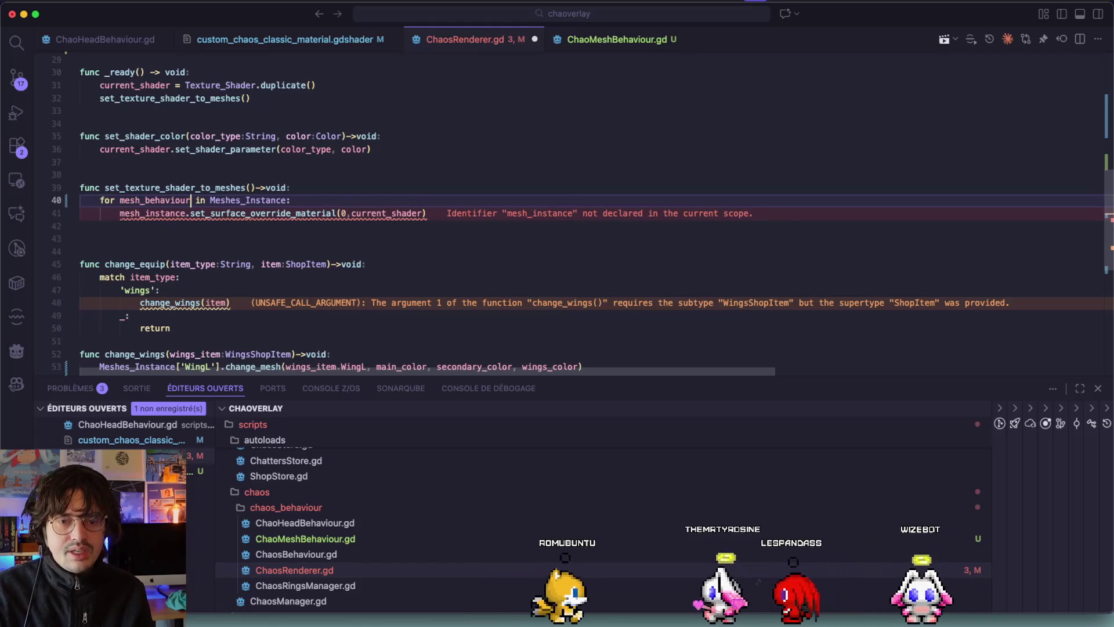
pyautogui.keyDown('super'); pyautogui.click(250, 200); pyautogui.keyUp('super')
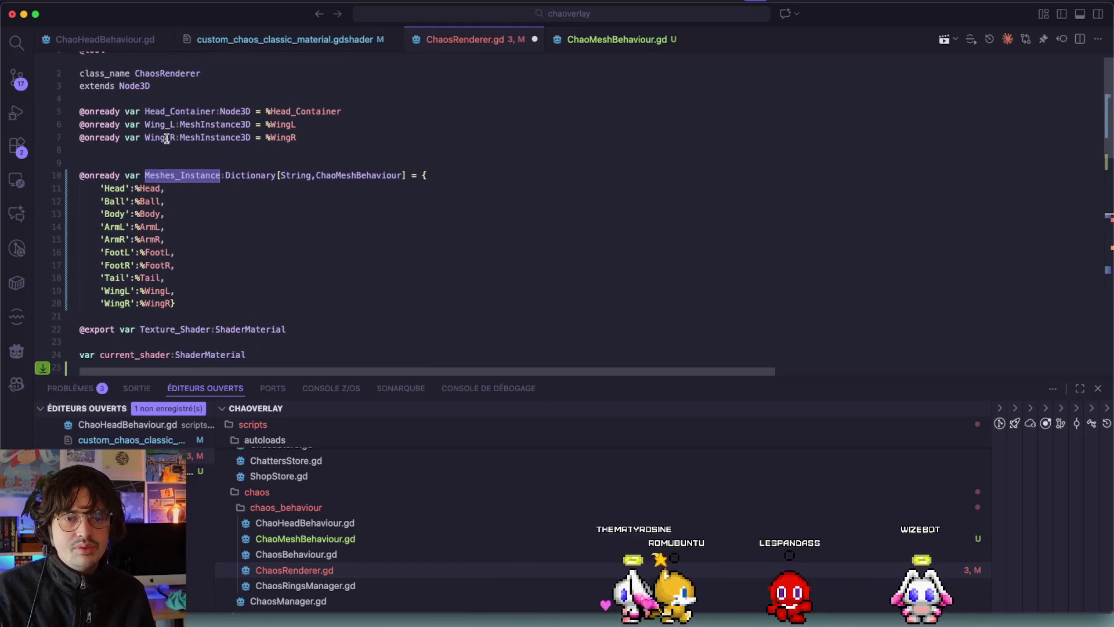
pyautogui.click(172, 176)
pyautogui.press('F2')
pyautogui.write('Meshes_Behaviour')
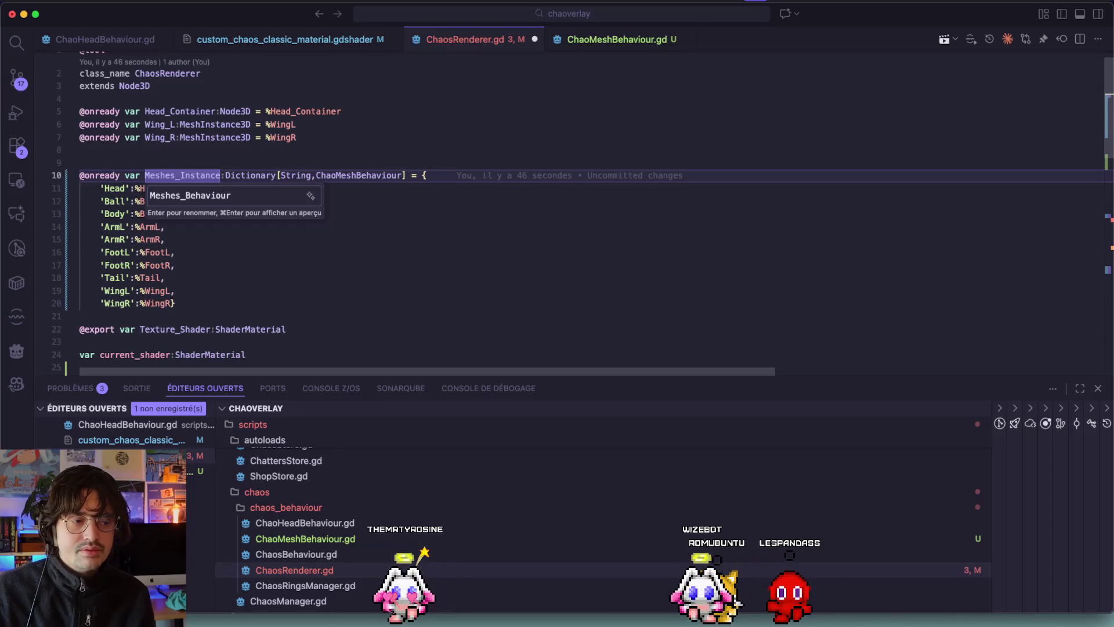
pyautogui.write('s')
pyautogui.press('Return')
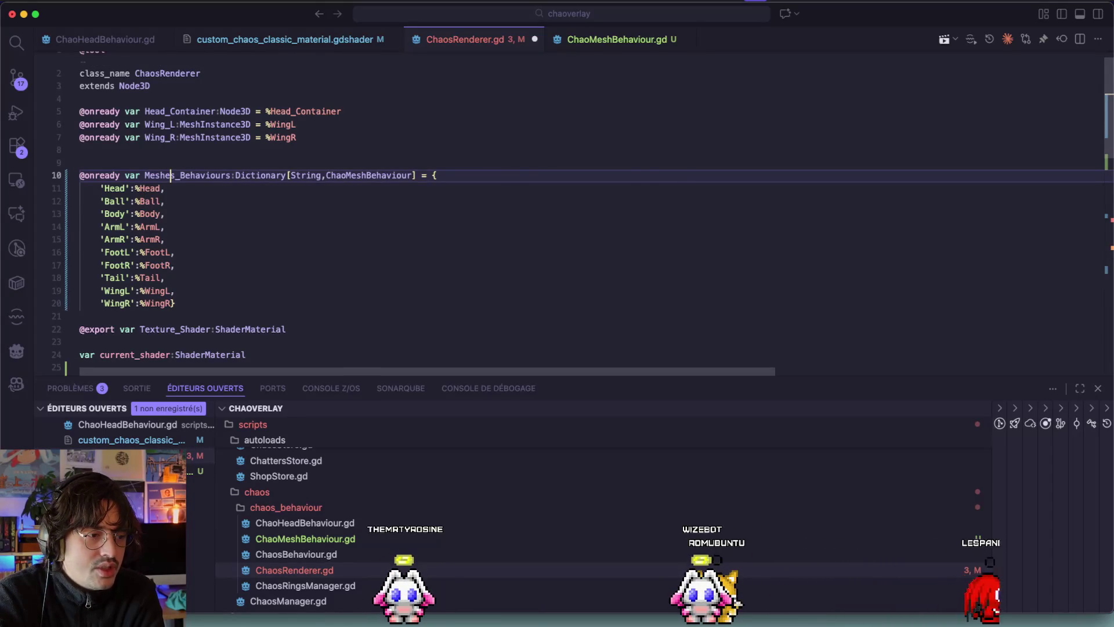
pyautogui.scroll(-9, 327, 196)
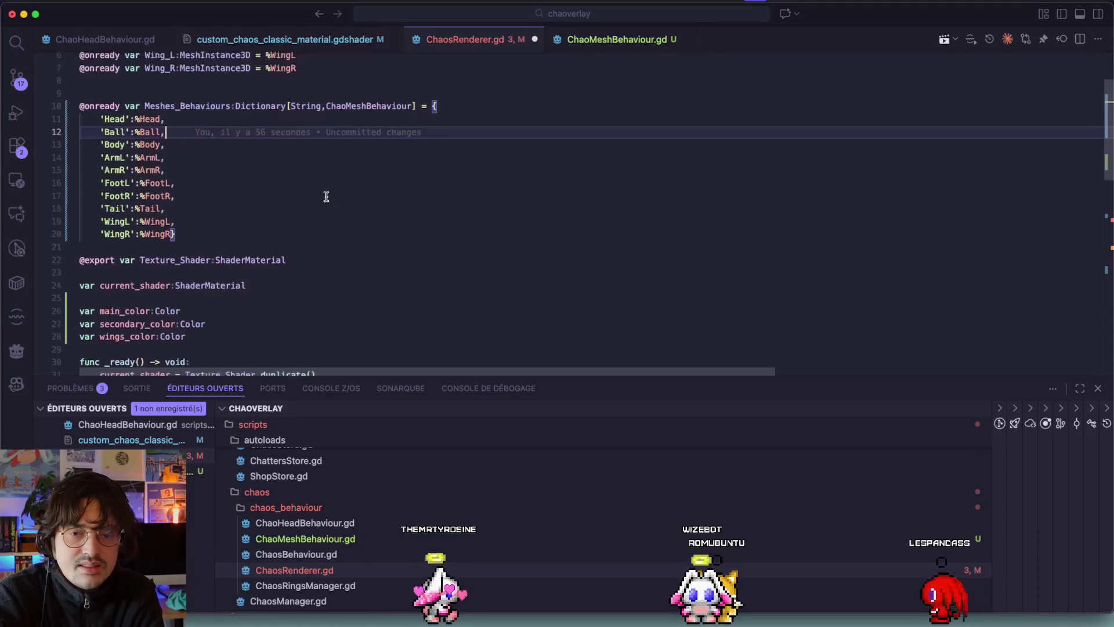
pyautogui.scroll(-2, 326, 197)
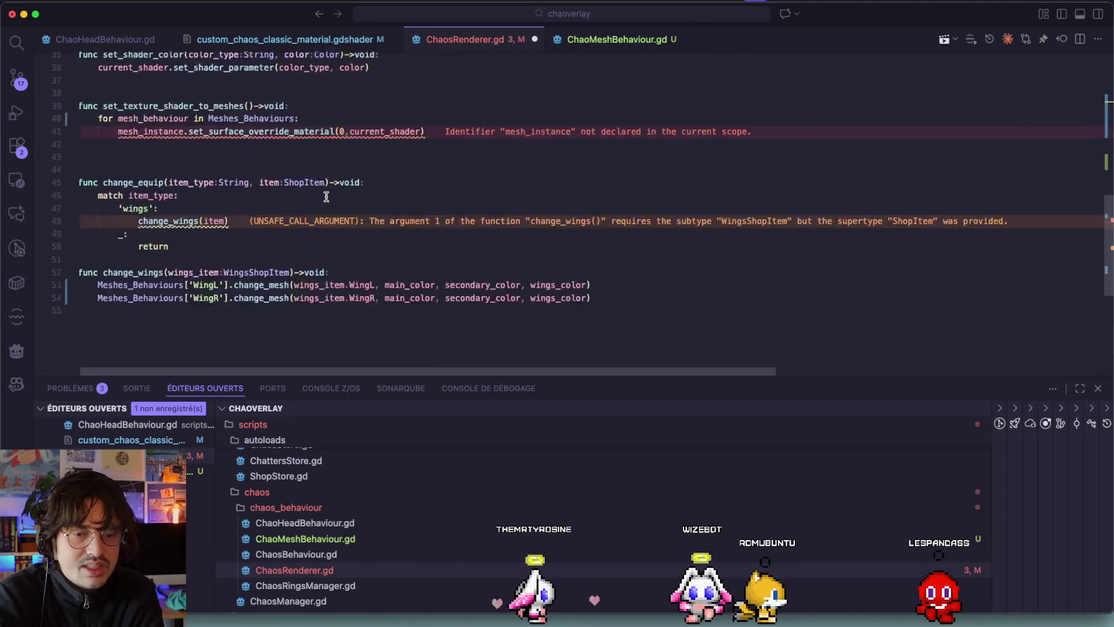
# Step: On line 41, change mesh_instance to mesh_behaviour and select set_surface_override_material for replacement
pyautogui.doubleClick(293, 173)
pyautogui.click(429, 166)
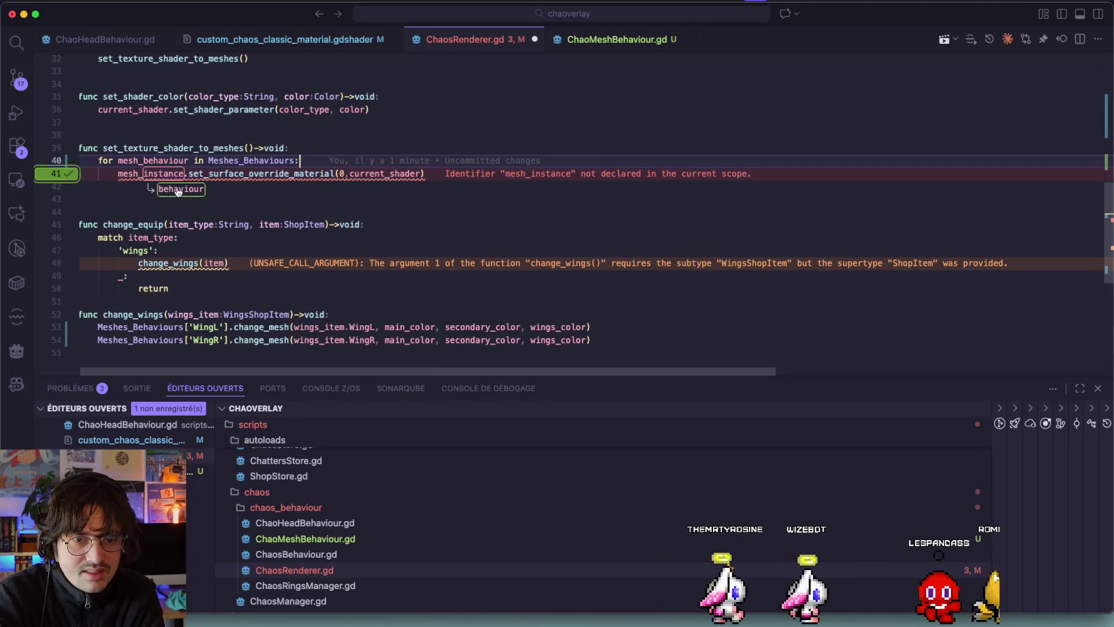
pyautogui.click(403, 86)
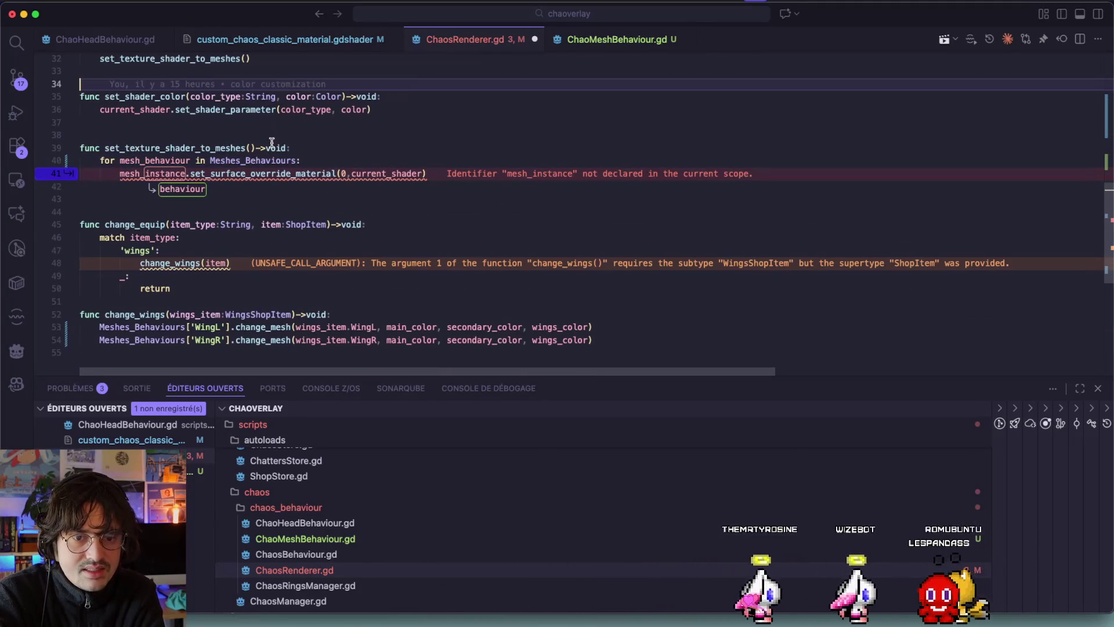
pyautogui.click(183, 190)
pyautogui.click(629, 46)
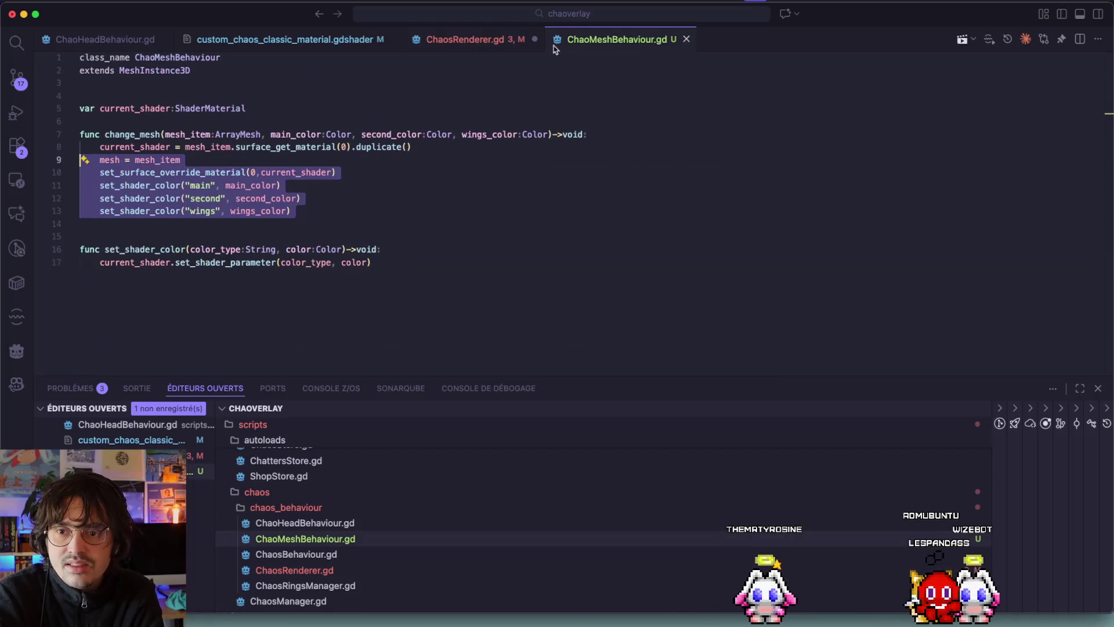
pyautogui.click(499, 40)
pyautogui.doubleClick(209, 174)
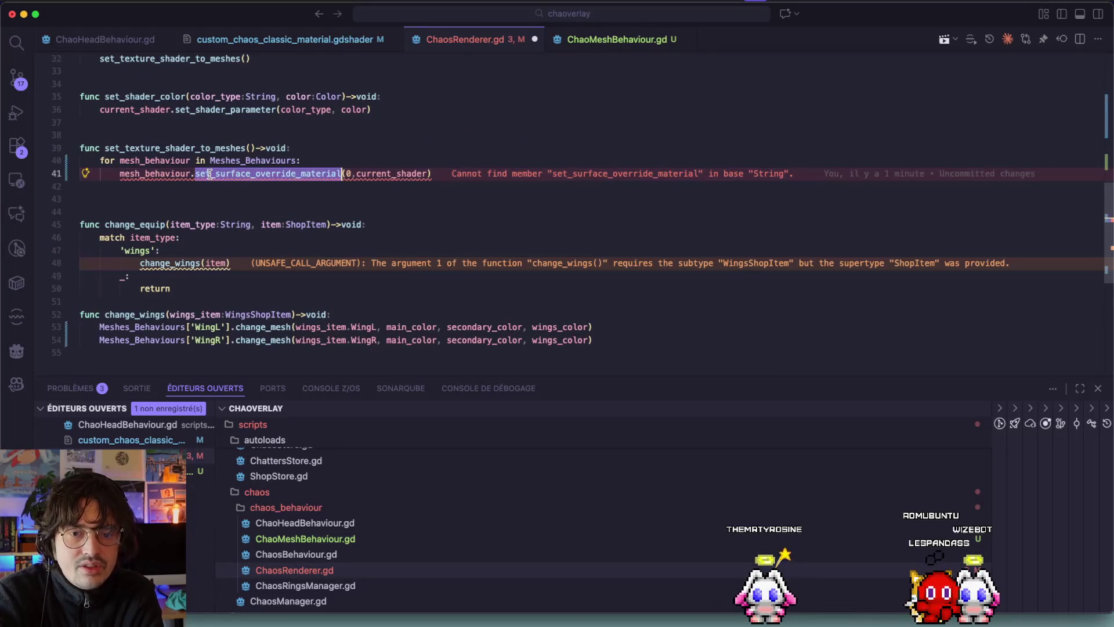
# Step: Replace the call with set_shader_color(0,current_shader) and save ChaosRenderer.gd
pyautogui.write('set')
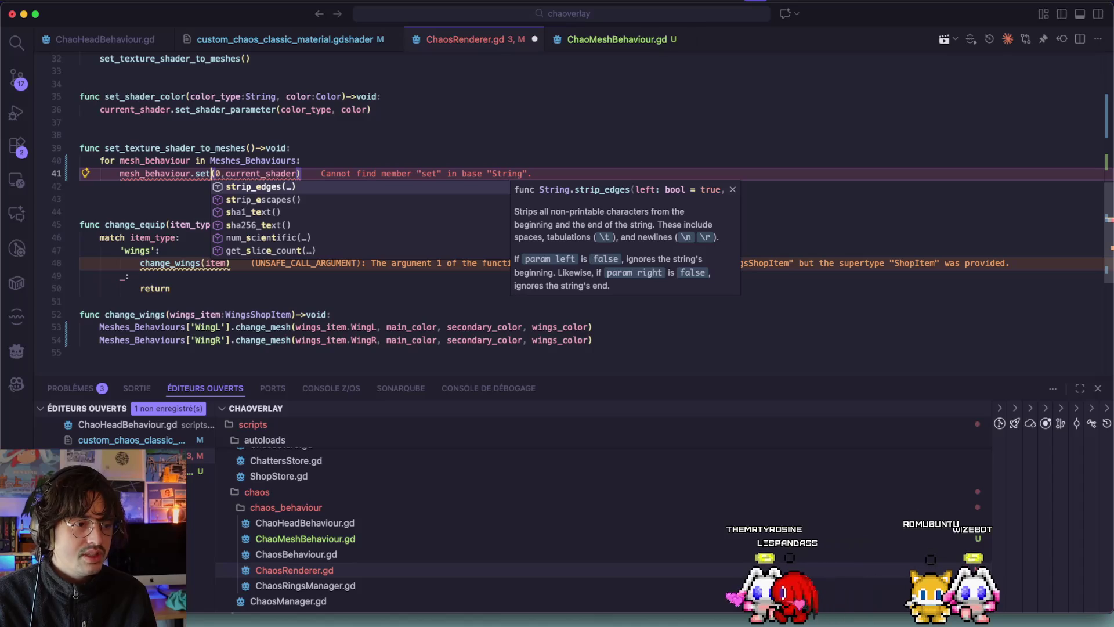
pyautogui.write('_(0,c')
pyautogui.press('BackSpace')
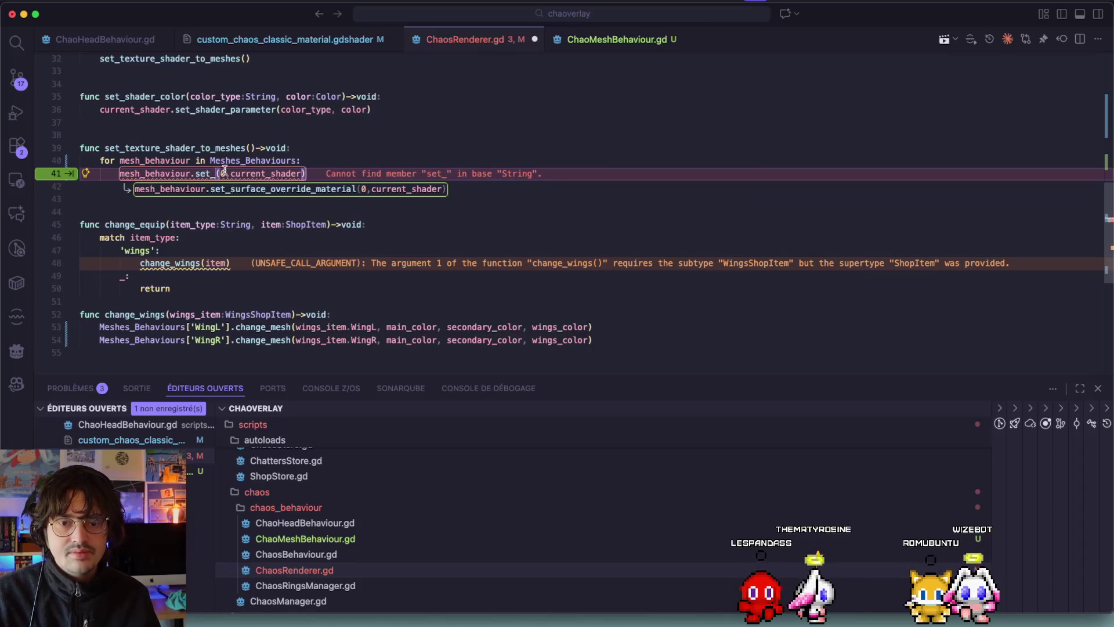
pyautogui.click(620, 49)
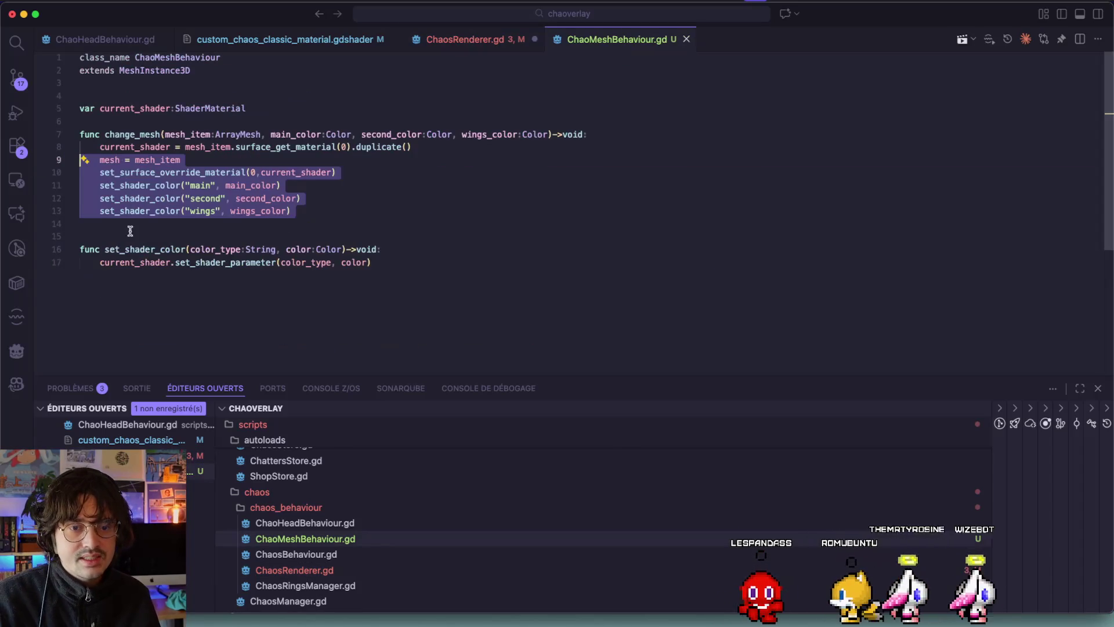
pyautogui.click(147, 245)
pyautogui.click(435, 43)
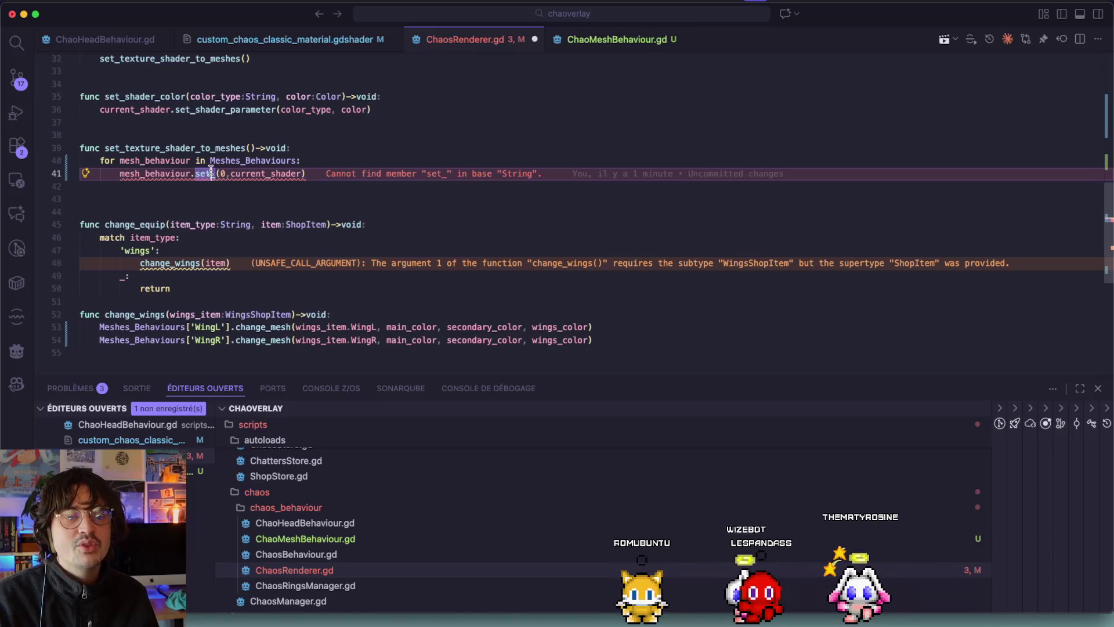
pyautogui.write('set_shader_color')
pyautogui.hotkey('ctrl', 's')
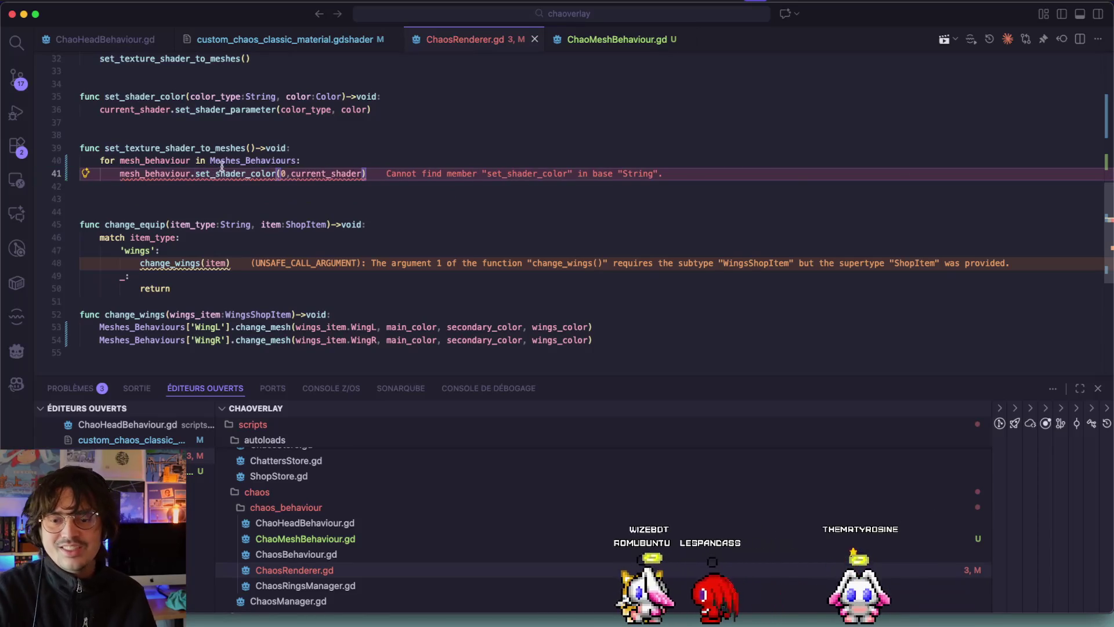
# Step: Check ChaoMeshBehaviour.gd, then look up current_shader uses and callers of set_texture_shader_to_meshes
pyautogui.click(617, 39)
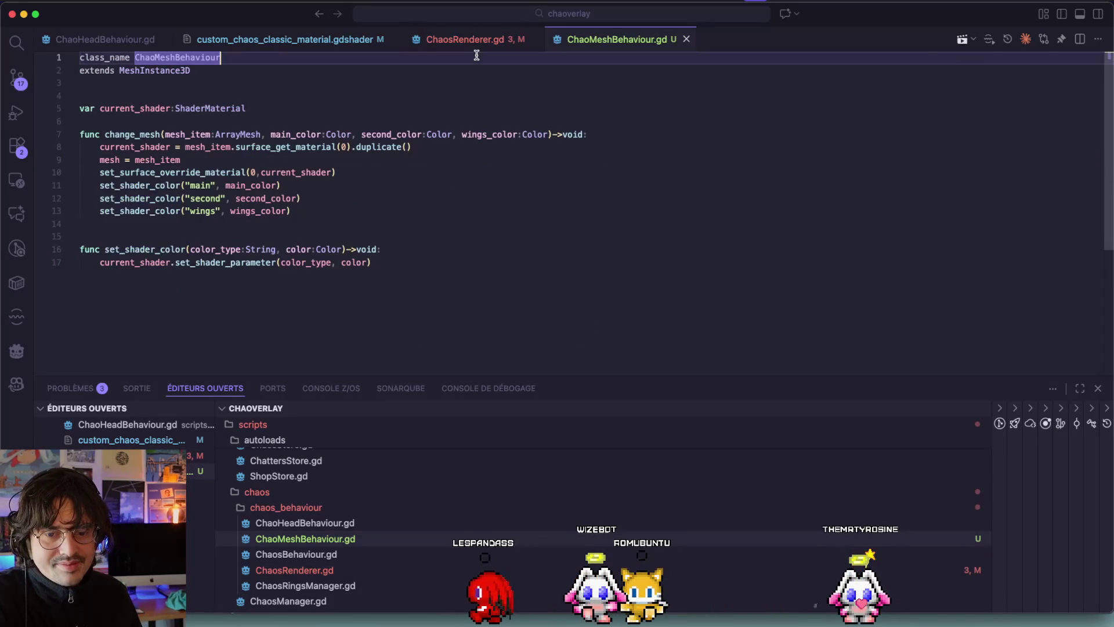
pyautogui.click(473, 41)
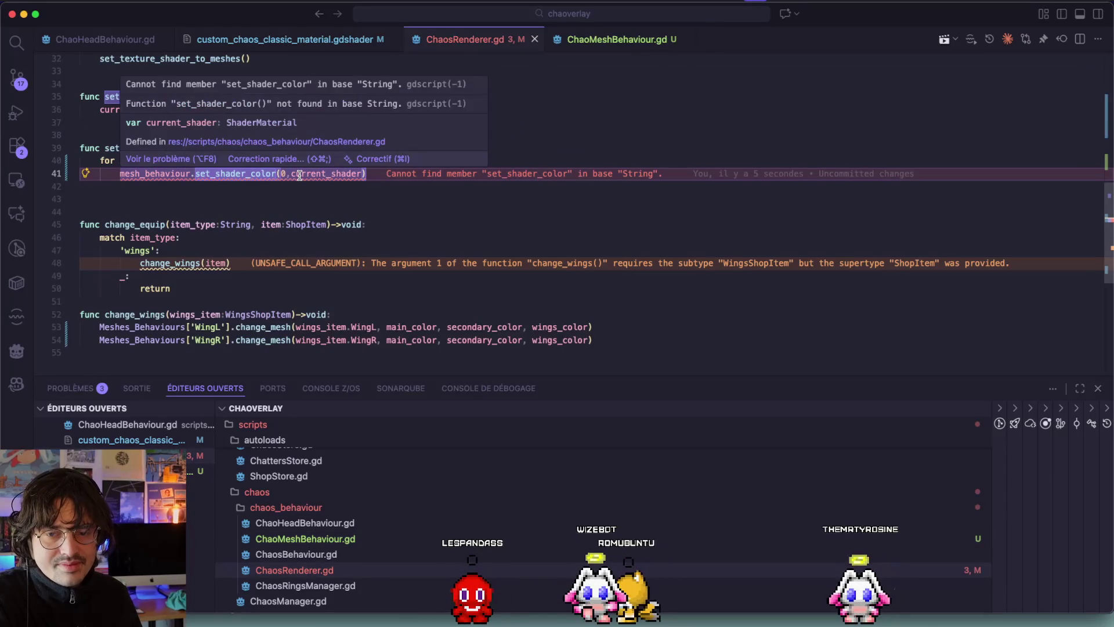
pyautogui.doubleClick(299, 174)
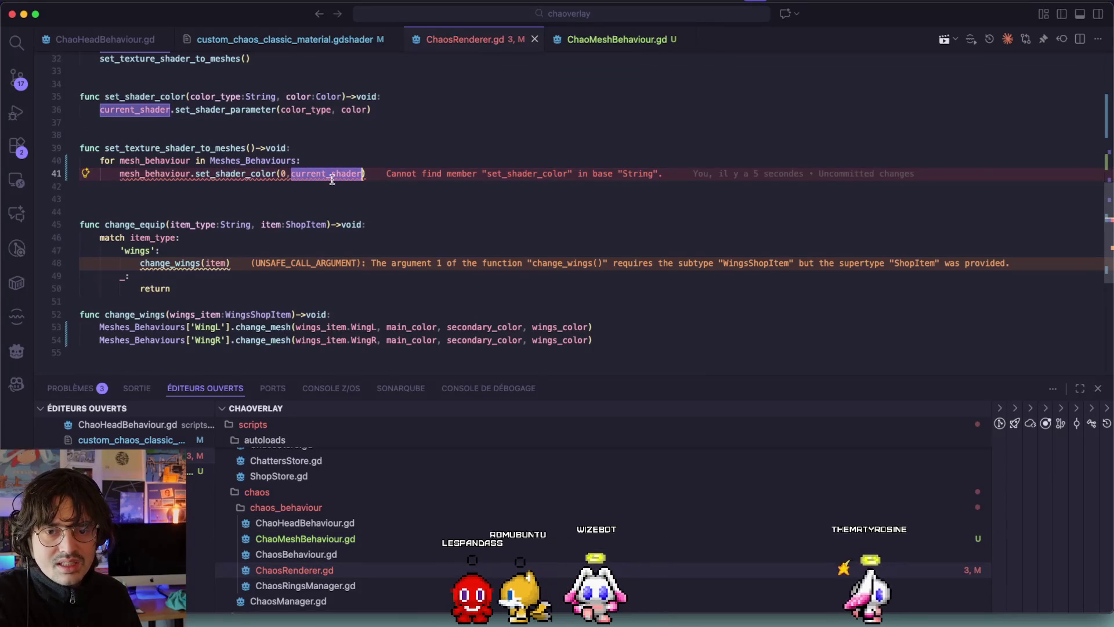
pyautogui.scroll(3, 313, 176)
pyautogui.doubleClick(180, 206)
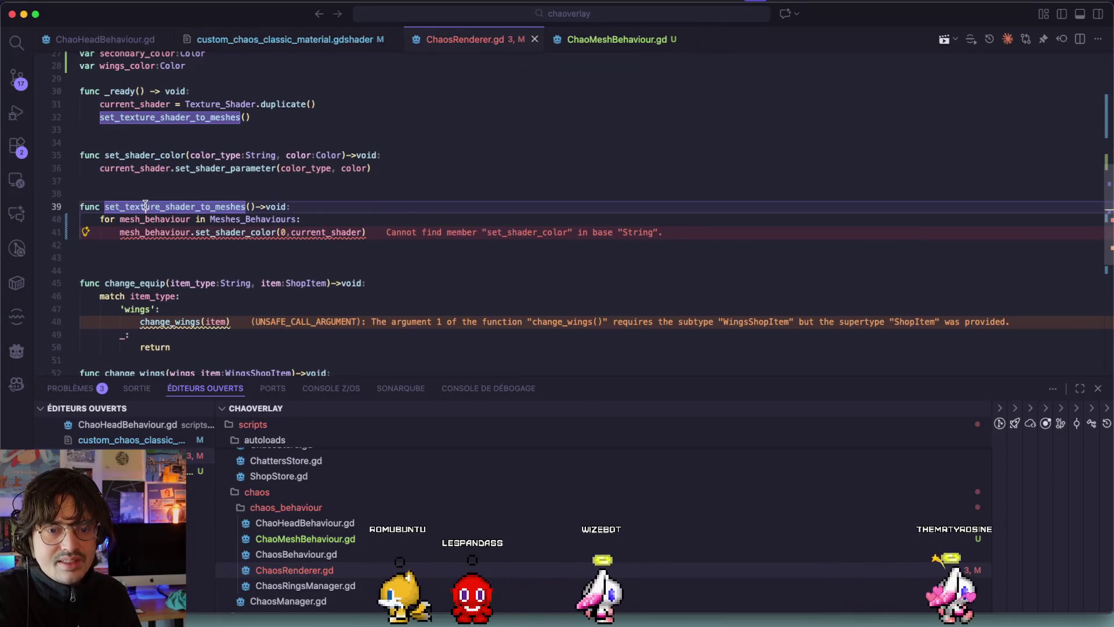
# Step: Find the set_texture_shader_to_meshes call in _ready and comment out the whole _ready function
pyautogui.scroll(1, 240, 205)
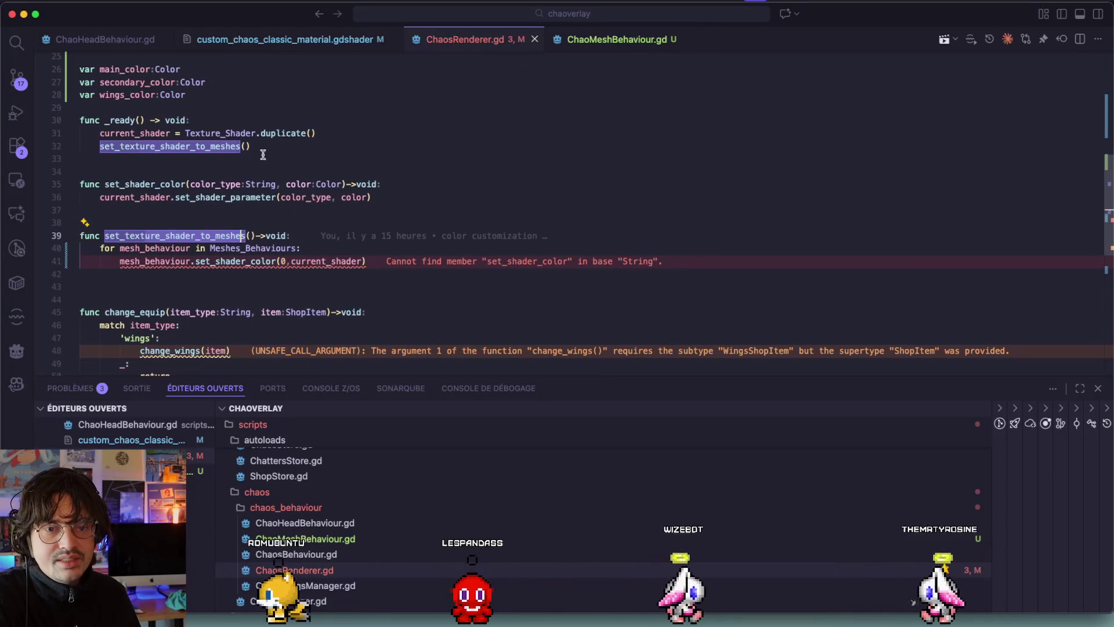
pyautogui.click(65, 146)
pyautogui.scroll(5, 65, 144)
pyautogui.scroll(-10, 147, 140)
pyautogui.scroll(15, 146, 141)
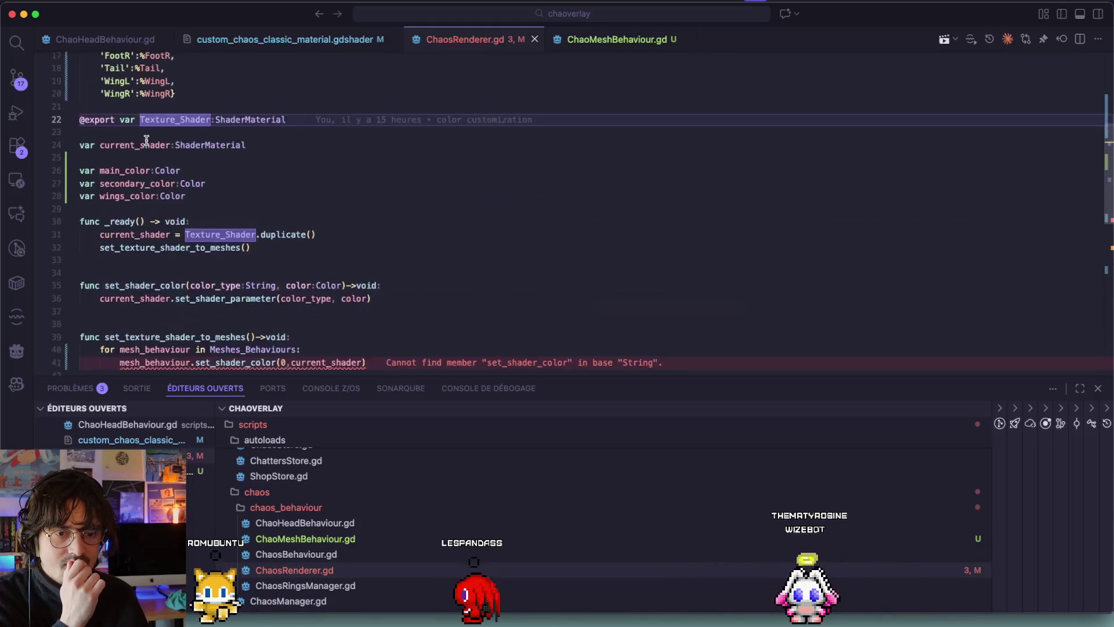
pyautogui.scroll(-1, 146, 141)
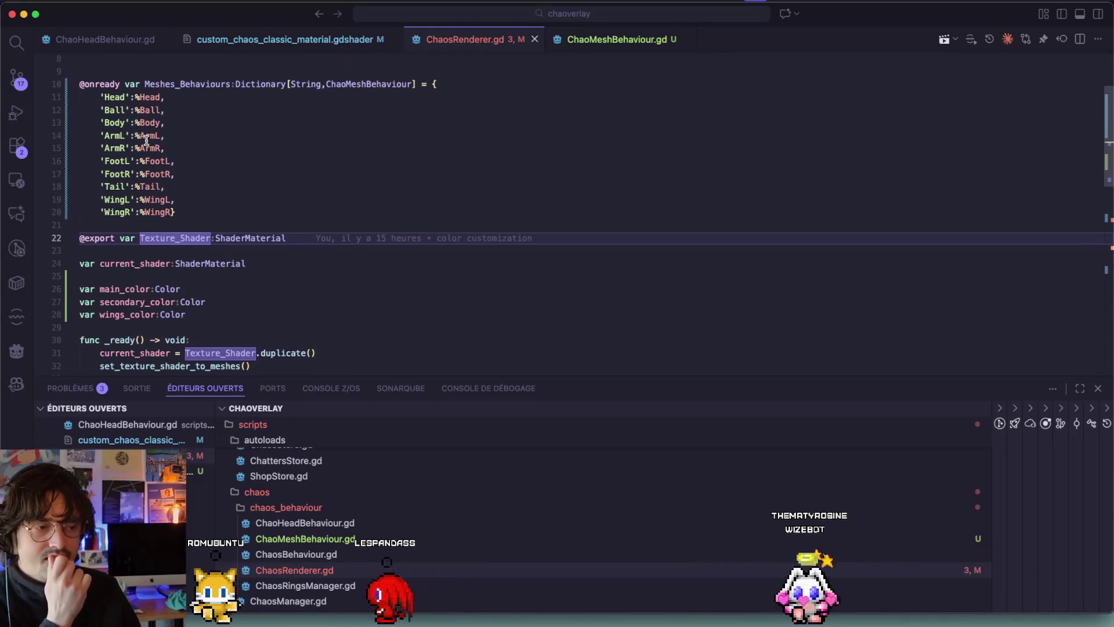
pyautogui.scroll(-2, 146, 140)
pyautogui.scroll(-6, 189, 227)
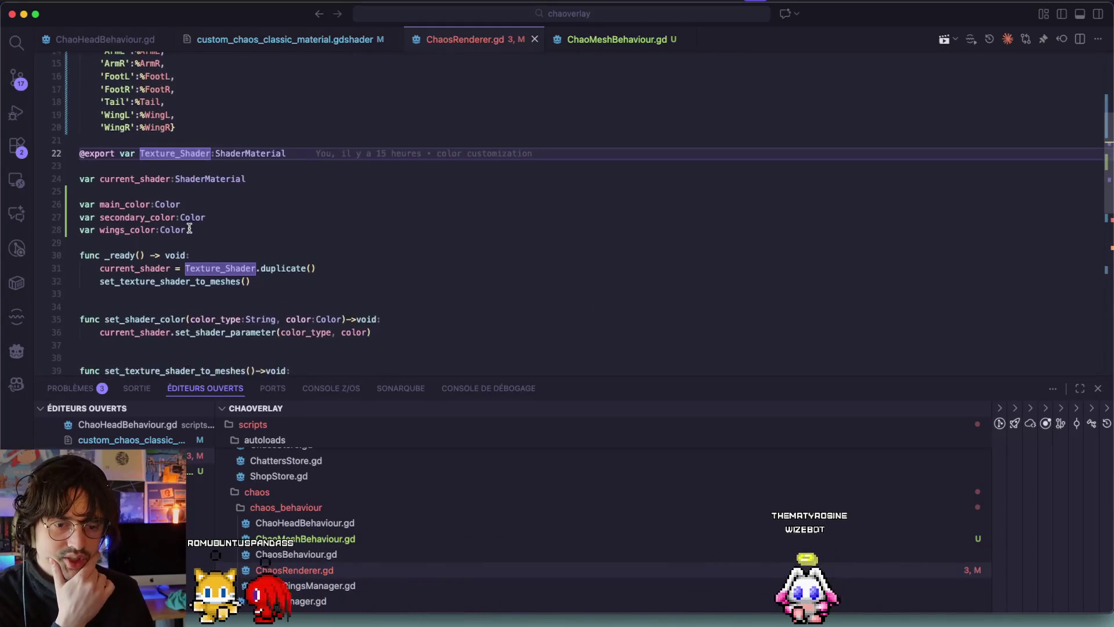
pyautogui.click(370, 268)
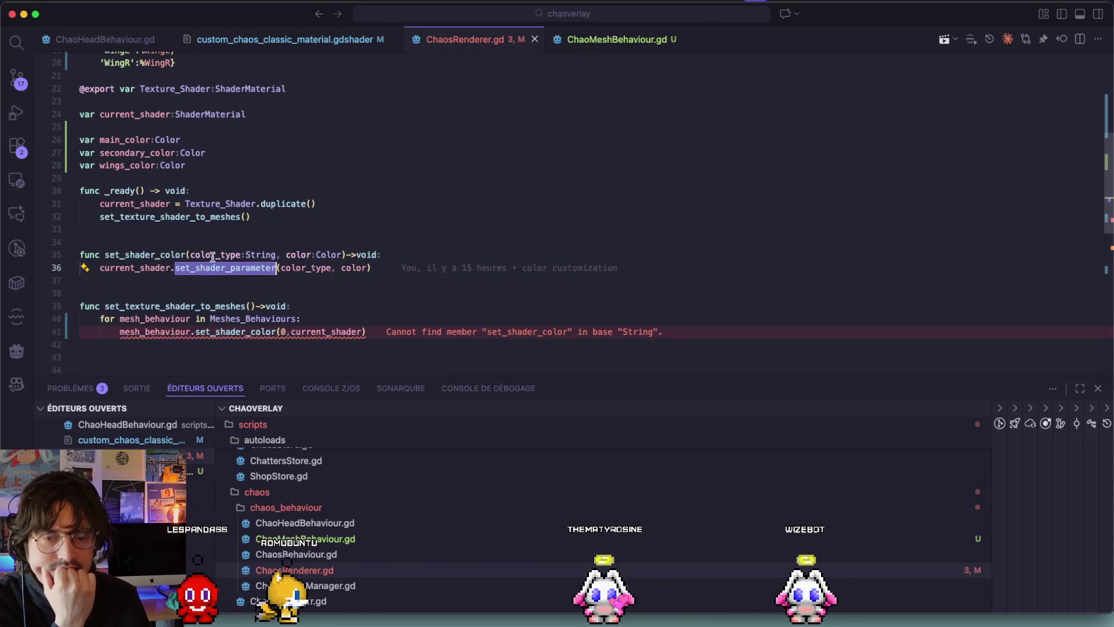
pyautogui.doubleClick(141, 306)
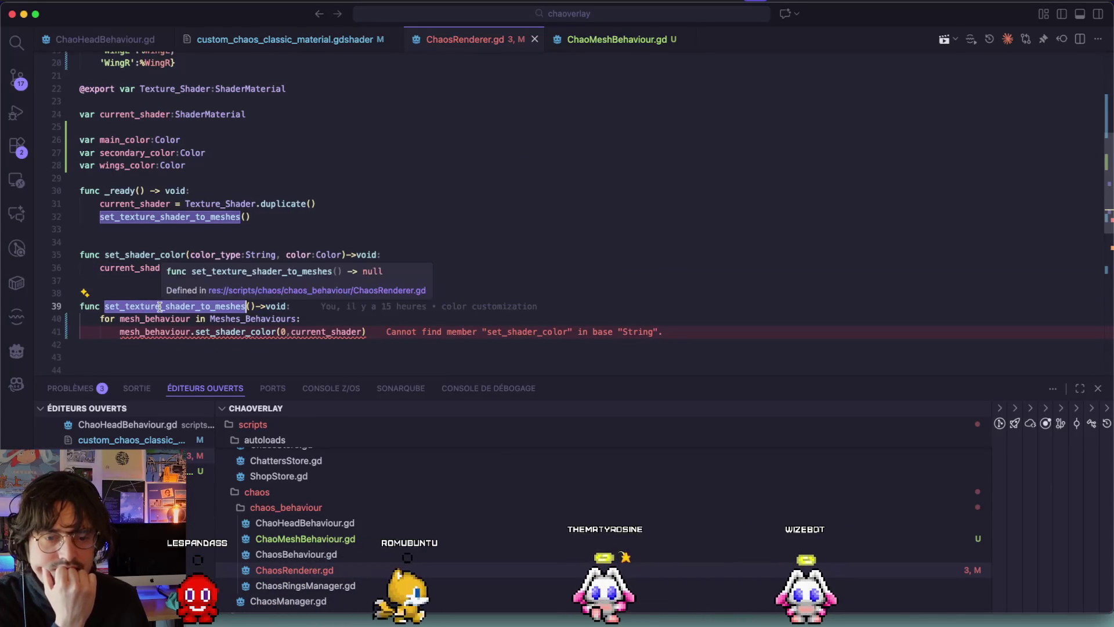
pyautogui.moveTo(253, 217); pyautogui.dragTo(83, 191)
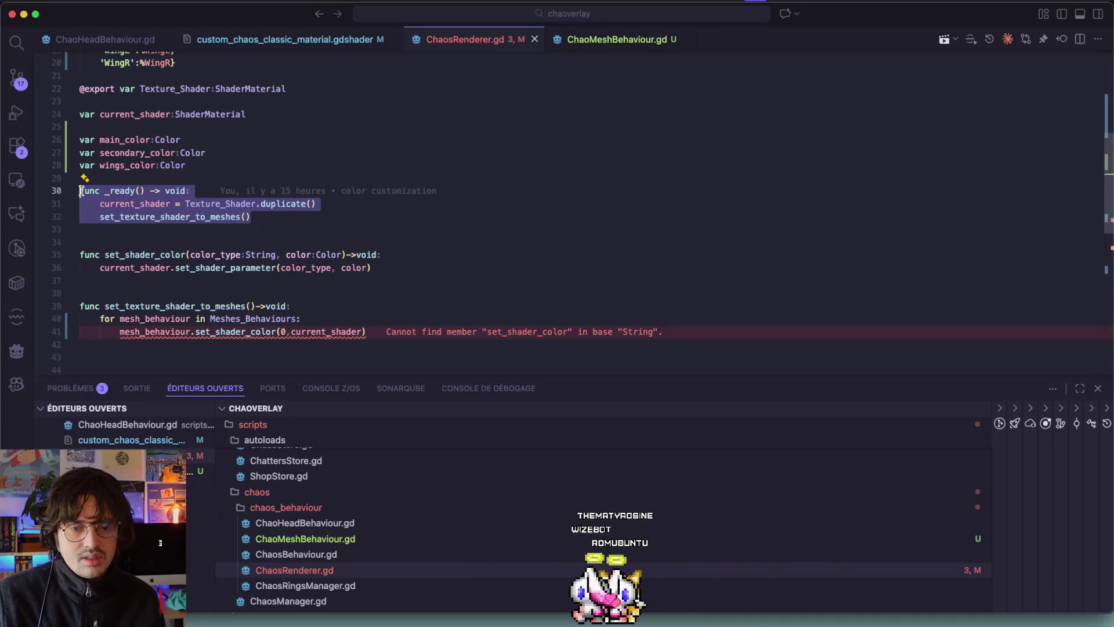
pyautogui.press('super+slash')
# Step: Select the 'color_type:String, color:Color' parameters of set_shader_color on line 35
pyautogui.doubleClick(147, 256)
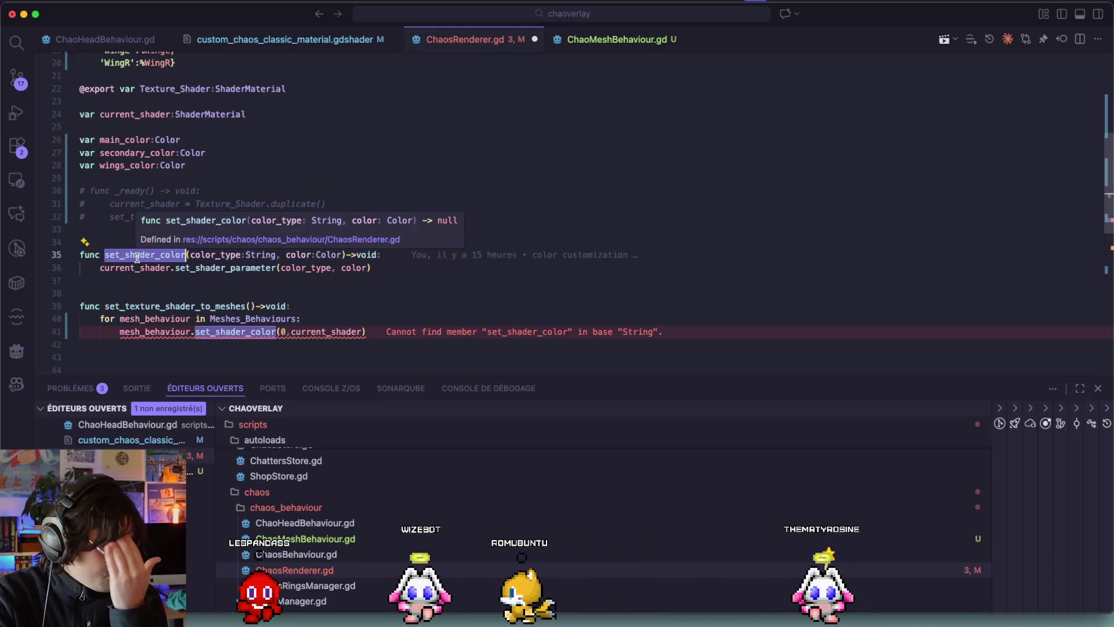
pyautogui.doubleClick(260, 254)
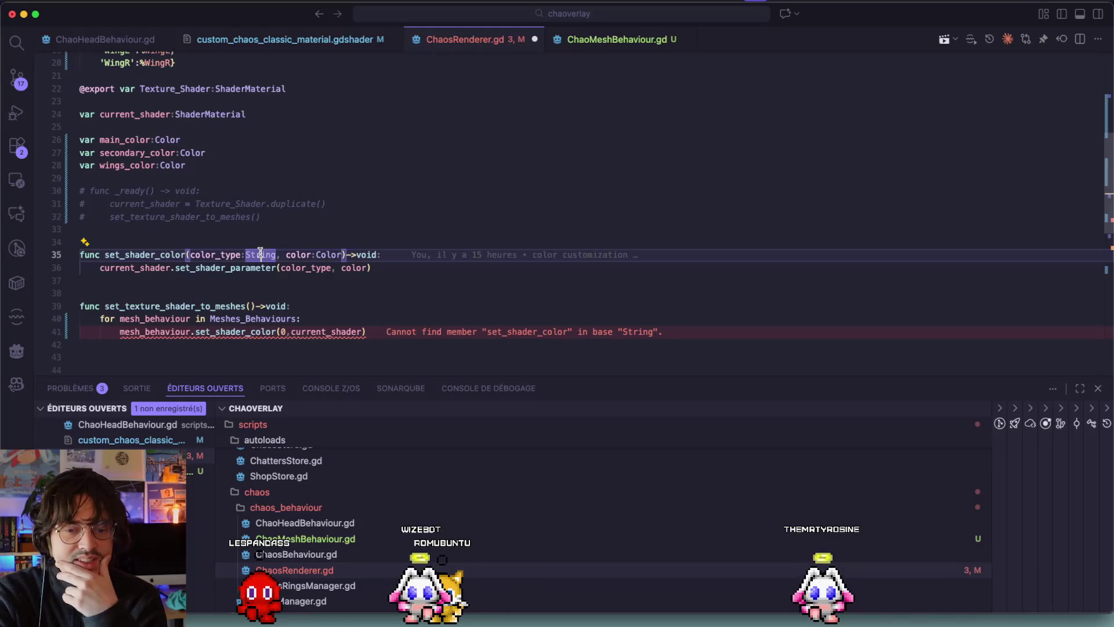
pyautogui.moveTo(377, 281)
pyautogui.mouseDown()
pyautogui.moveTo(73, 229)
pyautogui.moveTo(72, 252)
pyautogui.mouseUp()
pyautogui.click(183, 254)
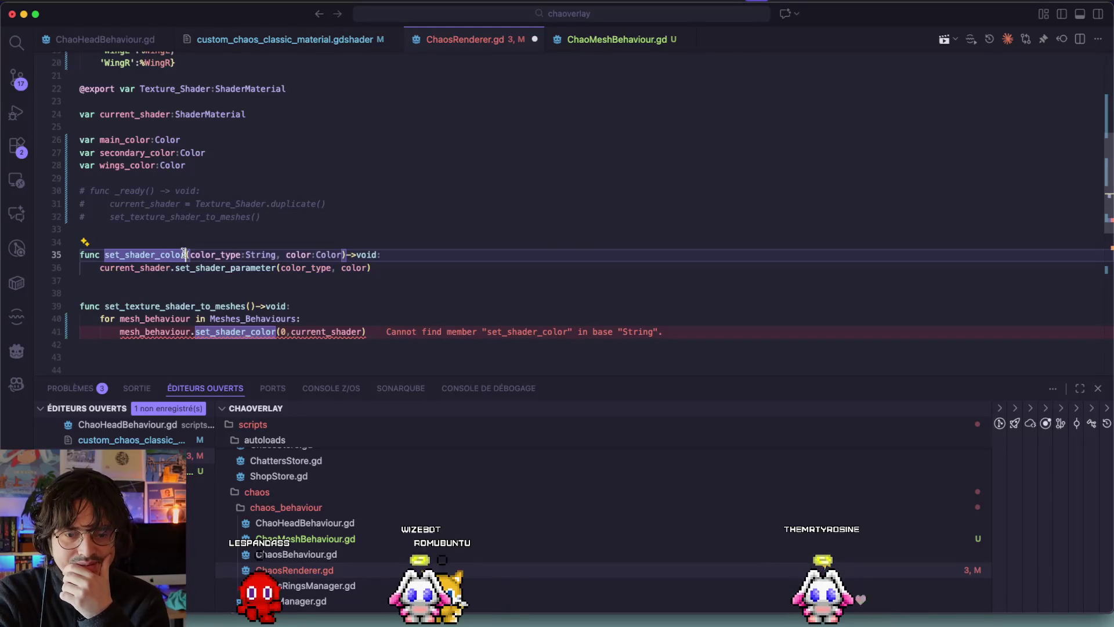
pyautogui.moveTo(190, 255); pyautogui.dragTo(301, 250)
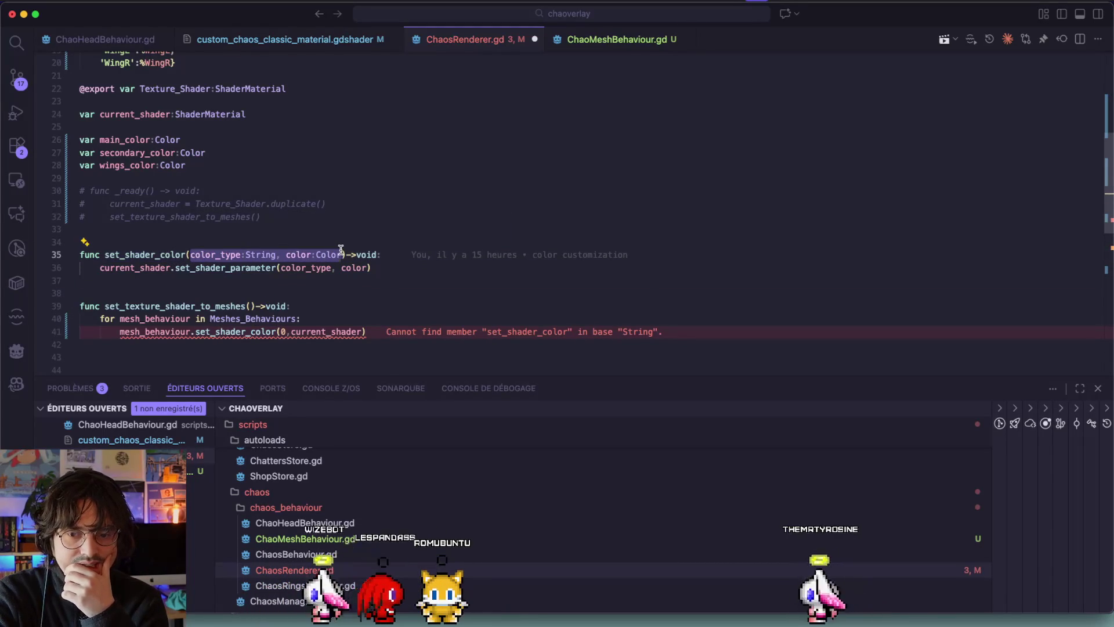
# Step: Paste color_type and color as parameters on line 39 and rename the function set_color_to_meshes
pyautogui.press('super+c')
pyautogui.click(251, 306)
pyautogui.press('super+v')
pyautogui.doubleClick(147, 308)
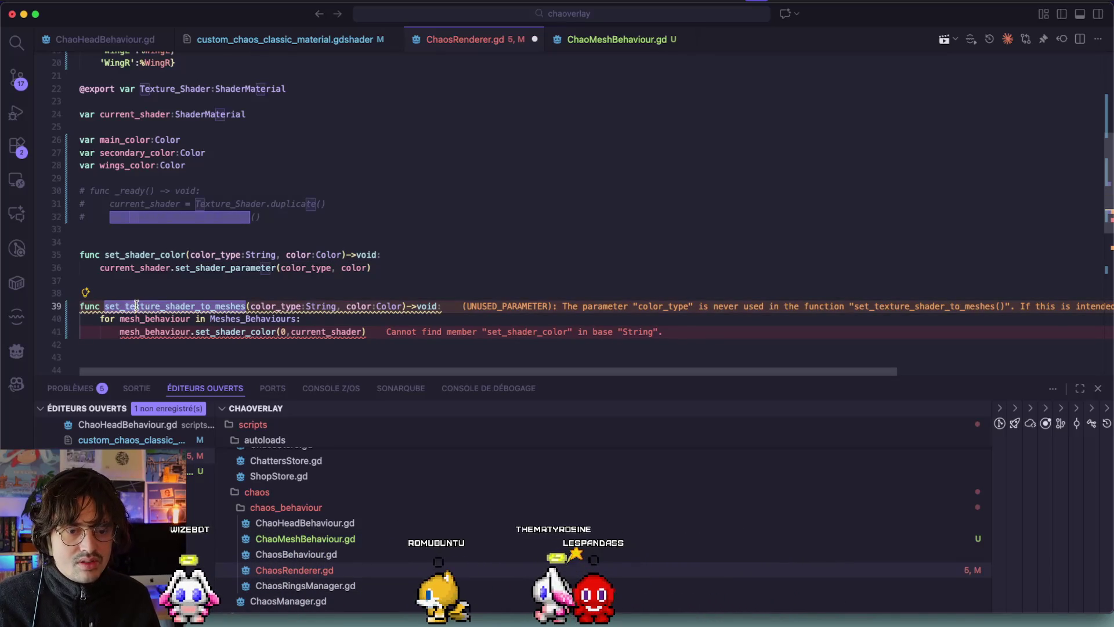
pyautogui.write('color')
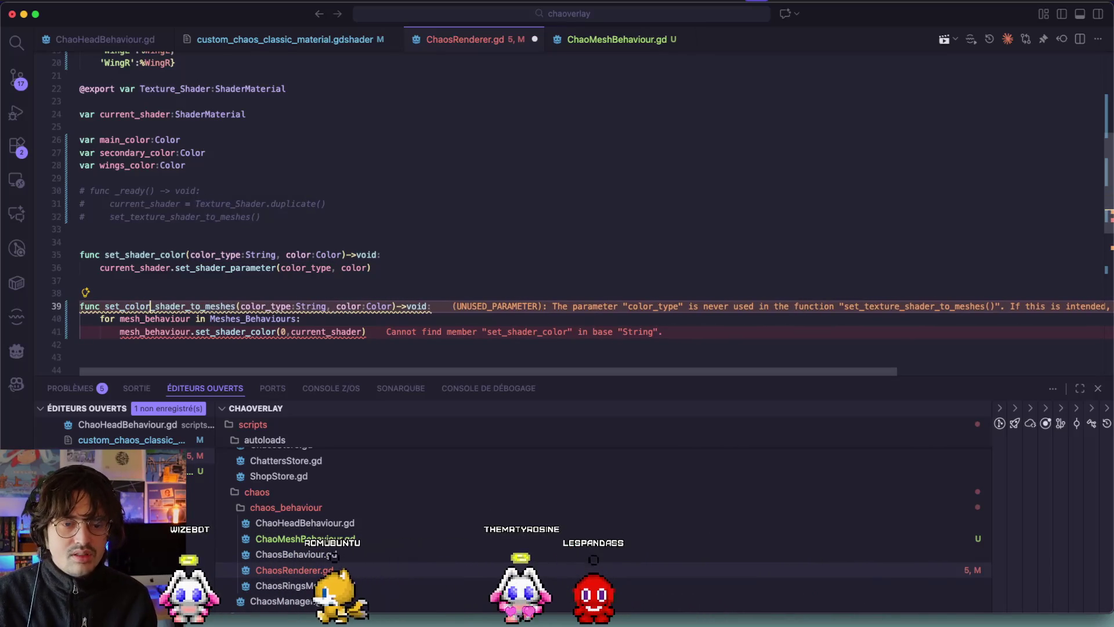
pyautogui.doubleClick(169, 306)
pyautogui.press('Escape')
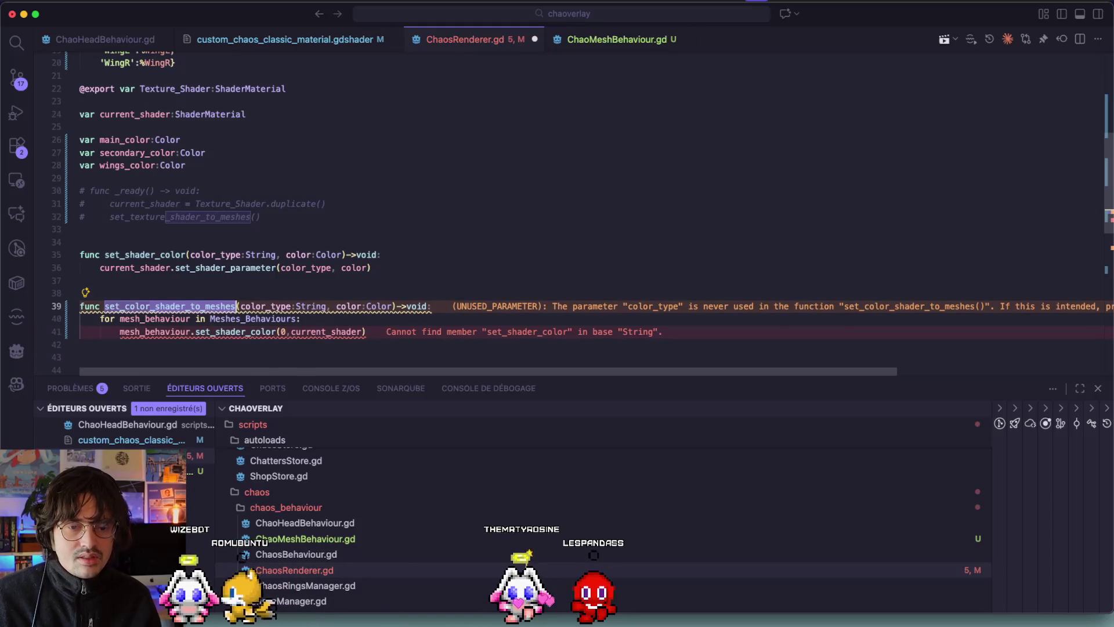
pyautogui.click(165, 330)
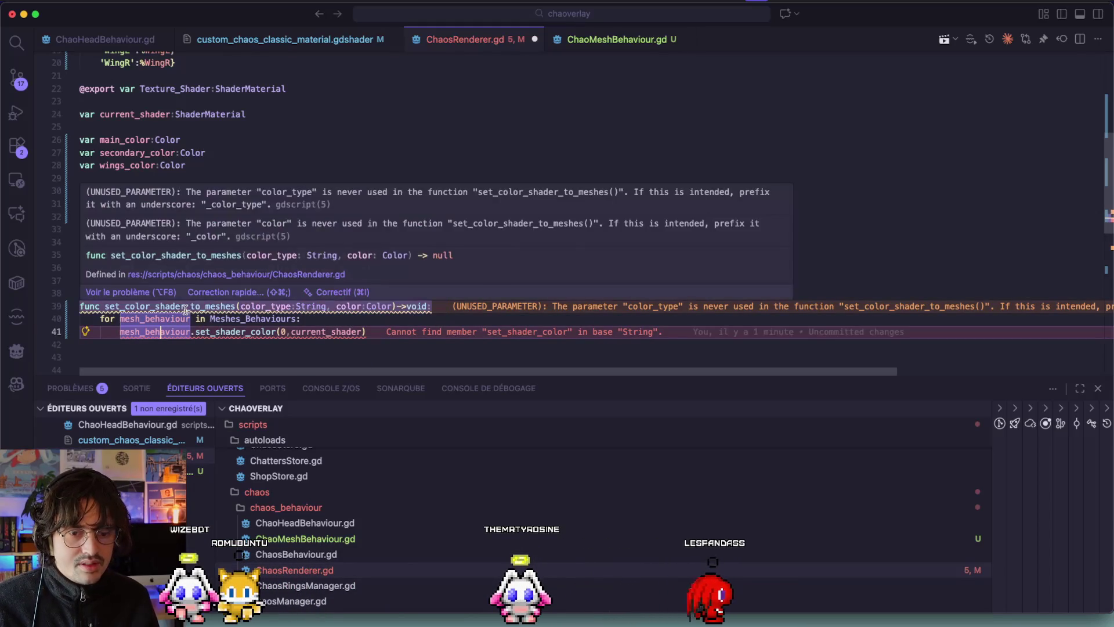
pyautogui.click(185, 306)
pyautogui.press('BackSpace')
pyautogui.press('BackSpace')
pyautogui.press('BackSpace')
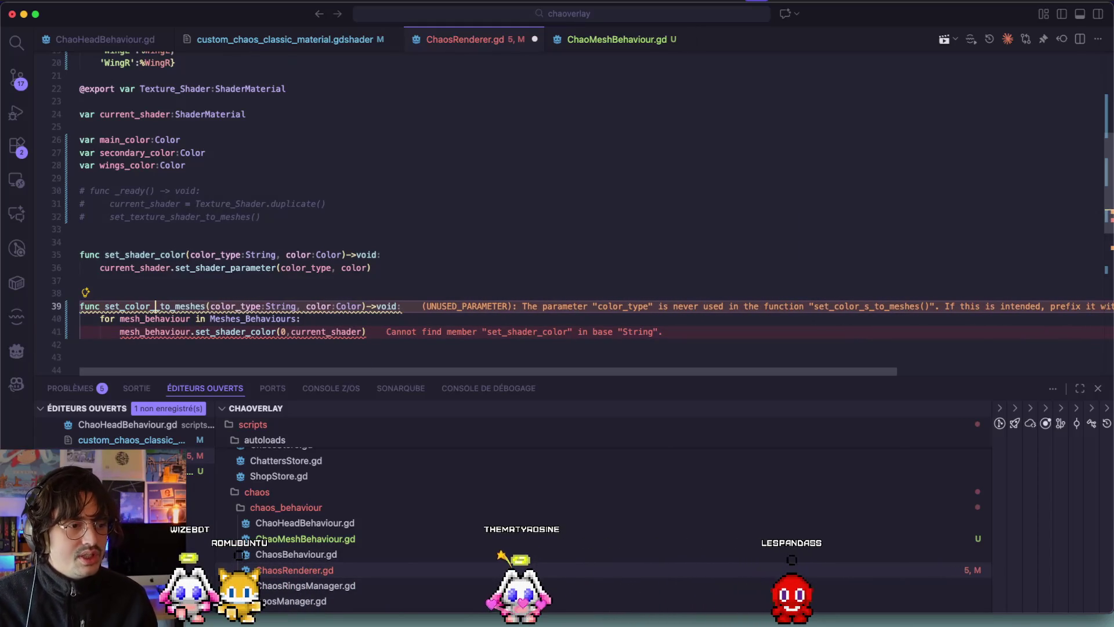
pyautogui.press('BackSpace')
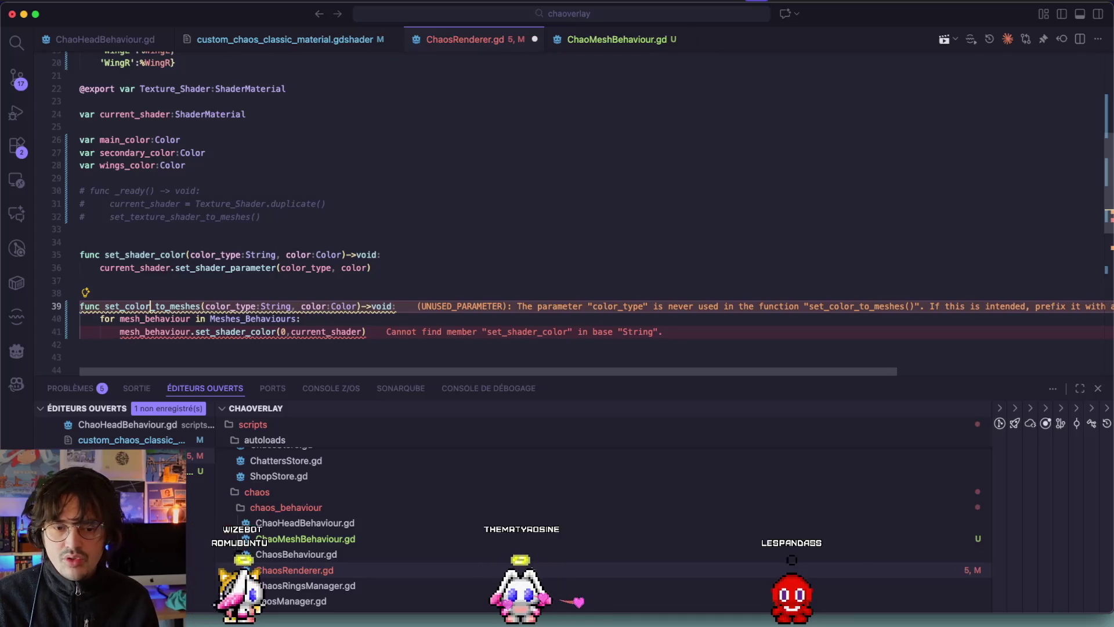
# Step: Change the line 41 call to pass set_shader_color(color_type,color)
pyautogui.click(243, 328)
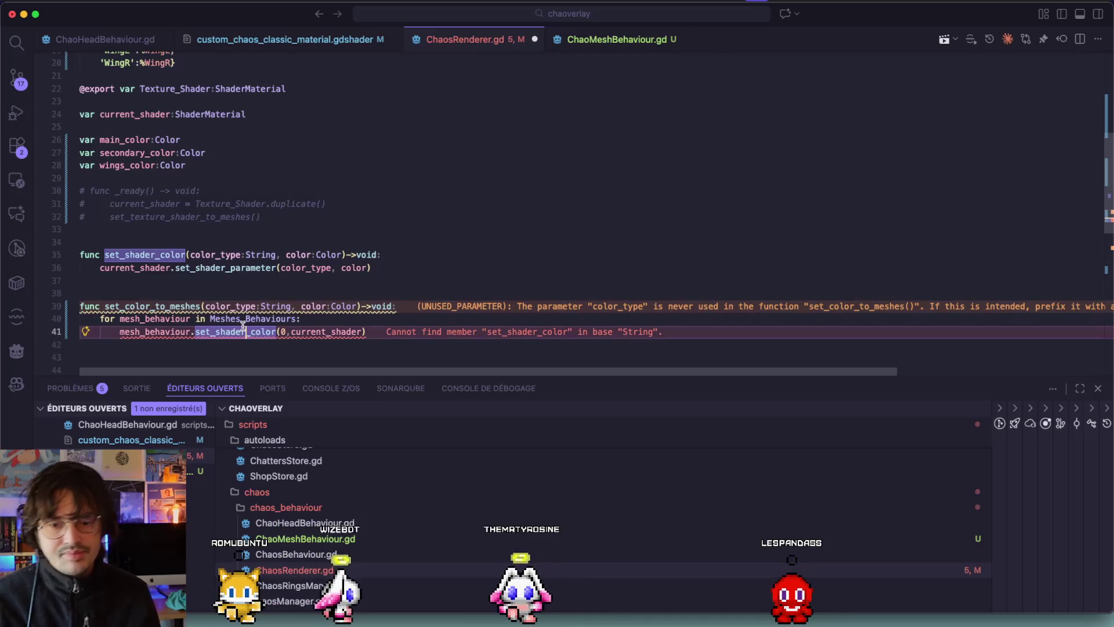
pyautogui.click(302, 331)
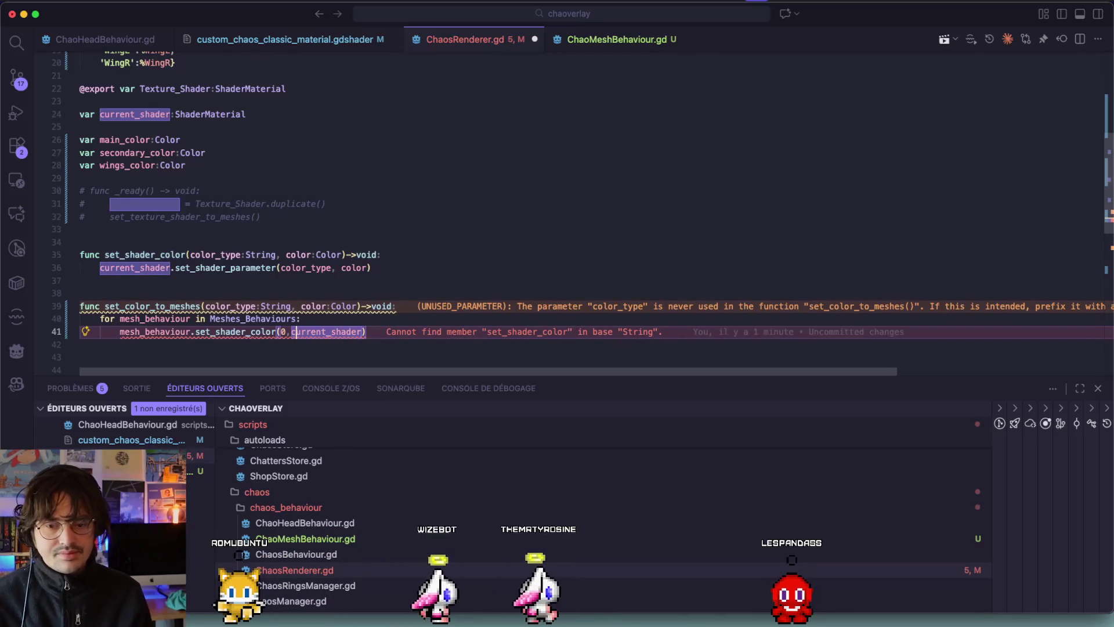
pyautogui.click(284, 331)
pyautogui.write('olor')
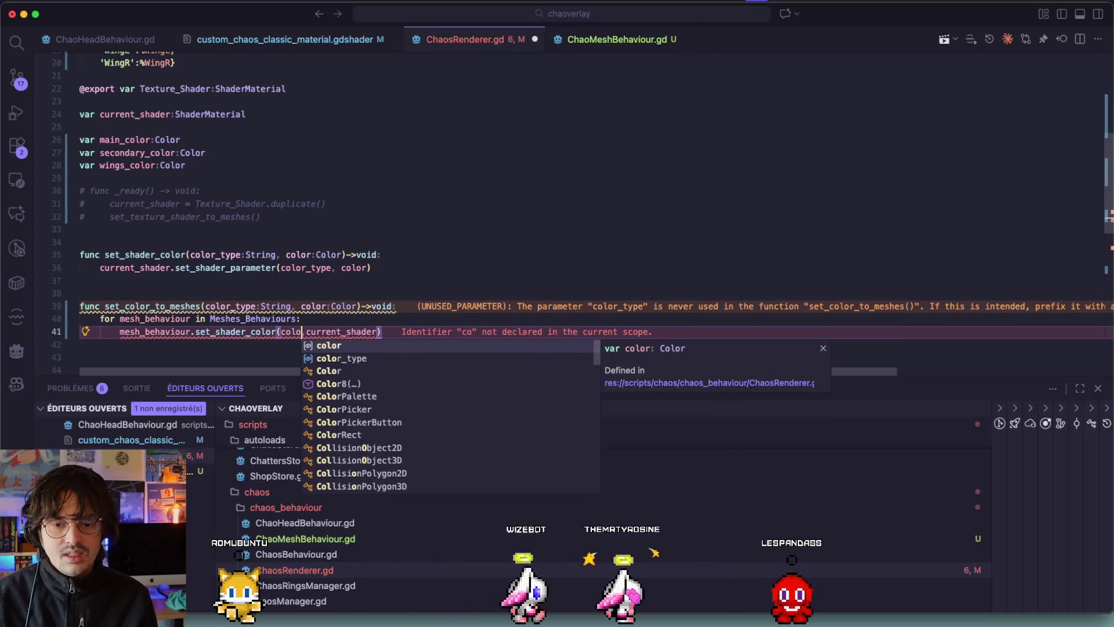
pyautogui.press('Down')
pyautogui.press('Return')
pyautogui.write(',color')
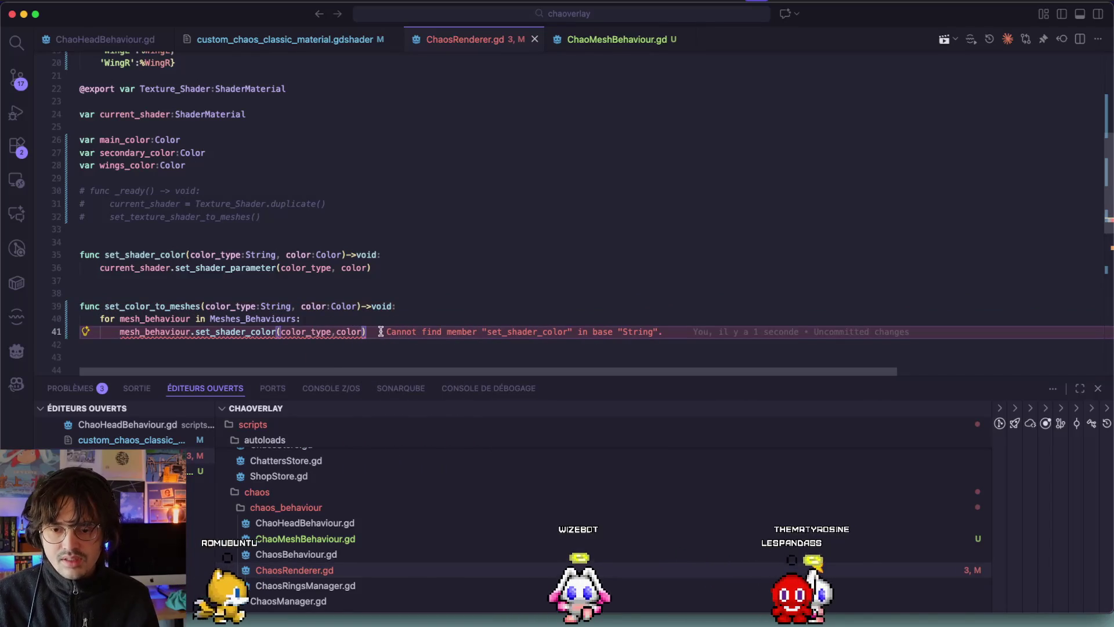
pyautogui.click(277, 332)
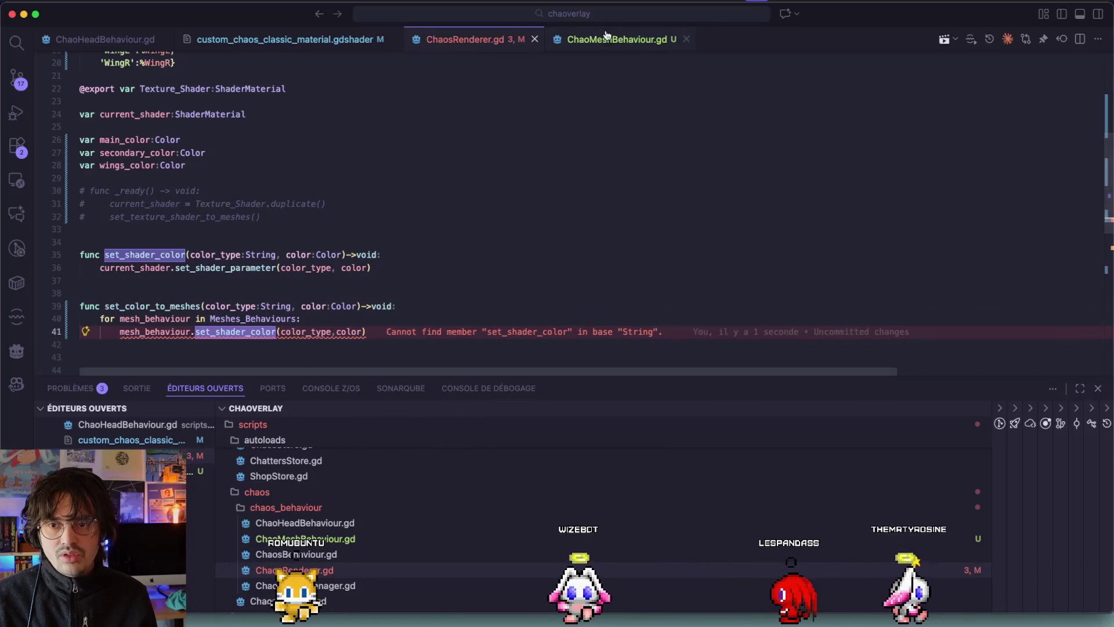
# Step: Make line 41 call the method on Meshes_Behaviours[mesh_behaviour] instead of mesh_behaviour
pyautogui.click(616, 39)
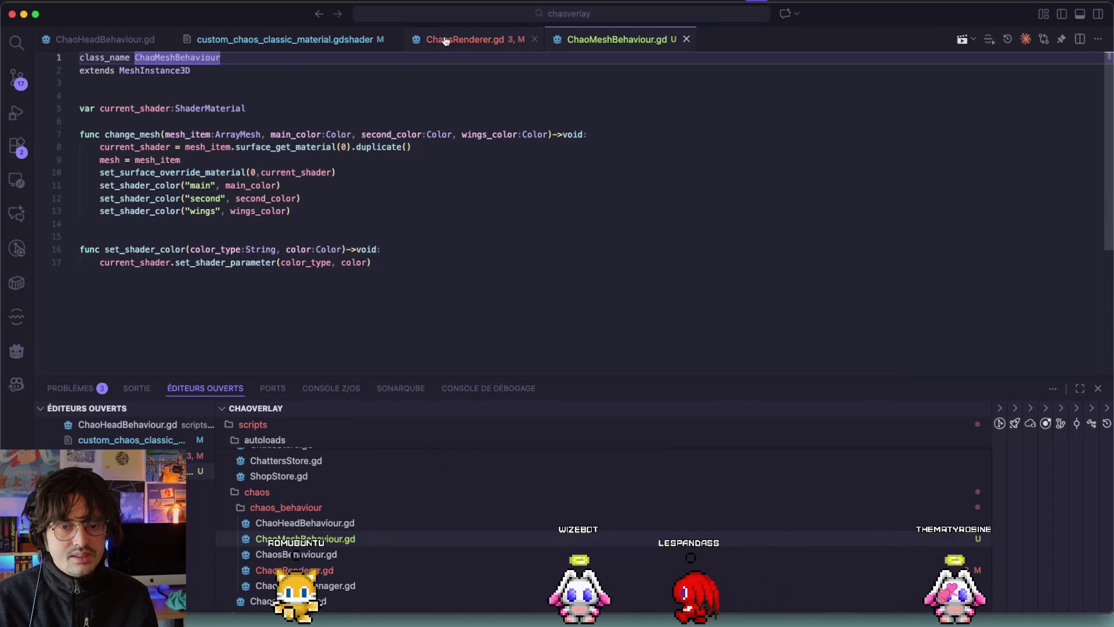
pyautogui.click(465, 39)
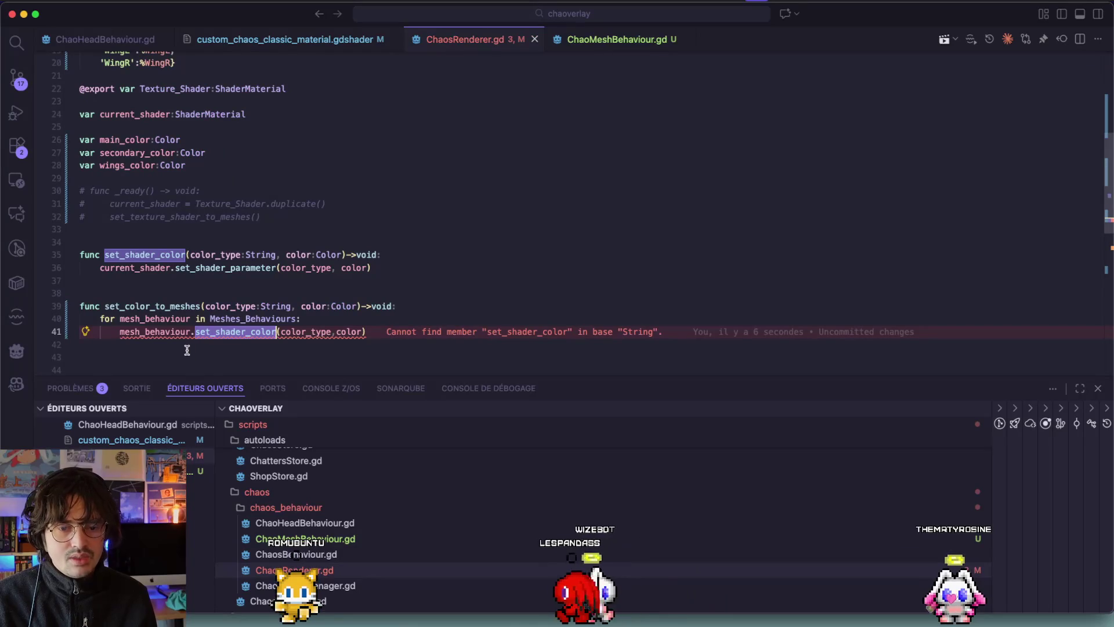
pyautogui.click(168, 332)
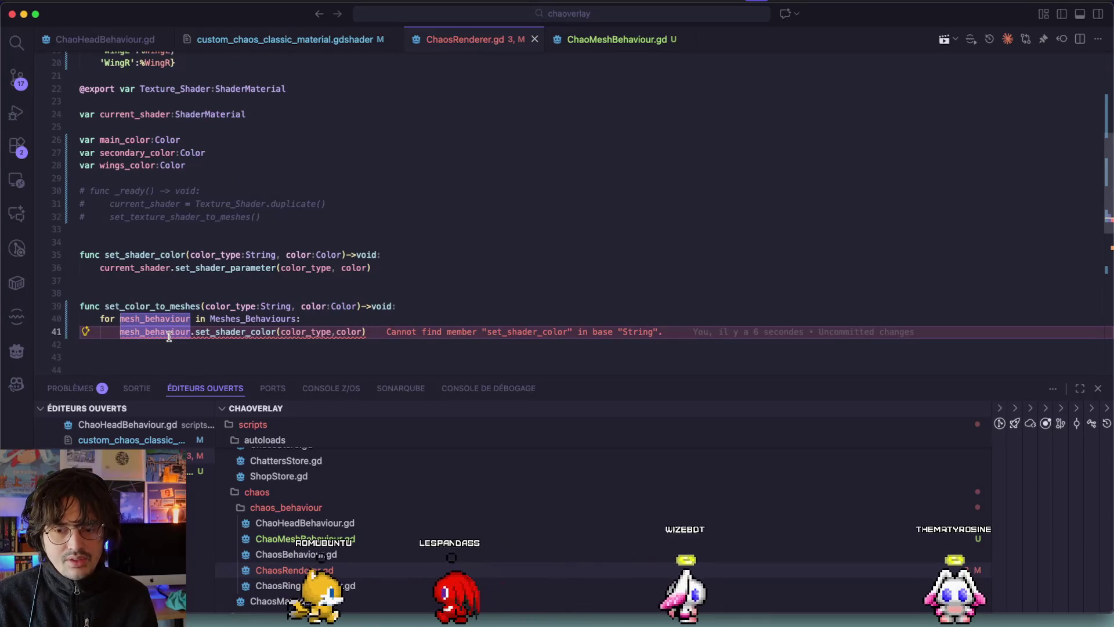
pyautogui.click(216, 332)
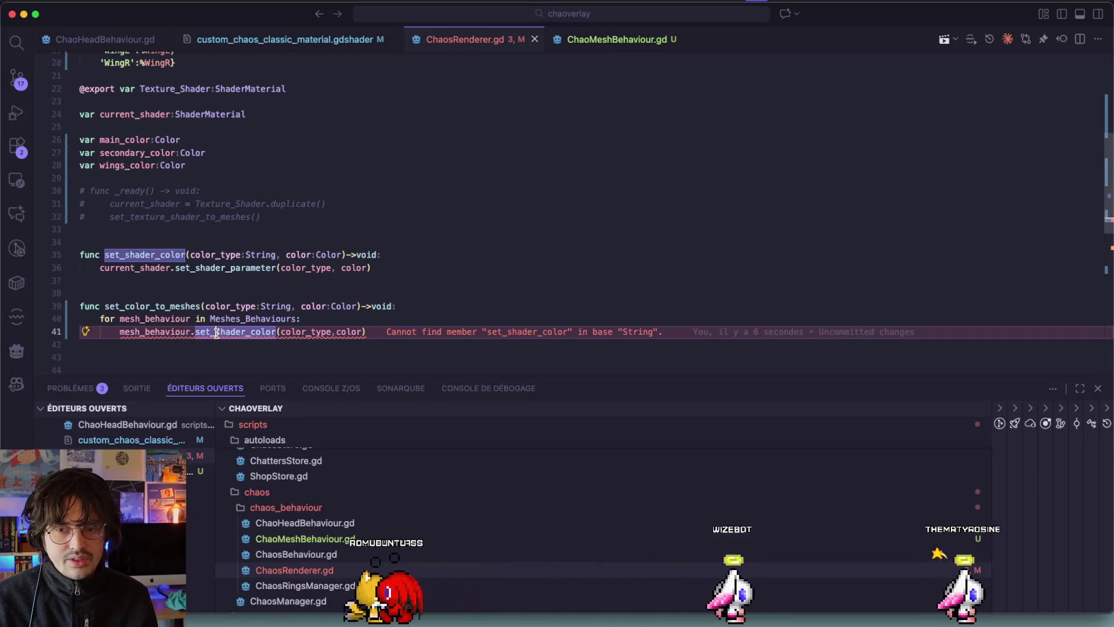
pyautogui.click(145, 332)
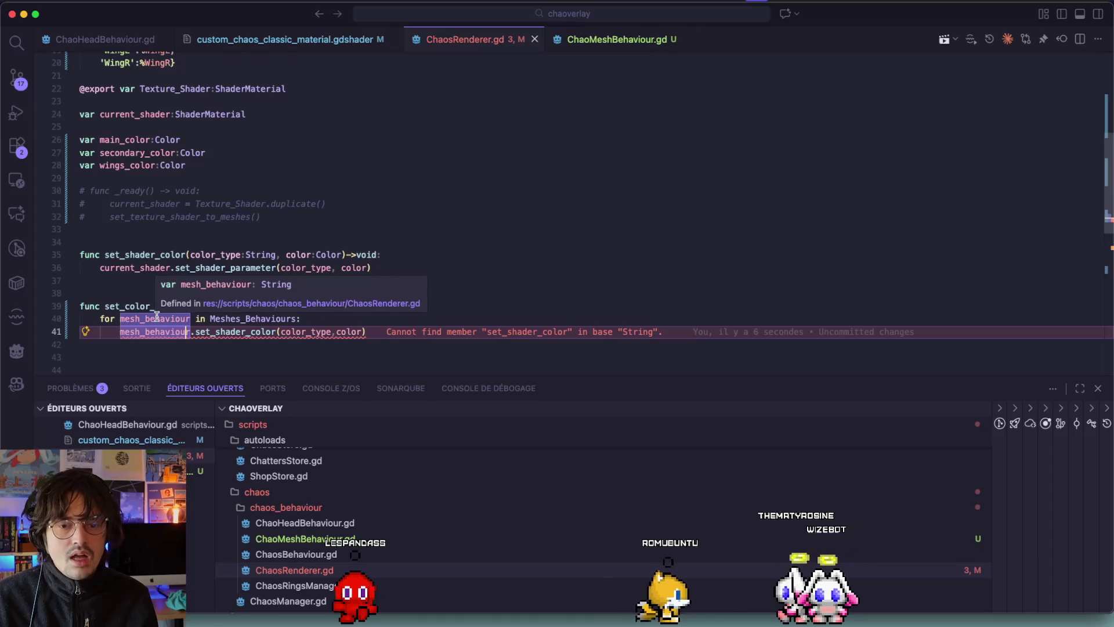
pyautogui.moveTo(190, 332)
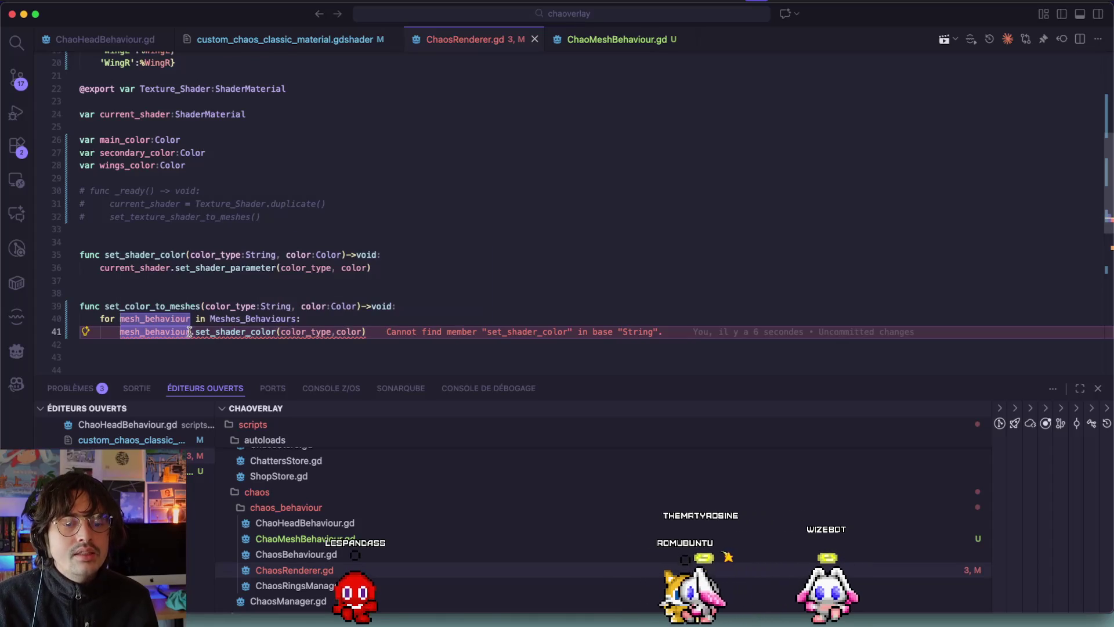
pyautogui.doubleClick(235, 320)
pyautogui.press('super+c')
pyautogui.doubleClick(127, 332)
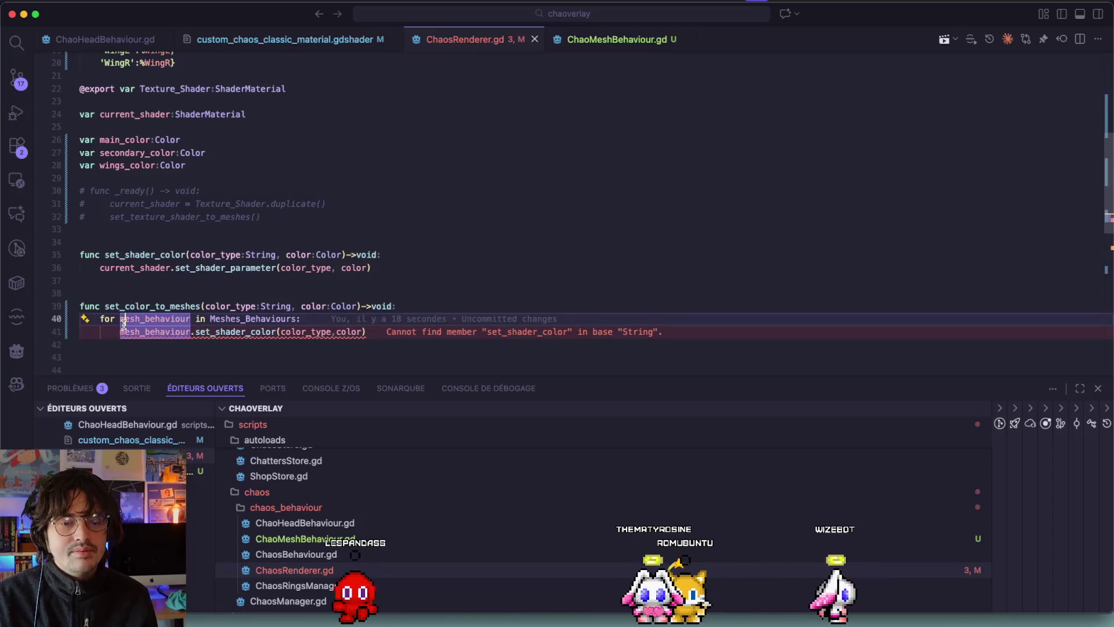
pyautogui.write('[')
pyautogui.press('Home')
pyautogui.press('super+v')
pyautogui.doubleClick(200, 328)
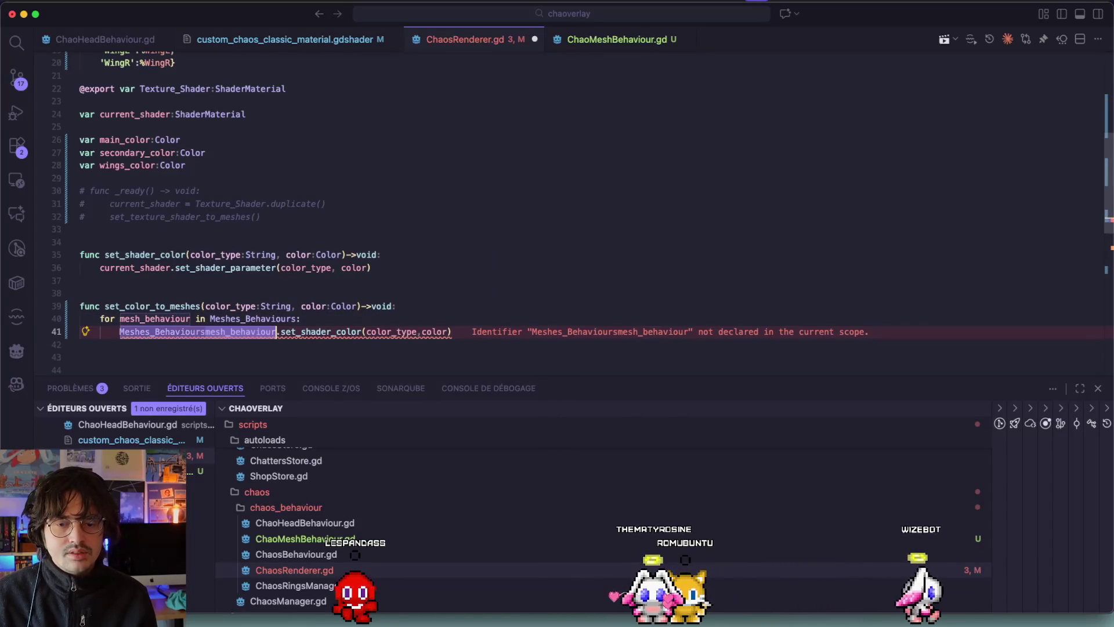
pyautogui.press('super+z')
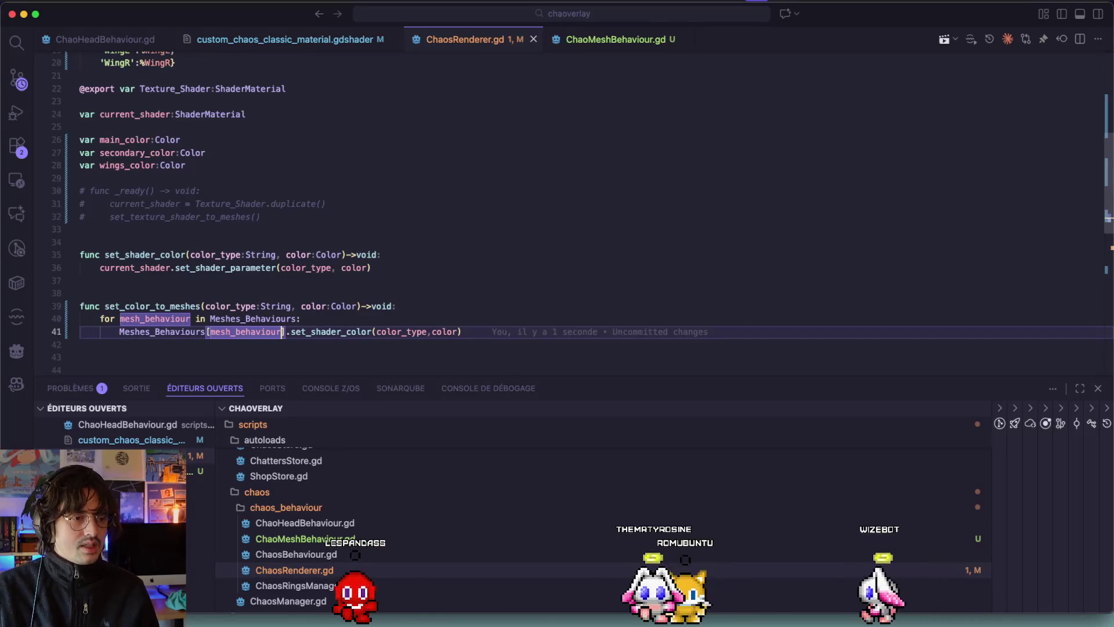
pyautogui.scroll(-5, 235, 304)
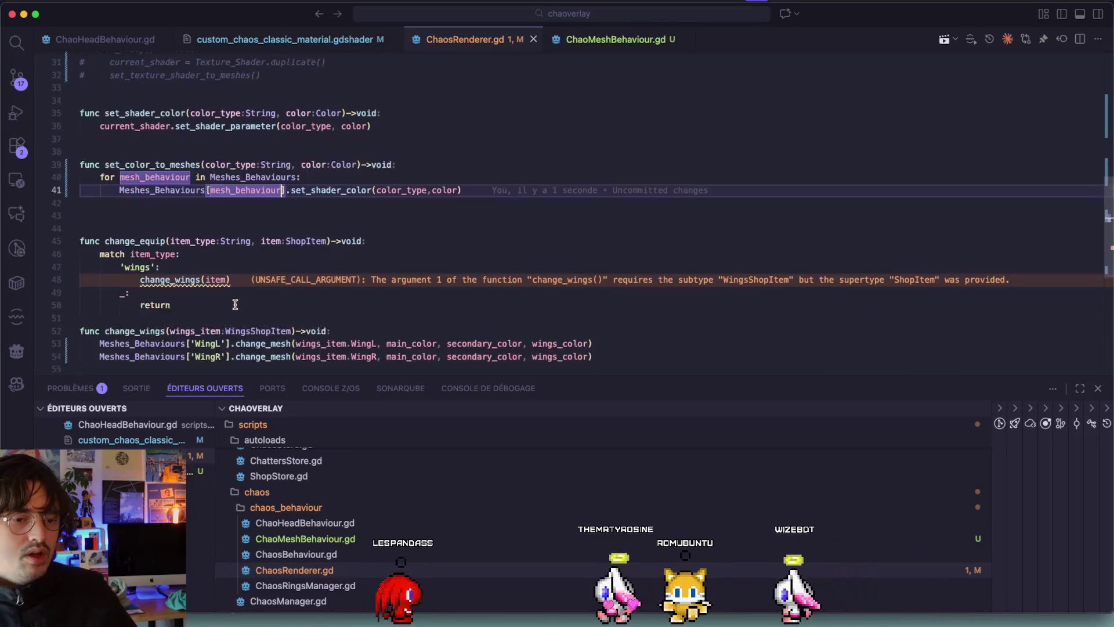
pyautogui.scroll(8, 303, 226)
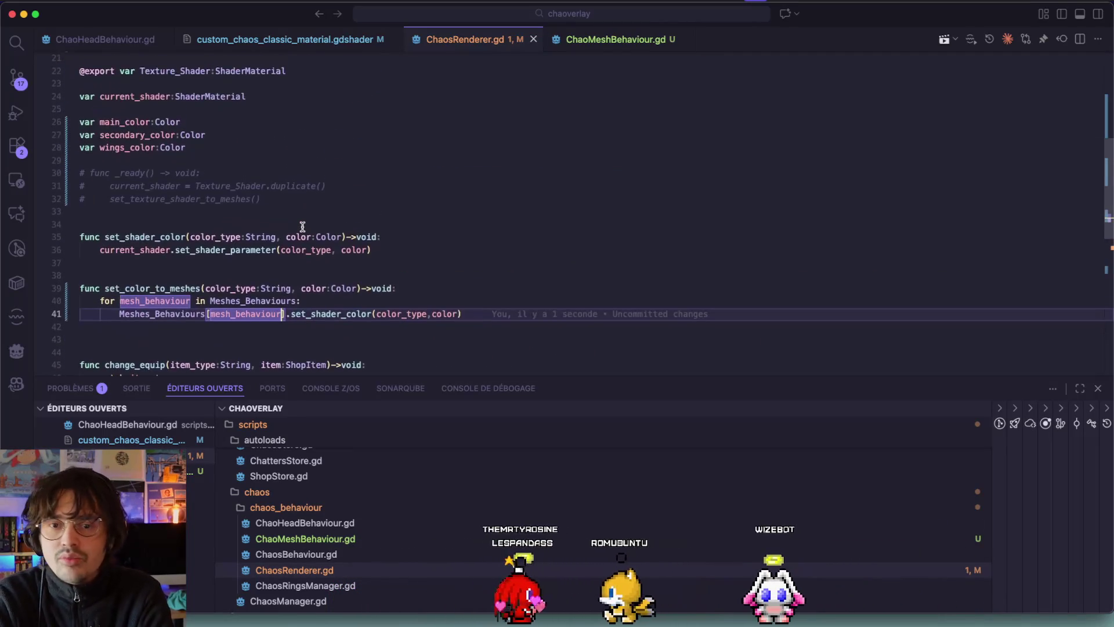
pyautogui.scroll(3, 301, 226)
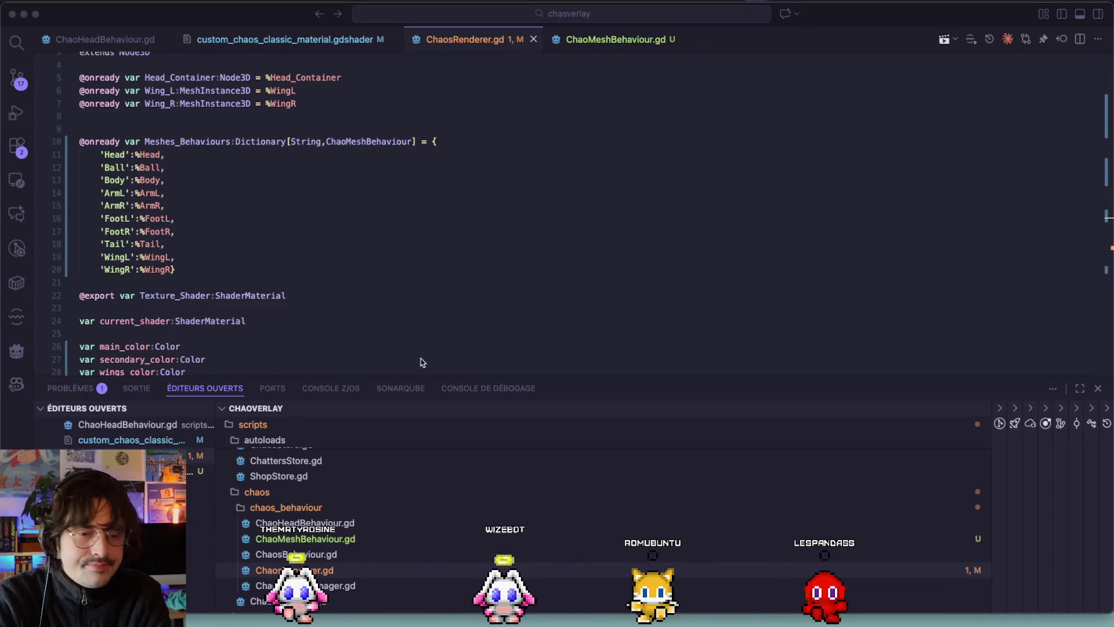
# Step: Close the custom_chaos_classic_material.gdshader file and return to ChaosRenderer.gd
pyautogui.click(378, 296)
pyautogui.scroll(-10, 378, 297)
pyautogui.scroll(-2, 379, 299)
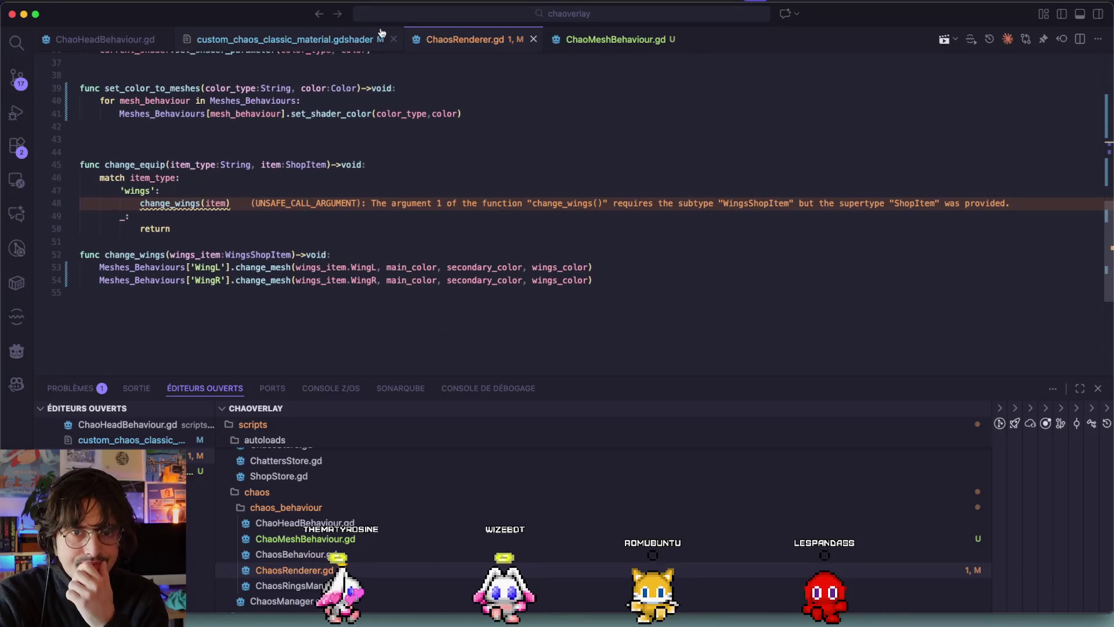
pyautogui.click(394, 39)
pyautogui.click(132, 39)
pyautogui.click(214, 36)
pyautogui.click(386, 38)
pyautogui.click(235, 39)
# Step: Scroll through ChaosRenderer.gd and review the commented-out _ready lines
pyautogui.scroll(6, 426, 184)
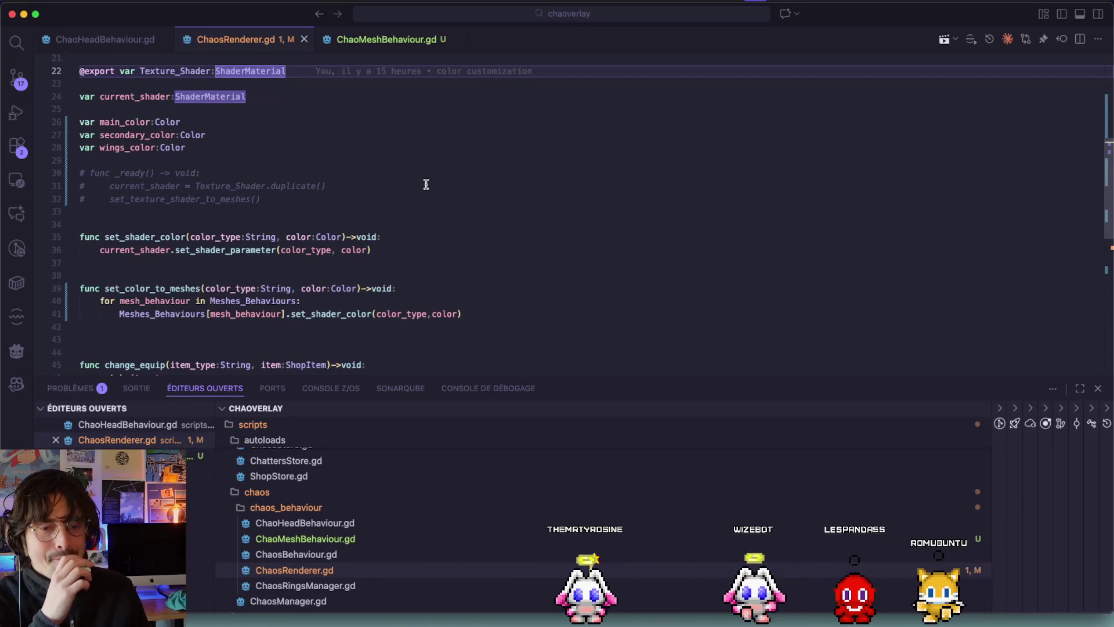
pyautogui.scroll(-5, 425, 184)
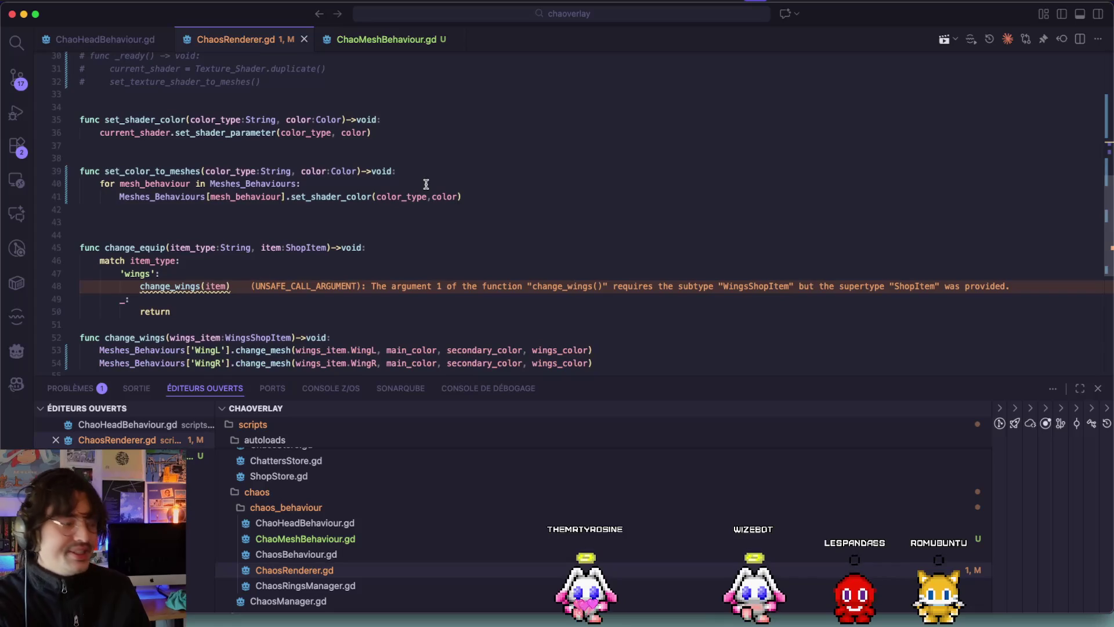
pyautogui.scroll(-3, 425, 184)
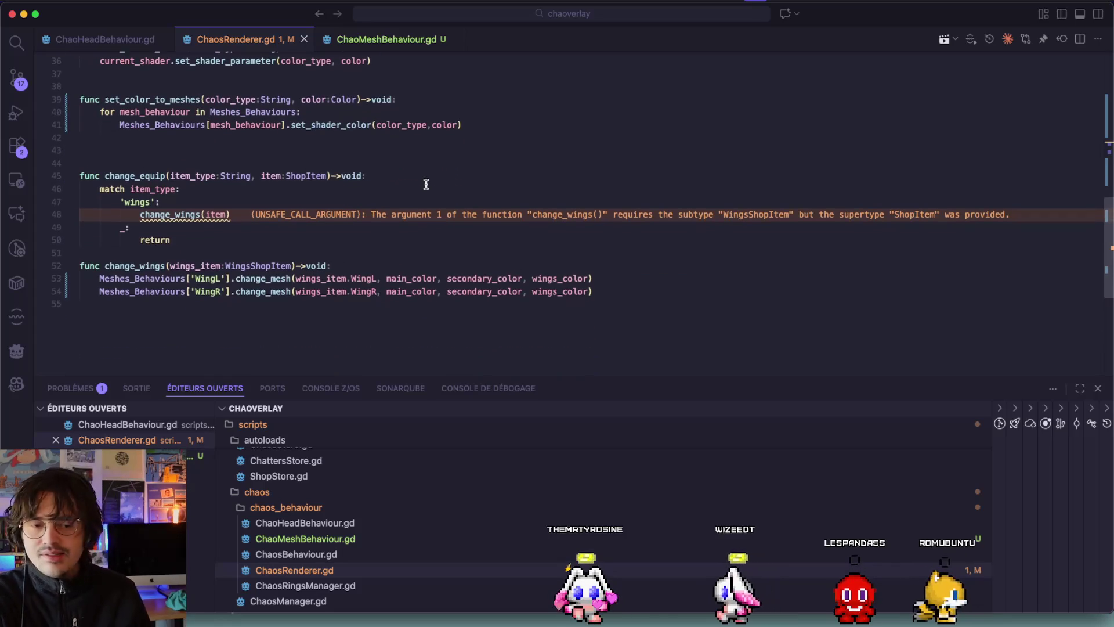
pyautogui.scroll(-1, 425, 184)
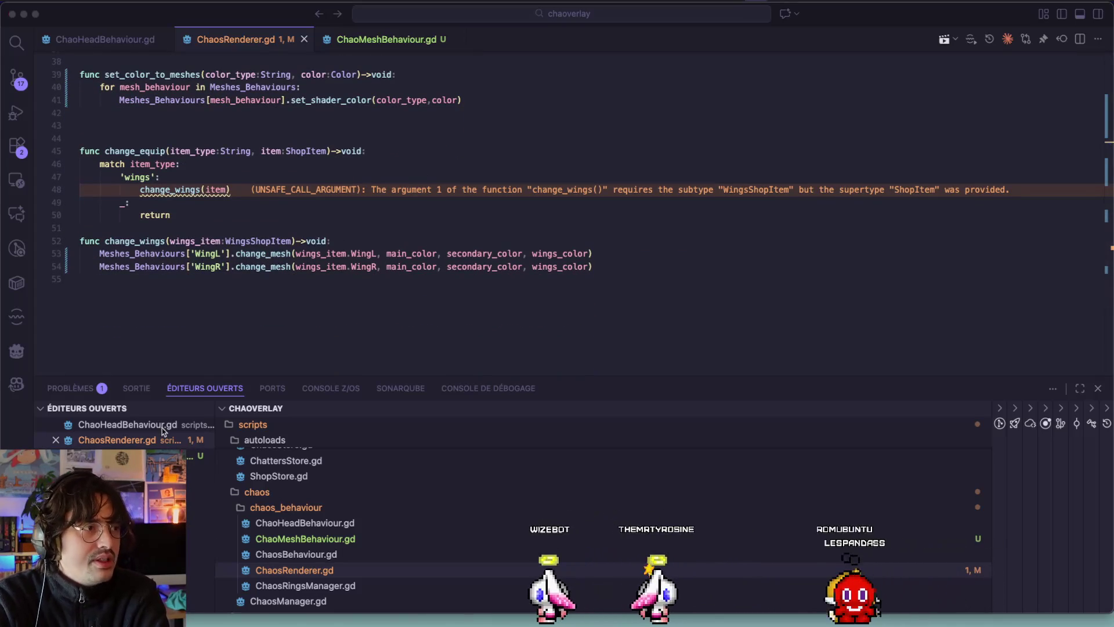
pyautogui.click(323, 296)
pyautogui.scroll(8, 323, 296)
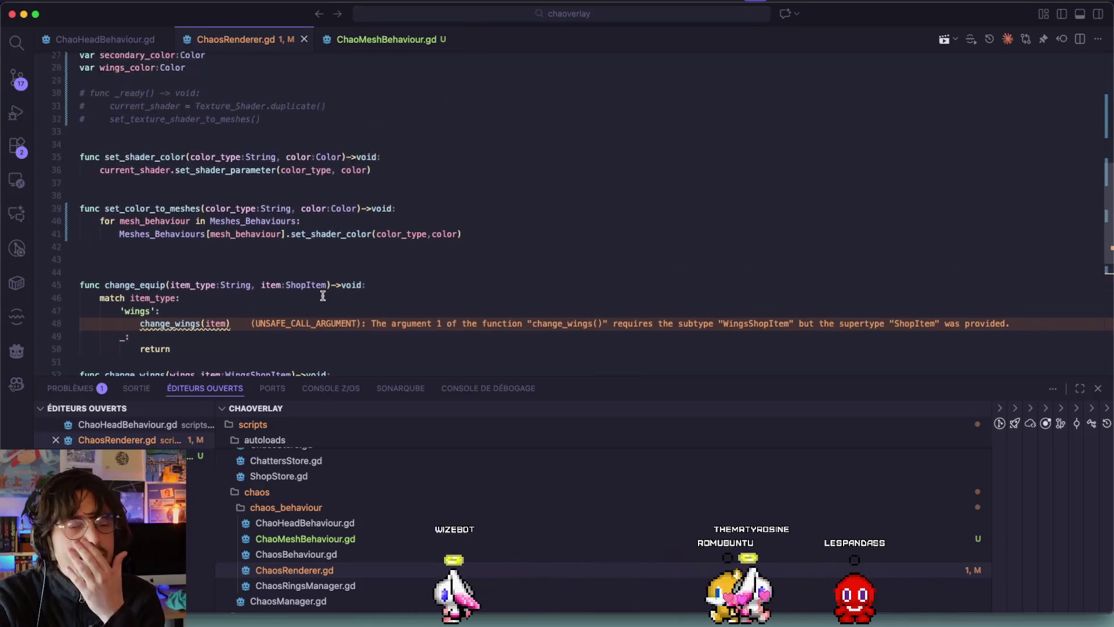
pyautogui.moveTo(329, 249); pyautogui.dragTo(20, 212)
pyautogui.scroll(-6, 414, 265)
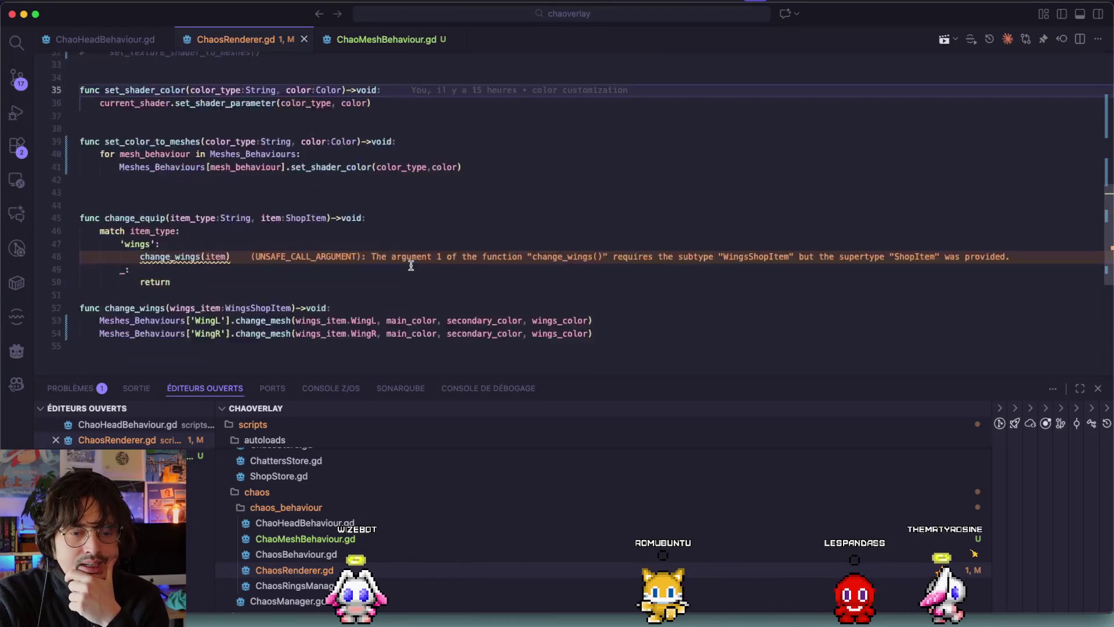
# Step: Inspect change_equip and change_wings with its WingsShopItem parameter, then switch to ChaoMeshBehaviour.gd
pyautogui.click(408, 272)
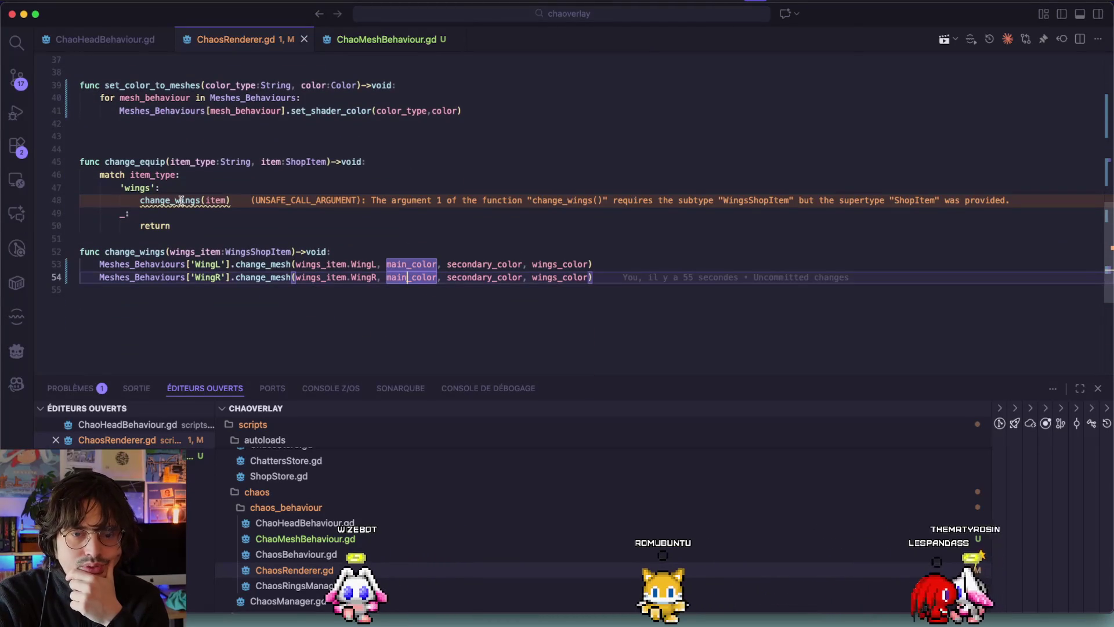
pyautogui.click(179, 225)
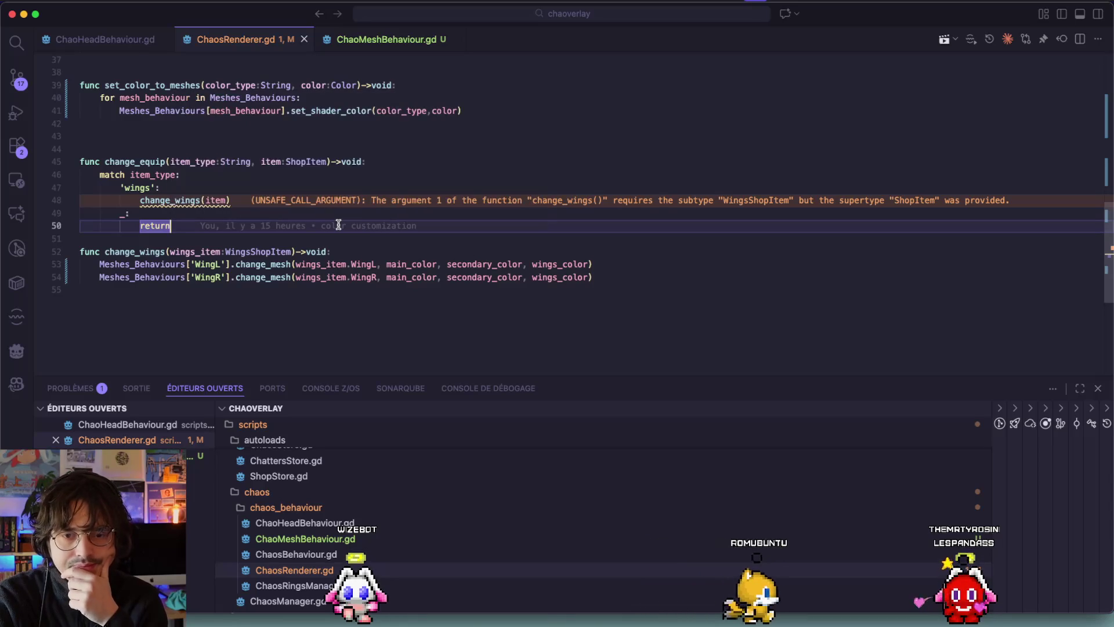
pyautogui.click(189, 253)
pyautogui.doubleClick(272, 253)
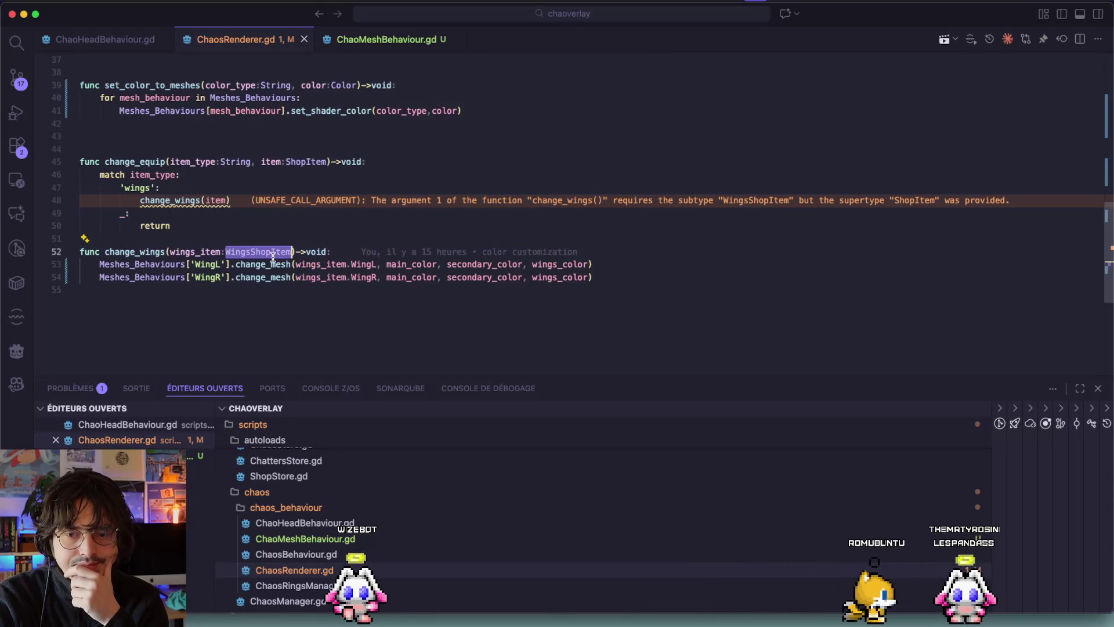
pyautogui.click(256, 266)
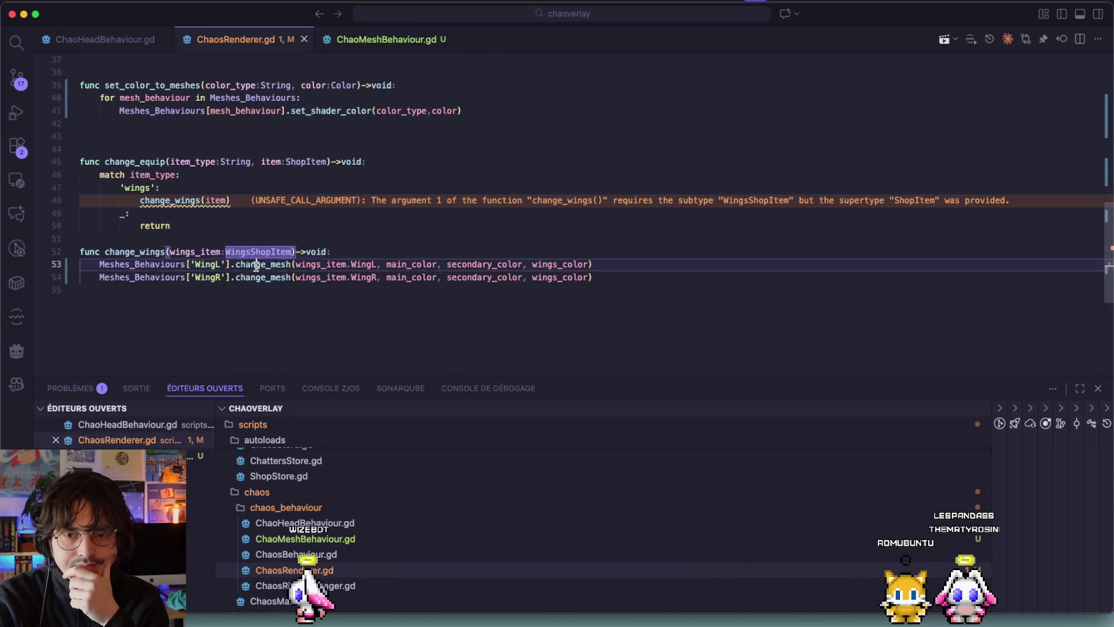
pyautogui.click(388, 38)
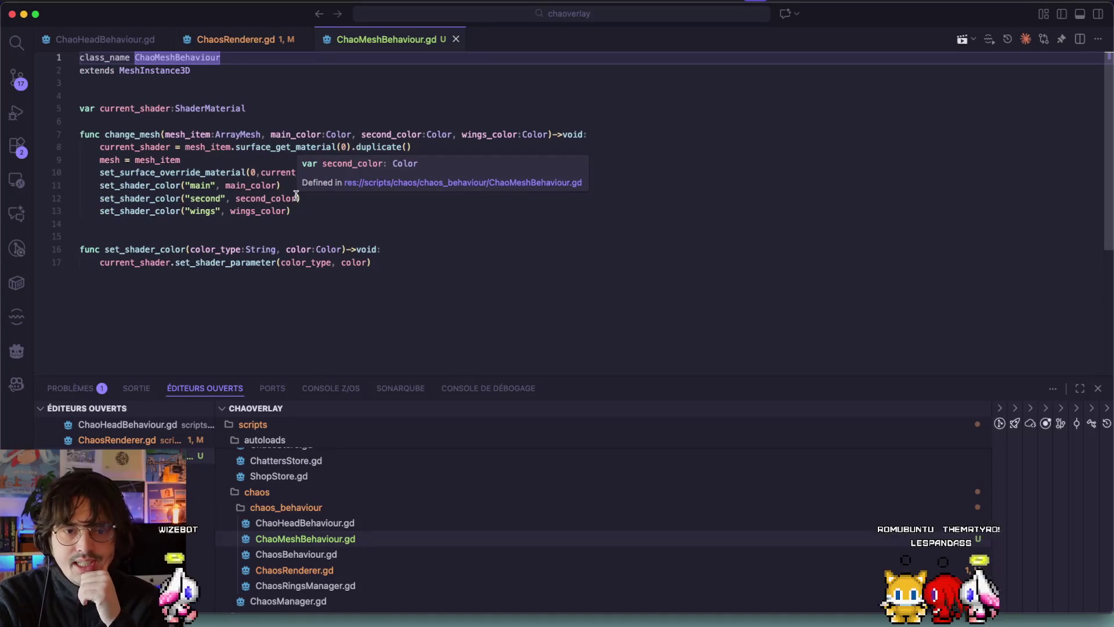
# Step: Add a _ready below current_shader that duplicates the surface material as override, save, and switch to Godot
pyautogui.doubleClick(293, 110)
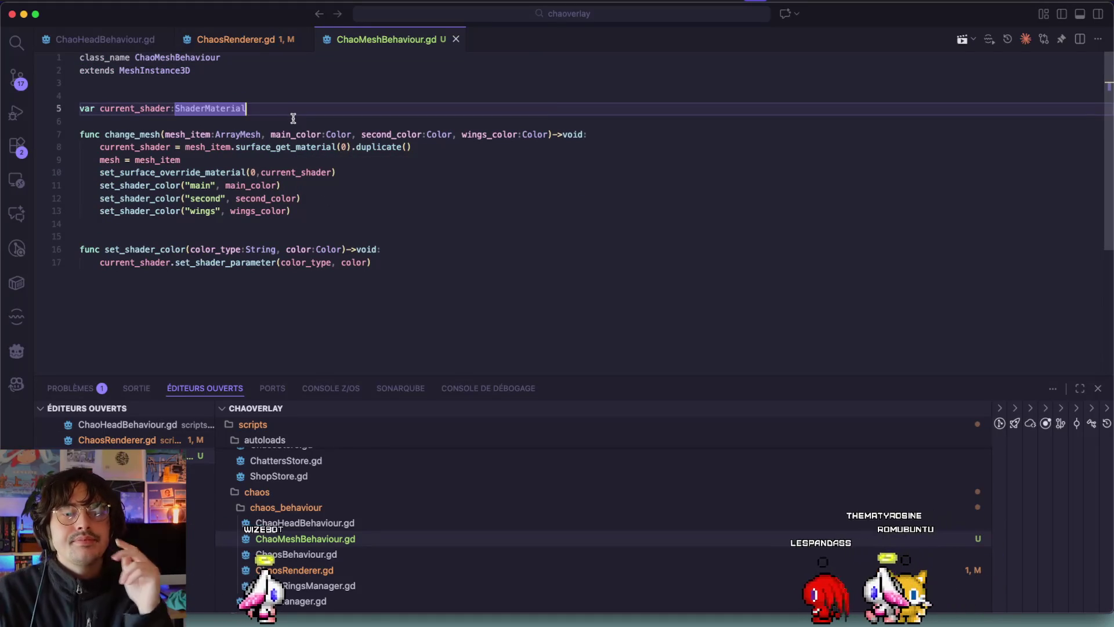
pyautogui.click(293, 118)
pyautogui.press('Return')
pyautogui.press('Return')
pyautogui.press('Return')
pyautogui.write('func _rea')
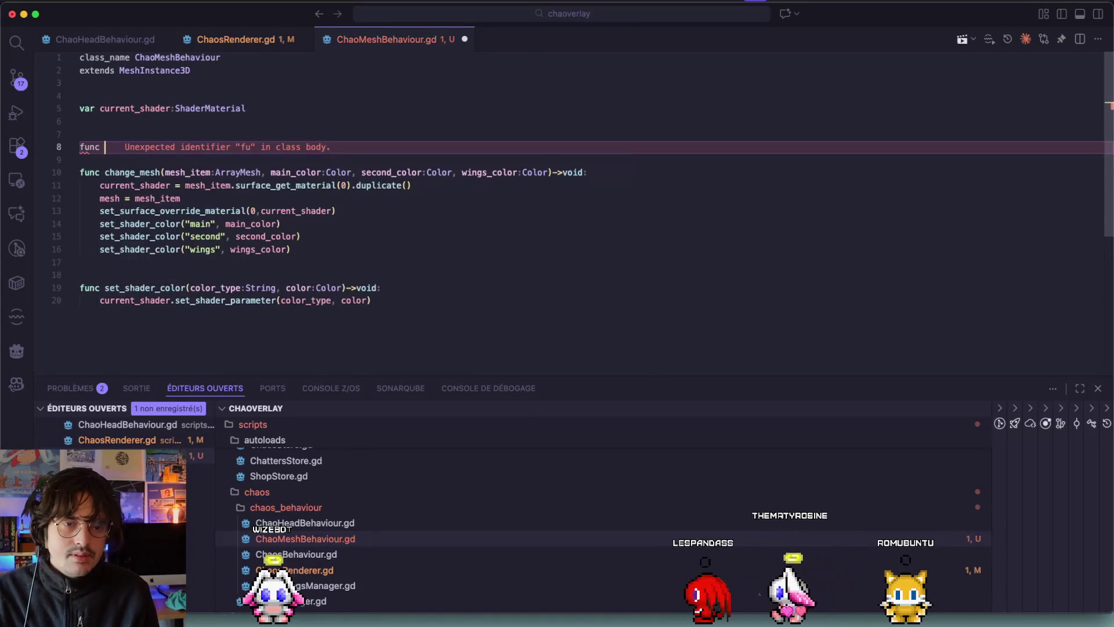
pyautogui.press('Return')
pyautogui.press('Return')
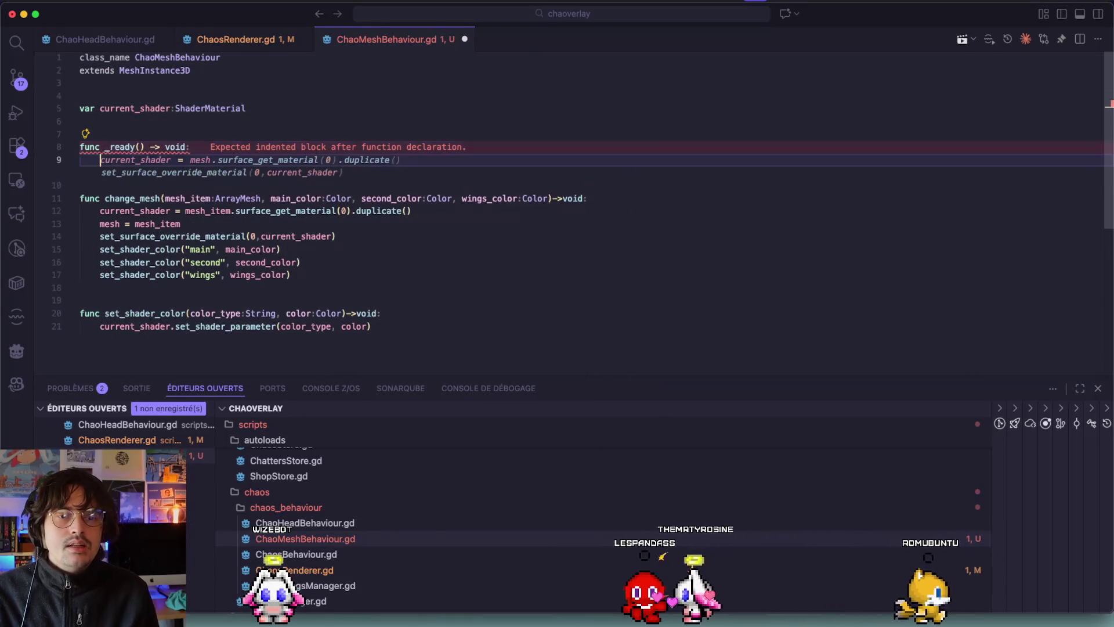
pyautogui.press('Tab')
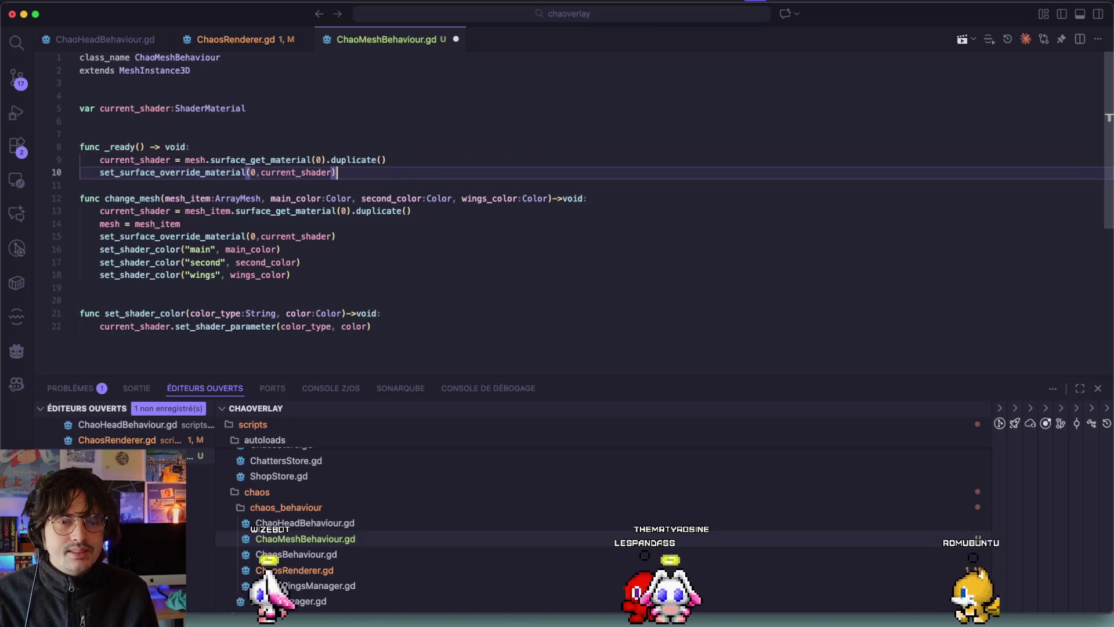
pyautogui.press('super+s')
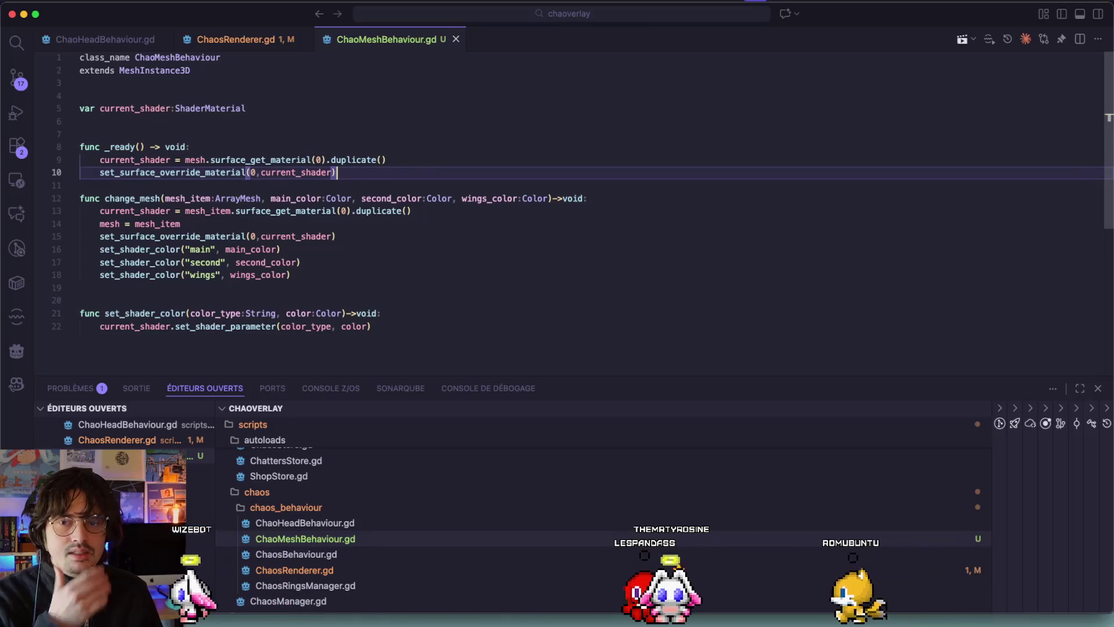
pyautogui.press('super+Tab')
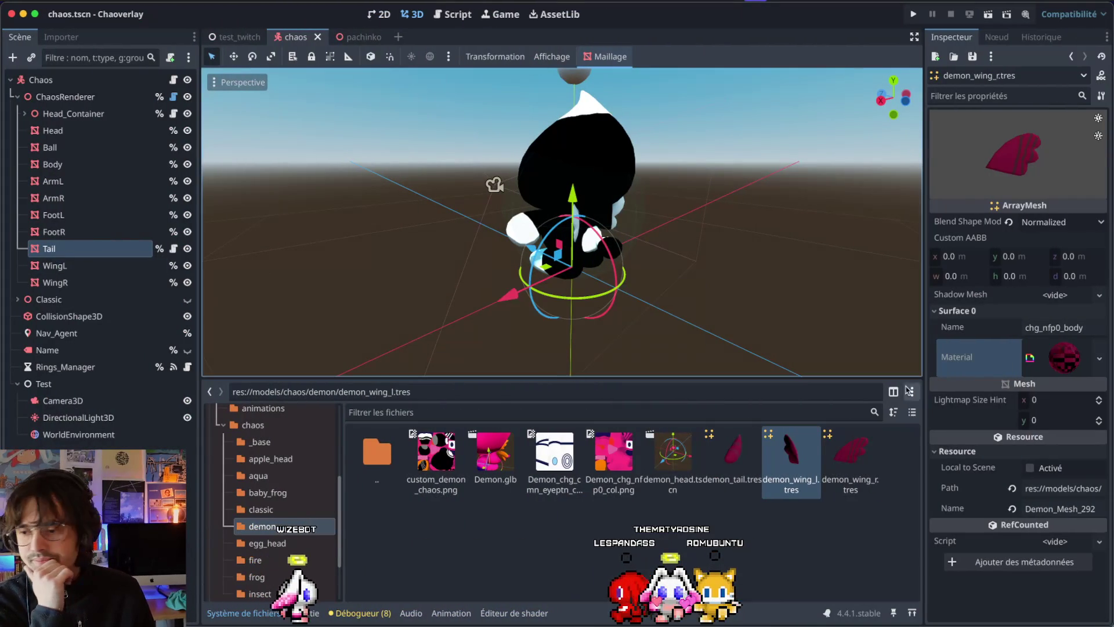
# Step: Inspect the Tail node's properties and briefly recheck the script in Visual Studio Code
pyautogui.click(110, 248)
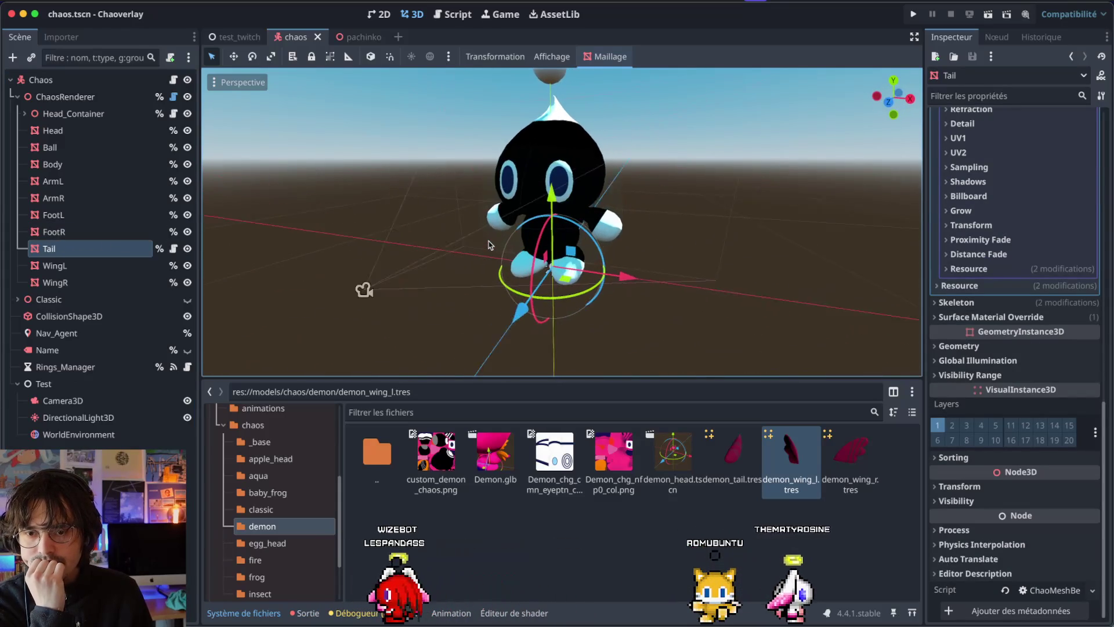
pyautogui.press('super+Tab')
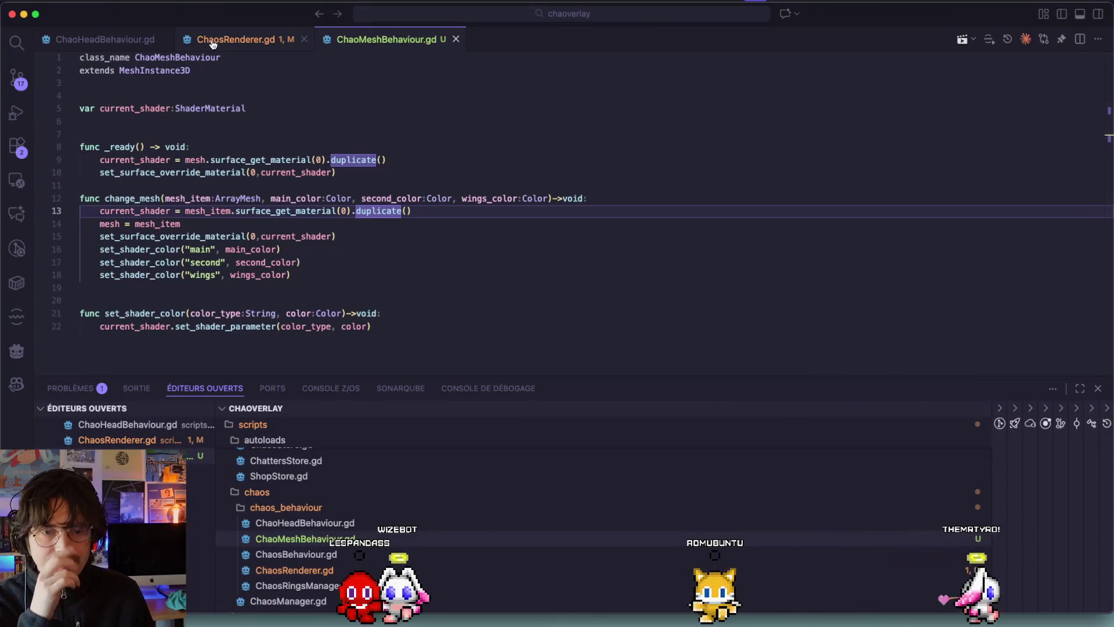
pyautogui.press('super+Tab')
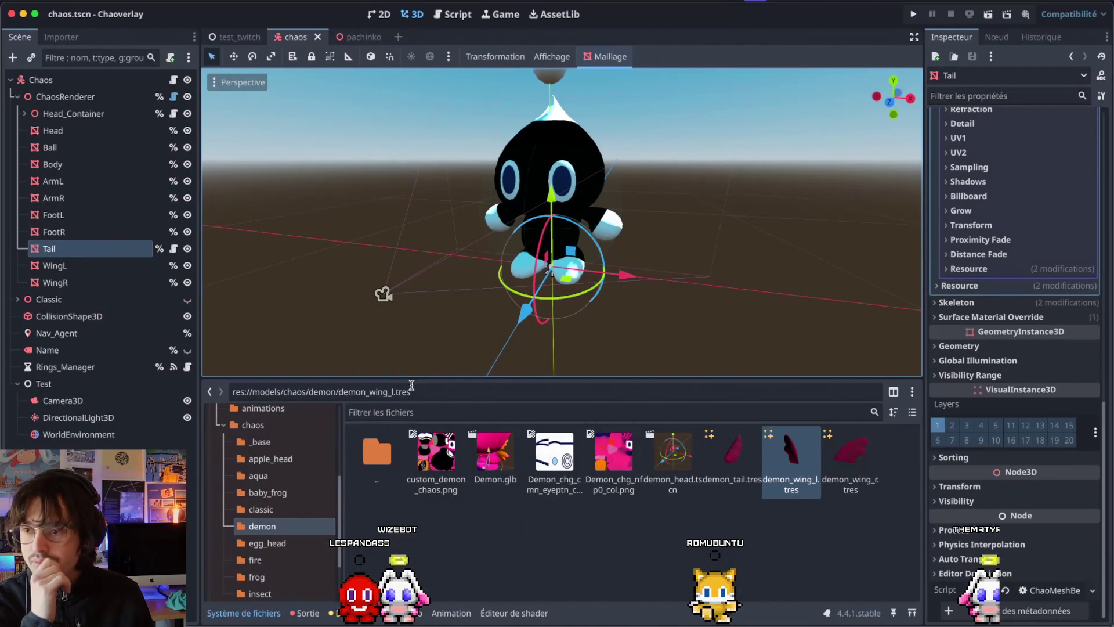
pyautogui.scroll(5, 279, 470)
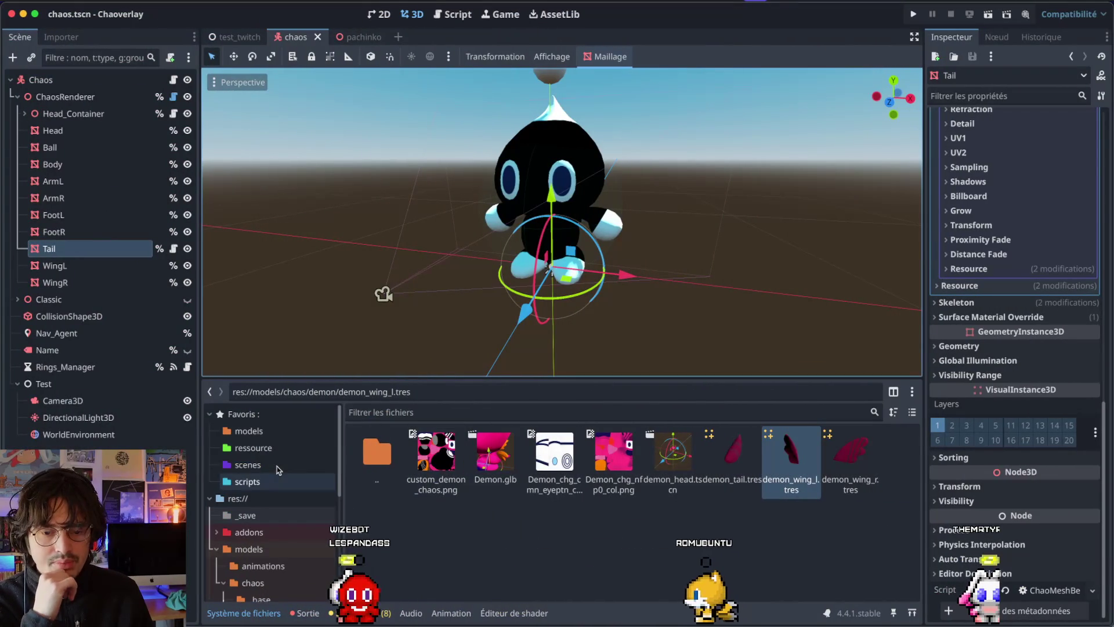
# Step: In res://ressource/shop/wings, duplicate large_wings.tres as demon_wings.tres
pyautogui.click(253, 447)
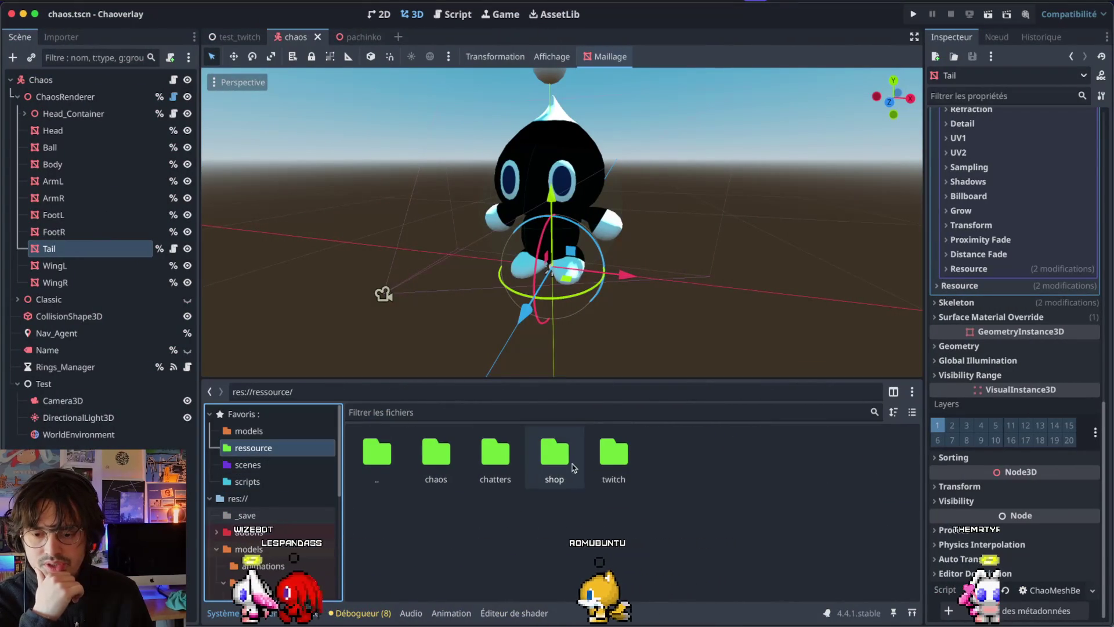
pyautogui.doubleClick(554, 458)
pyautogui.doubleClick(435, 456)
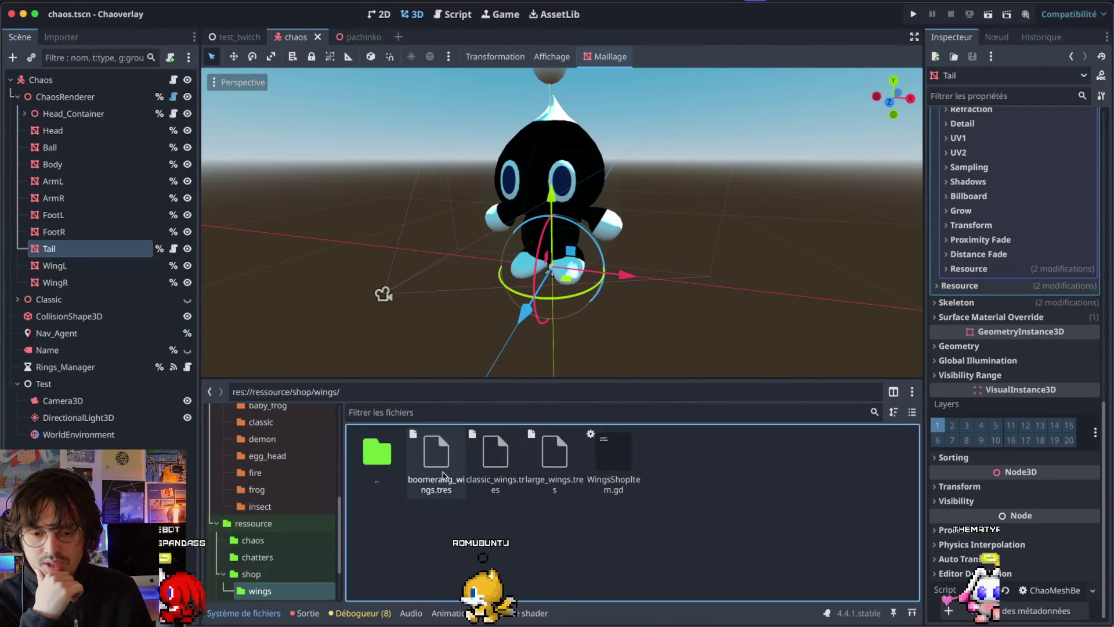
pyautogui.click(413, 474)
pyautogui.click(534, 469)
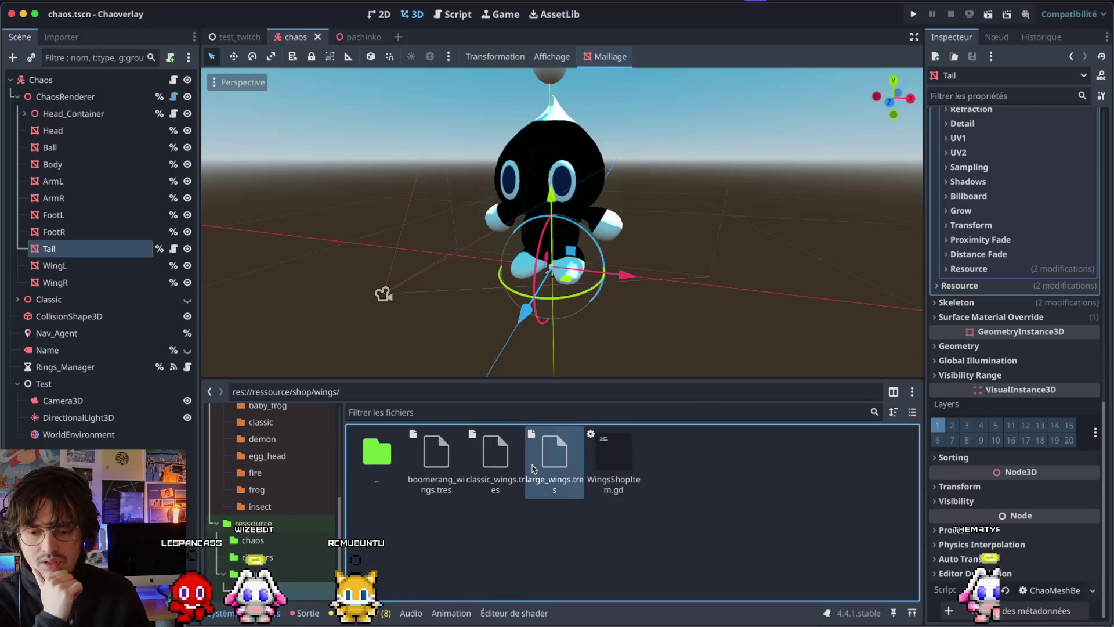
pyautogui.hotkey('ctrl', 'd')
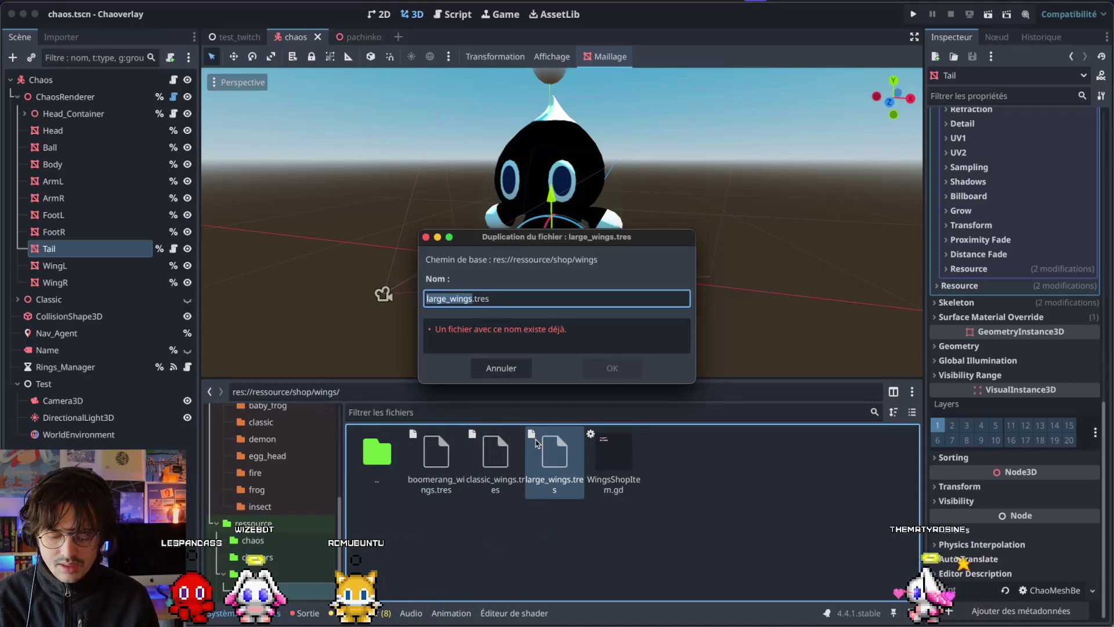
pyautogui.write('de')
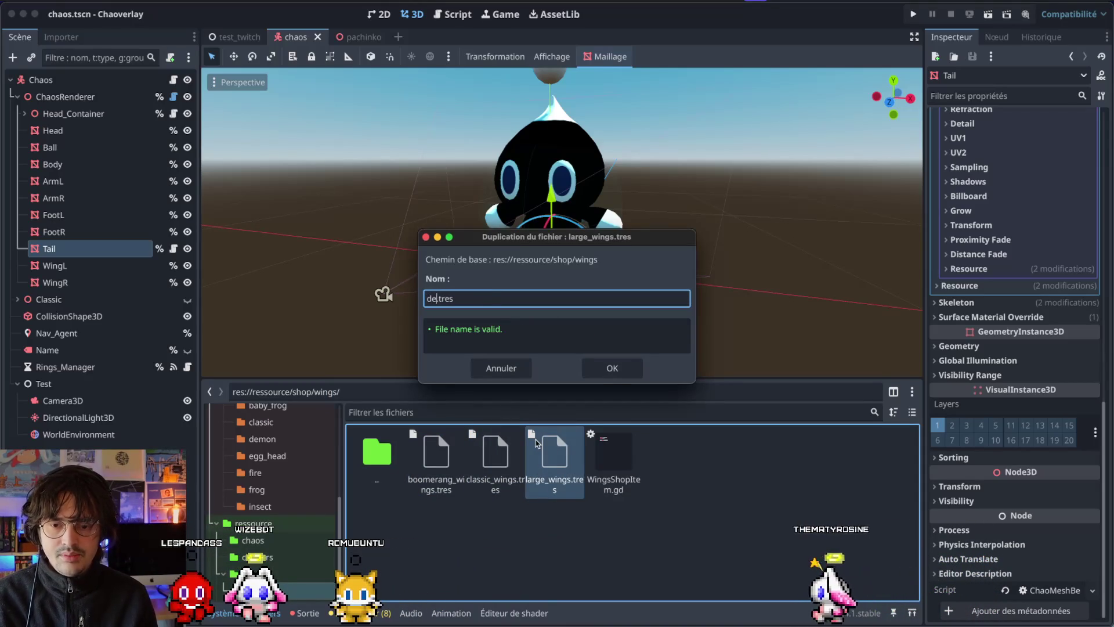
pyautogui.write('gs')
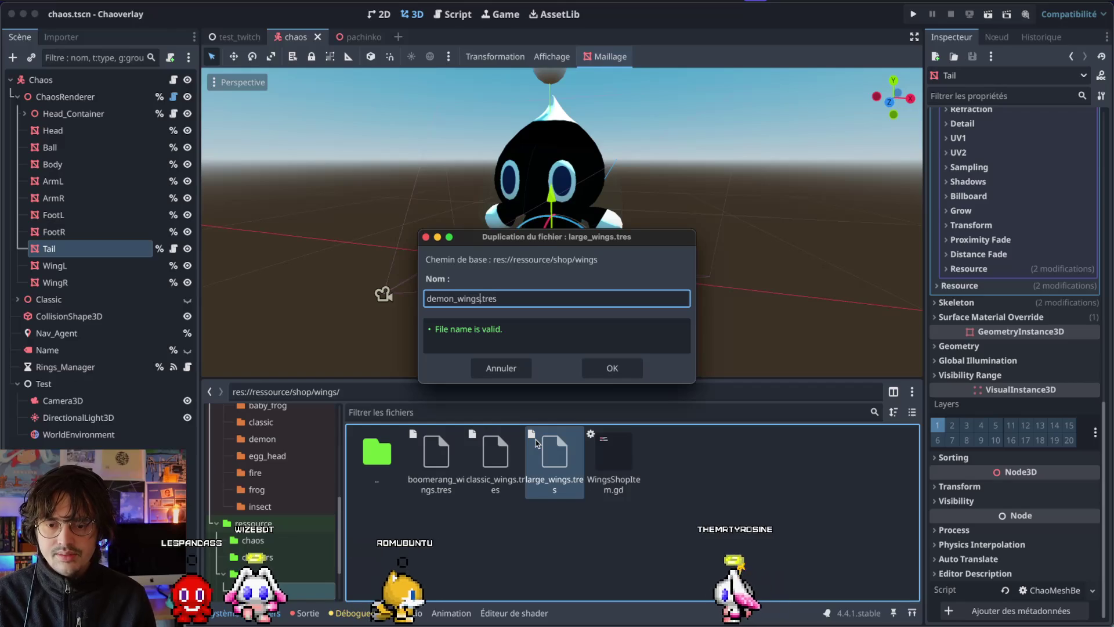
pyautogui.press('Return')
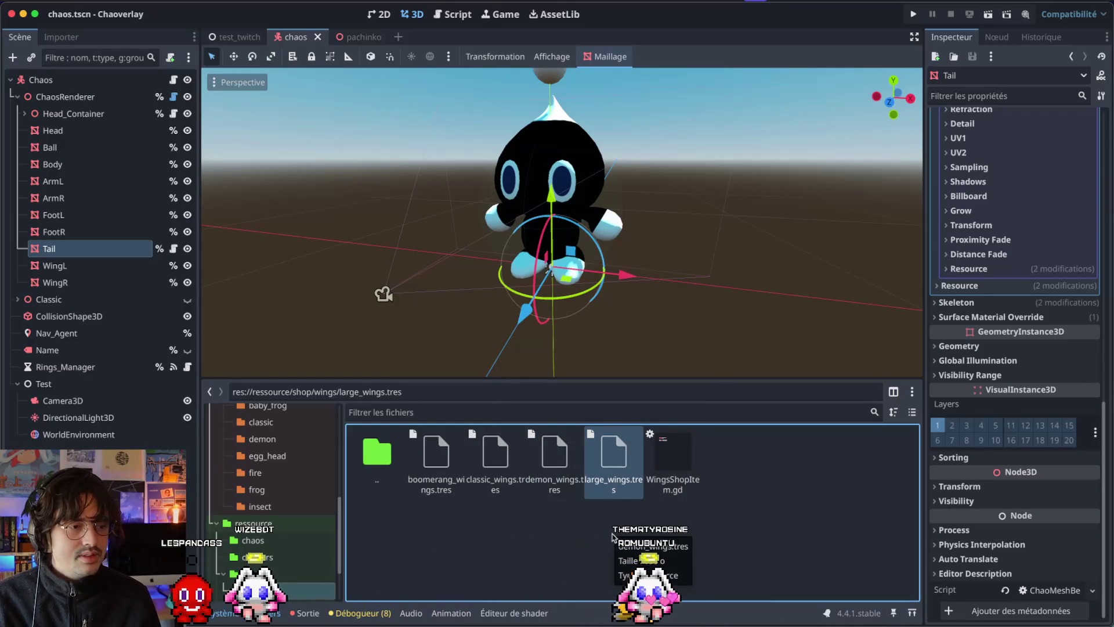
# Step: Assign demon_wing_l.tres and demon_wing_r.tres as the left and right wings of demon_wings.tres
pyautogui.click(565, 481)
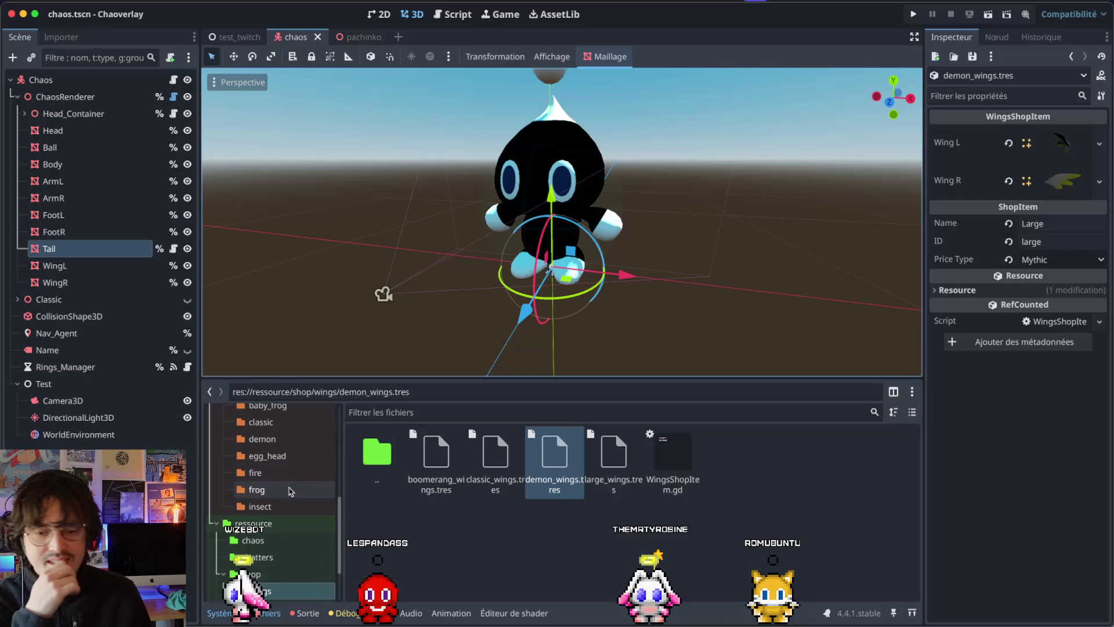
pyautogui.scroll(3, 284, 487)
pyautogui.click(267, 517)
pyautogui.moveTo(792, 455)
pyautogui.mouseDown()
pyautogui.moveTo(1069, 179)
pyautogui.moveTo(1051, 139)
pyautogui.mouseUp()
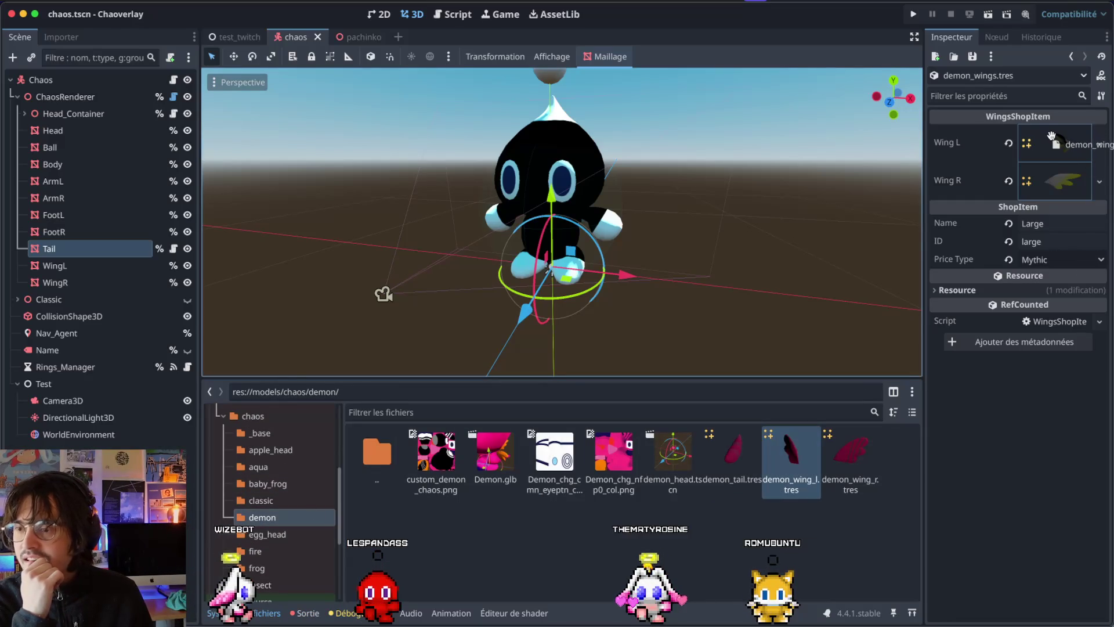
pyautogui.moveTo(848, 490); pyautogui.dragTo(1049, 181)
# Step: Set the item's Name to Demon and ID to demon, then save the chaos scene
pyautogui.click(1046, 226)
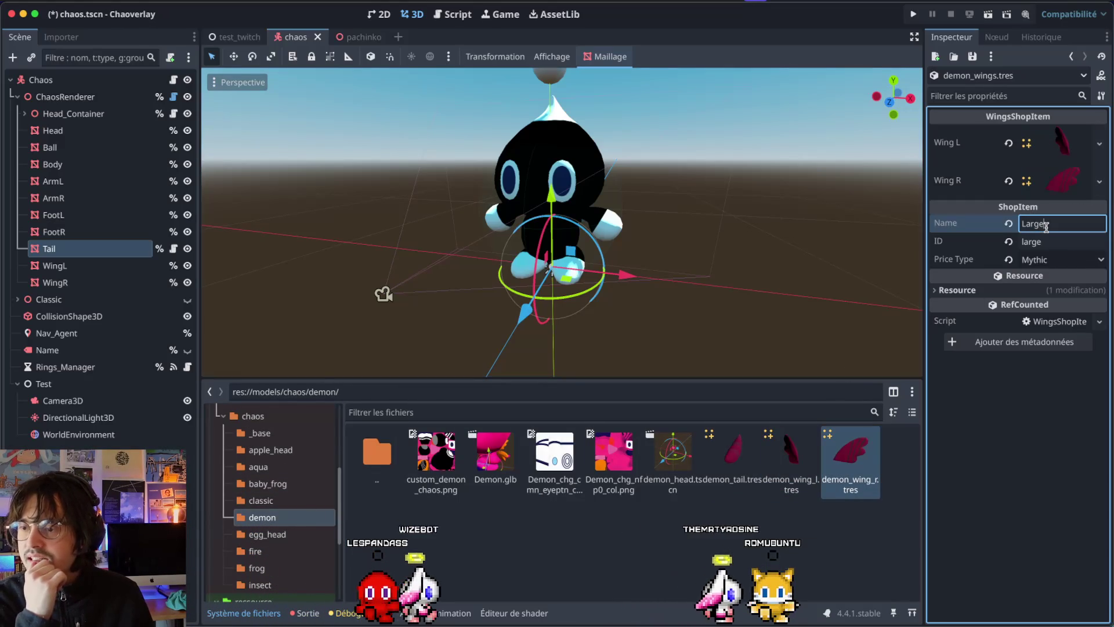
pyautogui.write('Demon')
pyautogui.press('Tab')
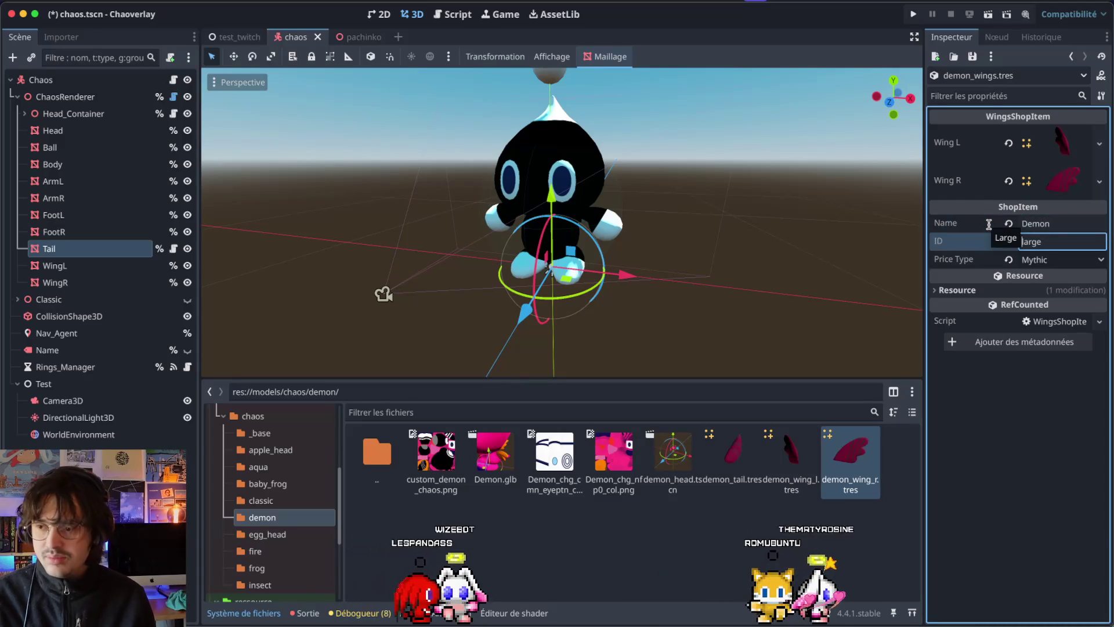
pyautogui.write('demon')
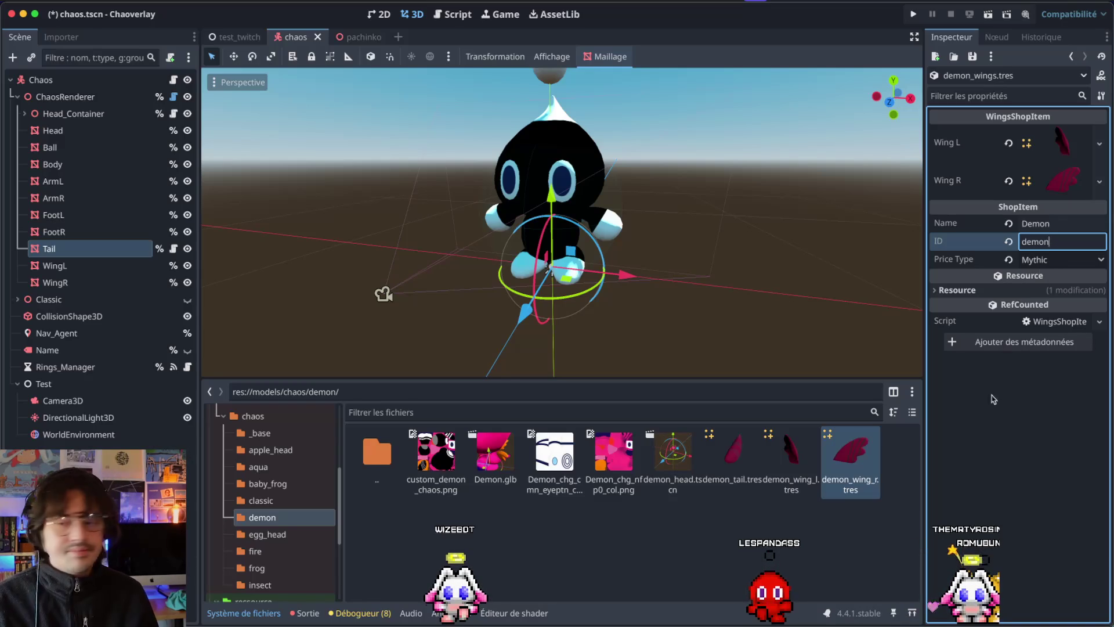
pyautogui.click(758, 567)
pyautogui.hotkey('ctrl', 's')
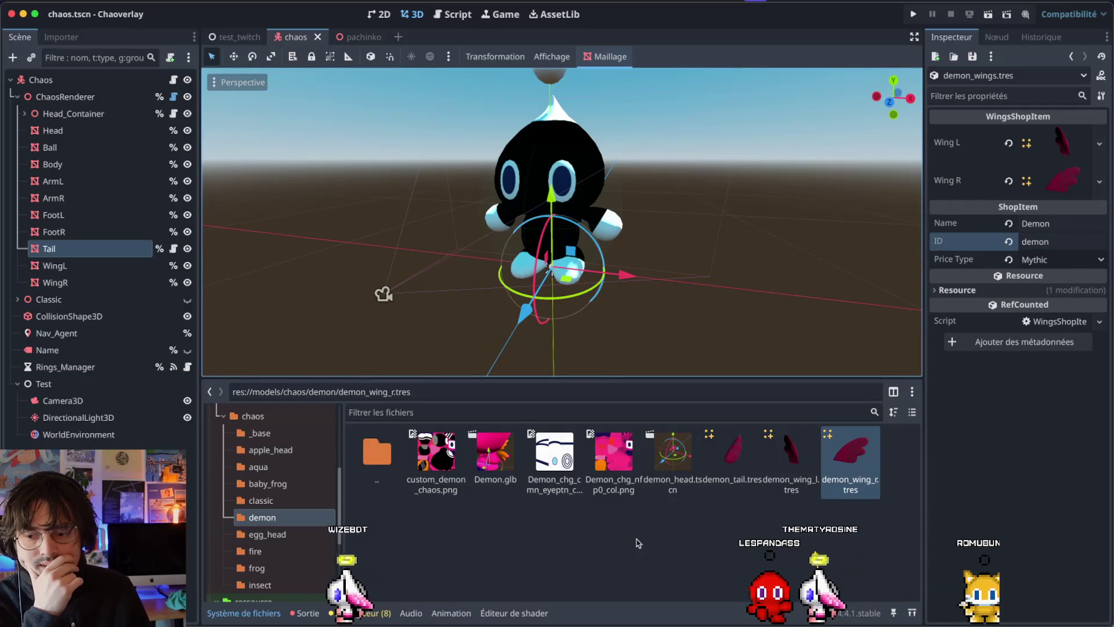
# Step: Review the output log and debugger call stack, then clear all output messages
pyautogui.click(307, 613)
pyautogui.click(223, 615)
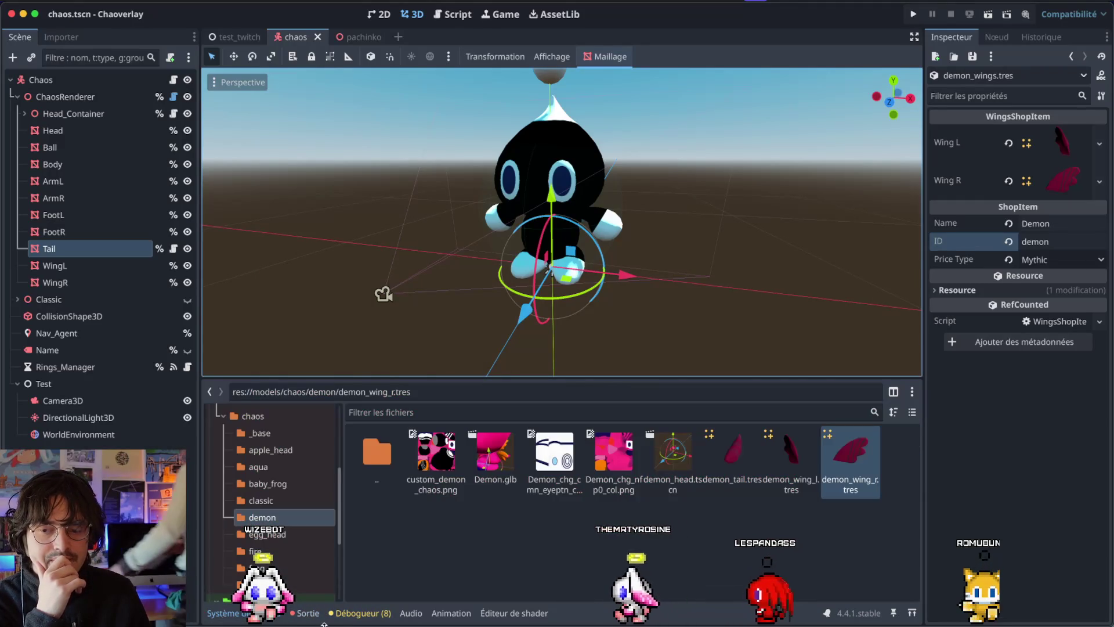
pyautogui.click(364, 616)
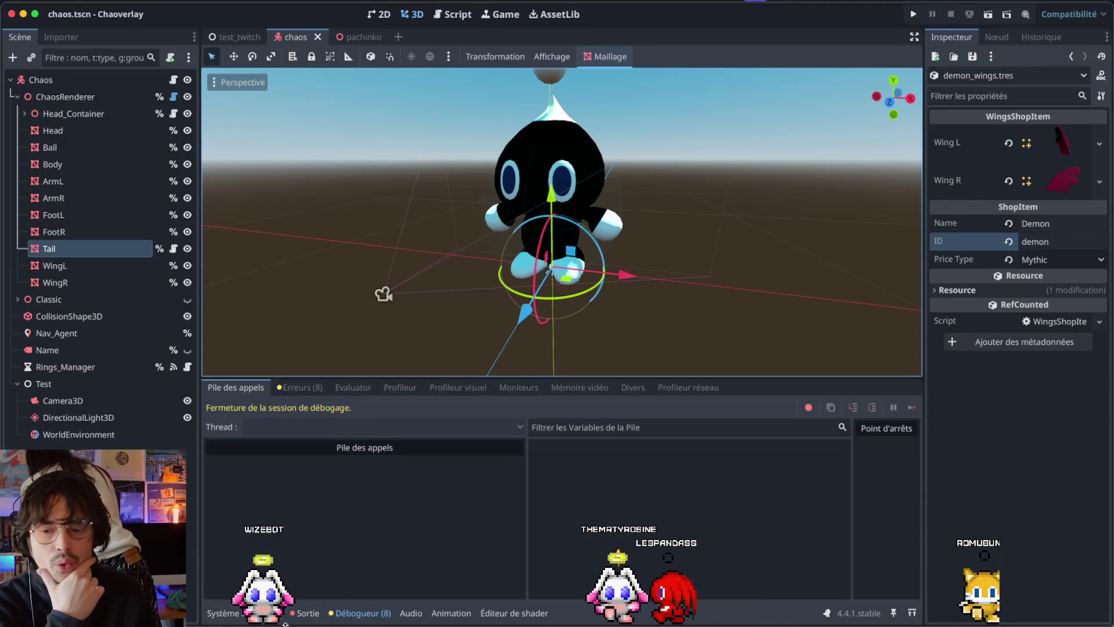
pyautogui.click(263, 618)
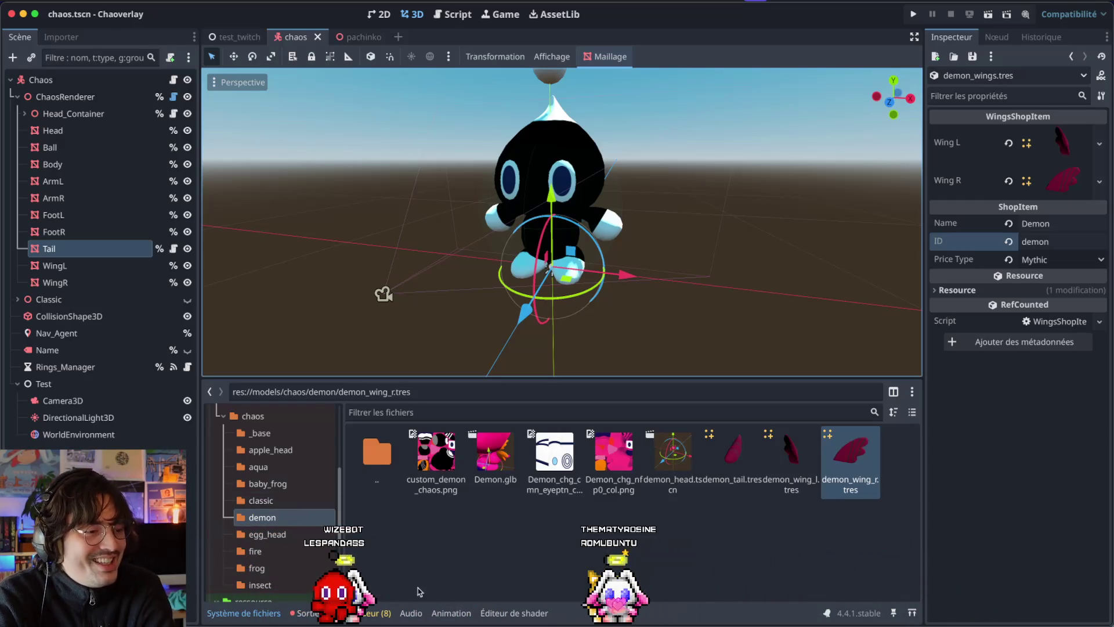
pyautogui.click(408, 567)
pyautogui.click(313, 615)
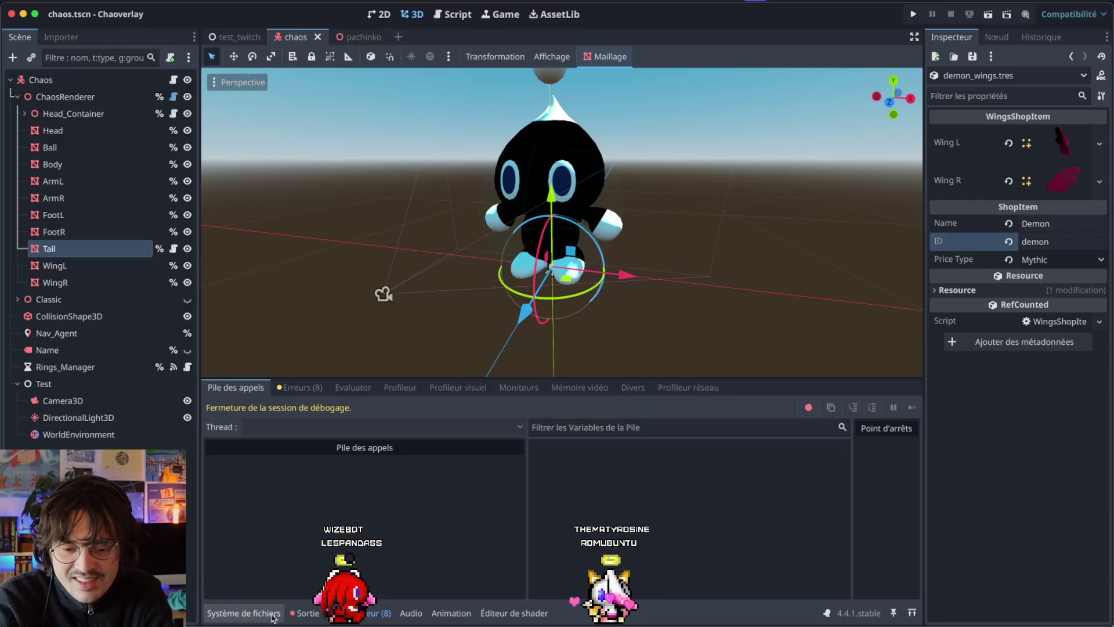
pyautogui.click(305, 613)
pyautogui.click(894, 392)
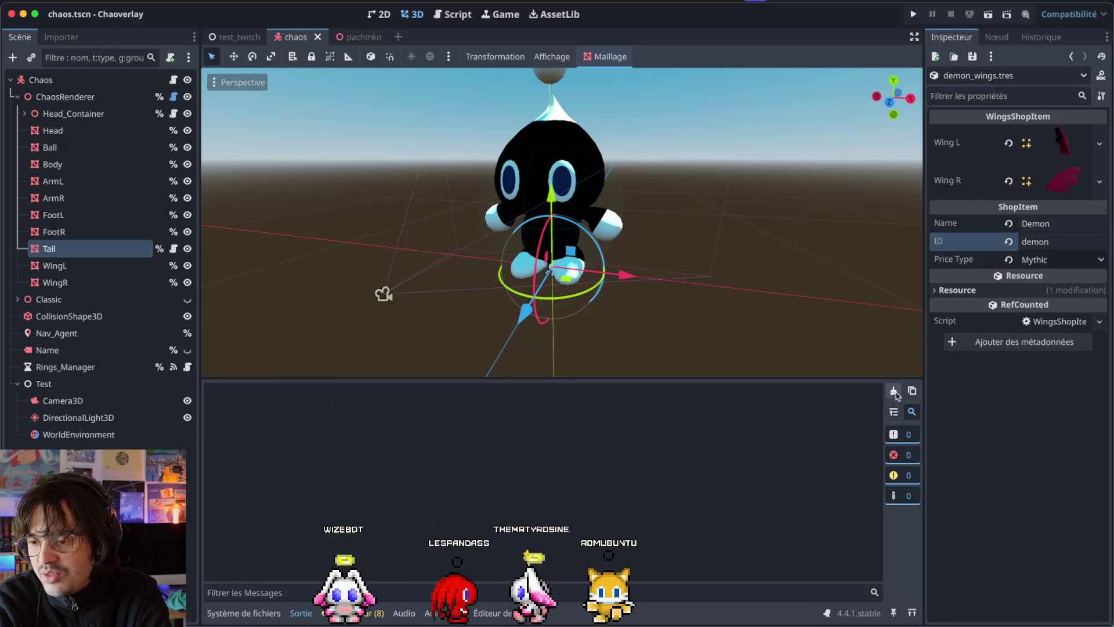
pyautogui.click(231, 615)
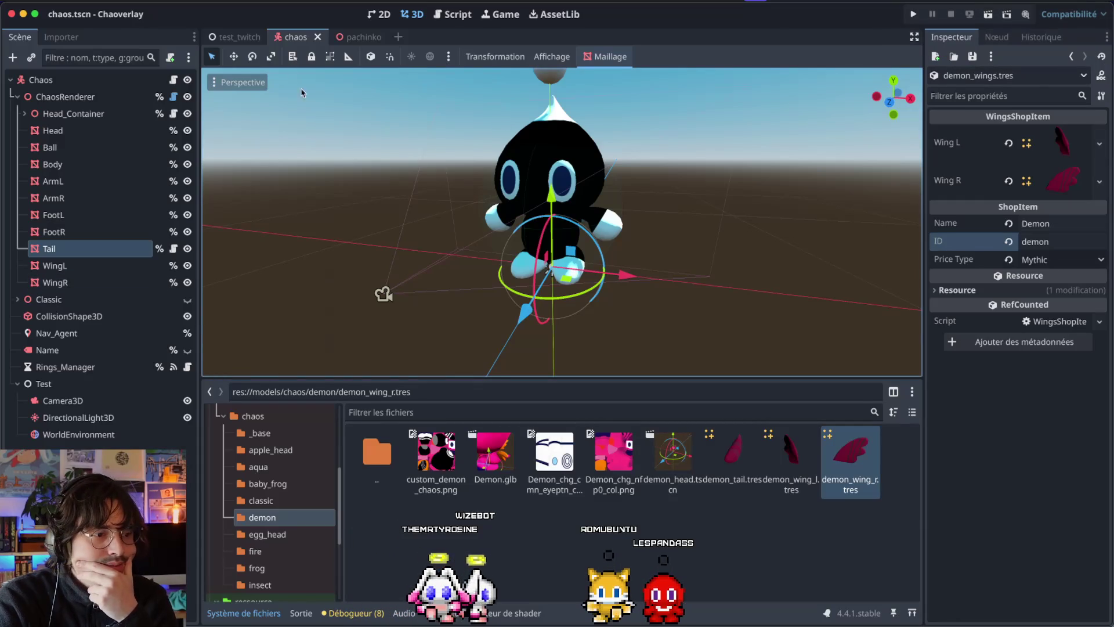
# Step: Return to the chaos scene via test_twitch and run the project
pyautogui.moveTo(249, 32)
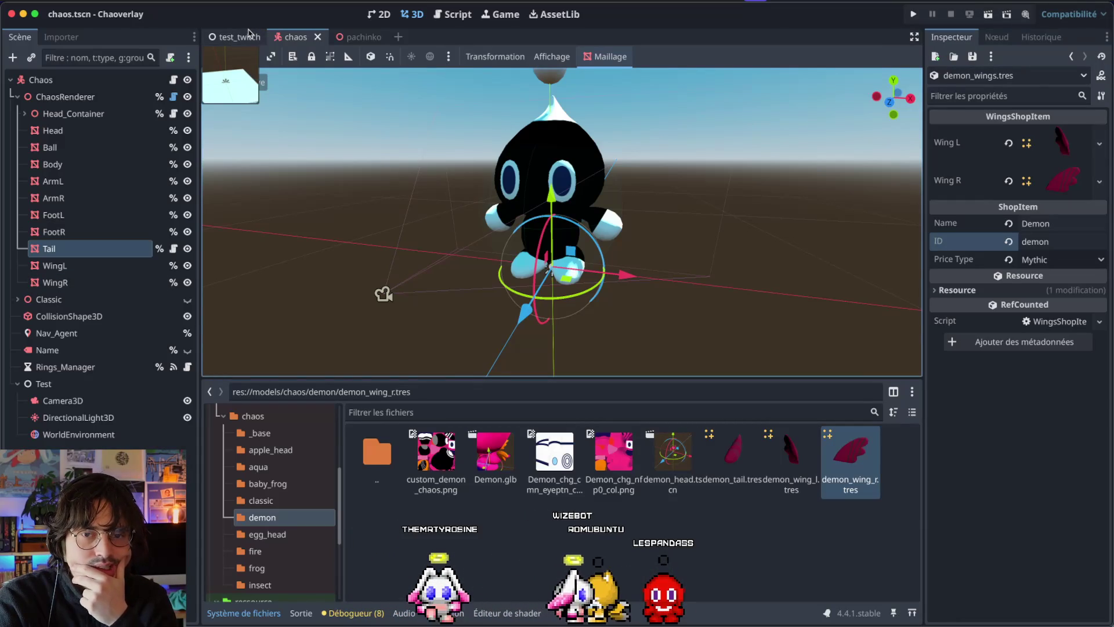
pyautogui.click(248, 34)
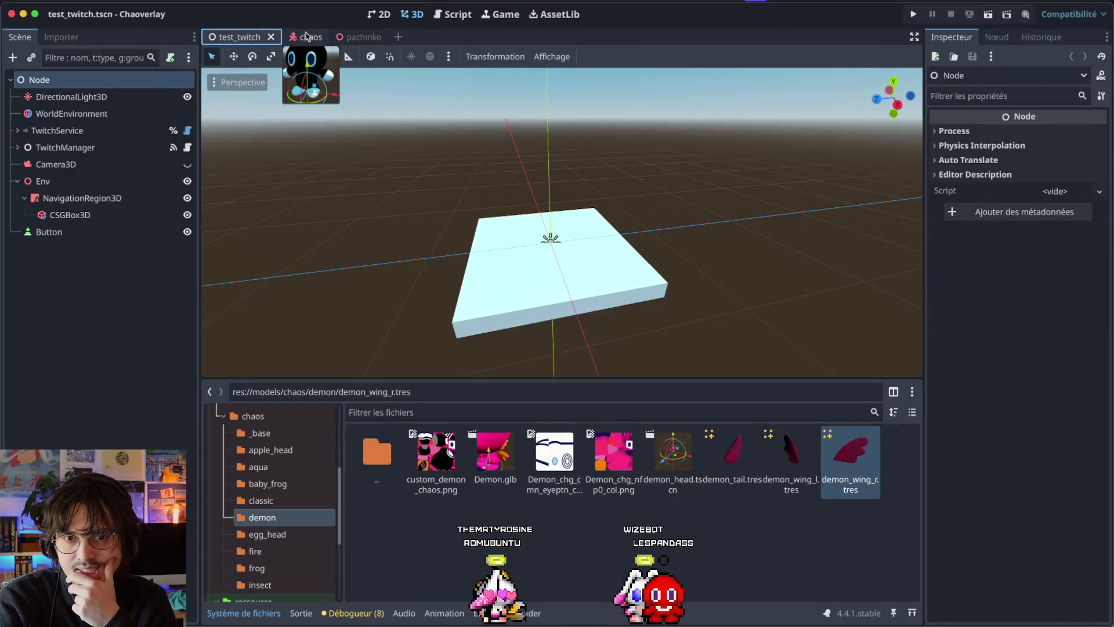
pyautogui.click(295, 36)
pyautogui.hscroll(-10, 560, 167)
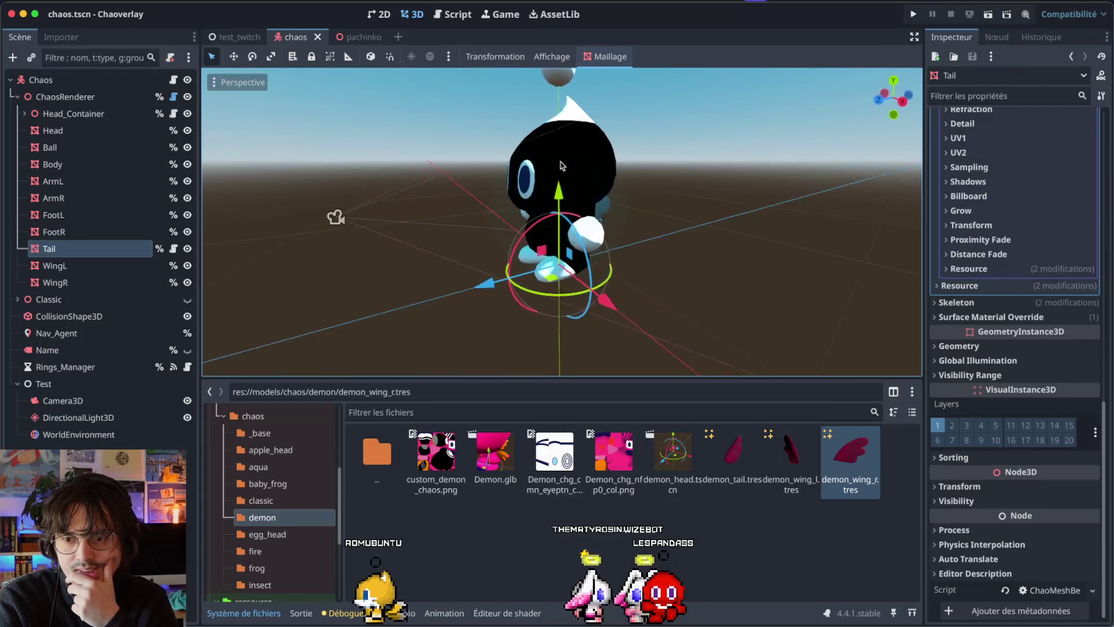
pyautogui.hscroll(-10, 560, 166)
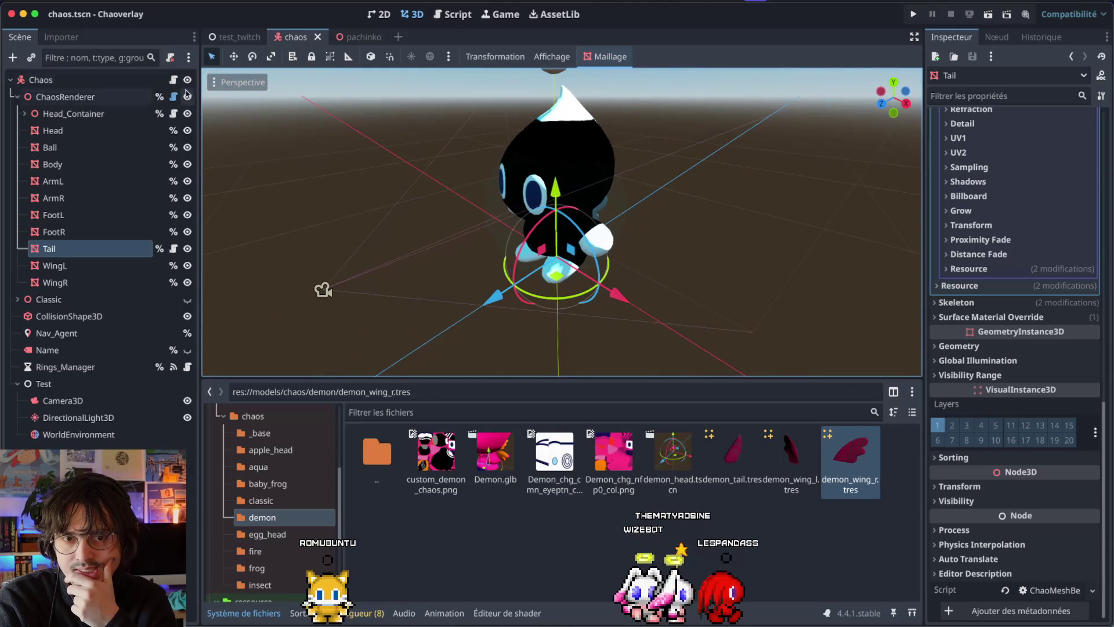
pyautogui.moveTo(232, 44)
pyautogui.press('super+b')
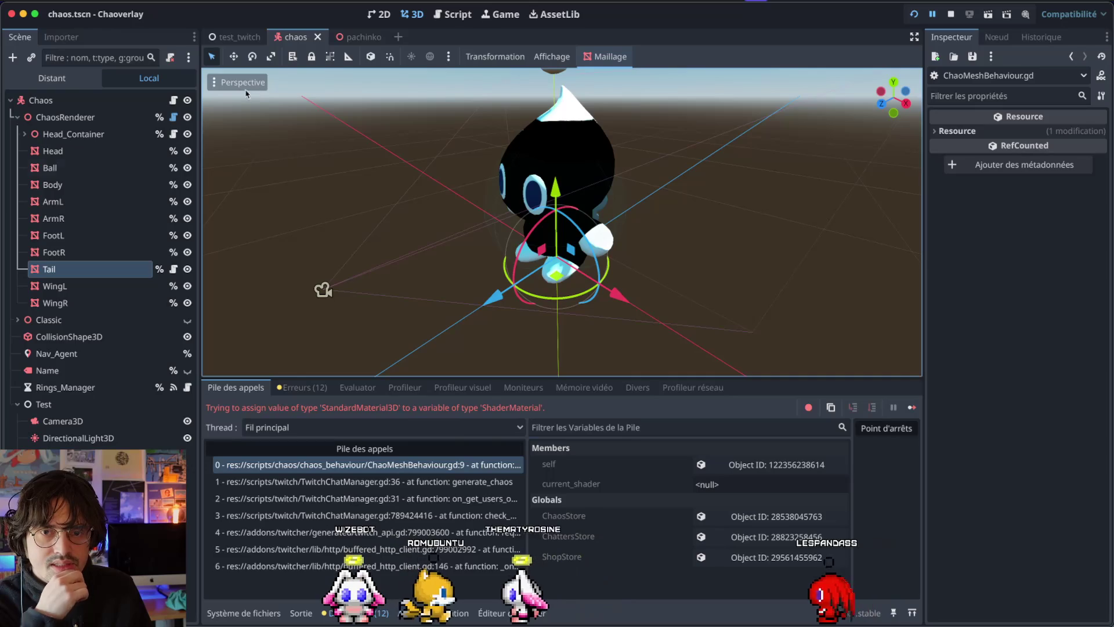
# Step: Inspect the Tail mesh's current material and leave it unchanged
pyautogui.click(116, 273)
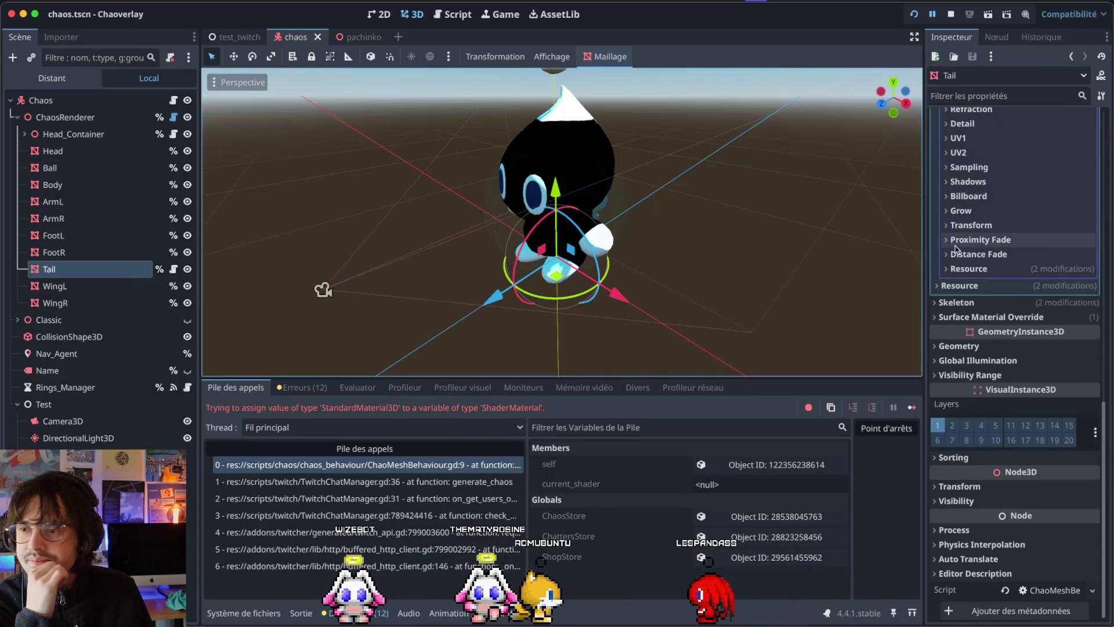
pyautogui.scroll(10, 976, 261)
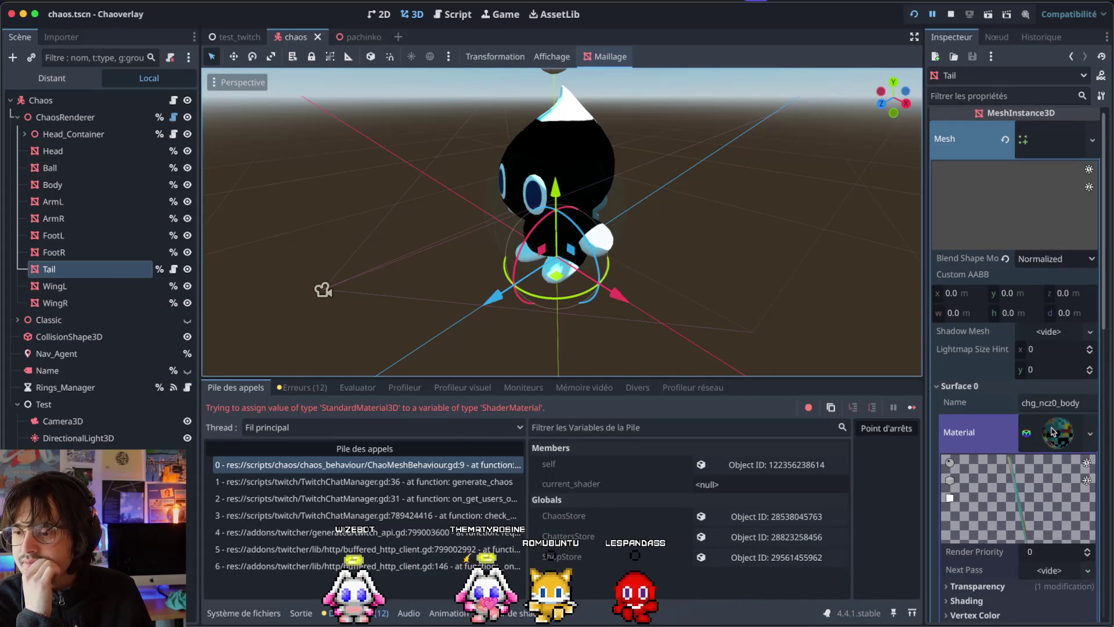
pyautogui.scroll(-2, 1053, 432)
pyautogui.scroll(-2, 1023, 297)
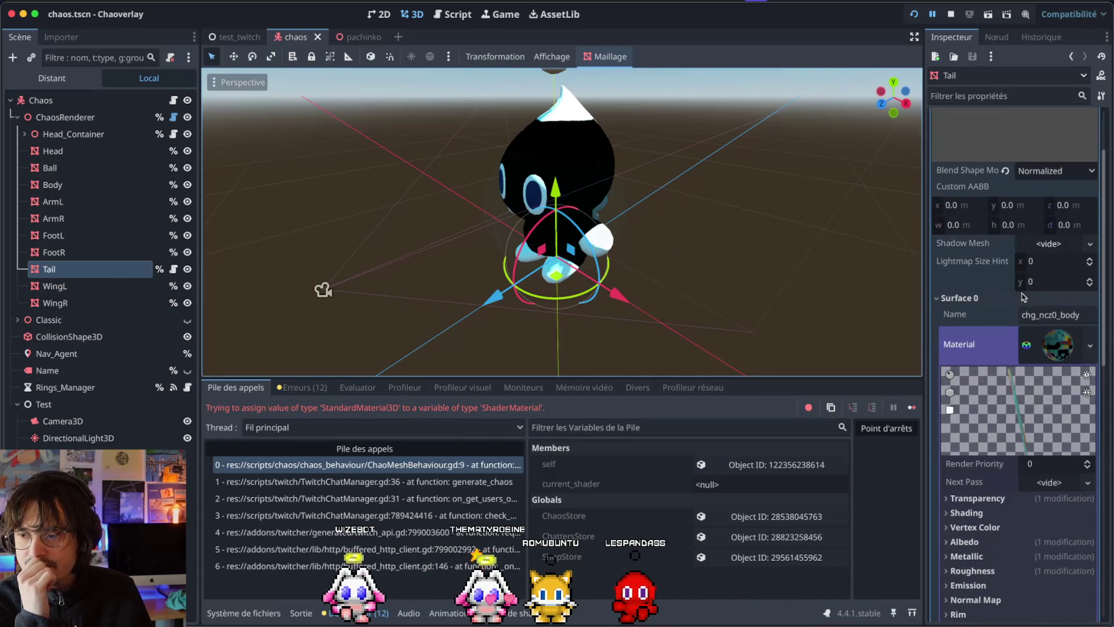
pyautogui.click(1089, 346)
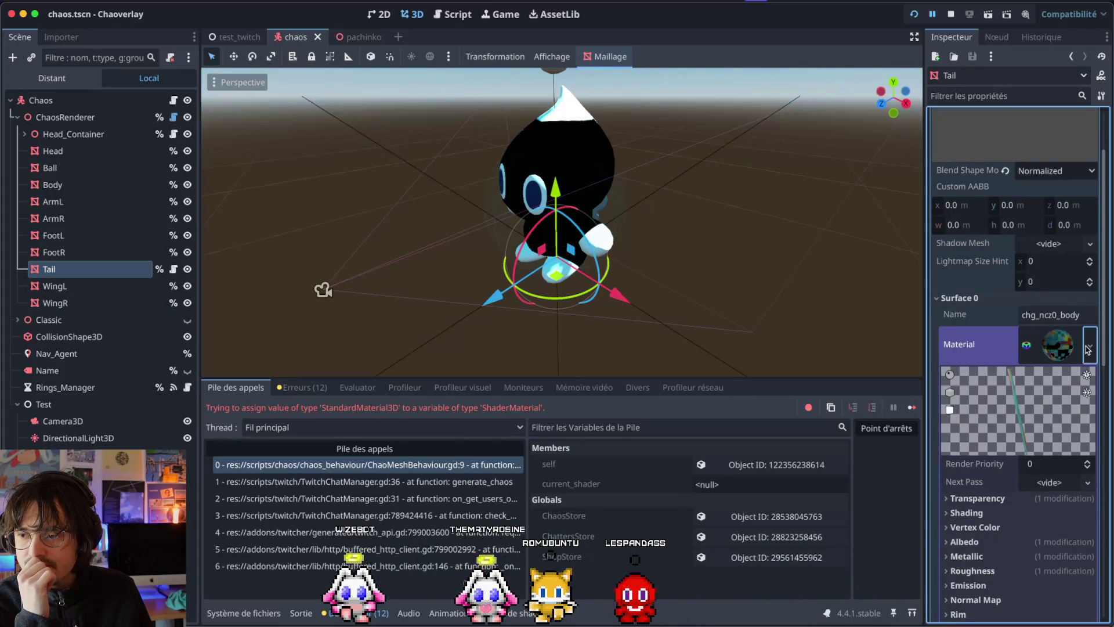
pyautogui.click(1023, 338)
pyautogui.scroll(-10, 1039, 355)
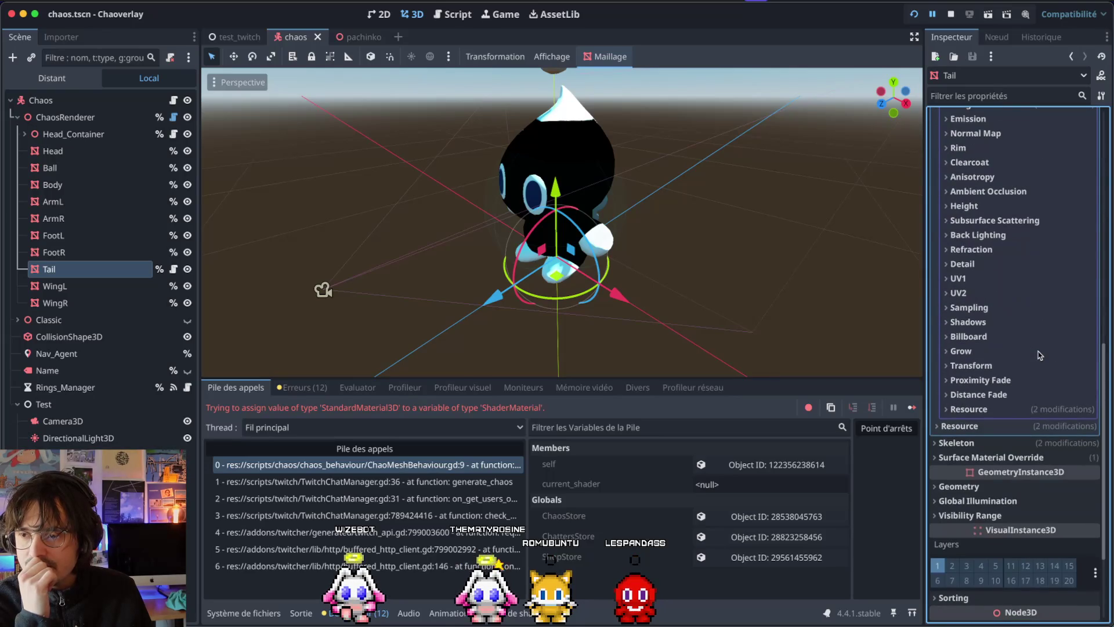
pyautogui.scroll(10, 1040, 355)
pyautogui.scroll(-4, 1040, 355)
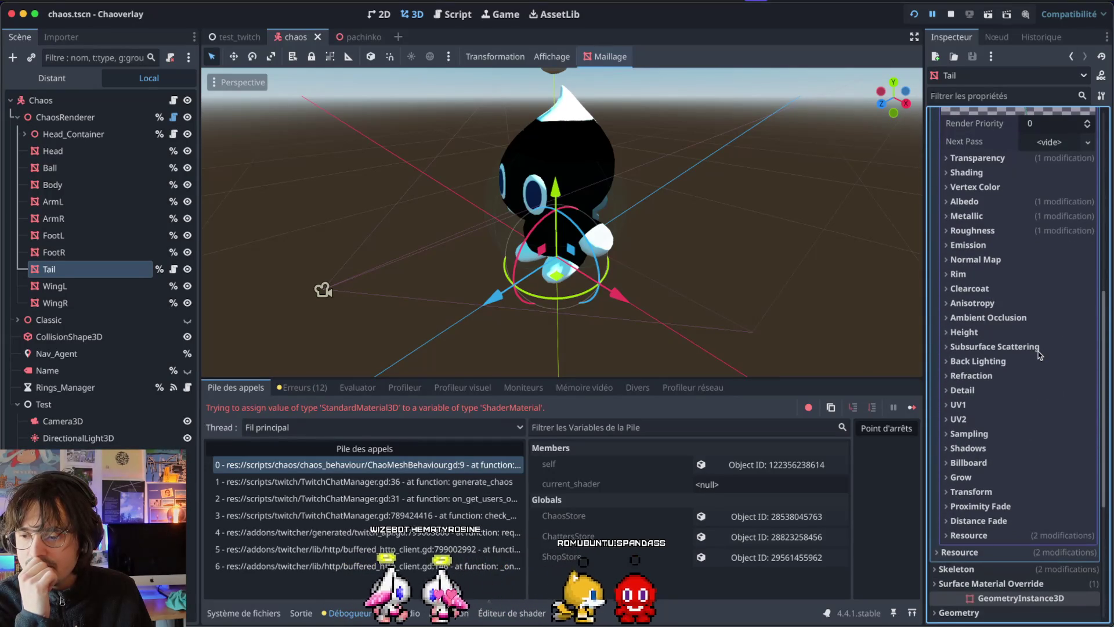
pyautogui.scroll(5, 1039, 355)
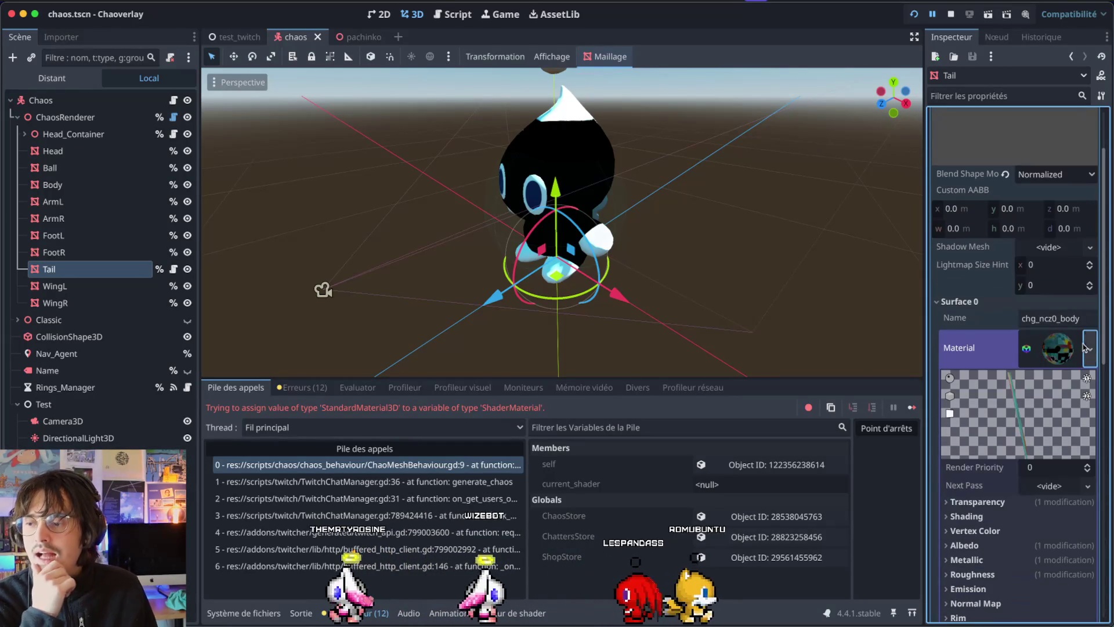
# Step: Copy the ChaosRenderer's texture shader material
pyautogui.click(87, 118)
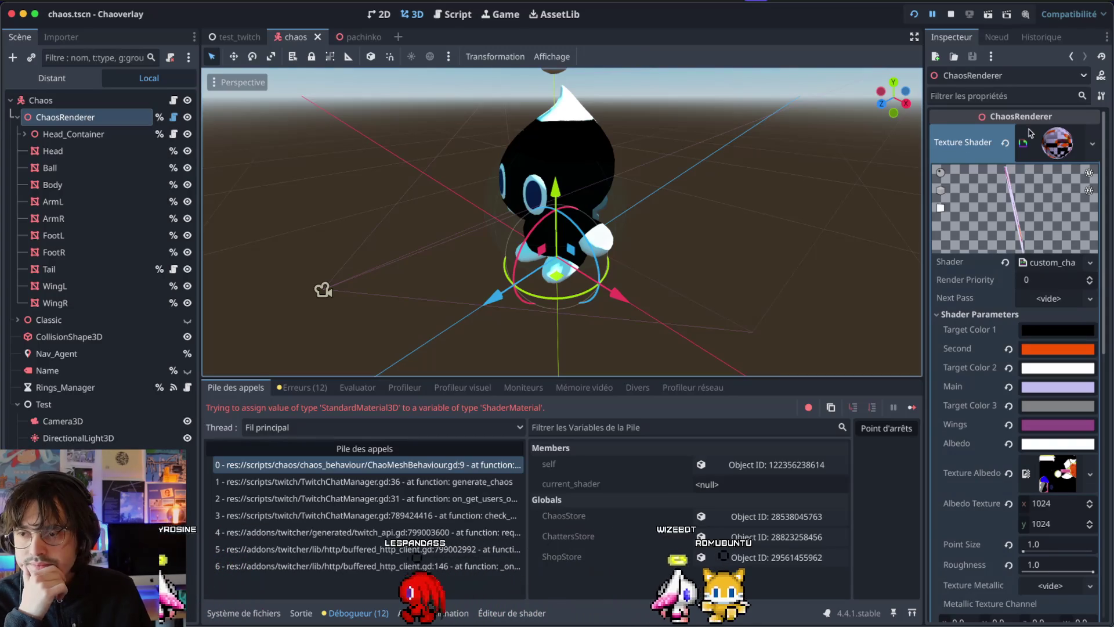
pyautogui.click(1090, 149)
pyautogui.click(1090, 149)
pyautogui.click(1089, 149)
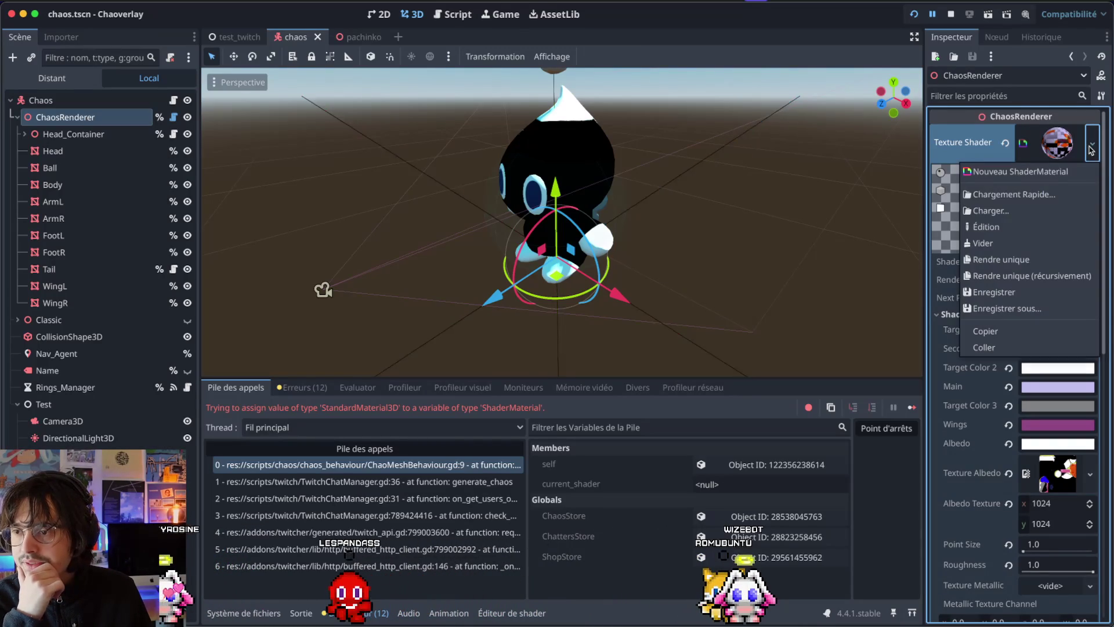
pyautogui.click(997, 336)
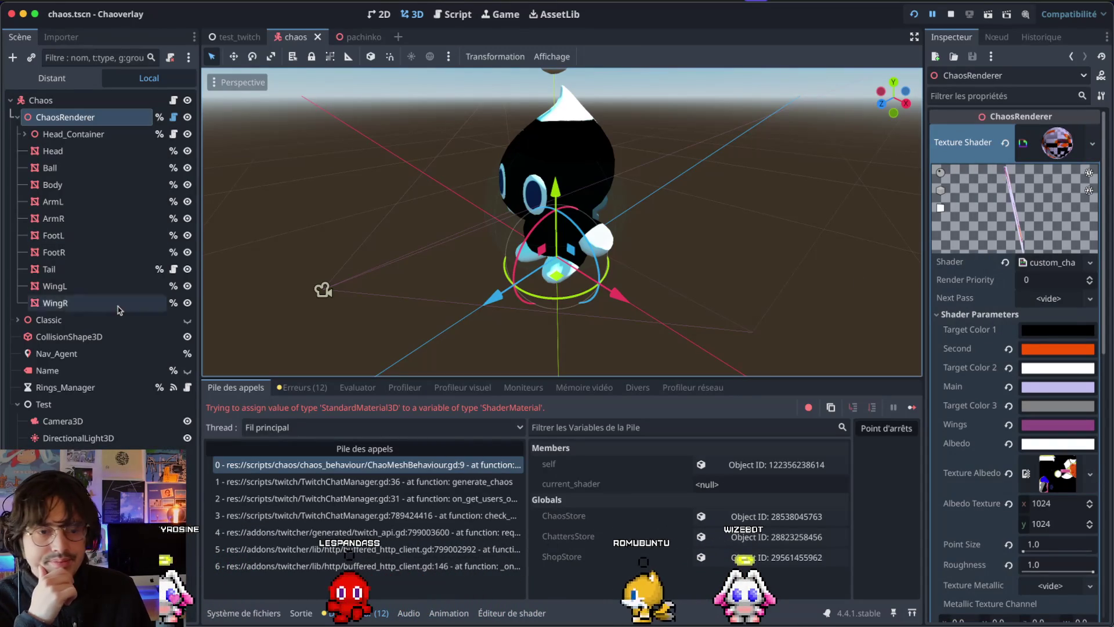
# Step: Clear Tail's Surface 0 material, paste in the chao shader material, and run the project again
pyautogui.click(106, 269)
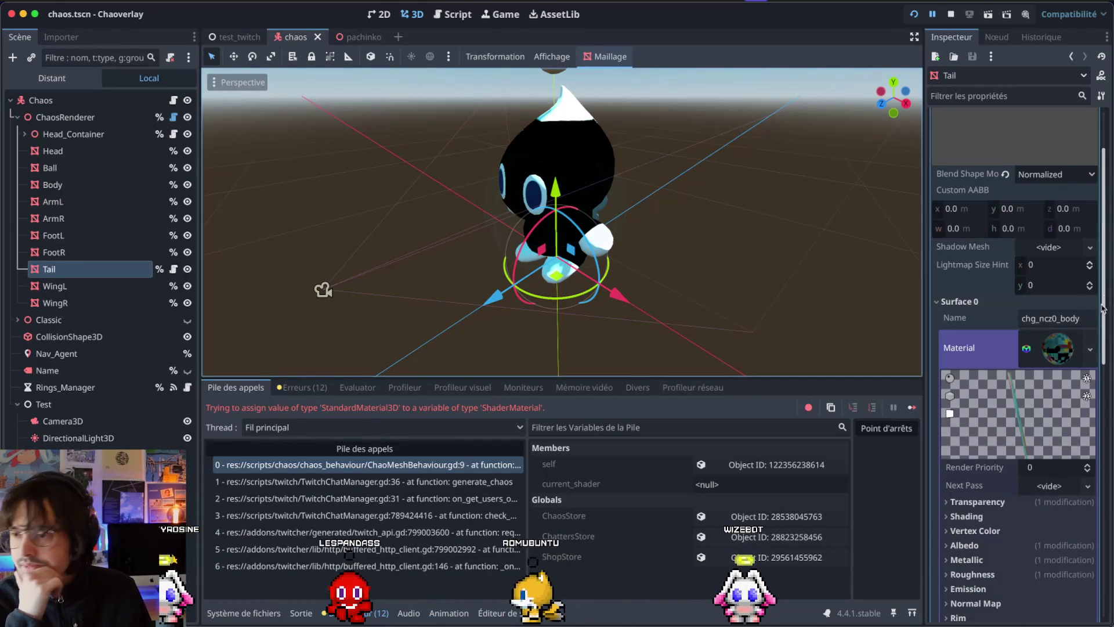
pyautogui.click(1092, 352)
pyautogui.click(1038, 517)
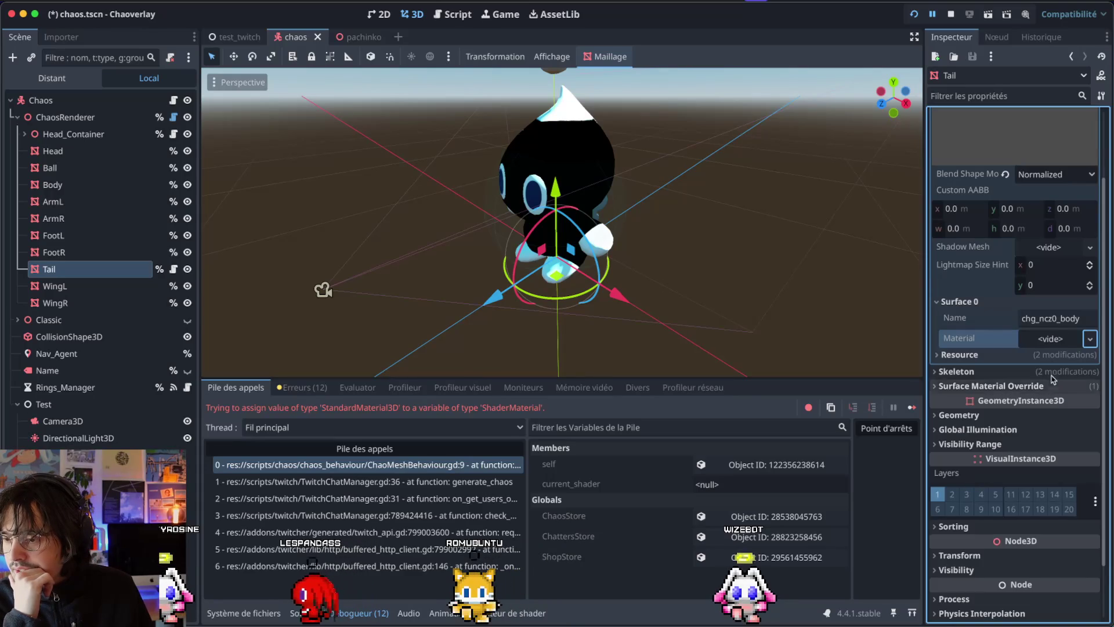
pyautogui.click(1089, 342)
pyautogui.click(983, 455)
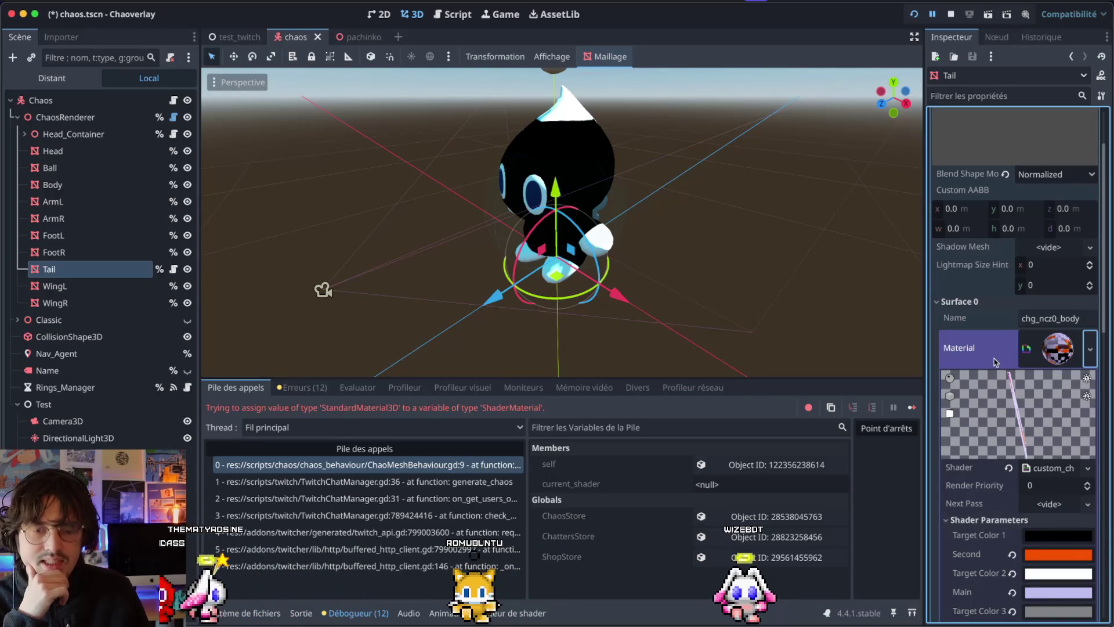
pyautogui.press('super+b')
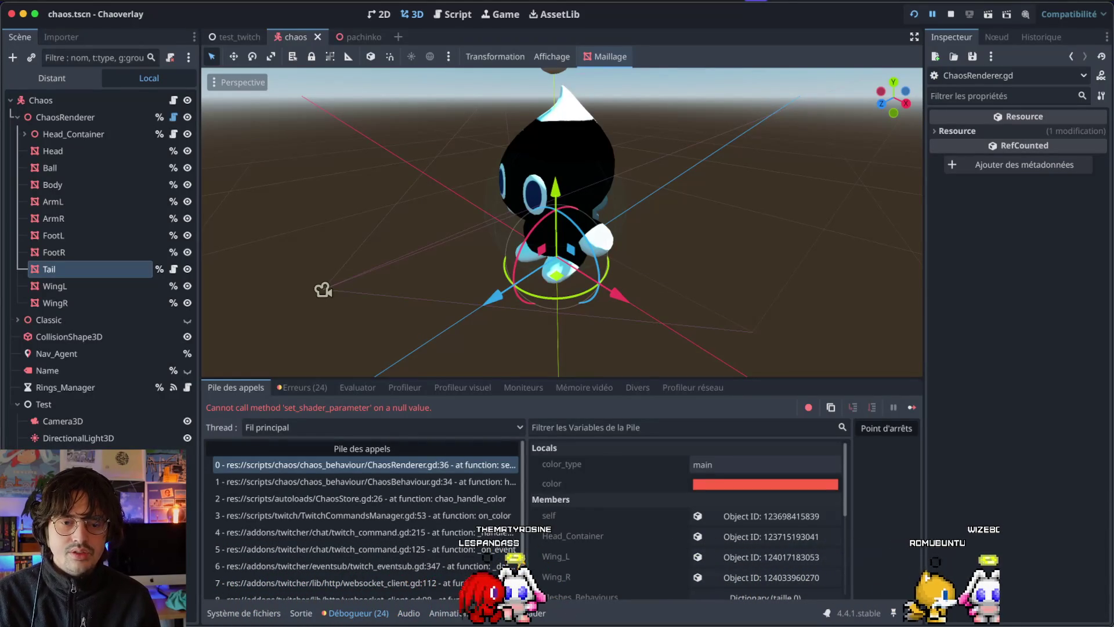
# Step: Back in the code editor, open TwitchCommandsManager.gd with Quick Open
pyautogui.press('super+Tab')
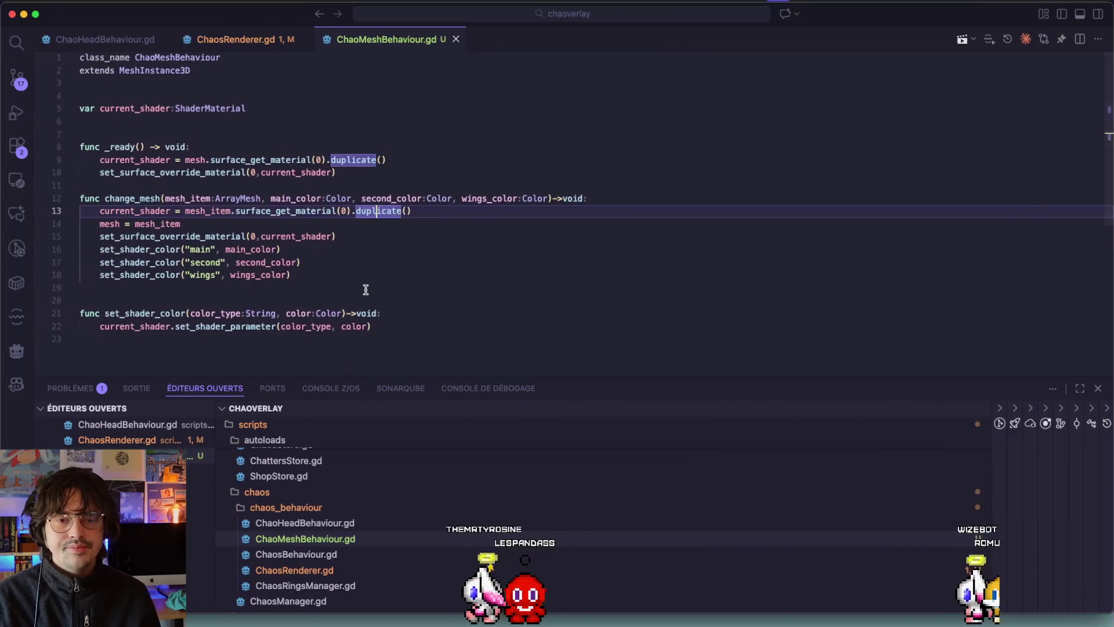
pyautogui.scroll(-2, 368, 290)
pyautogui.press('super+p')
pyautogui.write('TwitchComm')
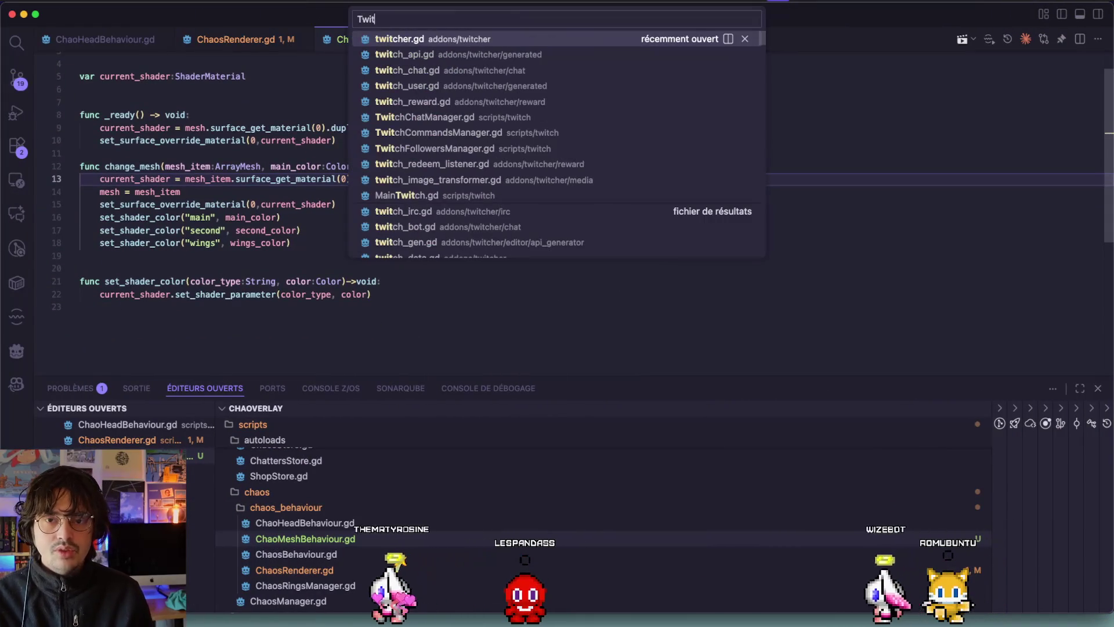
pyautogui.press('Return')
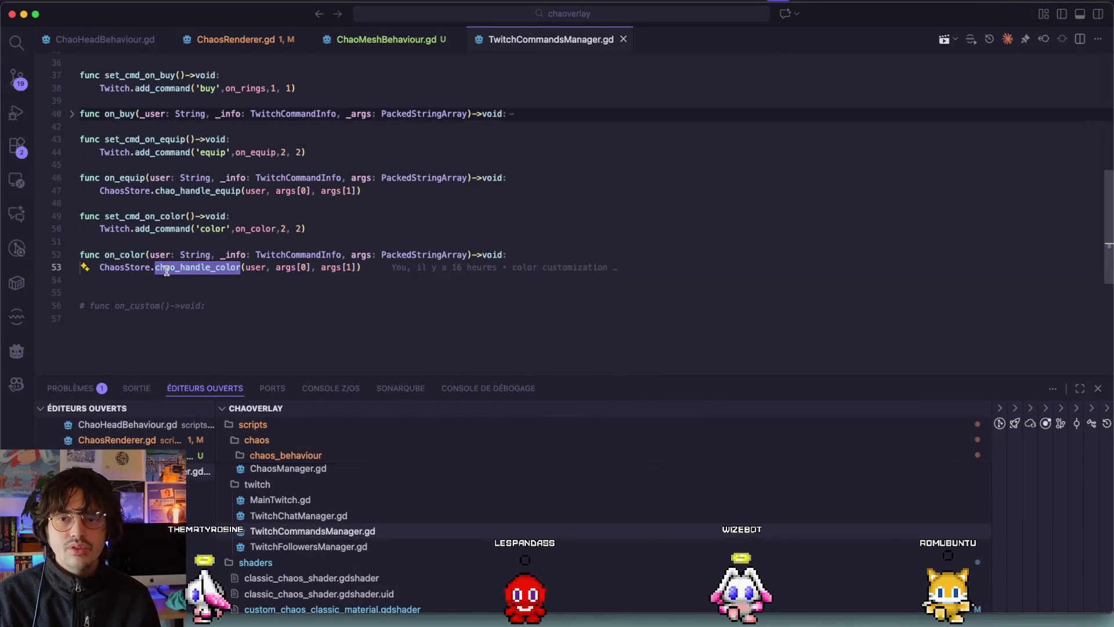
# Step: Open ChaosBehaviour.gd and select the set_shader_color call in handle_color on line 34
pyautogui.hotkey('ctrl', 'Tab')
pyautogui.press('super+p')
pyautogui.write('ChaosBe')
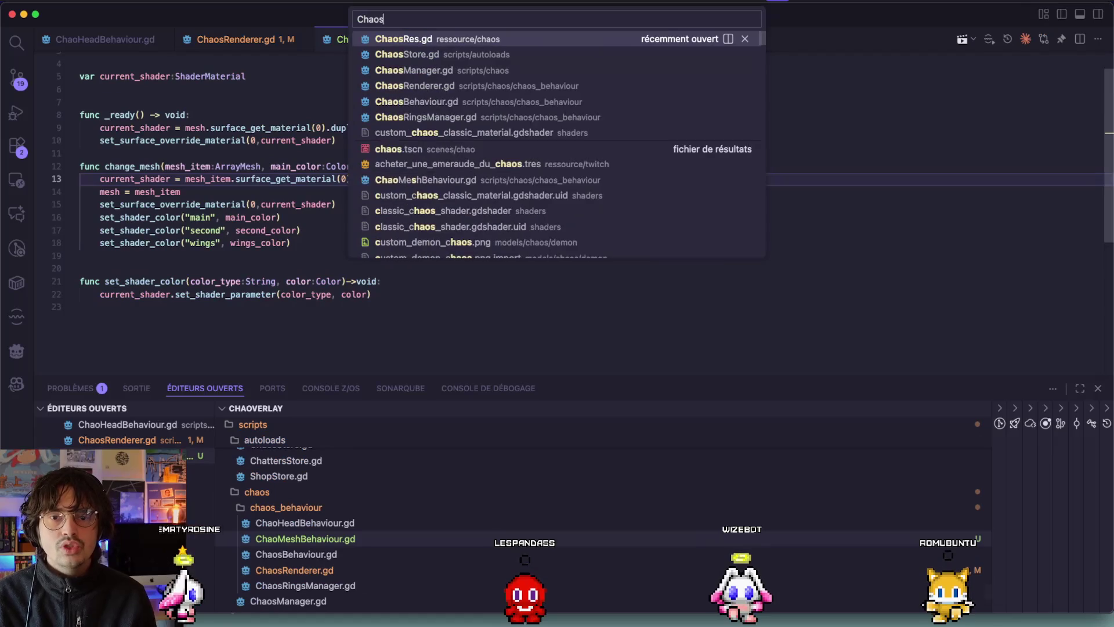
pyautogui.press('Return')
pyautogui.scroll(-2, 116, 258)
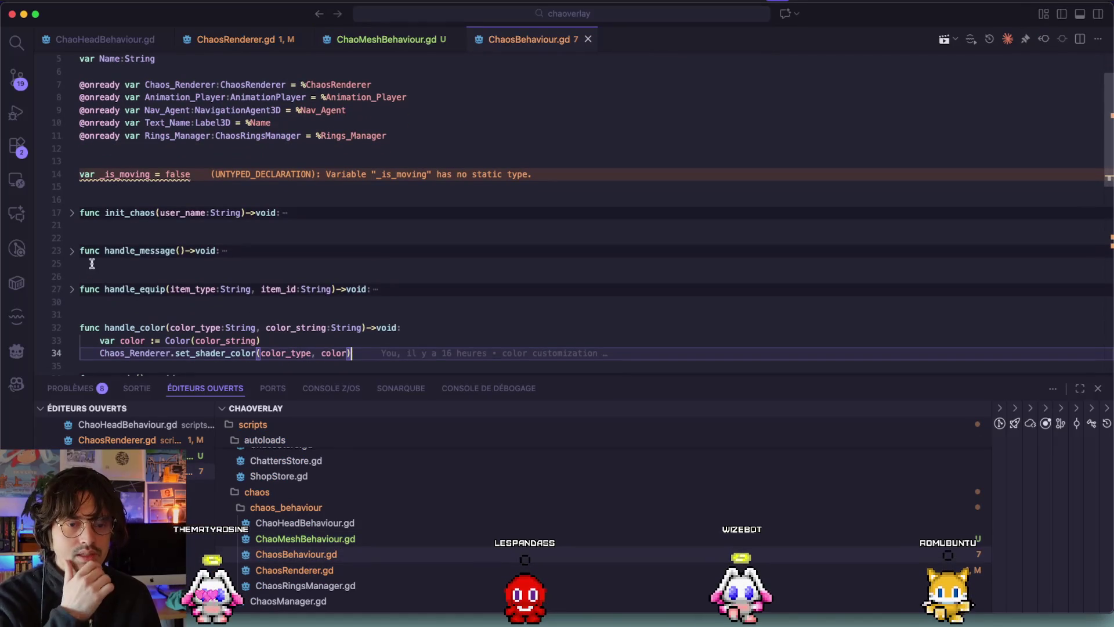
pyautogui.scroll(-3, 72, 261)
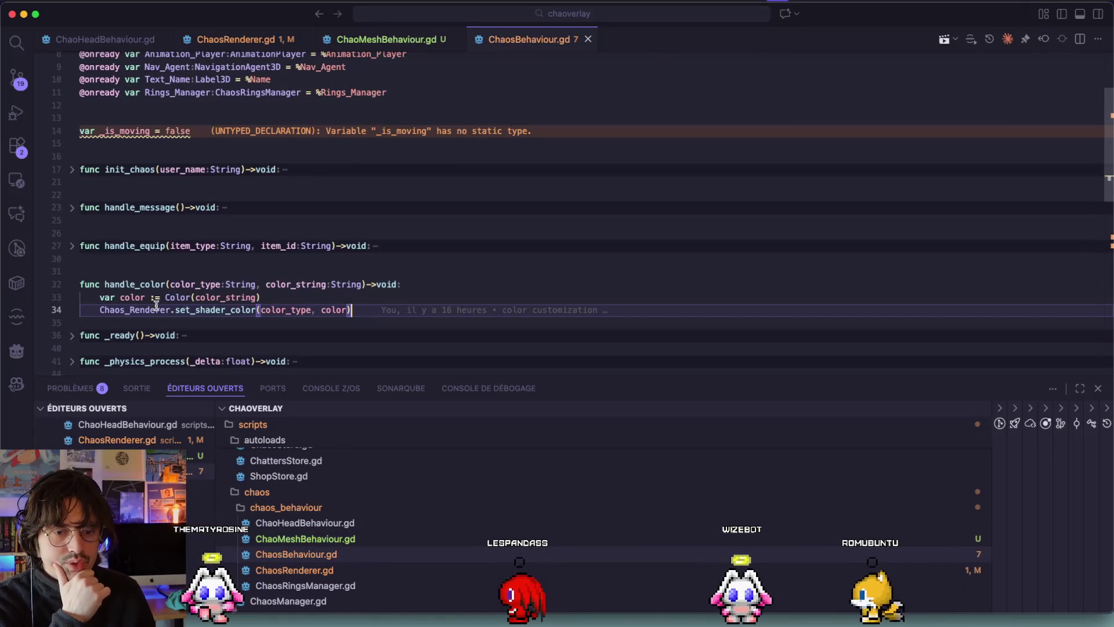
pyautogui.doubleClick(216, 310)
# Step: In ChaosRenderer.gd, select current_shader and set_shader_parameter on line 36
pyautogui.click(387, 40)
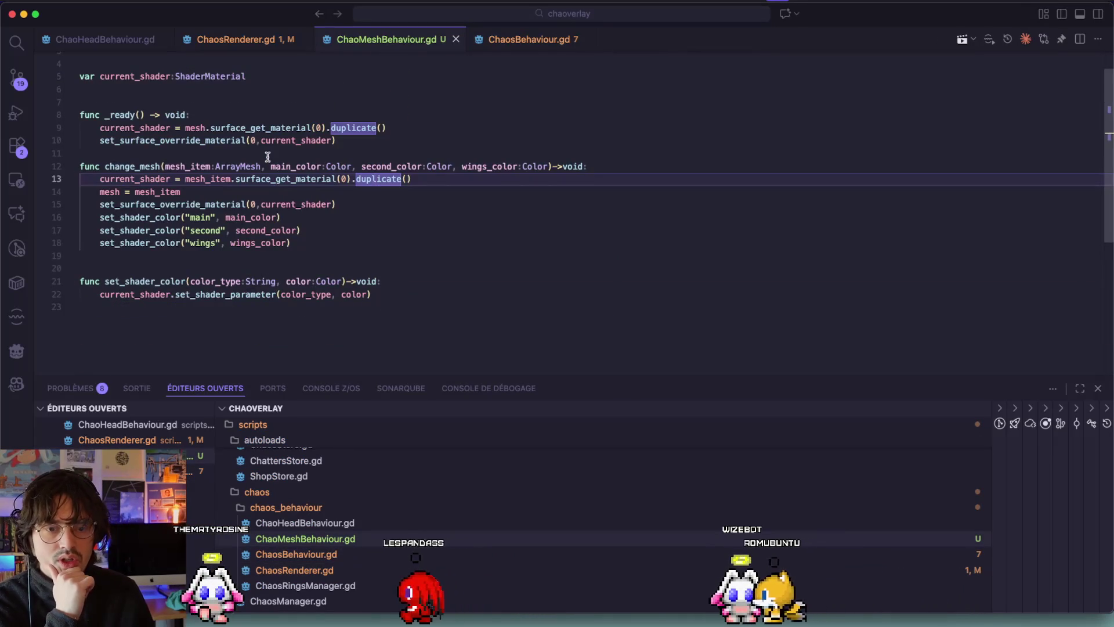
pyautogui.scroll(2, 268, 157)
pyautogui.click(250, 33)
pyautogui.scroll(5, 232, 145)
pyautogui.doubleClick(143, 177)
pyautogui.doubleClick(216, 178)
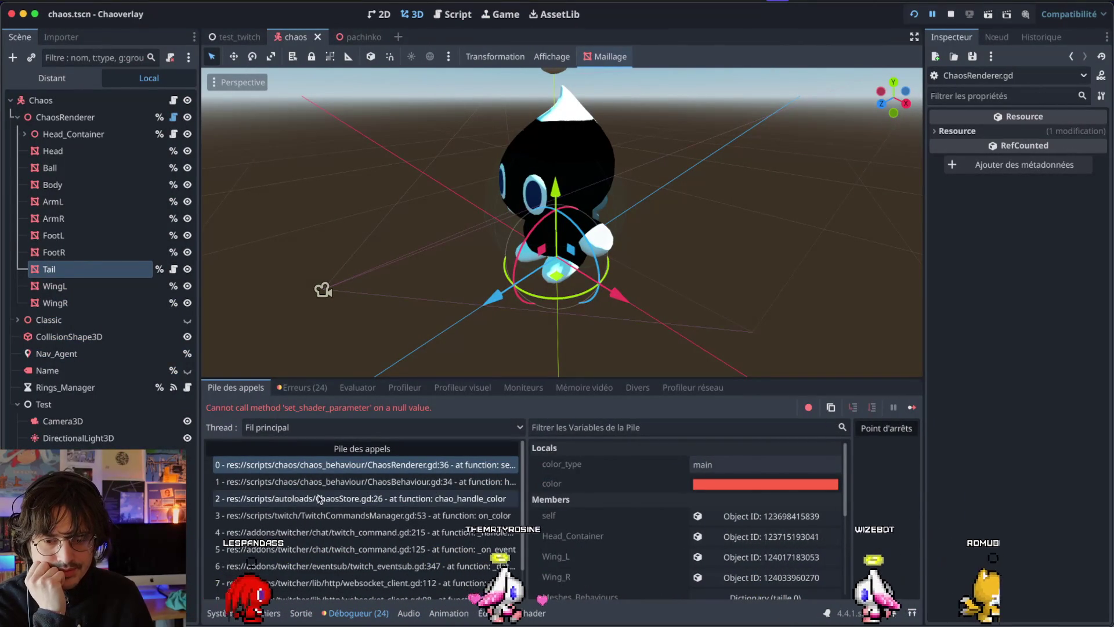
# Step: Open the failing ChaosRenderer.gd line, comment and then restore the shader declarations, and save
pyautogui.click(317, 471)
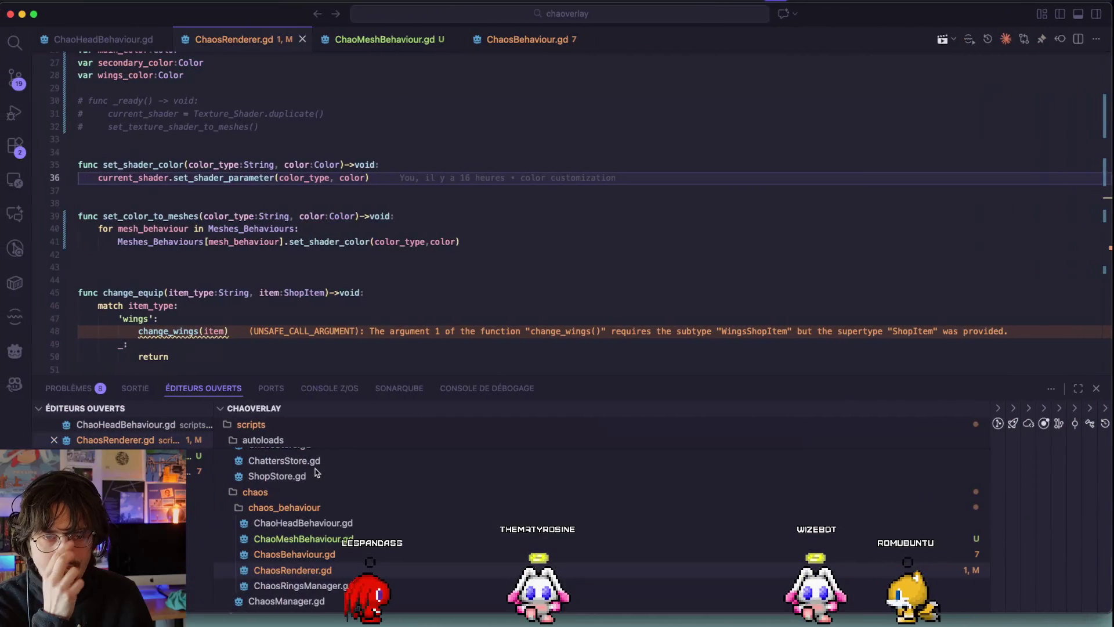
pyautogui.hotkey('ctrl', 'Right')
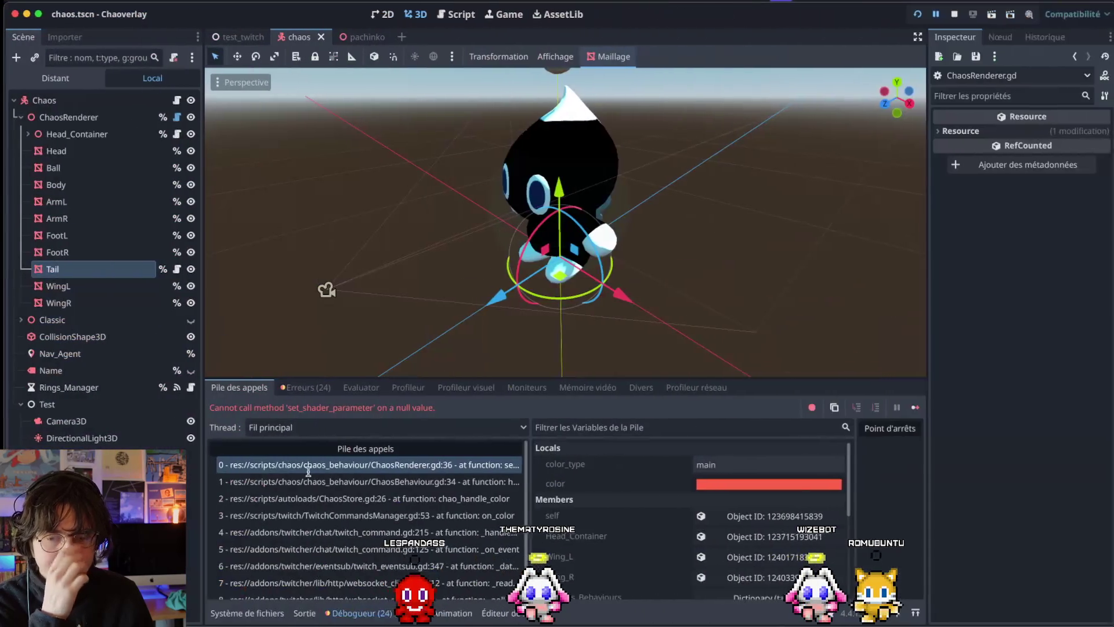
pyautogui.hotkey('ctrl', 'Left')
pyautogui.scroll(5, 179, 201)
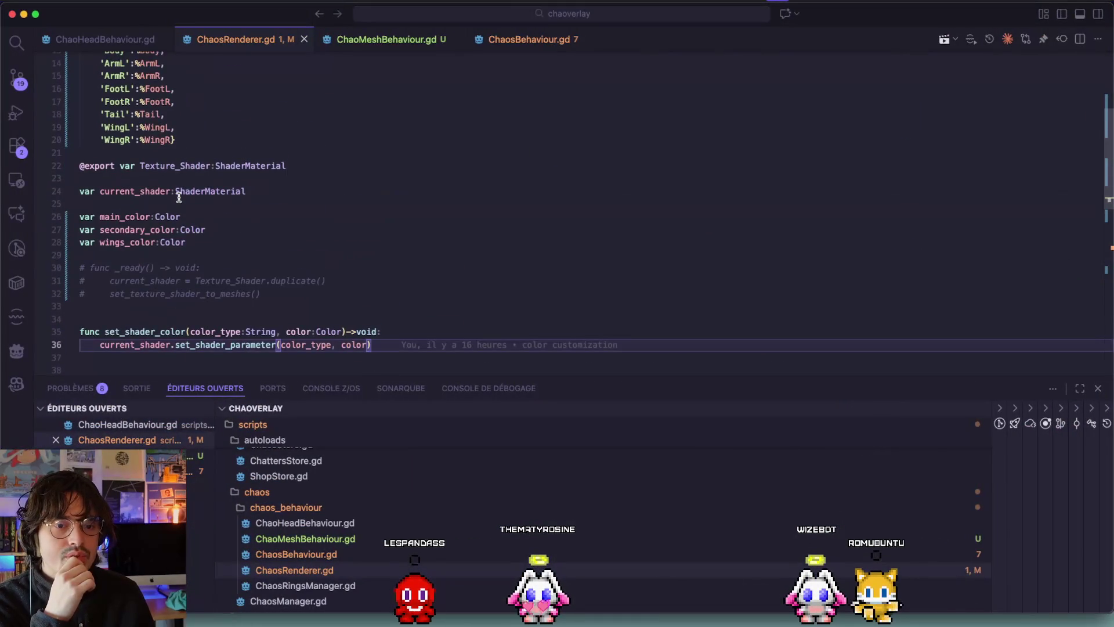
pyautogui.scroll(-1, 232, 186)
pyautogui.moveTo(247, 174)
pyautogui.mouseDown()
pyautogui.moveTo(159, 175)
pyautogui.moveTo(56, 152)
pyautogui.mouseUp()
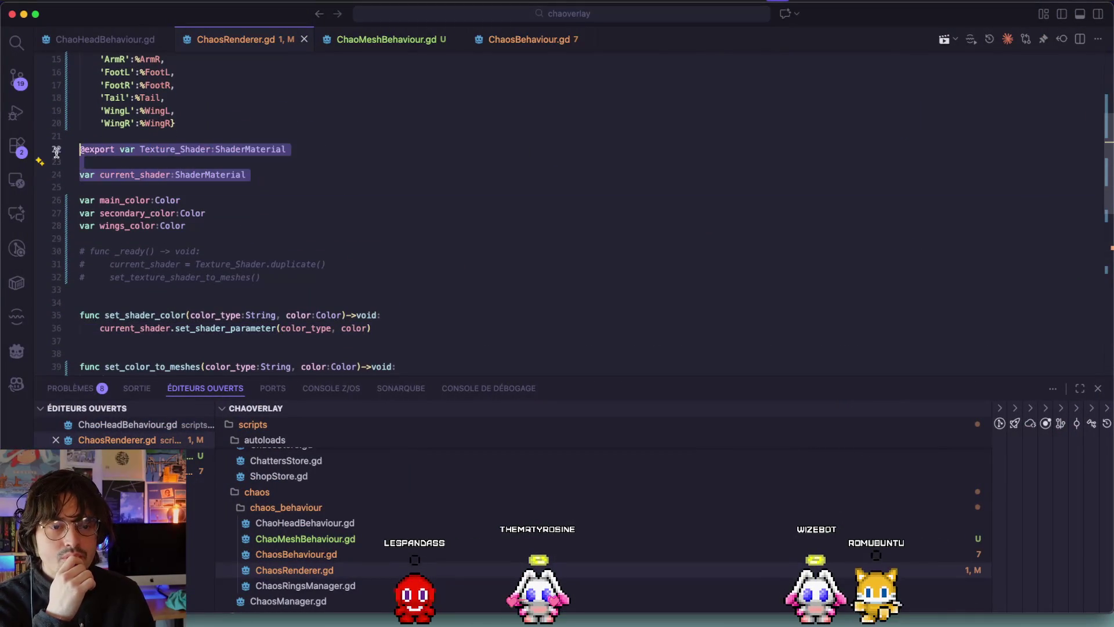
pyautogui.press('super+slash')
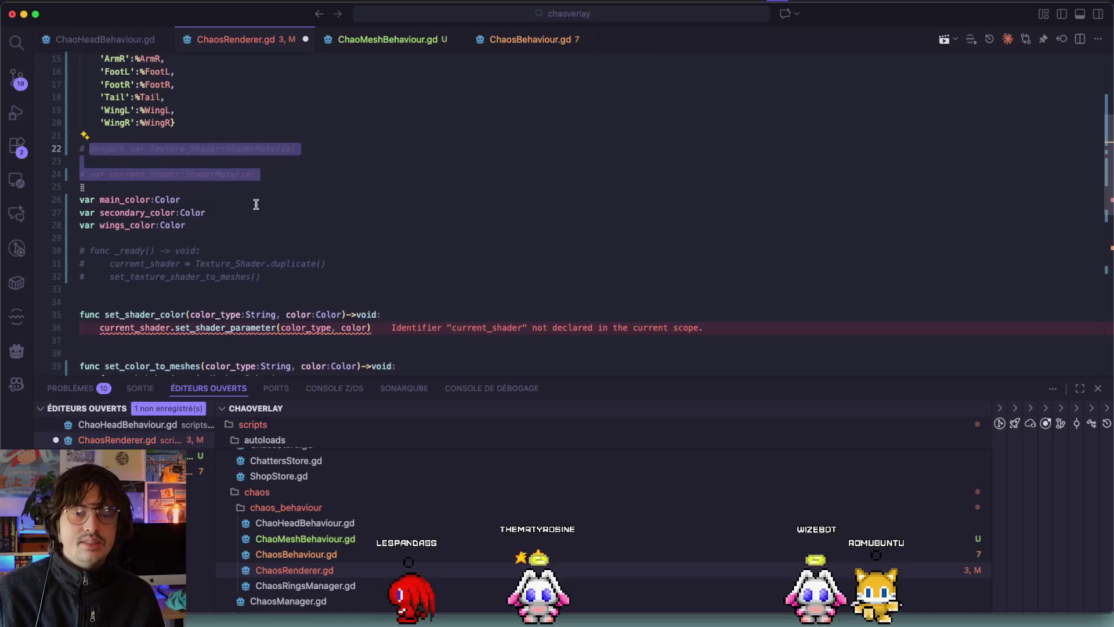
pyautogui.scroll(-1, 329, 274)
pyautogui.press('super+slash')
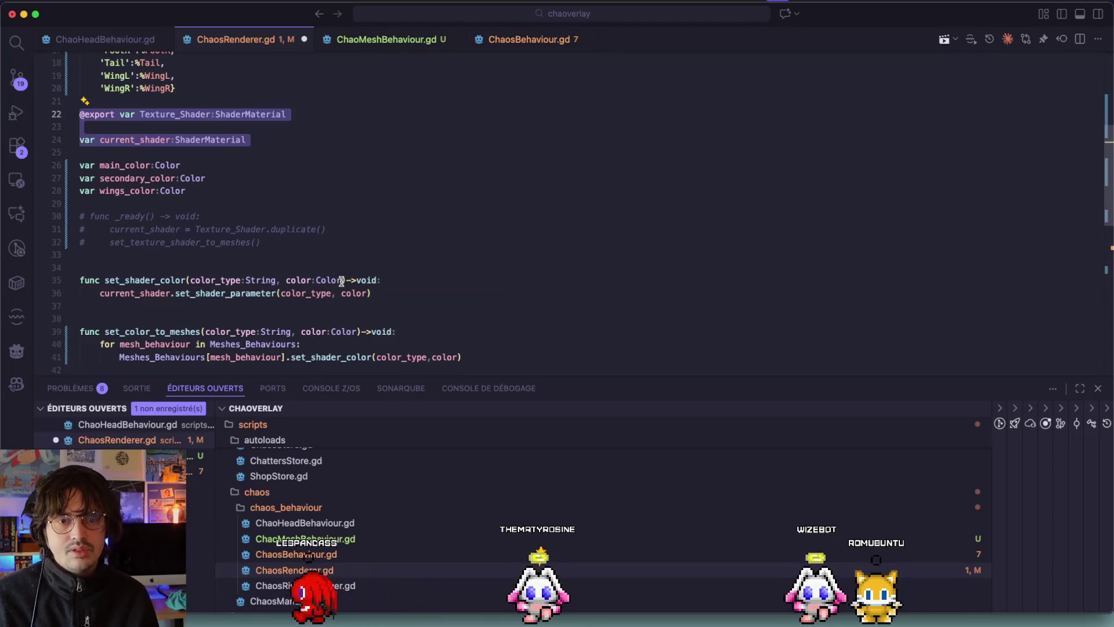
pyautogui.press('super+s')
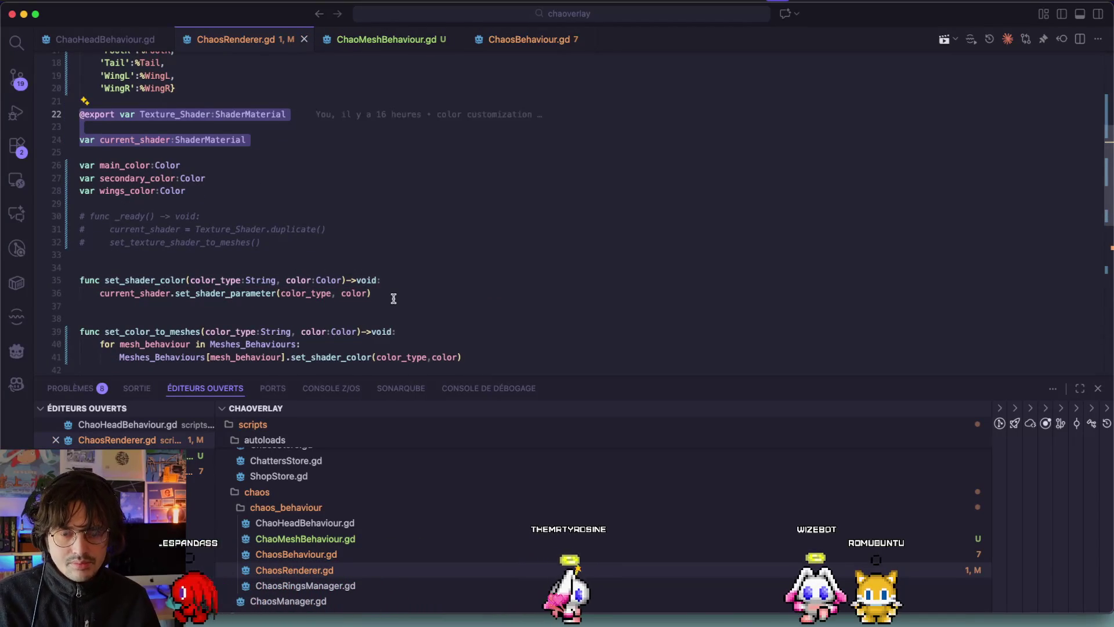
# Step: Comment out the set_shader_color function in ChaosRenderer.gd
pyautogui.click(392, 298)
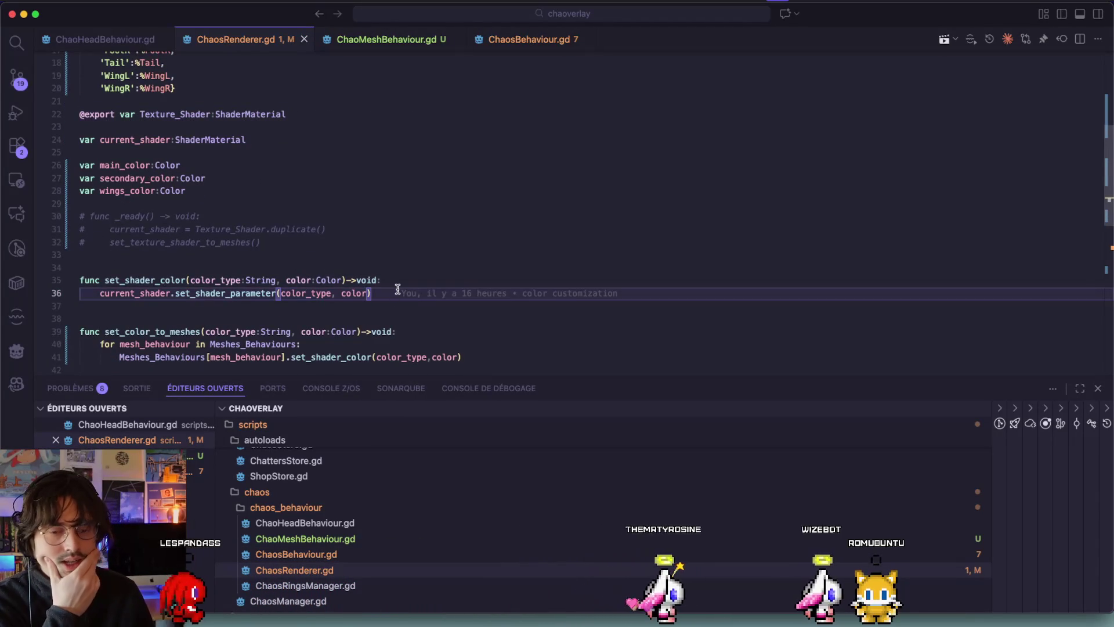
pyautogui.moveTo(393, 296); pyautogui.dragTo(101, 292)
pyautogui.scroll(-2, 100, 292)
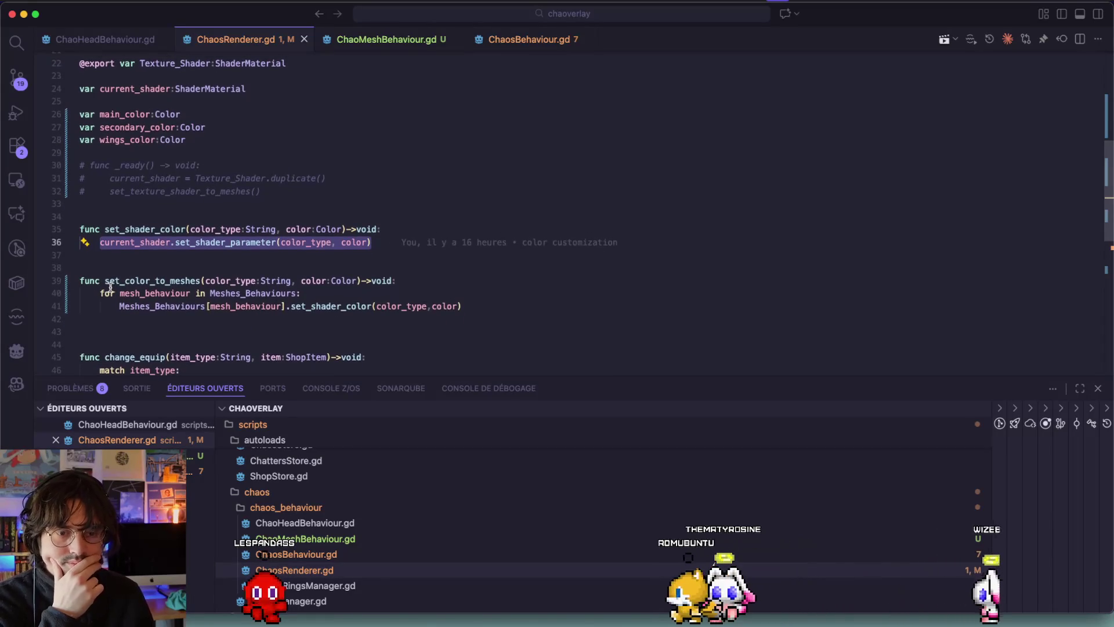
pyautogui.doubleClick(123, 281)
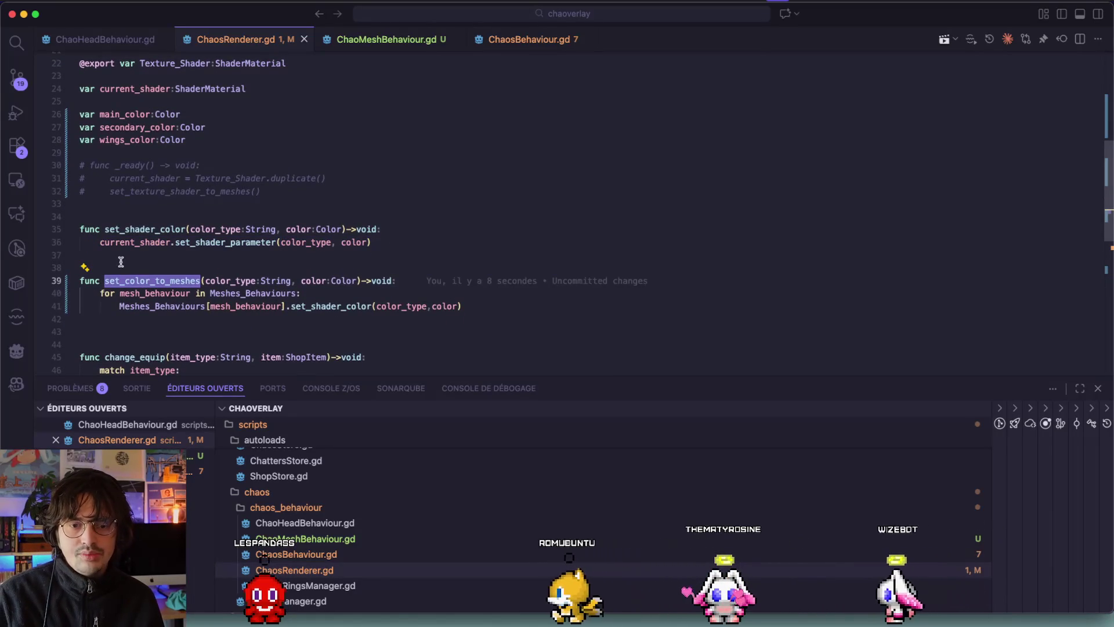
pyautogui.click(100, 242)
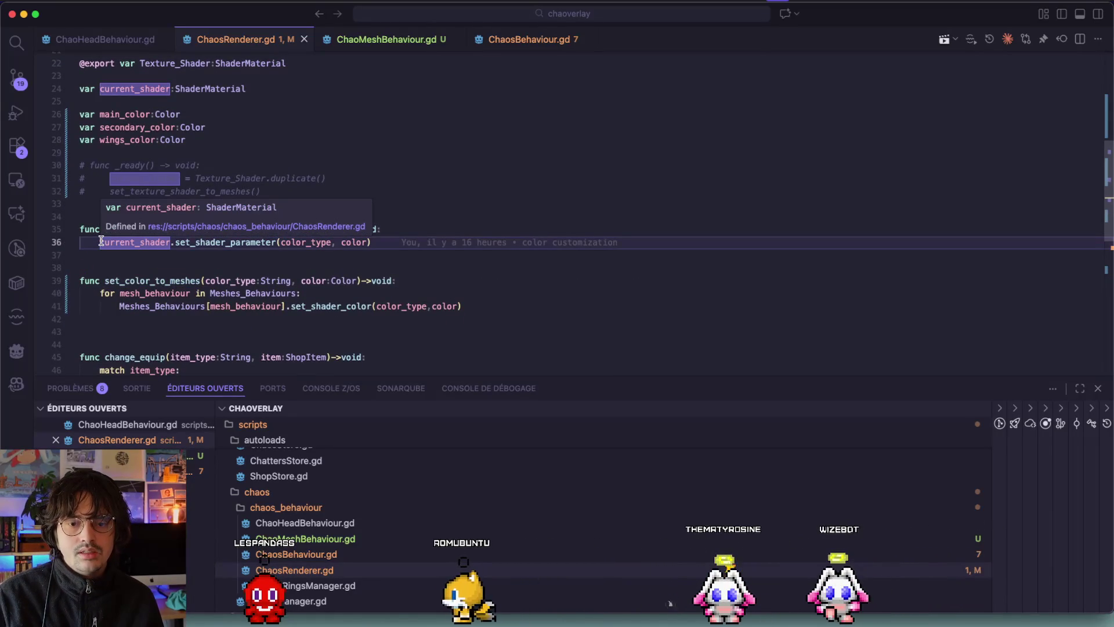
pyautogui.click(58, 242)
pyautogui.moveTo(58, 242); pyautogui.dragTo(53, 235)
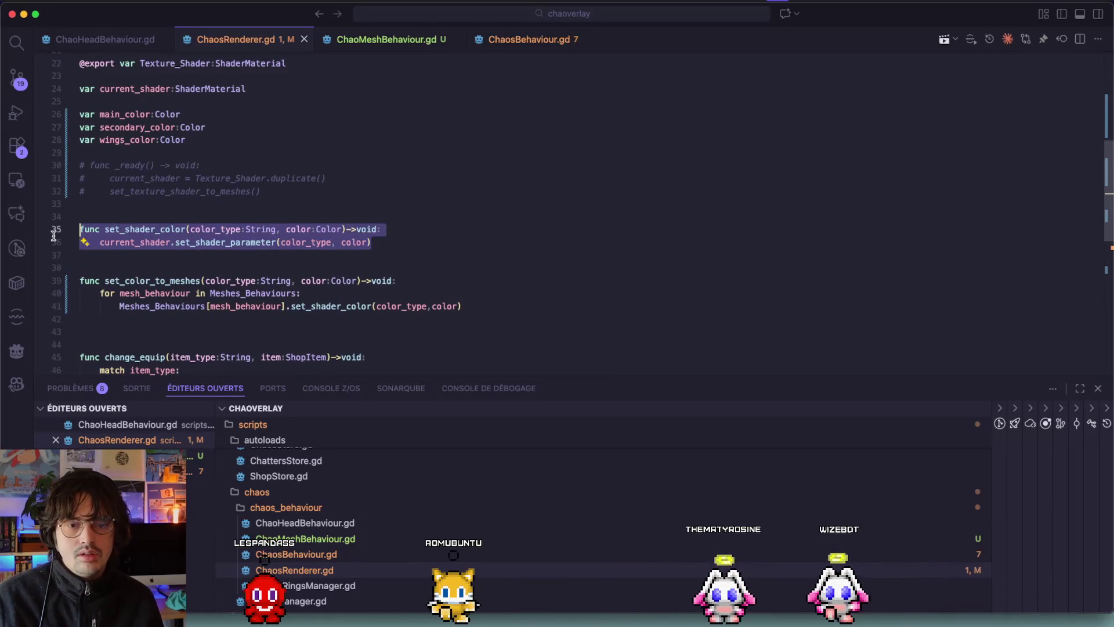
pyautogui.press('super+slash')
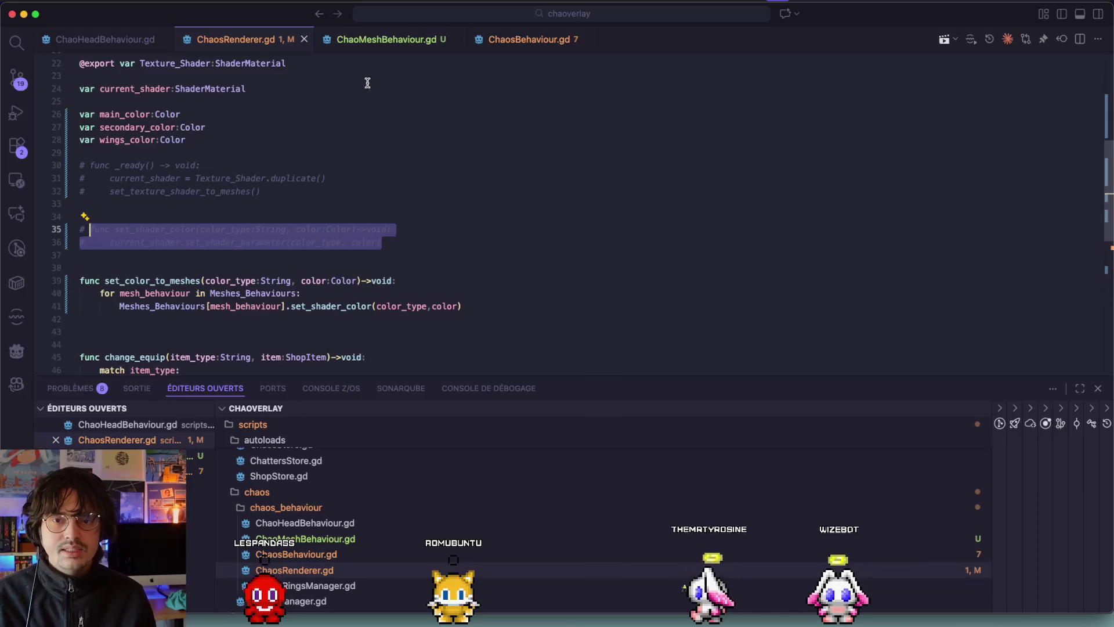
# Step: In ChaosBehaviour.gd, replace the handle_color call with set_color_to_meshes via autocomplete
pyautogui.click(371, 40)
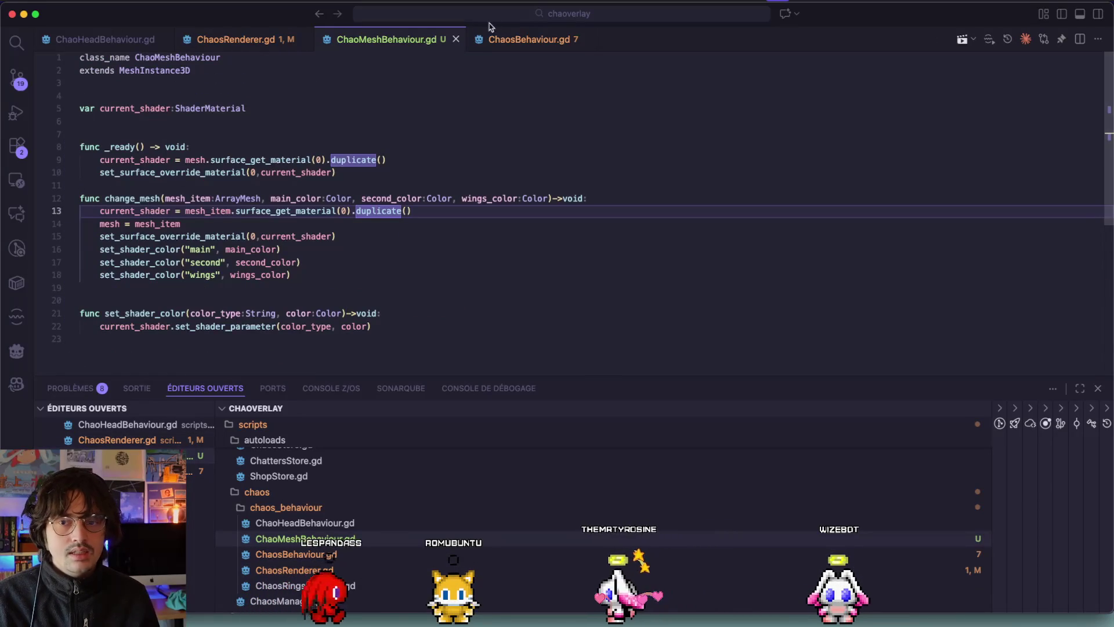
pyautogui.click(514, 39)
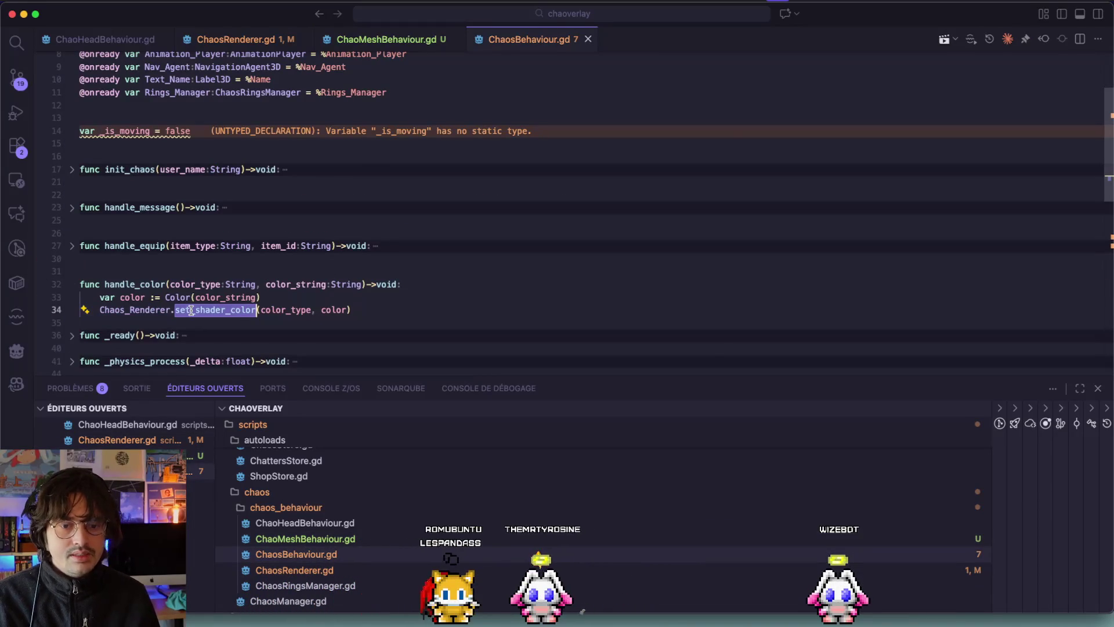
pyautogui.write('set_col')
pyautogui.press('Return')
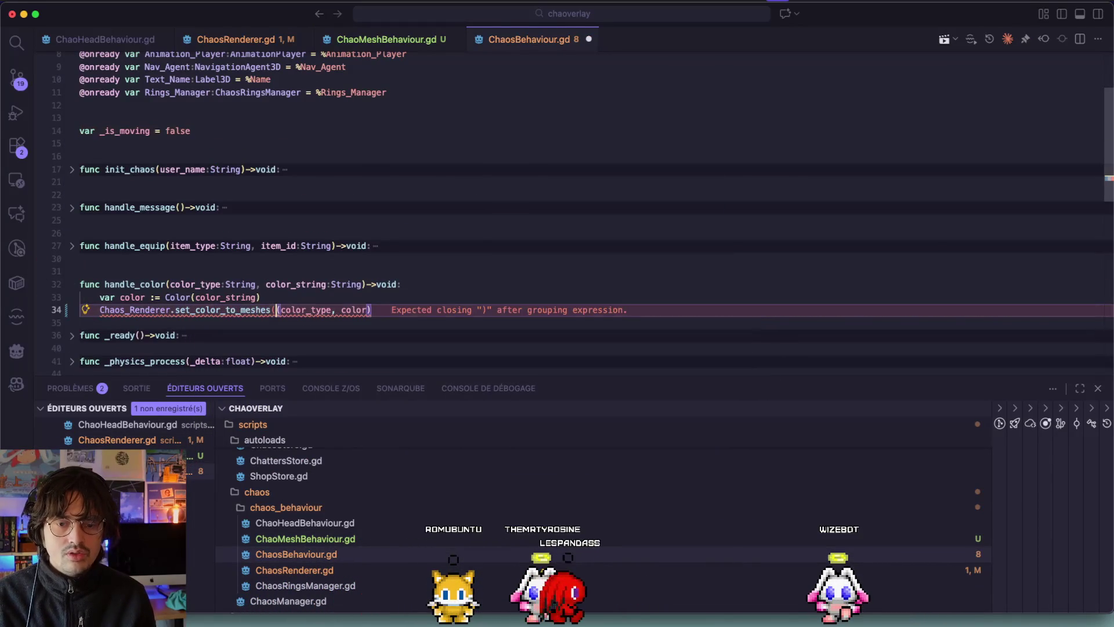